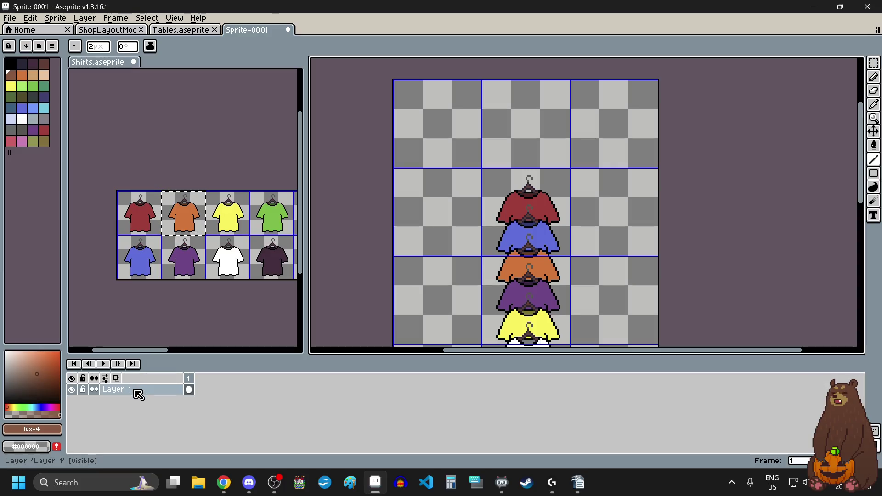
# Add a new empty Layer 2 above Layer 1 from the timeline's layer menu.
pyautogui.rightClick(136, 390)
pyautogui.moveTo(177, 397)
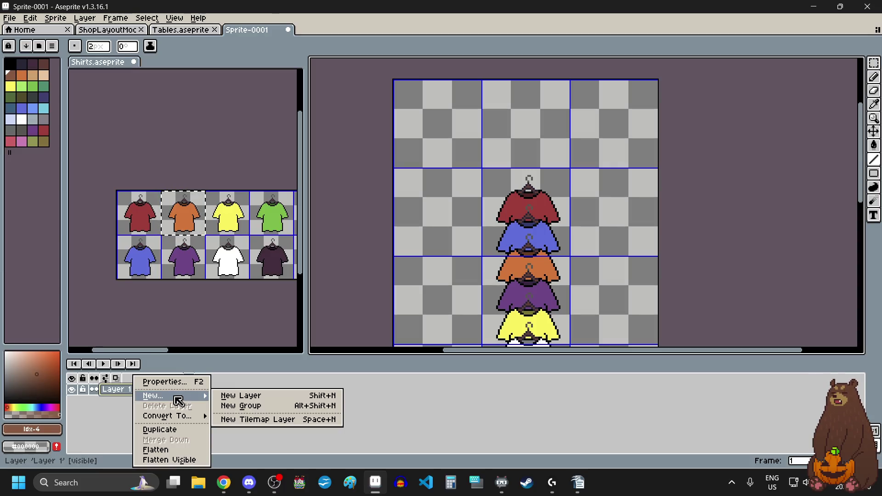
pyautogui.click(236, 396)
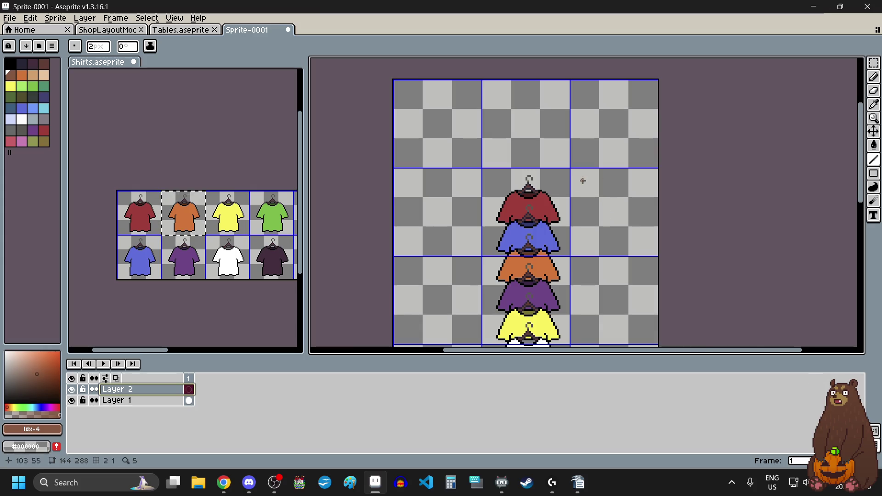
# Draw a brown vertical pole on Layer 2 down through the shirt hangers.
pyautogui.scroll(4, 547, 188)
pyautogui.scroll(-4, 471, 151)
pyautogui.scroll(-3, 471, 151)
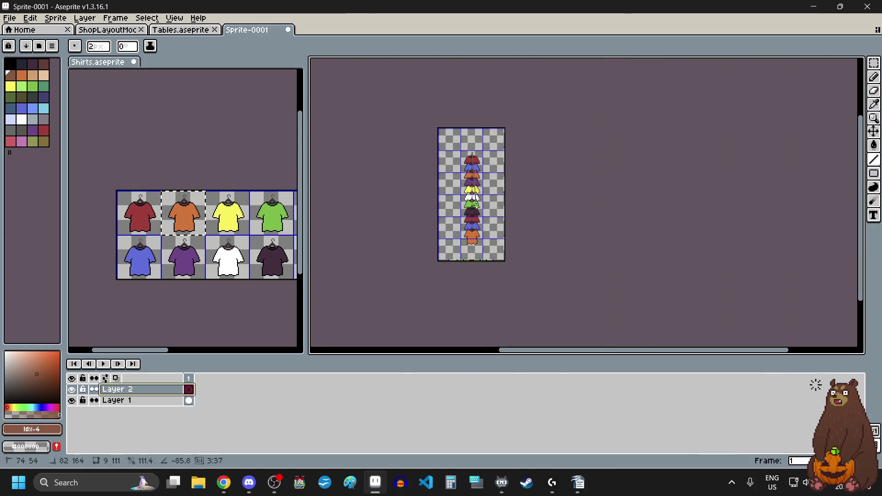
pyautogui.scroll(6, 469, 138)
pyautogui.scroll(2, 470, 131)
pyautogui.moveTo(470, 130); pyautogui.dragTo(477, 192)
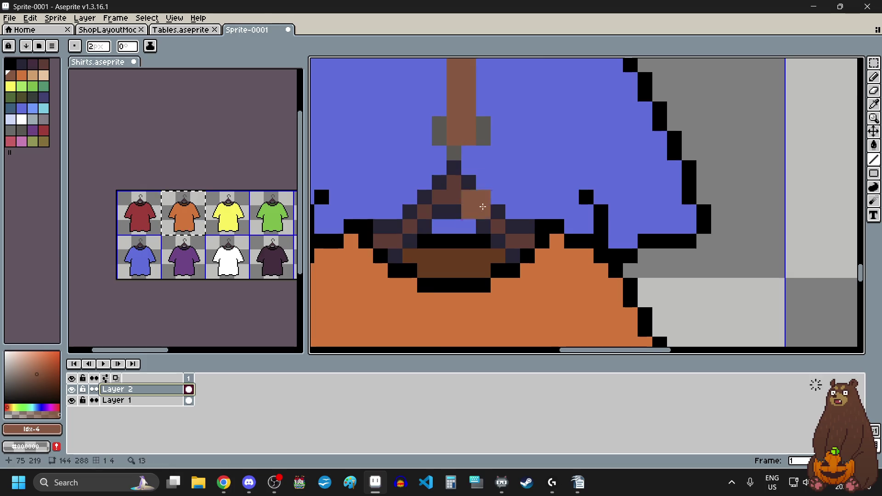
pyautogui.scroll(-5, 477, 191)
pyautogui.scroll(-3, 485, 249)
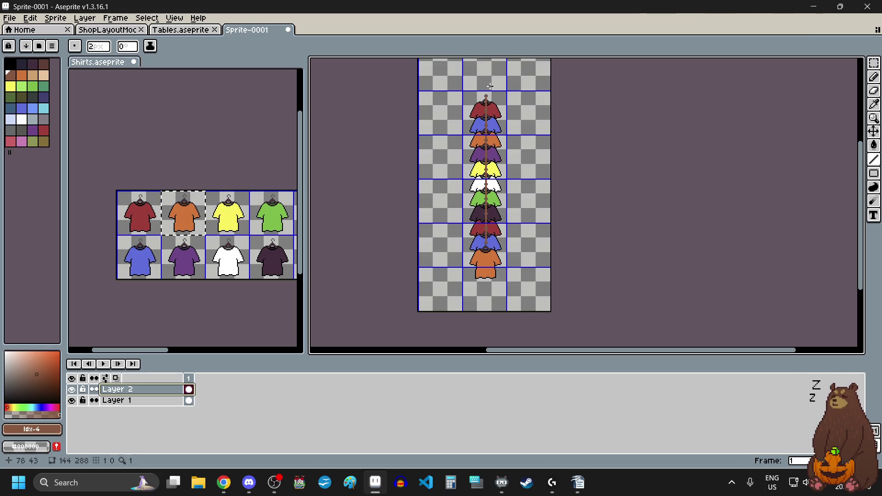
# Paint brown over the dark hanger pixels, including the orange shirt's hanger row.
pyautogui.scroll(2, 487, 81)
pyautogui.scroll(2, 482, 101)
pyautogui.scroll(2, 478, 131)
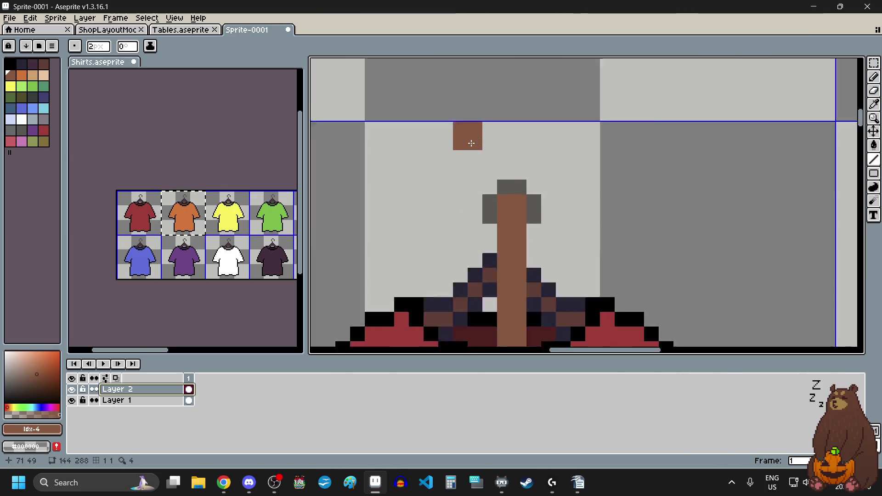
pyautogui.scroll(2, 510, 152)
pyautogui.scroll(-3, 494, 122)
pyautogui.scroll(-4, 495, 131)
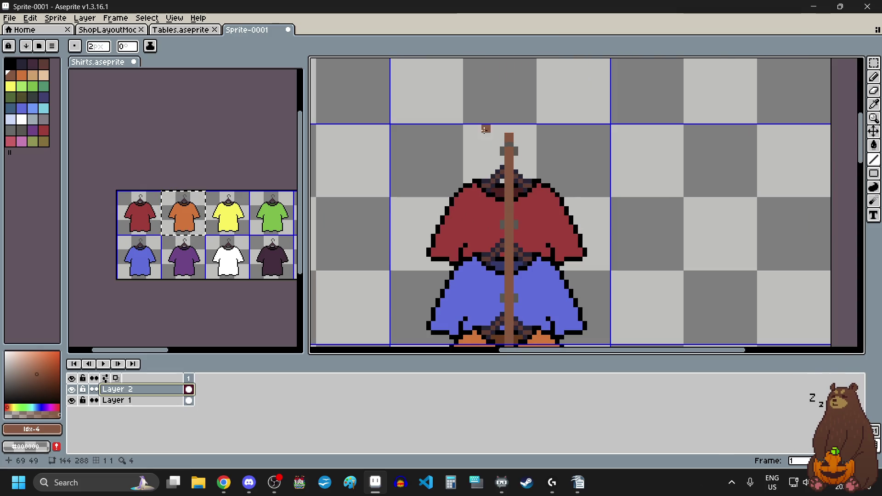
pyautogui.scroll(2, 490, 108)
pyautogui.scroll(1, 502, 108)
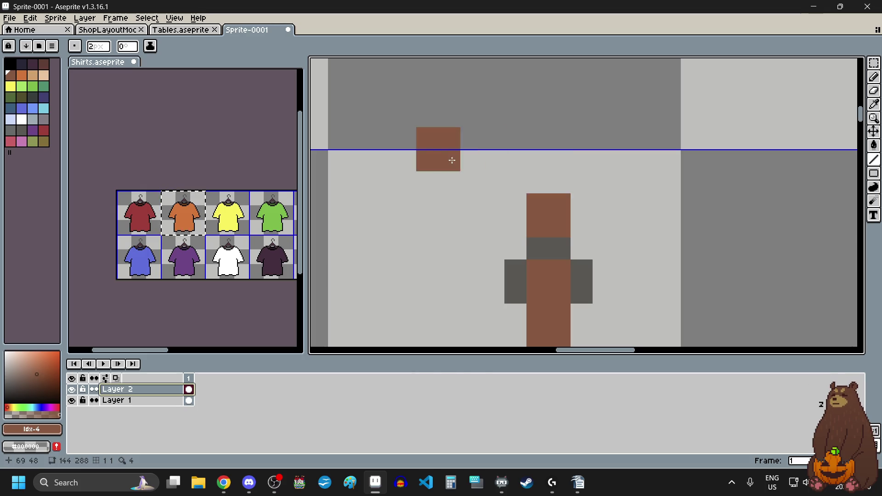
pyautogui.scroll(-2, 452, 184)
pyautogui.scroll(-1, 454, 259)
pyautogui.scroll(7, 453, 244)
pyautogui.scroll(-2, 451, 221)
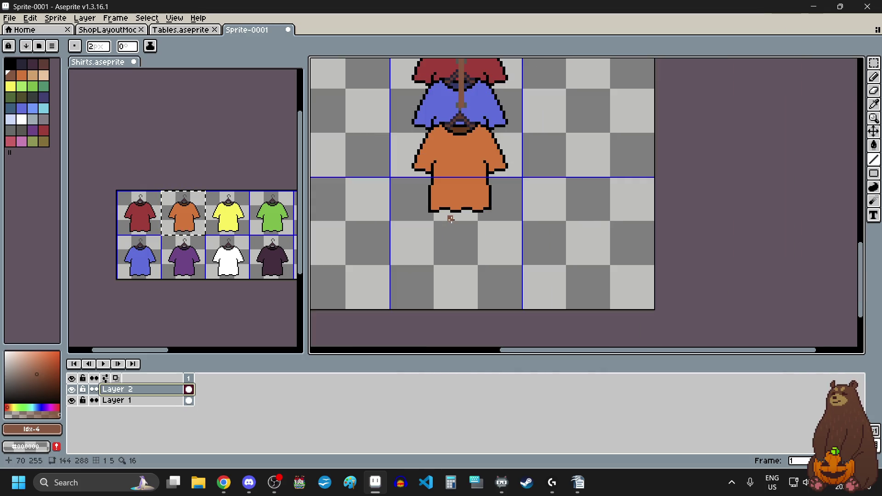
pyautogui.scroll(2, 458, 76)
pyautogui.scroll(2, 457, 77)
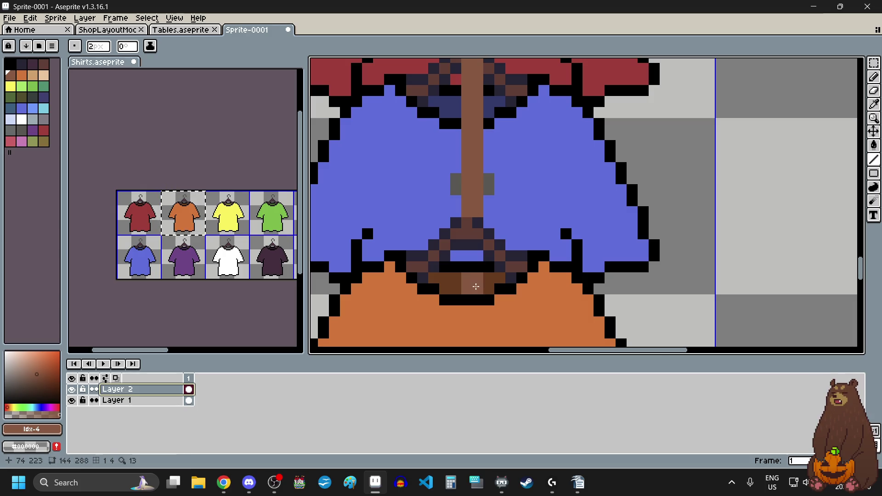
pyautogui.click(474, 230)
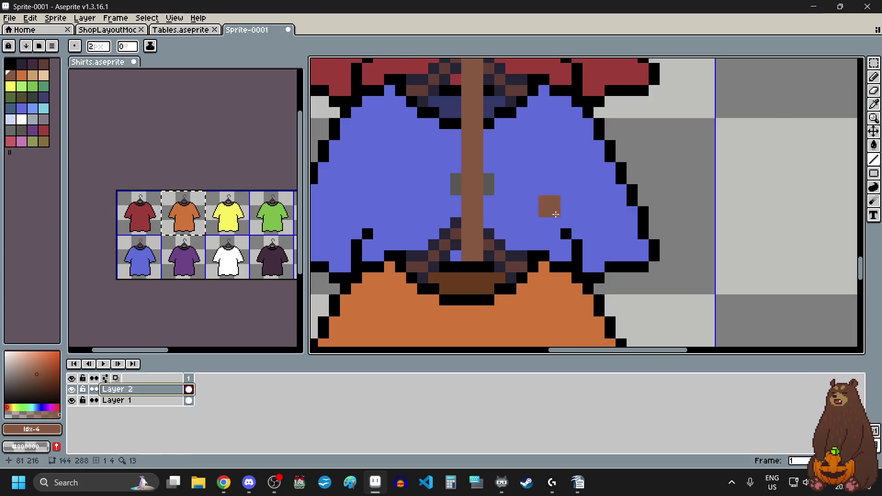
pyautogui.scroll(-4, 549, 214)
pyautogui.scroll(-2, 554, 214)
pyautogui.scroll(-3, 556, 214)
pyautogui.scroll(7, 548, 120)
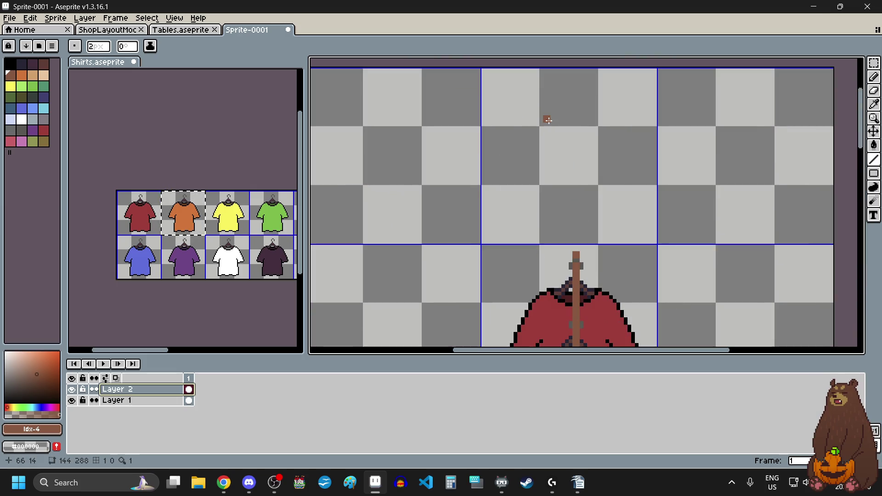
pyautogui.scroll(-3, 549, 119)
pyautogui.scroll(2, 557, 321)
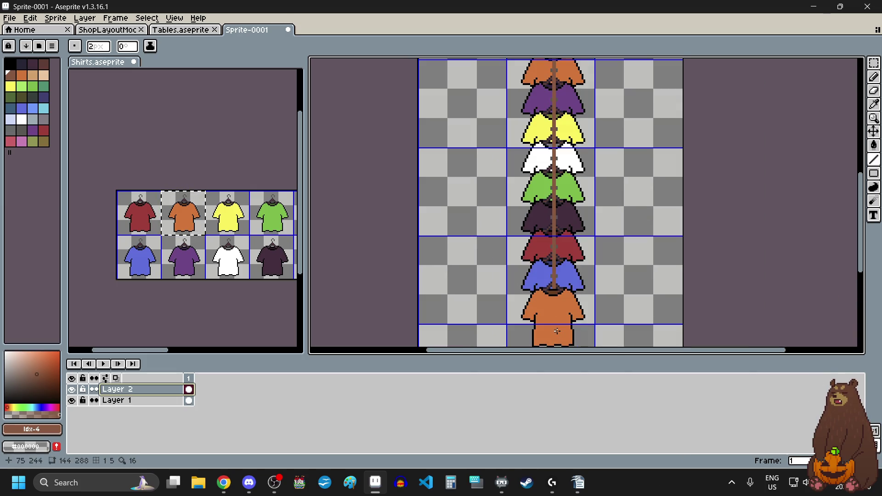
pyautogui.scroll(2, 558, 328)
pyautogui.scroll(-1, 554, 313)
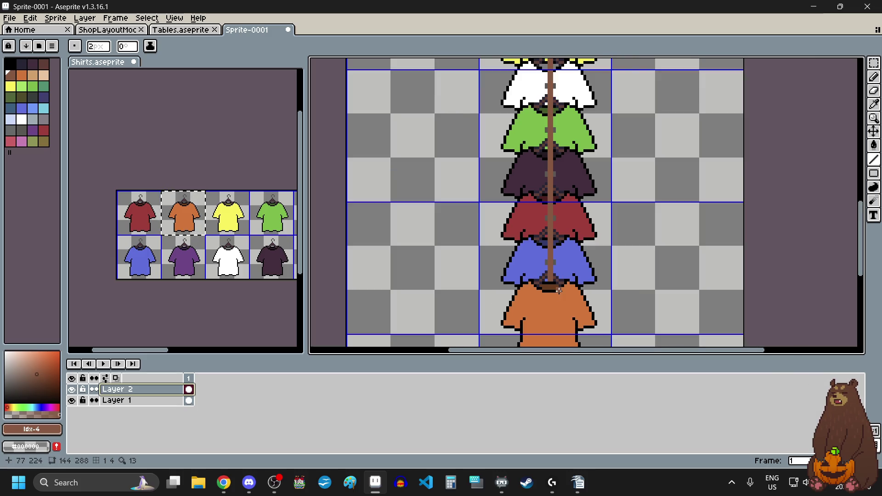
pyautogui.scroll(4, 550, 290)
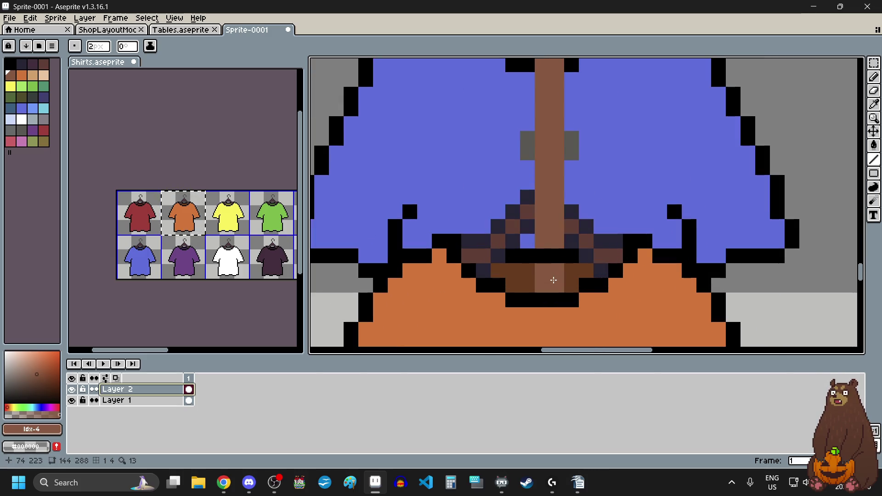
pyautogui.scroll(1, 550, 290)
pyautogui.moveTo(543, 243); pyautogui.dragTo(565, 252)
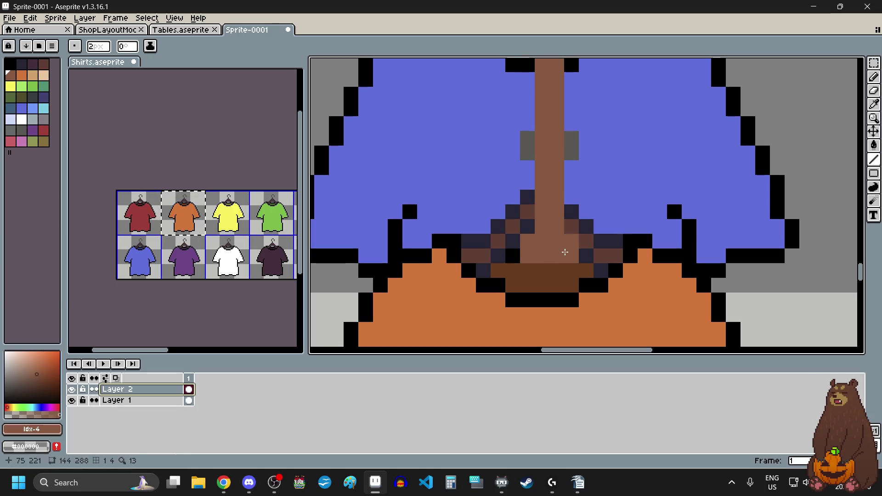
pyautogui.scroll(-4, 593, 192)
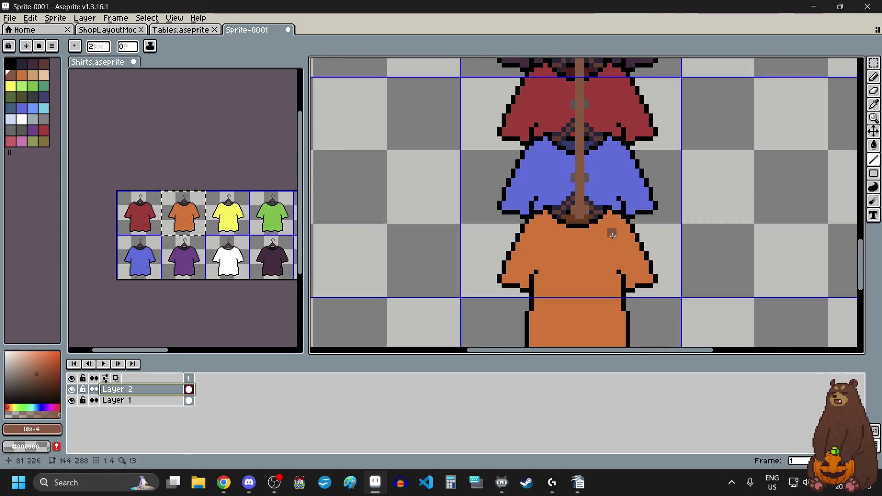
pyautogui.scroll(-5, 613, 235)
pyautogui.scroll(6, 615, 86)
pyautogui.scroll(1, 615, 86)
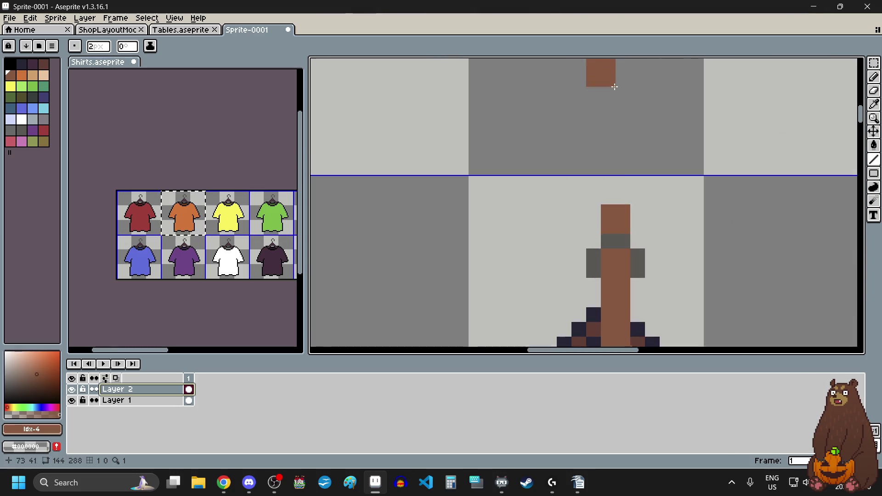
# Add a small brown cross-shaped hook at the top of the pole.
pyautogui.click(620, 198)
pyautogui.click(607, 209)
pyautogui.click(638, 214)
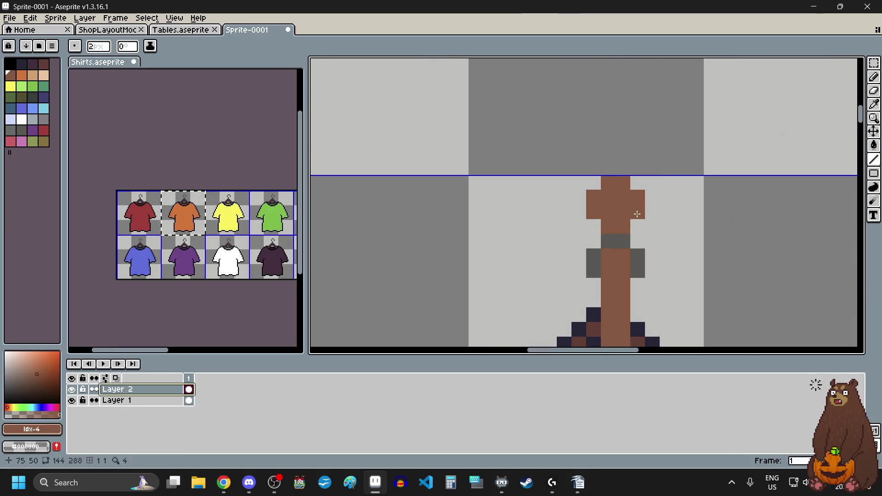
pyautogui.scroll(-2, 637, 215)
pyautogui.scroll(-1, 630, 178)
pyautogui.scroll(-2, 634, 184)
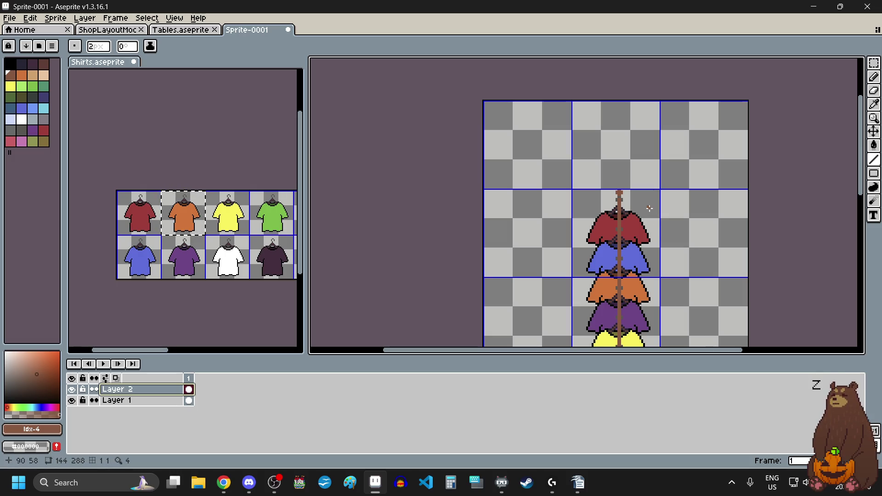
pyautogui.scroll(-4, 649, 208)
pyautogui.scroll(1, 650, 220)
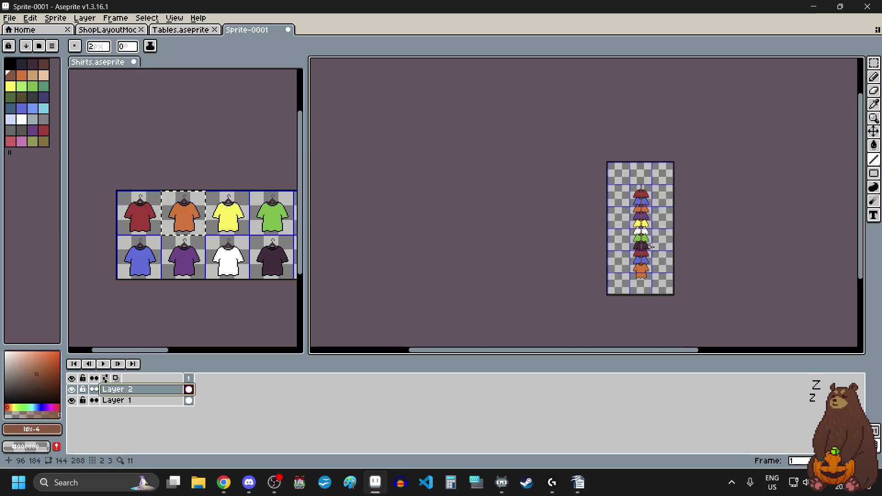
pyautogui.scroll(3, 650, 234)
pyautogui.scroll(-2, 651, 247)
pyautogui.scroll(2, 635, 287)
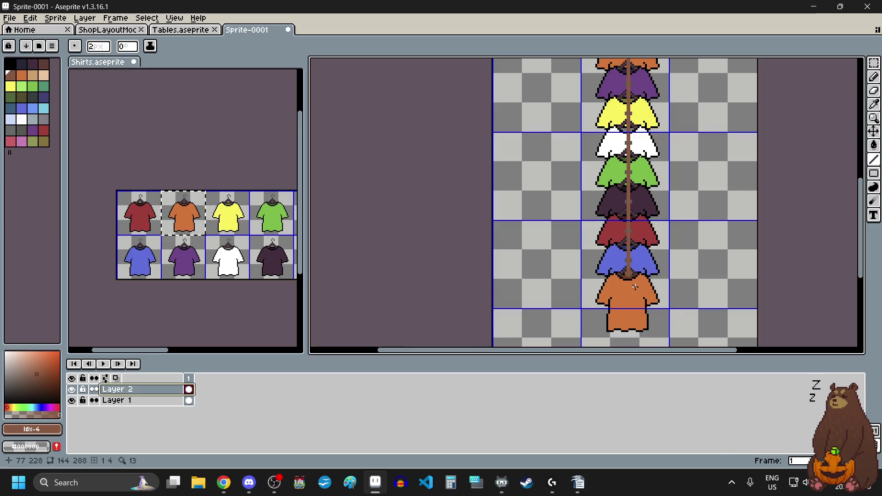
pyautogui.scroll(-2, 669, 221)
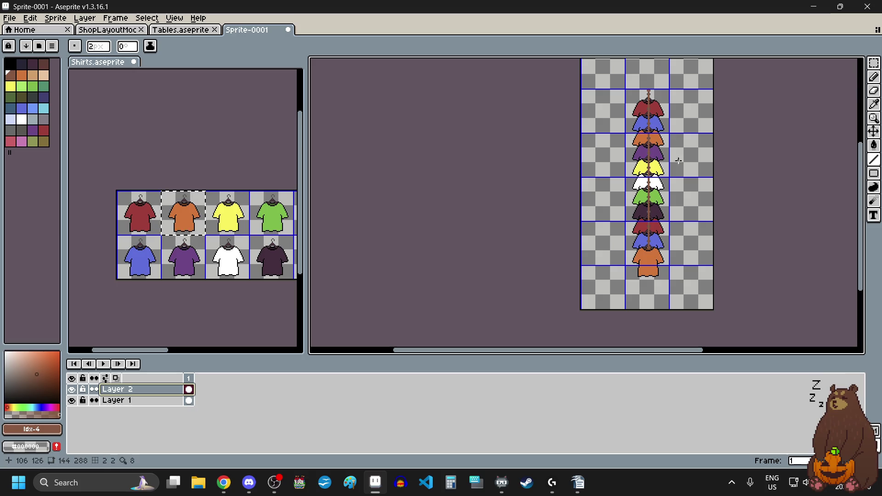
pyautogui.scroll(4, 675, 95)
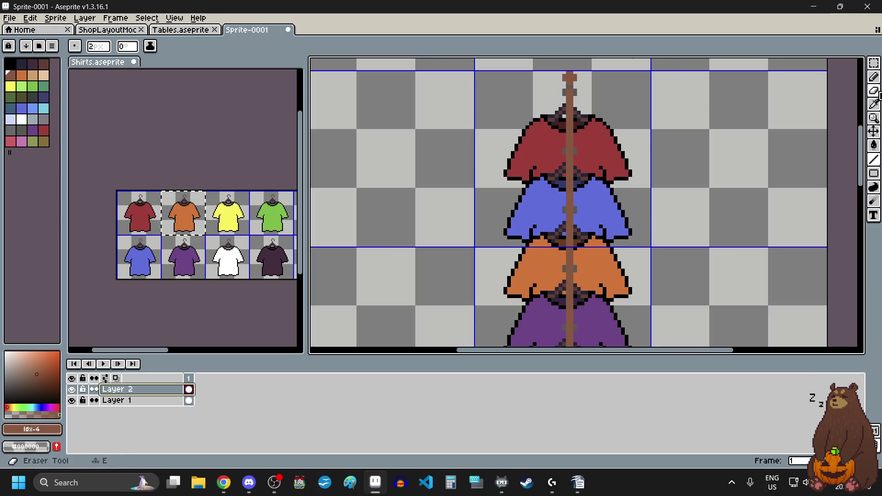
pyautogui.click(874, 91)
pyautogui.scroll(3, 569, 136)
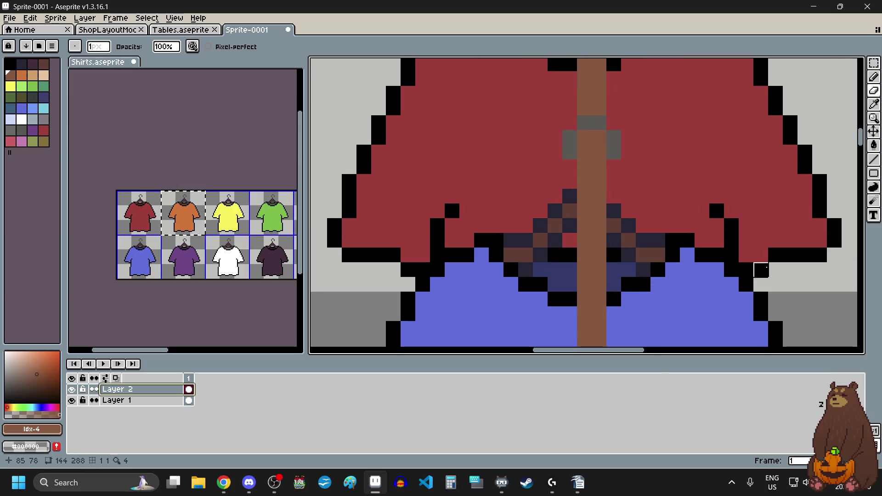
pyautogui.scroll(-3, 655, 192)
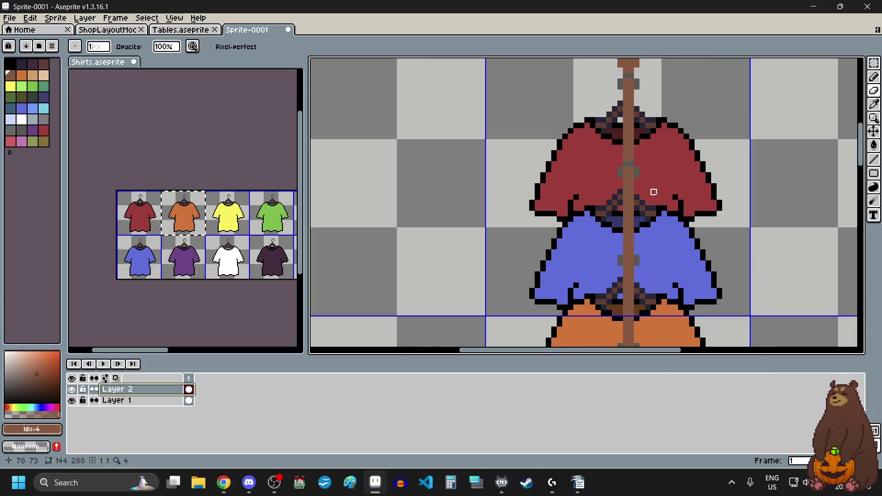
pyautogui.scroll(-1, 659, 192)
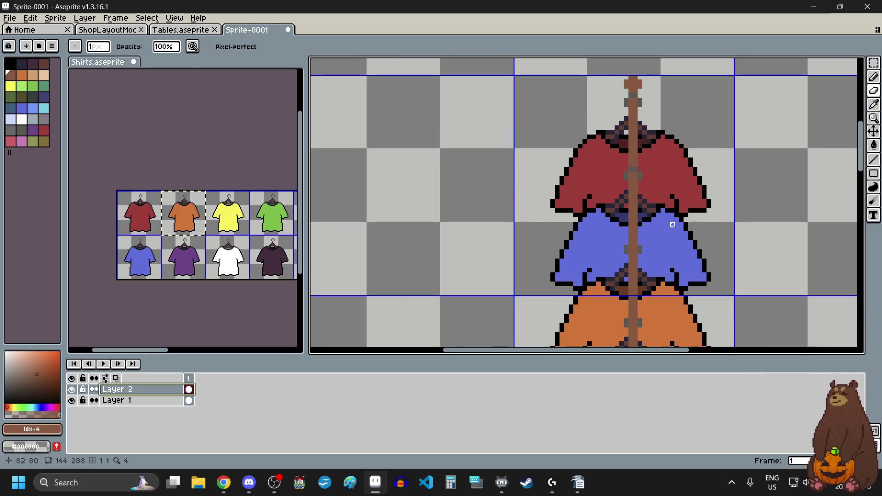
pyautogui.scroll(3, 672, 224)
pyautogui.scroll(-2, 597, 258)
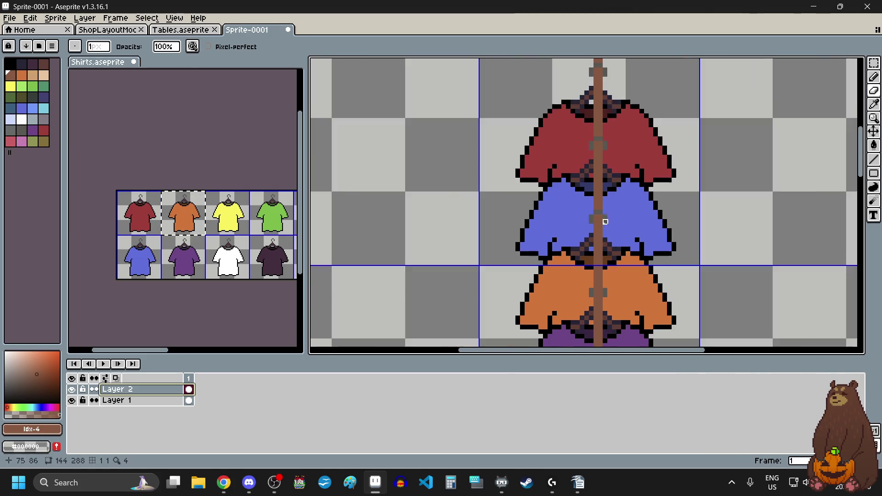
pyautogui.scroll(2, 602, 291)
pyautogui.scroll(-3, 602, 261)
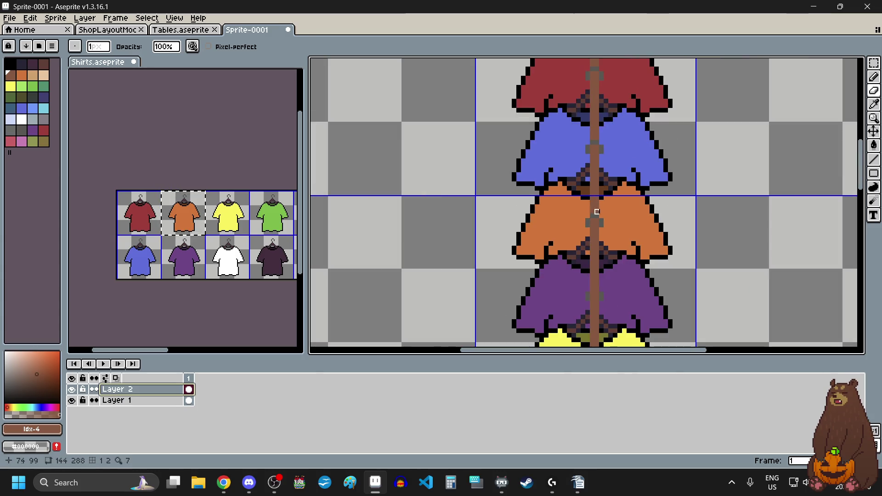
pyautogui.scroll(2, 592, 212)
pyautogui.scroll(-3, 592, 200)
pyautogui.scroll(3, 595, 236)
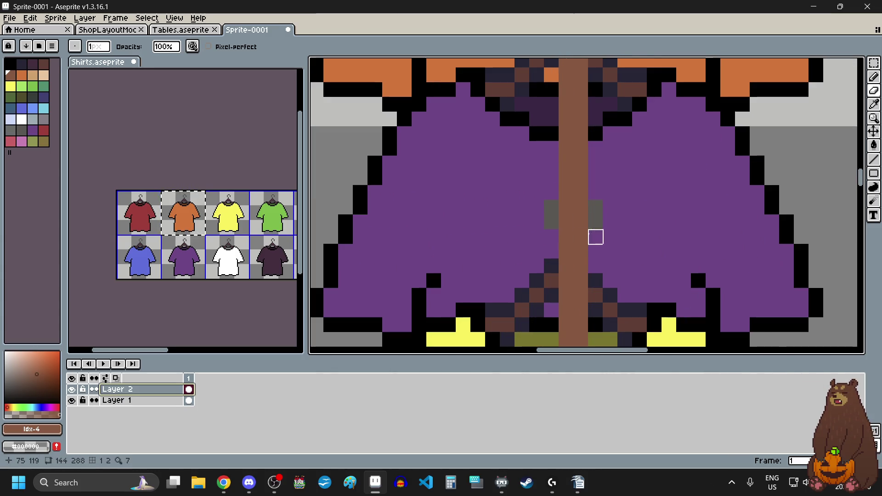
pyautogui.scroll(-3, 568, 194)
pyautogui.scroll(3, 562, 262)
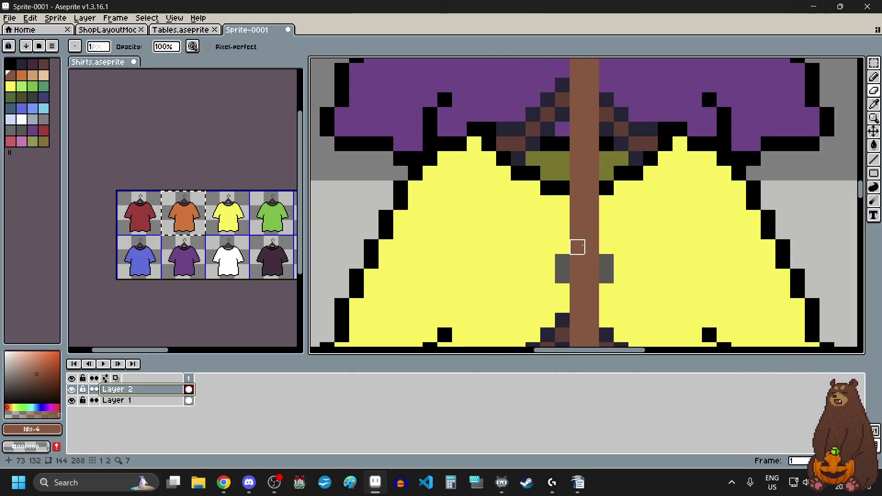
pyautogui.scroll(-1, 579, 235)
pyautogui.scroll(-2, 585, 175)
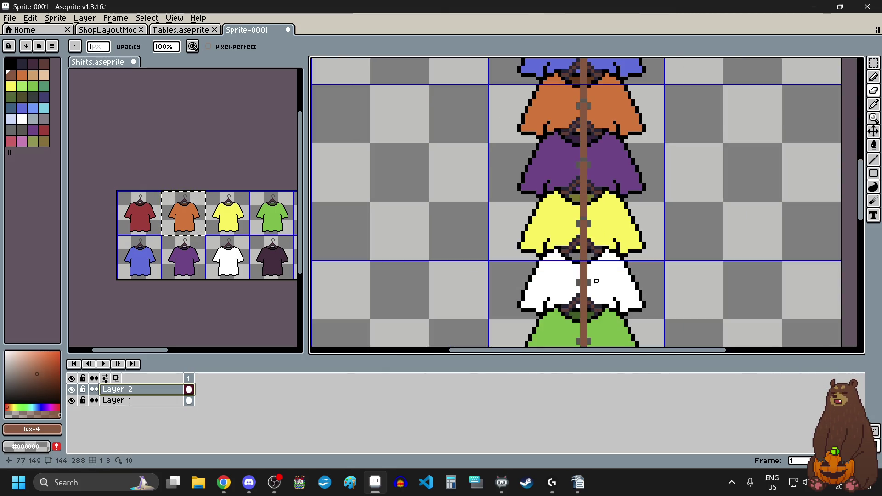
pyautogui.scroll(4, 554, 238)
pyautogui.scroll(-2, 569, 224)
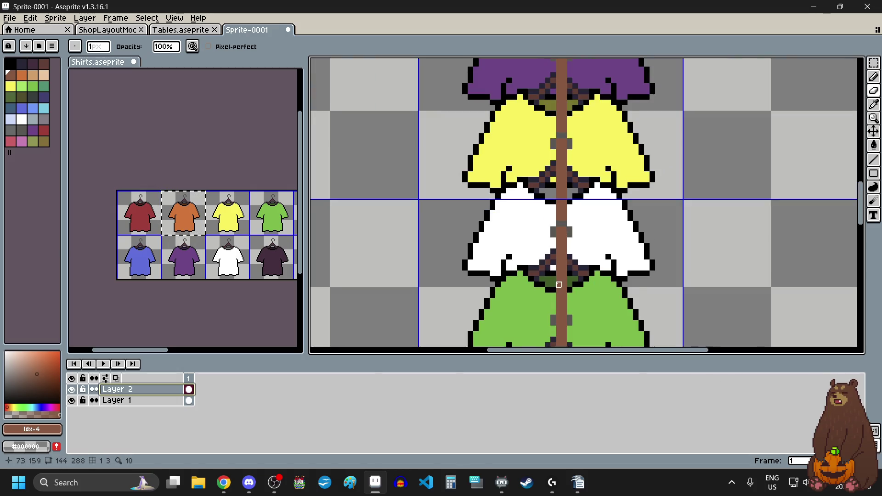
pyautogui.scroll(3, 553, 324)
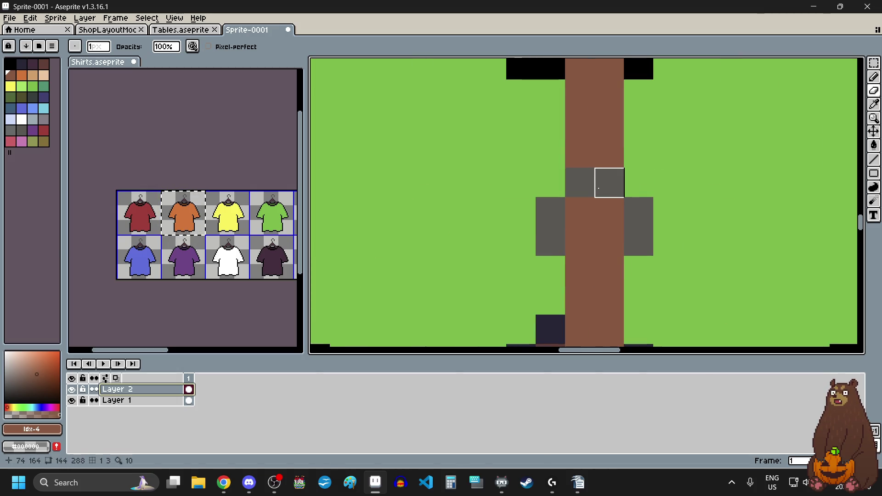
pyautogui.scroll(-3, 597, 229)
pyautogui.scroll(4, 591, 285)
pyautogui.scroll(-3, 623, 225)
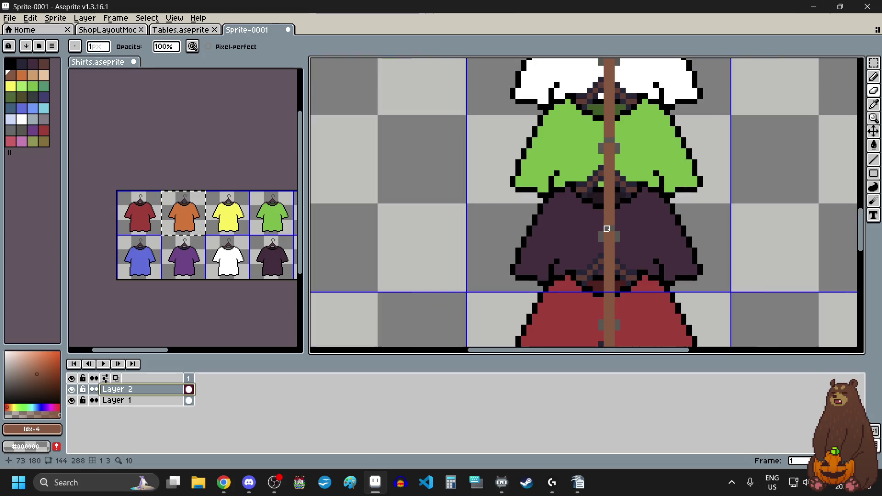
pyautogui.scroll(3, 618, 323)
pyautogui.scroll(-4, 593, 266)
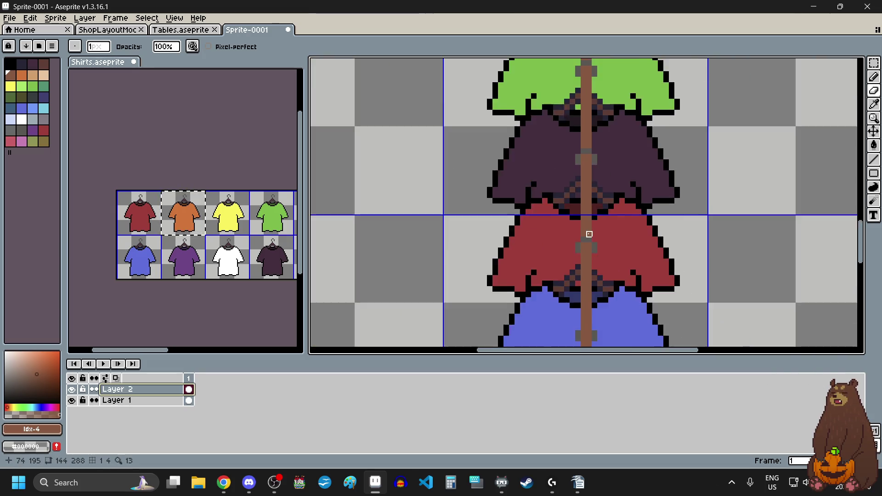
pyautogui.scroll(-1, 589, 287)
pyautogui.scroll(2, 589, 287)
pyautogui.scroll(2, 581, 207)
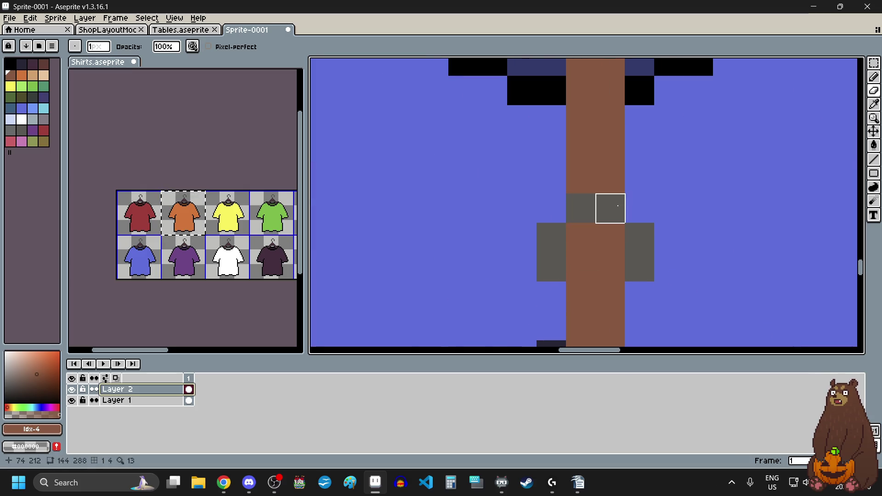
pyautogui.scroll(-3, 612, 211)
pyautogui.scroll(-1, 612, 211)
pyautogui.scroll(-1, 655, 213)
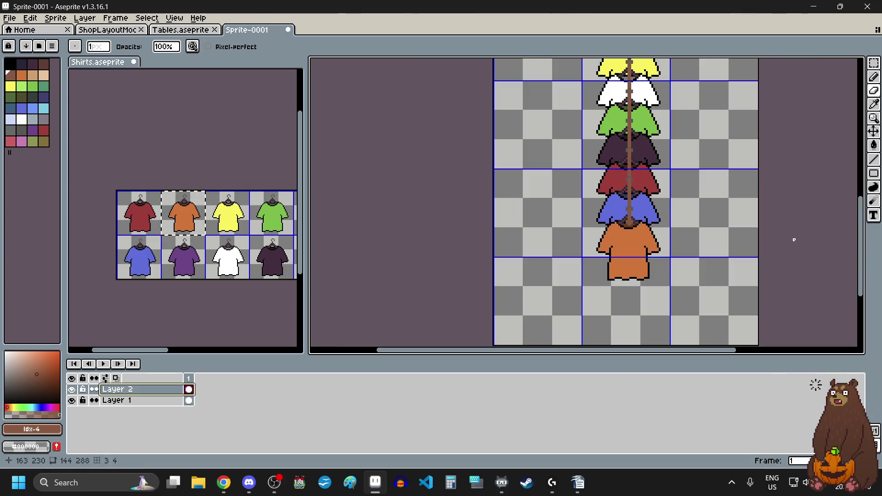
pyautogui.moveTo(862, 253); pyautogui.dragTo(864, 206)
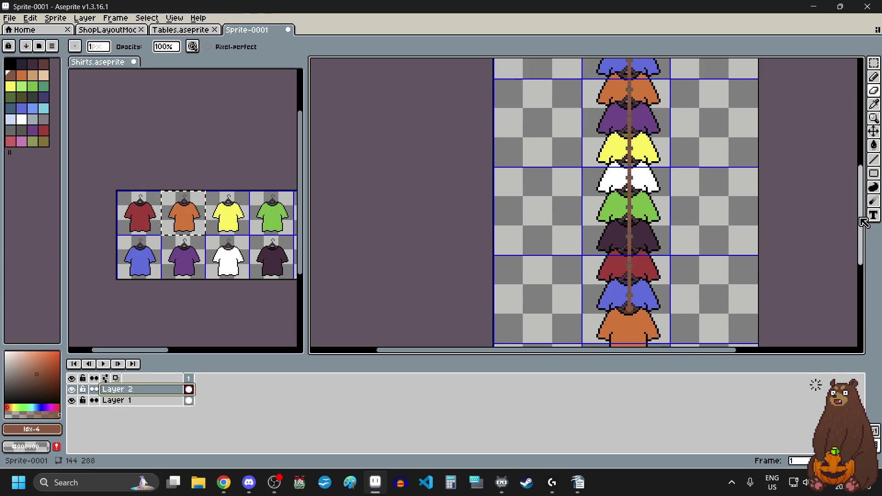
pyautogui.moveTo(863, 207); pyautogui.dragTo(847, 252)
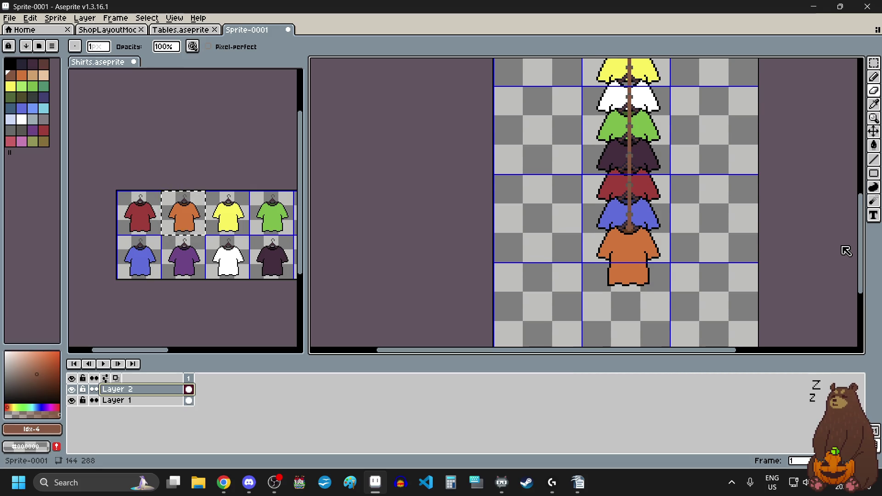
pyautogui.scroll(3, 636, 297)
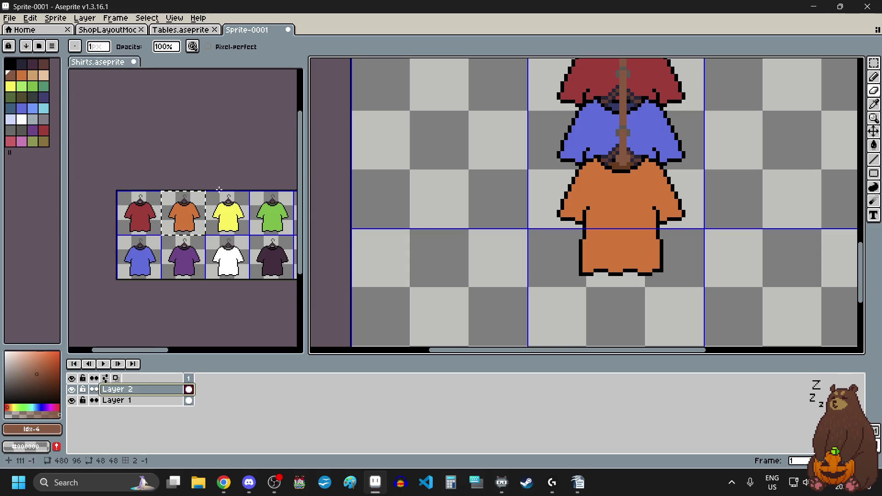
# Pick the dark grey swatch (index 25) and switch to the Line tool at 2 px.
pyautogui.click(23, 134)
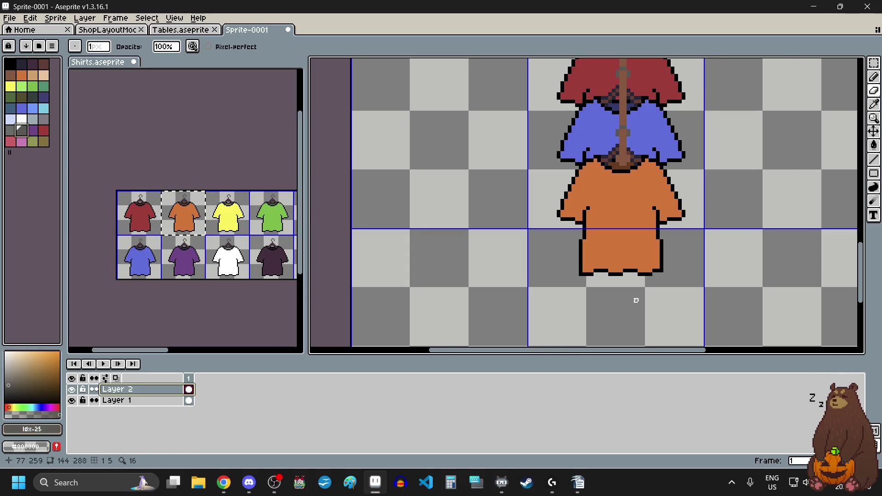
pyautogui.scroll(3, 636, 300)
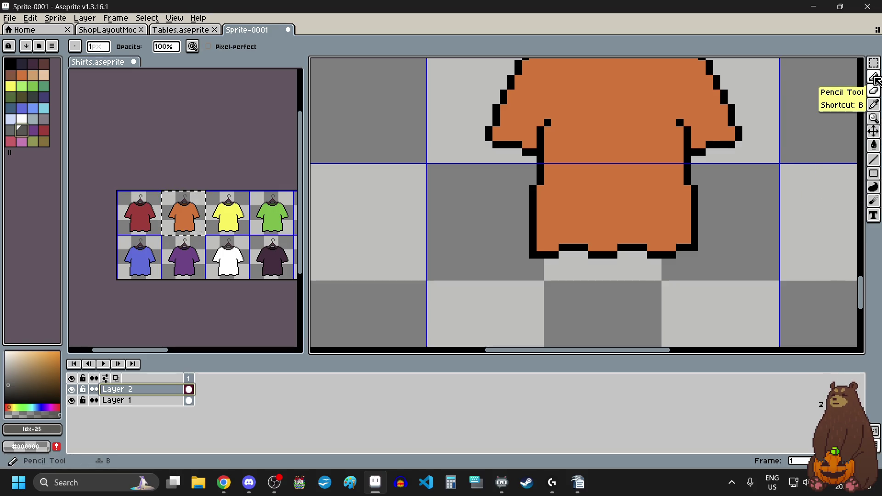
pyautogui.click(876, 79)
pyautogui.scroll(-2, 639, 284)
pyautogui.scroll(1, 631, 169)
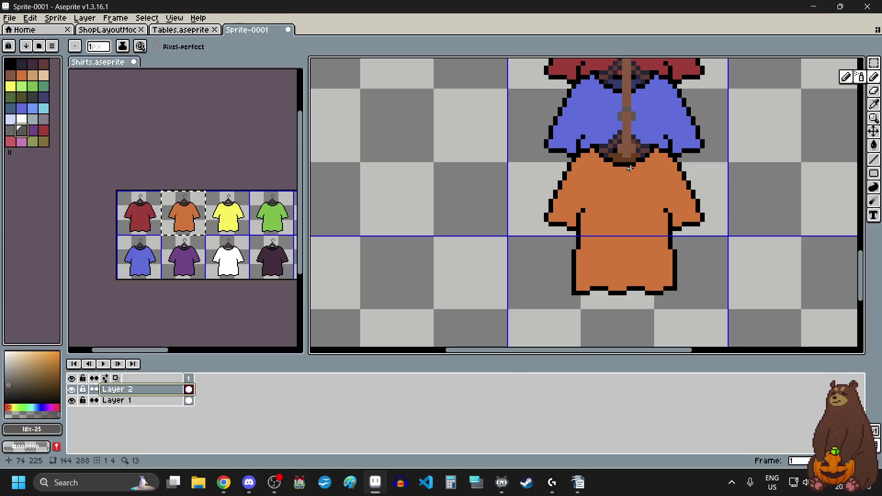
pyautogui.scroll(2, 631, 164)
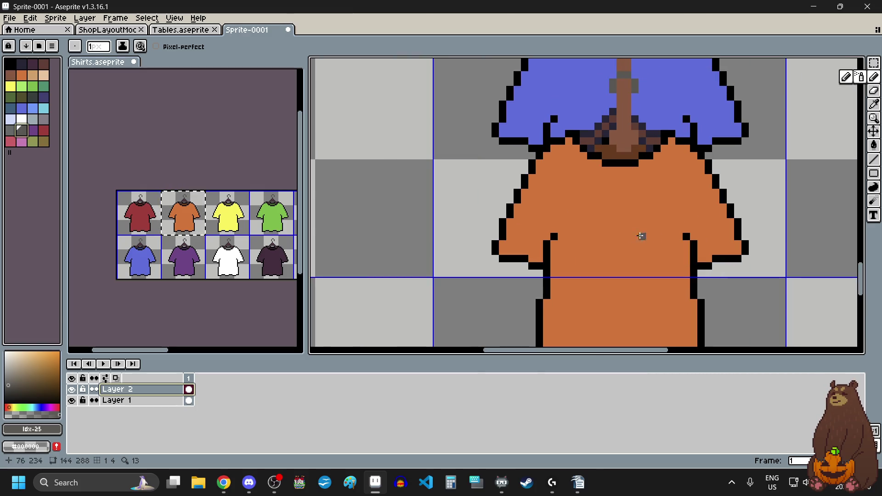
pyautogui.click(874, 160)
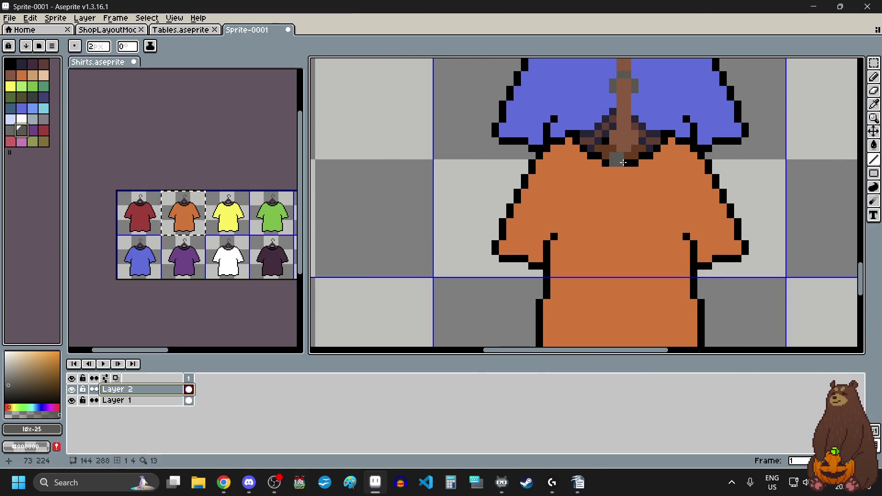
# Draw a grey line from the orange shirt's neck to its hem, then undo it.
pyautogui.scroll(-2, 627, 160)
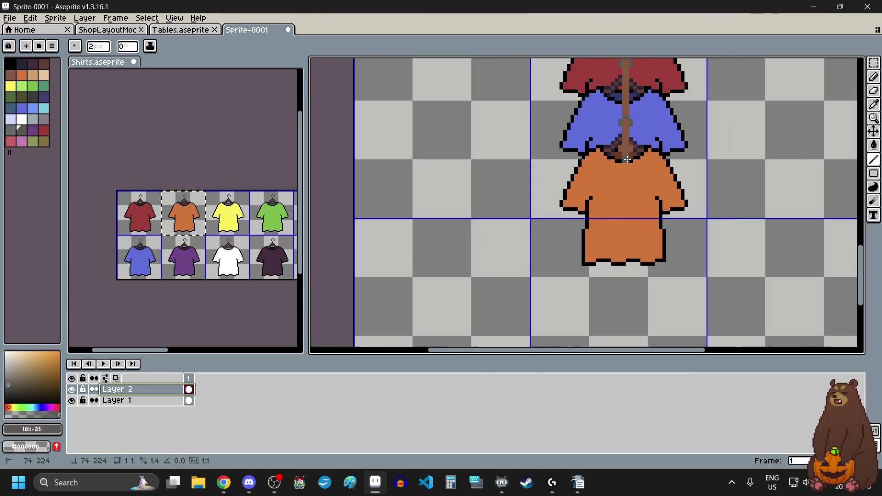
pyautogui.moveTo(627, 62); pyautogui.dragTo(628, 263)
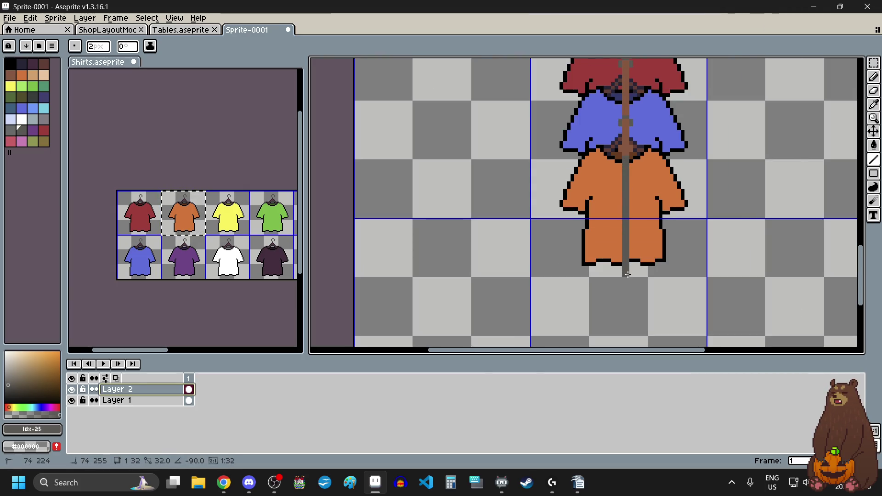
pyautogui.scroll(1, 629, 275)
pyautogui.scroll(-1, 628, 275)
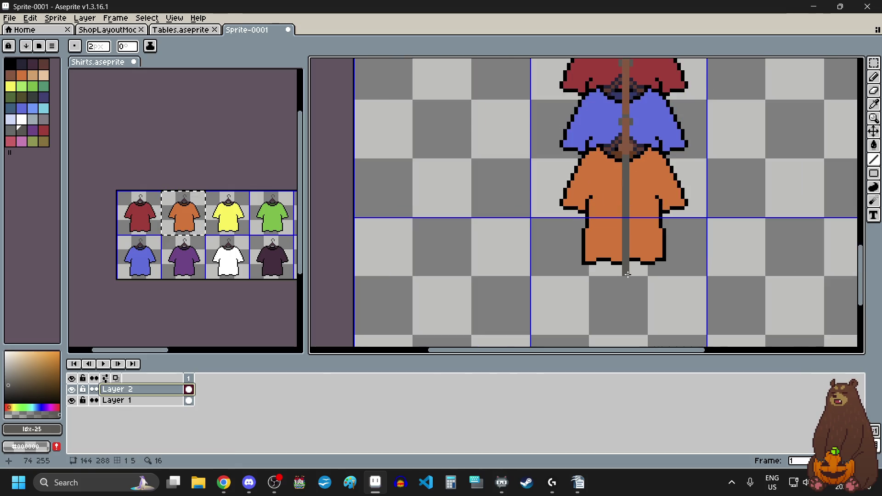
pyautogui.scroll(-1, 628, 275)
pyautogui.scroll(1, 628, 274)
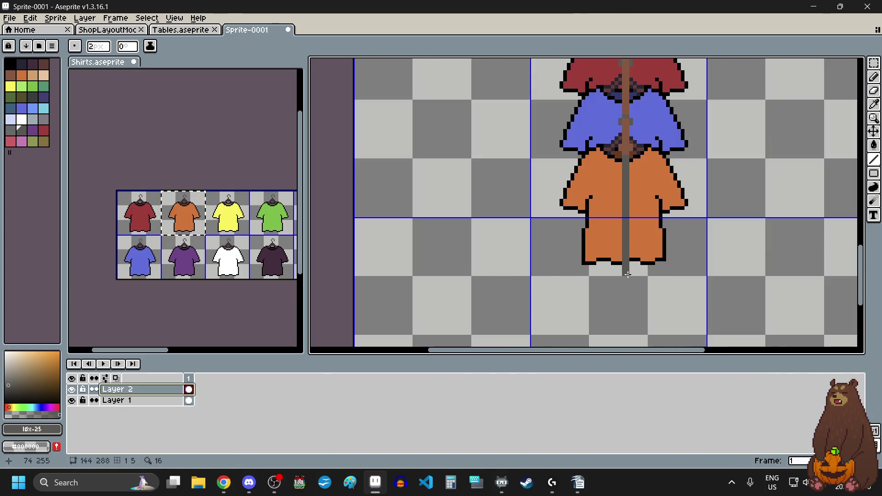
pyautogui.hotkey('ctrl', 'z')
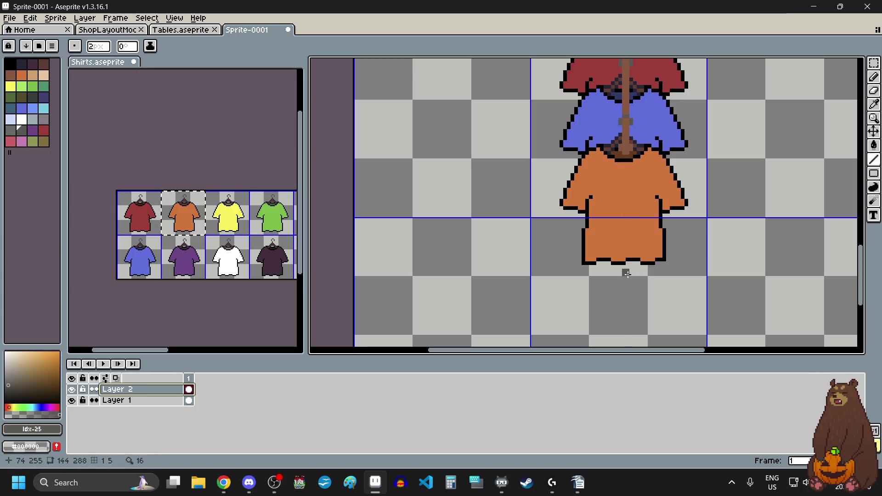
pyautogui.scroll(3, 628, 274)
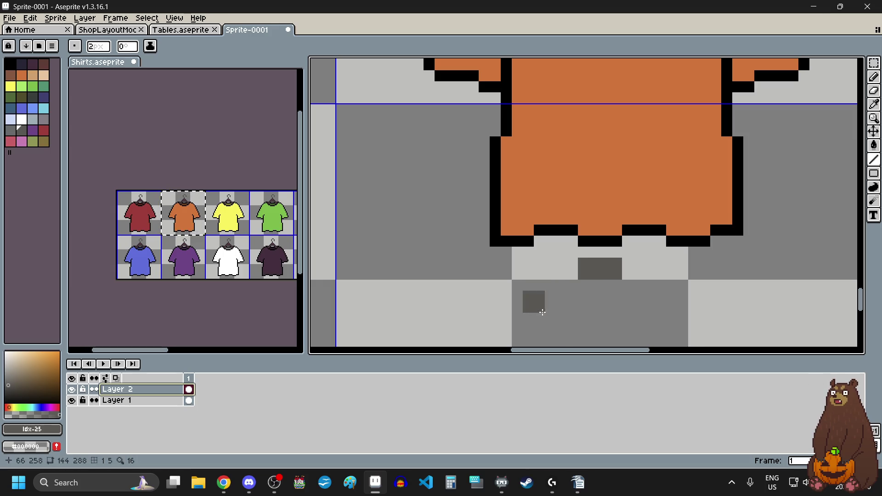
pyautogui.click(874, 63)
# Erase a 6x2 strip of pixels just below the orange shirt's hem and deselect.
pyautogui.click(805, 67)
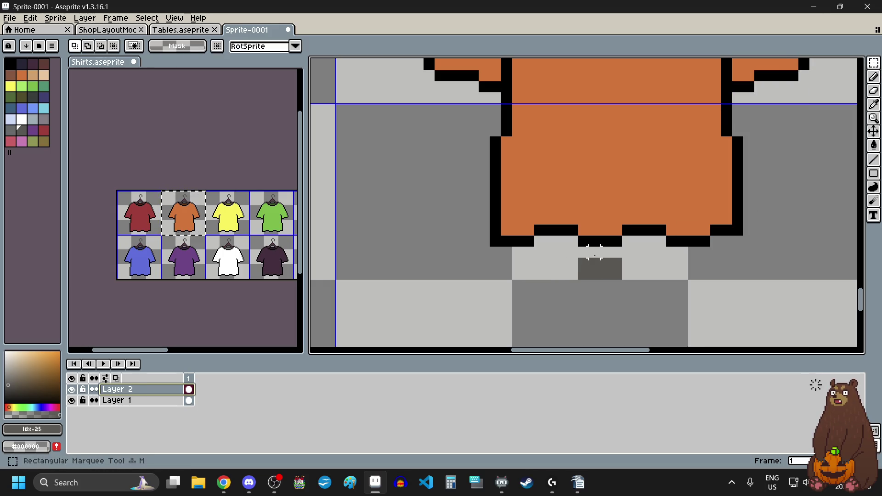
pyautogui.moveTo(572, 262); pyautogui.dragTo(517, 273)
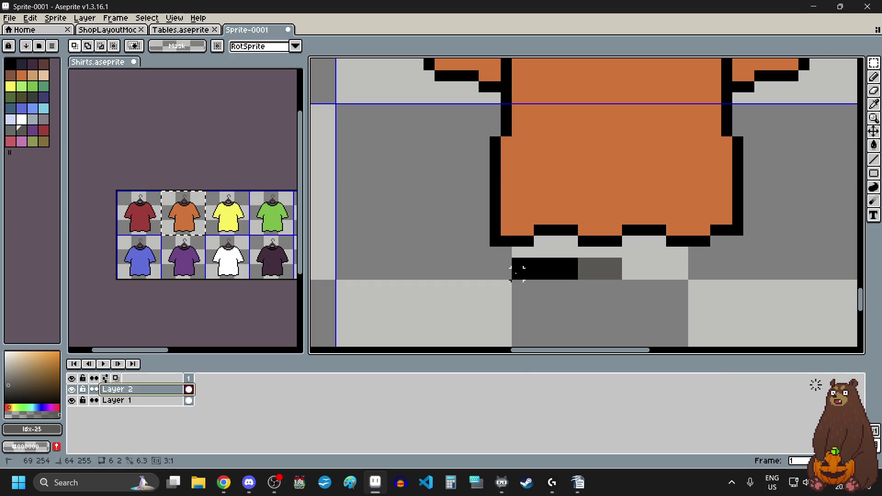
pyautogui.press('Delete')
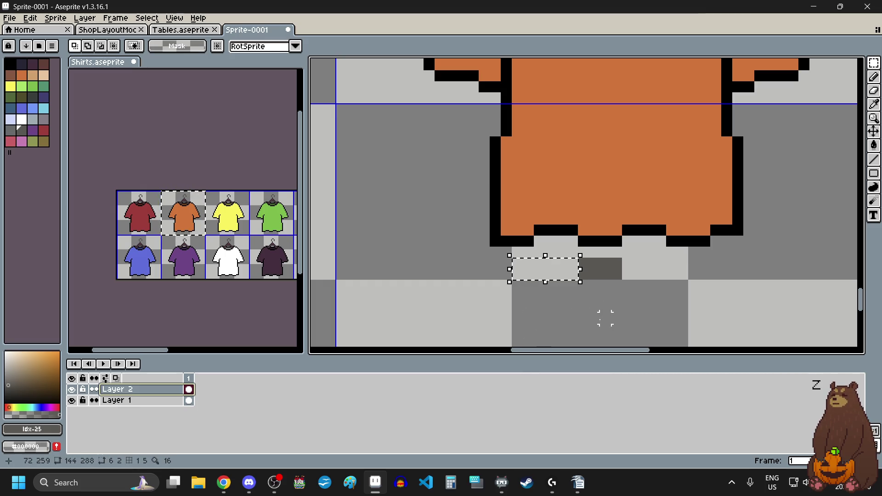
pyautogui.scroll(1, 583, 311)
pyautogui.hotkey('ctrl', 'd')
pyautogui.scroll(2, 582, 322)
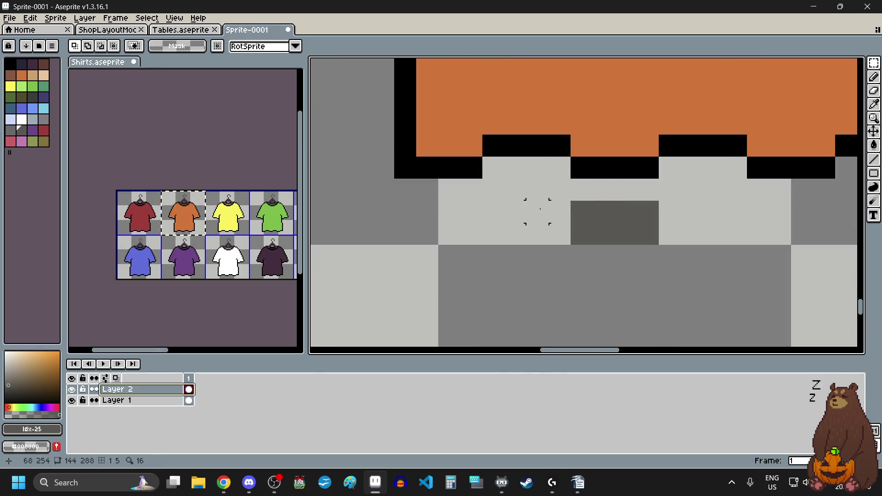
# Marquee strips beside the grey hem piece to check its position, then deselect.
pyautogui.moveTo(560, 211); pyautogui.dragTo(458, 211)
pyautogui.scroll(-2, 602, 274)
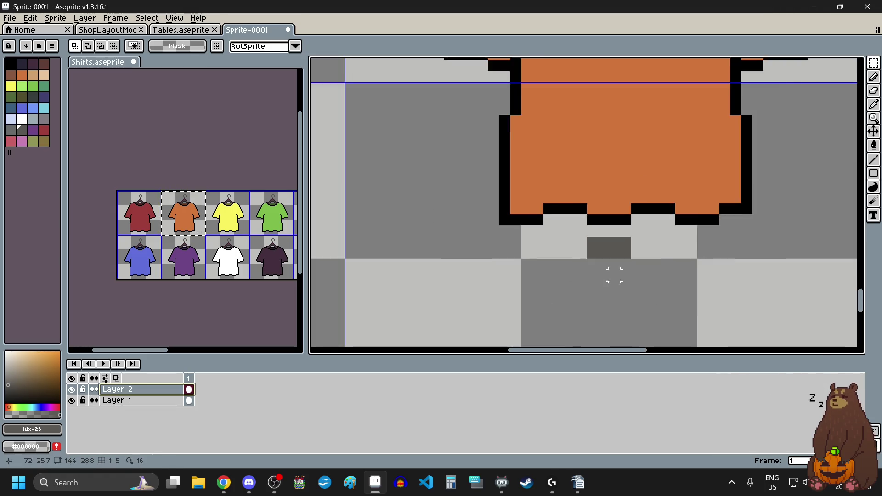
pyautogui.scroll(1, 656, 254)
pyautogui.moveTo(626, 241); pyautogui.dragTo(705, 242)
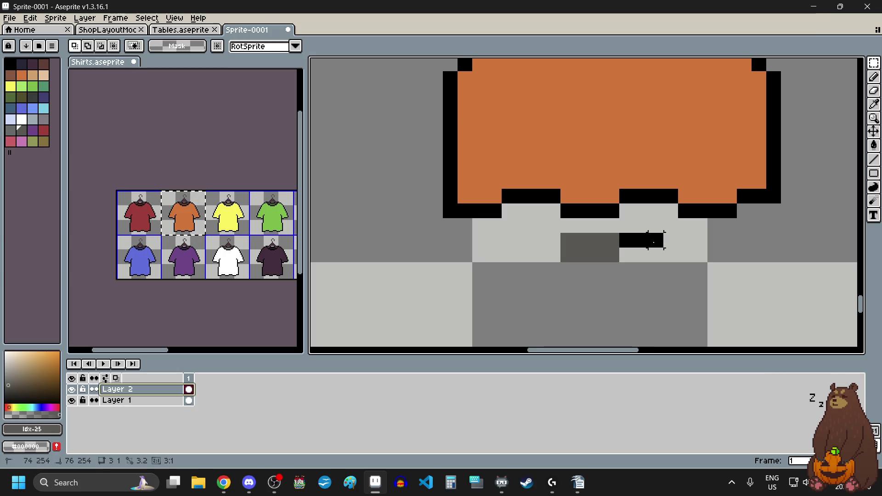
pyautogui.click(700, 270)
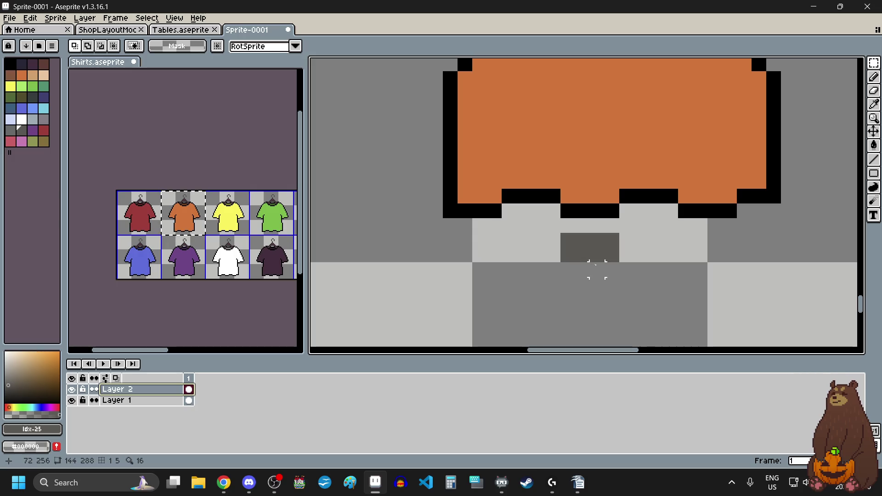
# With the Pencil, add a grey pixel atop the hem piece to form a cross, then zoom out.
pyautogui.press('b')
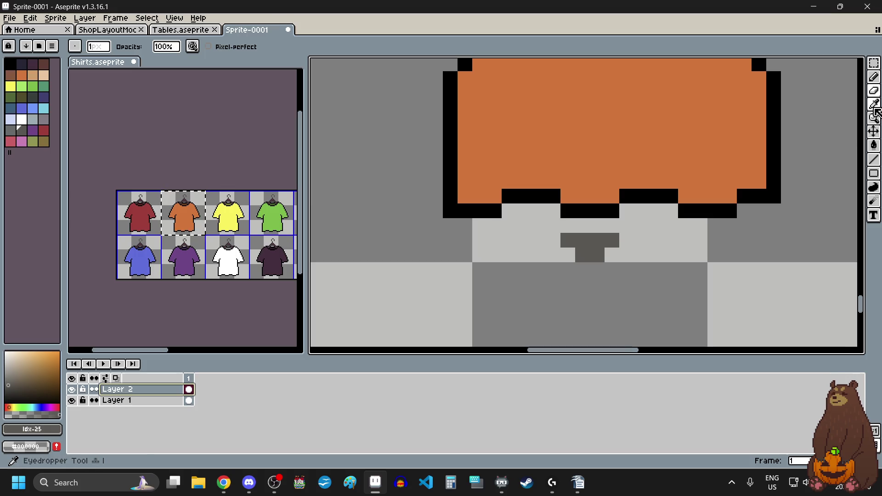
pyautogui.click(874, 76)
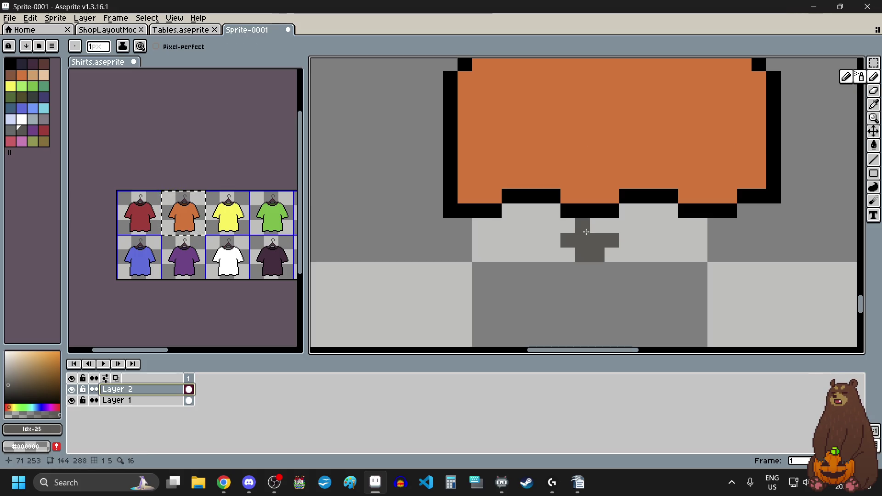
pyautogui.click(596, 228)
pyautogui.scroll(-3, 648, 281)
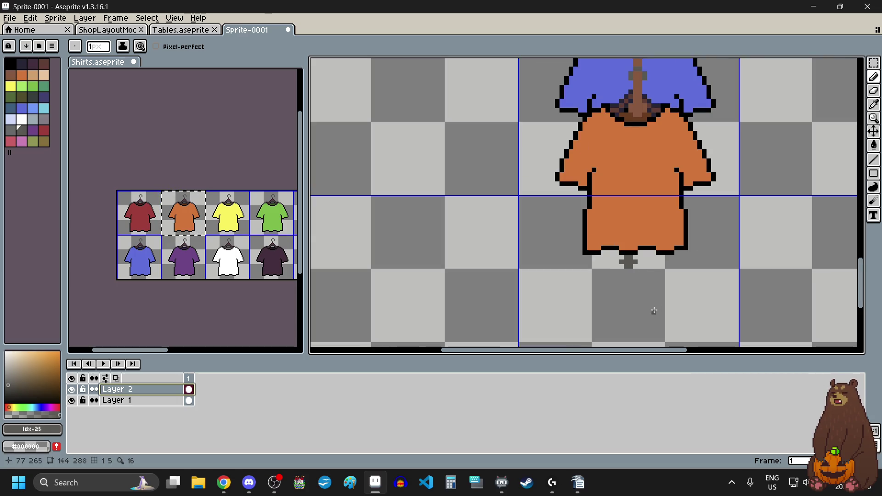
pyautogui.scroll(-2, 654, 309)
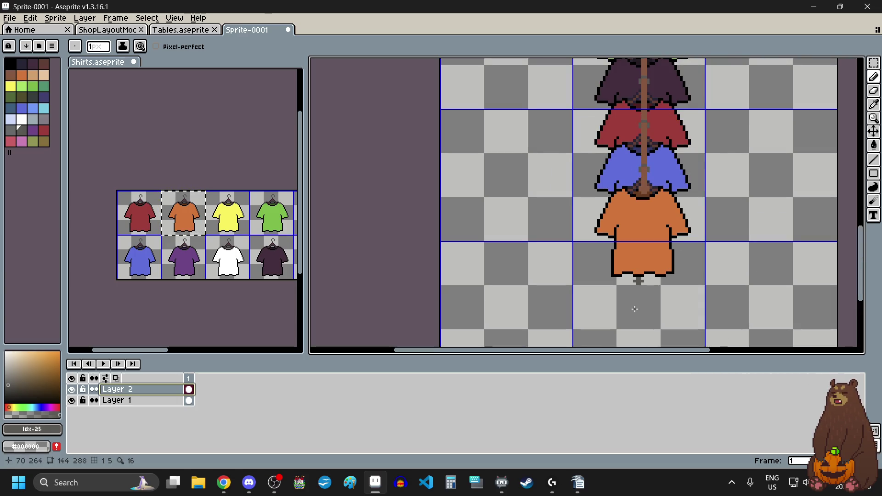
# On Layer 1, marquee the gaps beside the right and left sleeves to measure them.
pyautogui.click(130, 402)
pyautogui.scroll(2, 799, 179)
pyautogui.press('m')
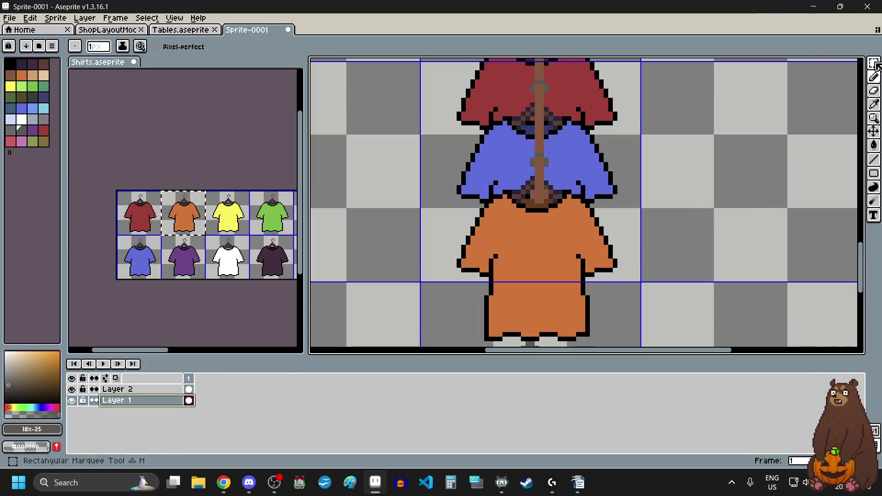
pyautogui.scroll(2, 638, 233)
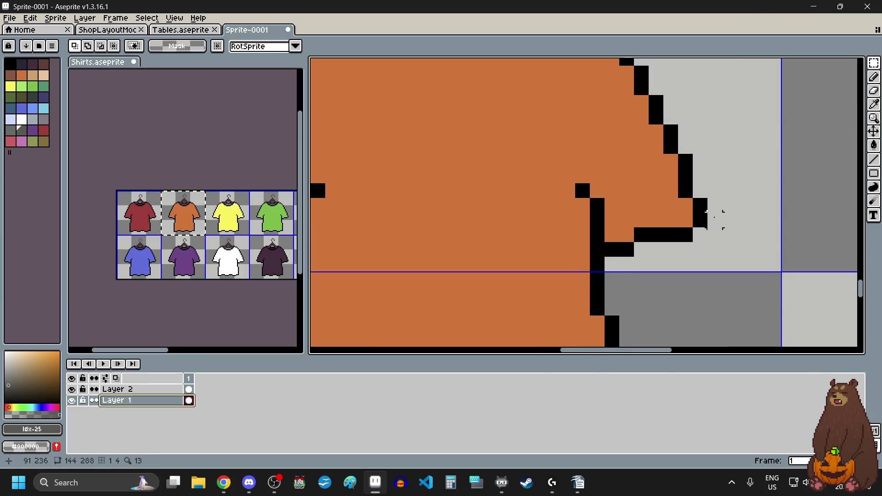
pyautogui.moveTo(714, 220); pyautogui.dragTo(730, 220)
pyautogui.scroll(-3, 780, 226)
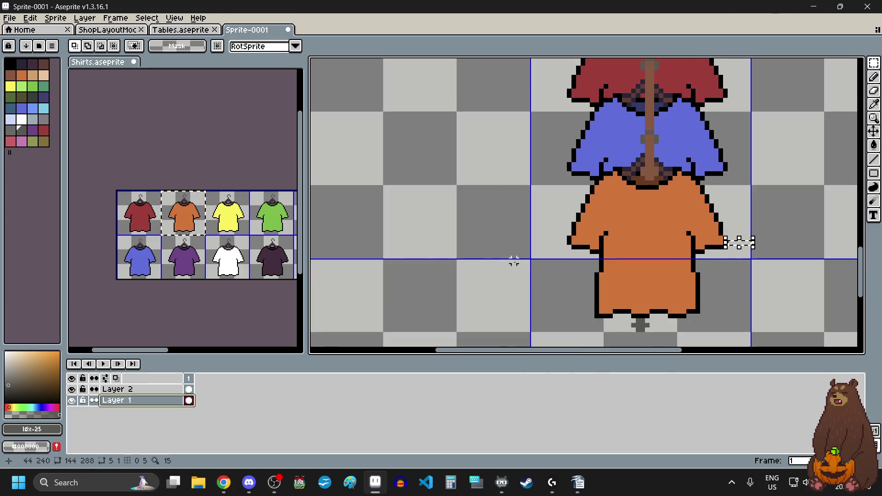
pyautogui.scroll(3, 617, 213)
pyautogui.moveTo(617, 213); pyautogui.dragTo(507, 213)
pyautogui.click(528, 266)
pyautogui.scroll(-2, 531, 259)
pyautogui.scroll(-1, 533, 260)
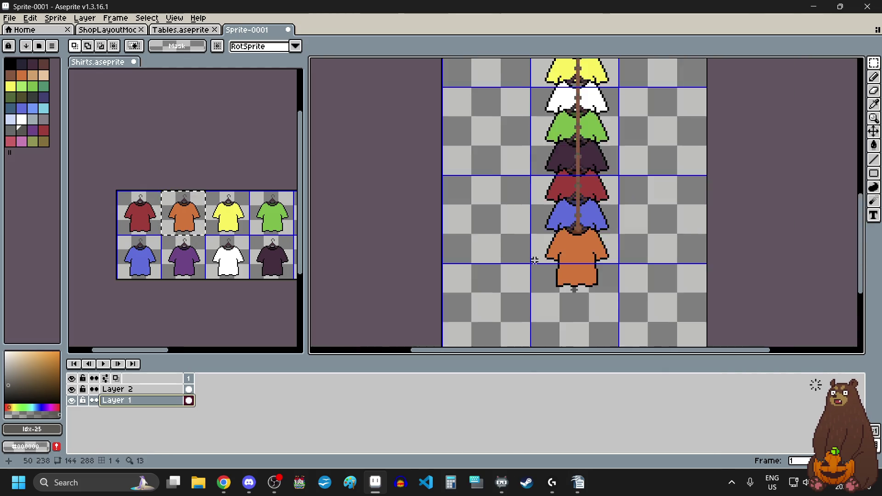
pyautogui.scroll(-1, 535, 261)
# Select all and shift Layer 1's shirts 2 px left, then do the same on Layer 2.
pyautogui.hotkey('ctrl', 'a')
pyautogui.press('Left')
pyautogui.press('Left')
pyautogui.scroll(4, 564, 92)
pyautogui.scroll(-2, 630, 134)
pyautogui.hotkey('ctrl', 'd')
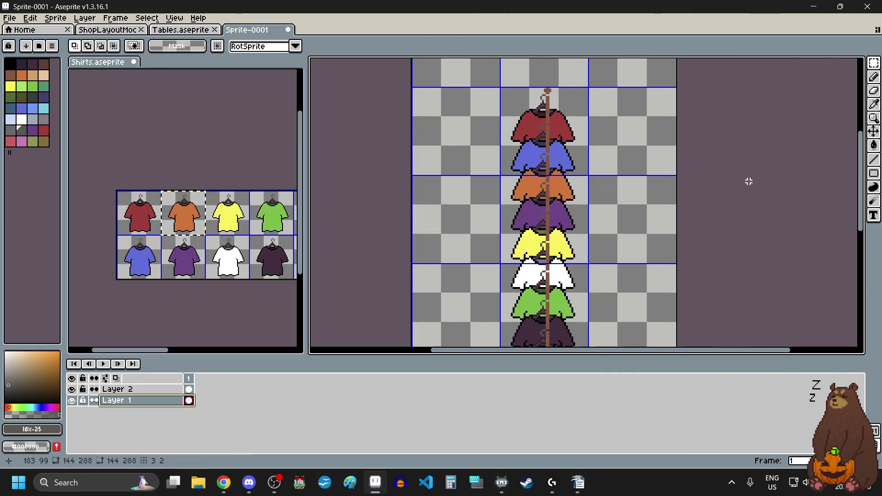
pyautogui.click(141, 389)
pyautogui.hotkey('ctrl', 'a')
pyautogui.press('Left')
pyautogui.press('Left')
# Commit Layer 2's move, then select the small grey cross and move it one pixel right.
pyautogui.scroll(2, 537, 182)
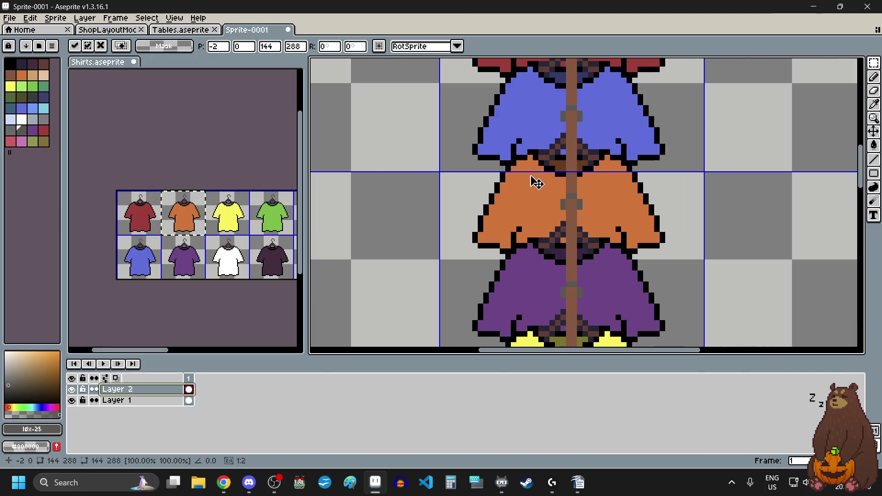
pyautogui.scroll(-3, 537, 183)
pyautogui.scroll(-1, 547, 301)
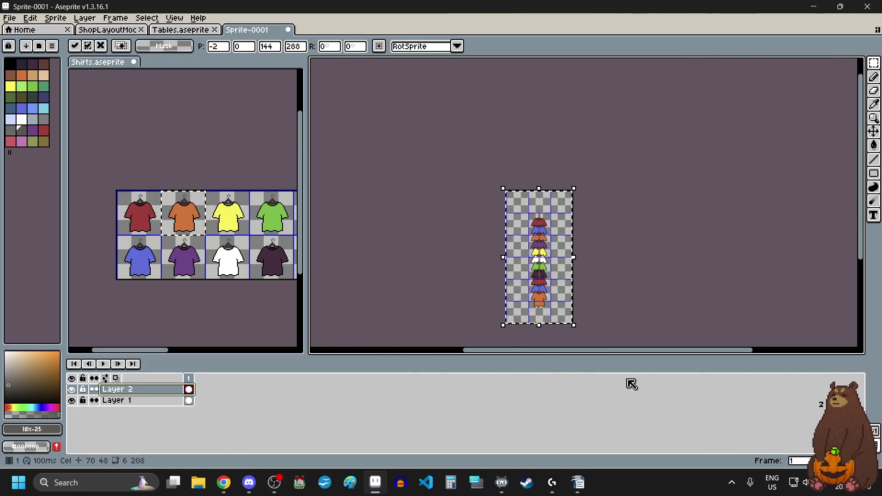
pyautogui.click(615, 312)
pyautogui.scroll(3, 543, 319)
pyautogui.scroll(2, 495, 278)
pyautogui.scroll(2, 524, 193)
pyautogui.scroll(1, 500, 268)
pyautogui.scroll(-3, 500, 268)
pyautogui.scroll(-1, 508, 305)
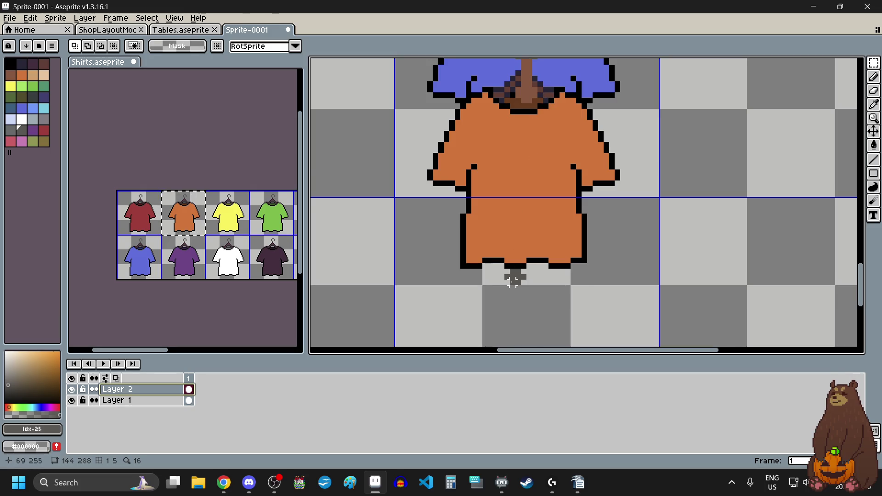
pyautogui.scroll(4, 513, 282)
pyautogui.moveTo(478, 226); pyautogui.dragTo(570, 296)
pyautogui.moveTo(518, 262); pyautogui.dragTo(553, 266)
# Measure the gaps beside the left and right sleeves with the marquee, then undo the selection.
pyautogui.scroll(-2, 646, 282)
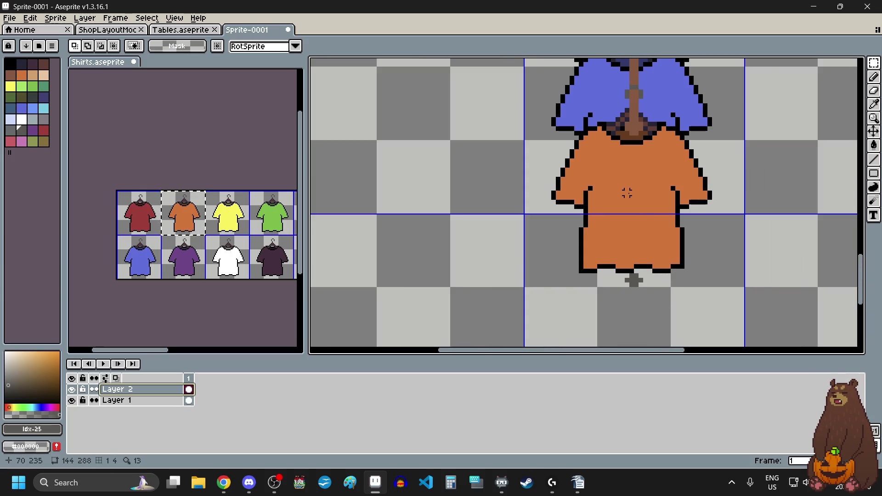
pyautogui.scroll(2, 571, 174)
pyautogui.moveTo(519, 225); pyautogui.dragTo(485, 221)
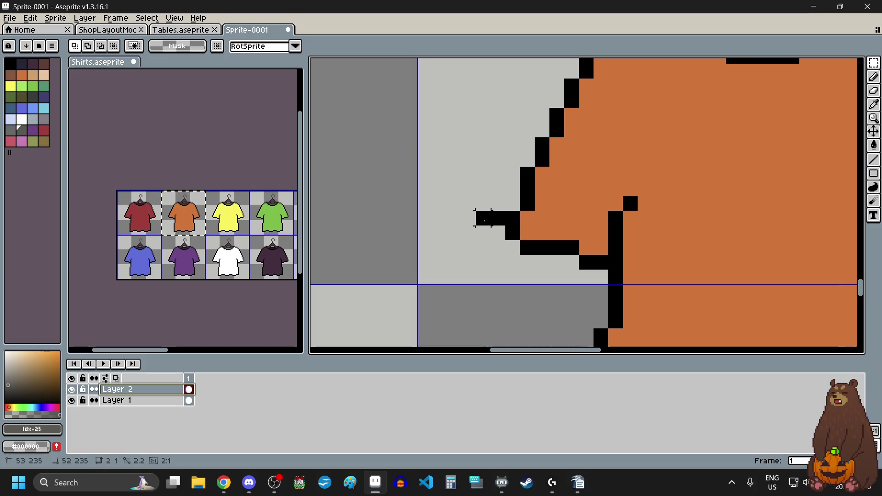
pyautogui.scroll(-2, 423, 220)
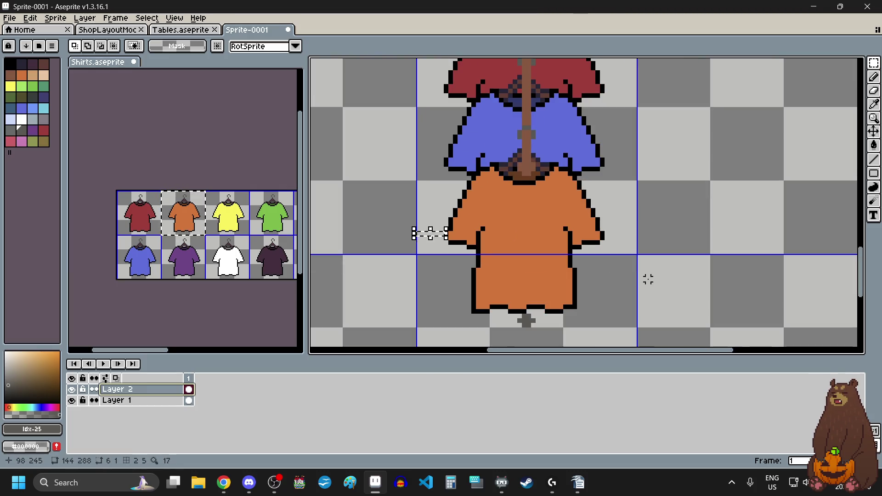
pyautogui.scroll(2, 519, 212)
pyautogui.moveTo(524, 209); pyautogui.dragTo(592, 215)
pyautogui.hotkey('ctrl', 'z')
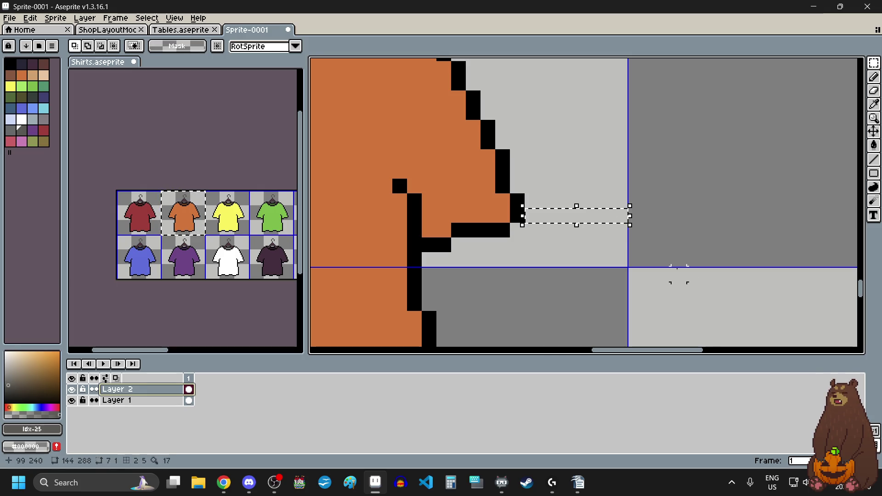
pyautogui.scroll(-5, 577, 252)
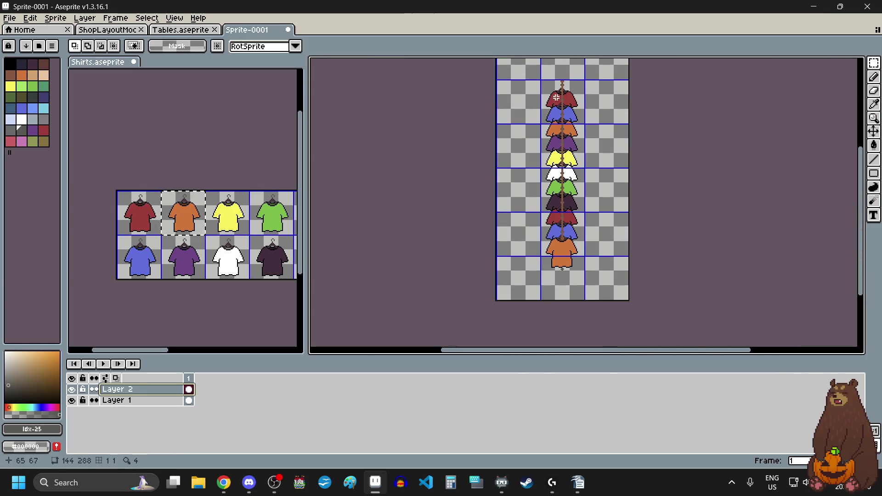
# Zoom in on the red shirt's hanger hook and marquee 7-pixel strips on its left, then right.
pyautogui.scroll(2, 557, 83)
pyautogui.scroll(1, 555, 85)
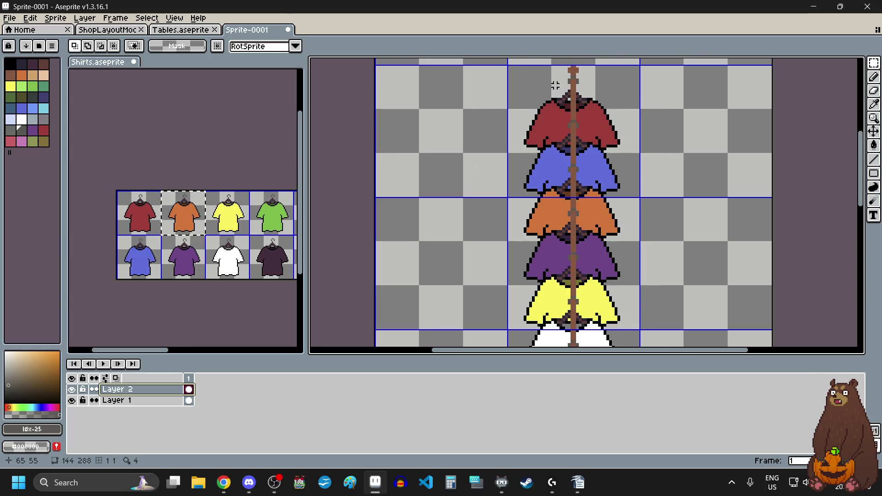
pyautogui.scroll(1, 583, 61)
pyautogui.scroll(2, 574, 64)
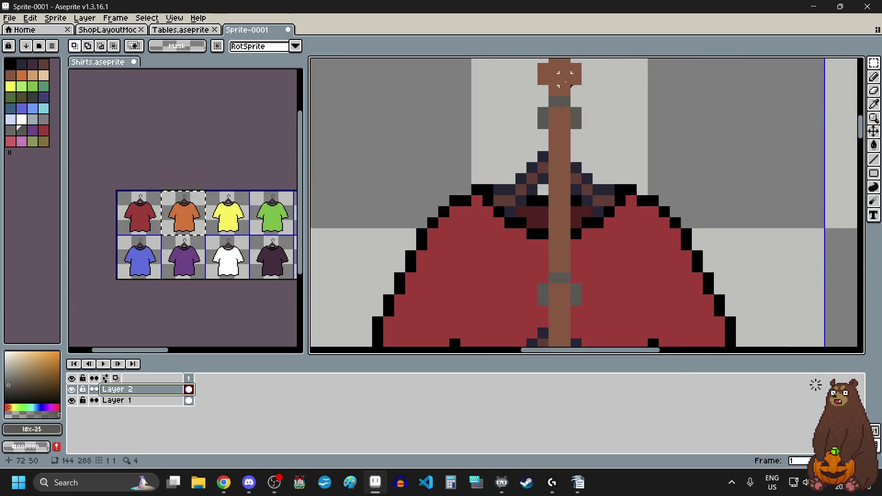
pyautogui.scroll(-2, 565, 69)
pyautogui.scroll(3, 558, 72)
pyautogui.scroll(2, 558, 72)
pyautogui.moveTo(510, 164); pyautogui.dragTo(379, 171)
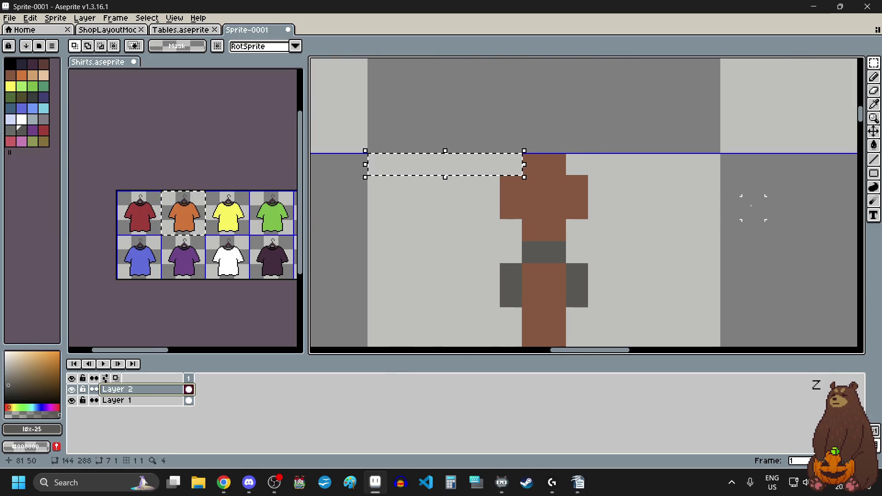
pyautogui.hotkey('ctrl', 'd')
pyautogui.moveTo(577, 165); pyautogui.dragTo(704, 162)
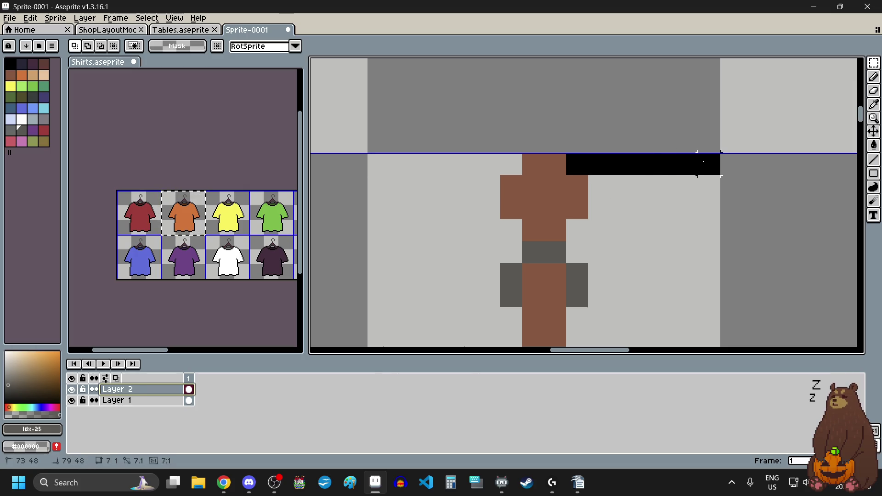
# Sample the dark grey of the hem cross under the orange shirt.
pyautogui.scroll(-3, 647, 223)
pyautogui.scroll(-5, 616, 184)
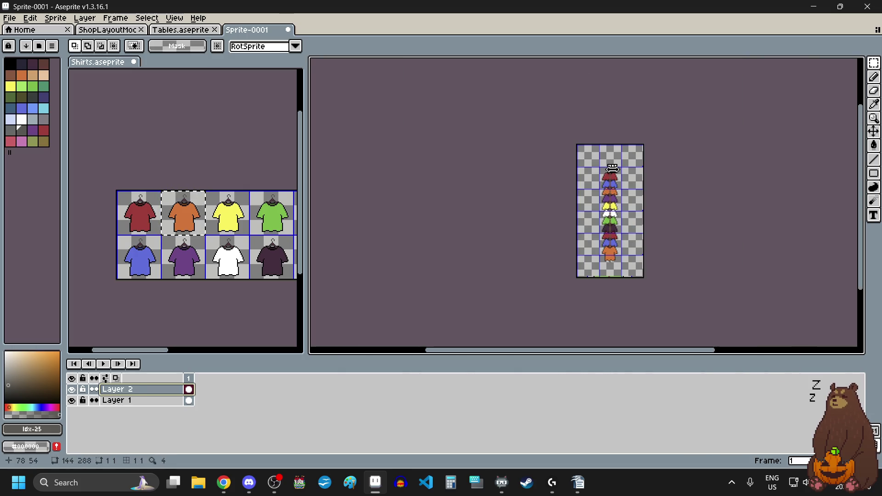
pyautogui.scroll(6, 606, 276)
pyautogui.scroll(-3, 625, 221)
pyautogui.scroll(4, 627, 243)
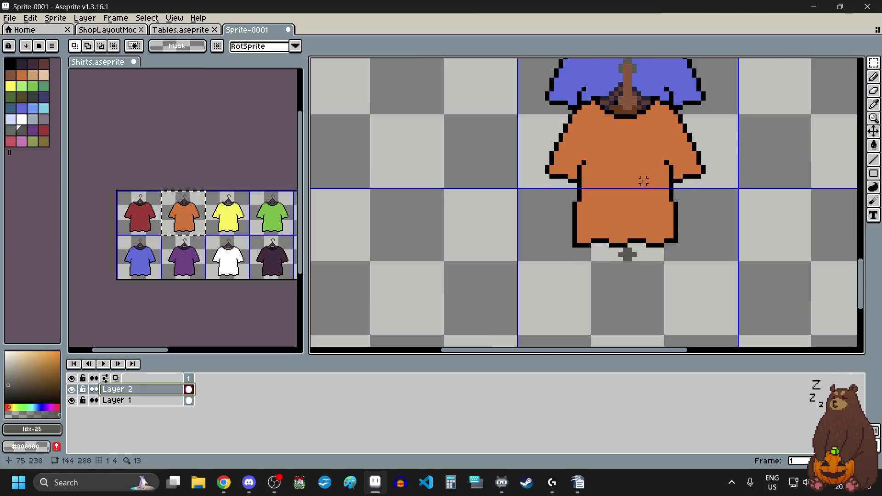
pyautogui.scroll(1, 617, 275)
pyautogui.scroll(2, 617, 276)
pyautogui.scroll(2, 617, 275)
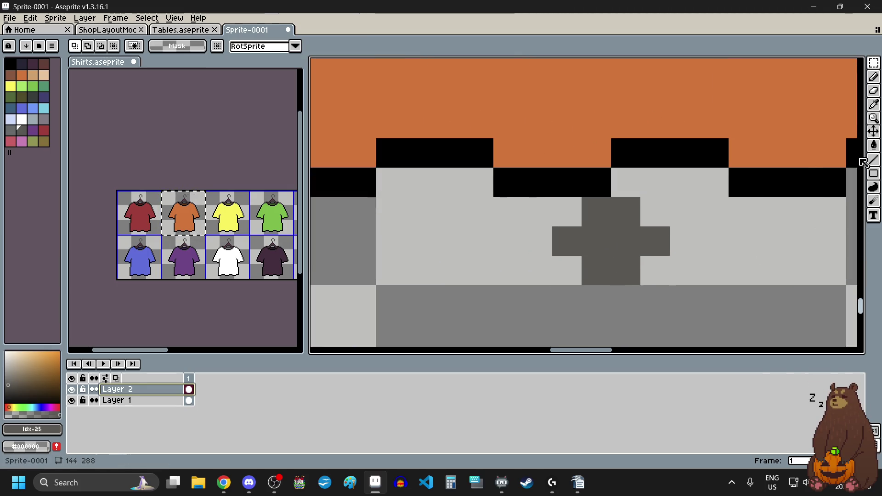
pyautogui.click(876, 110)
pyautogui.click(613, 250)
# Add dark grey pixels to the stand piece, widening it left and right to meet the hem.
pyautogui.click(874, 77)
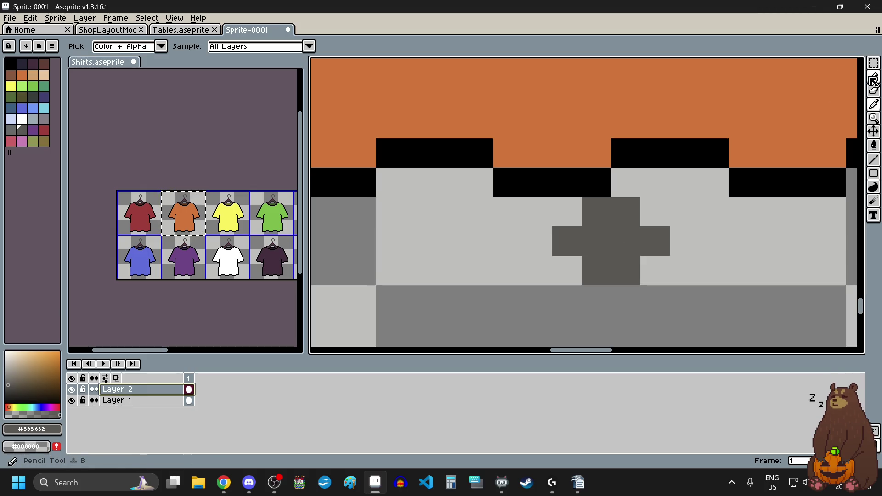
pyautogui.click(636, 193)
pyautogui.click(537, 270)
pyautogui.click(682, 266)
pyautogui.scroll(-3, 605, 296)
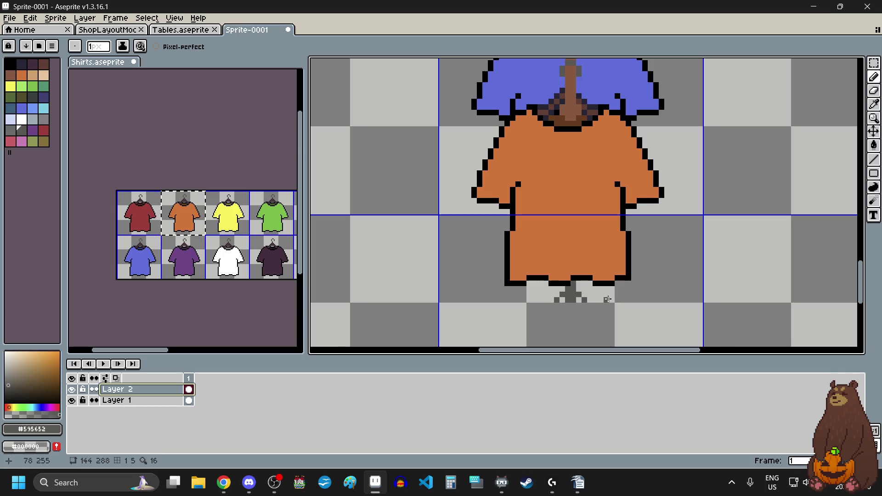
pyautogui.scroll(-1, 612, 305)
pyautogui.scroll(1, 613, 328)
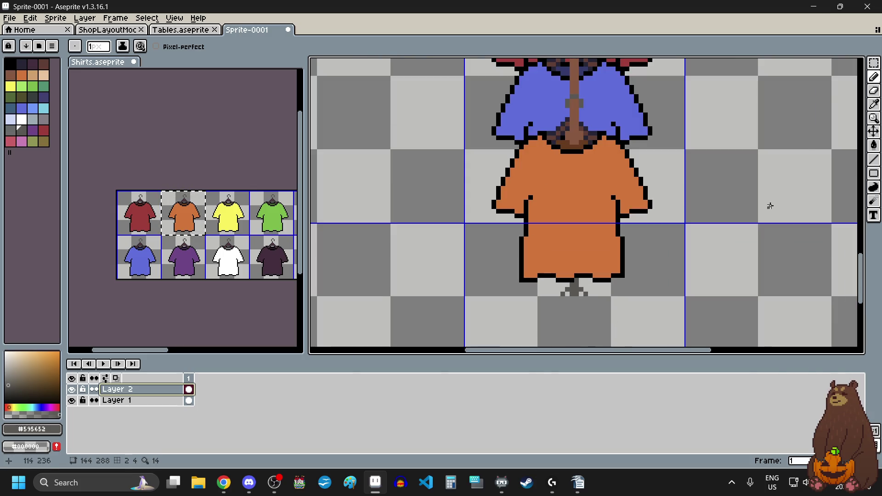
pyautogui.click(874, 63)
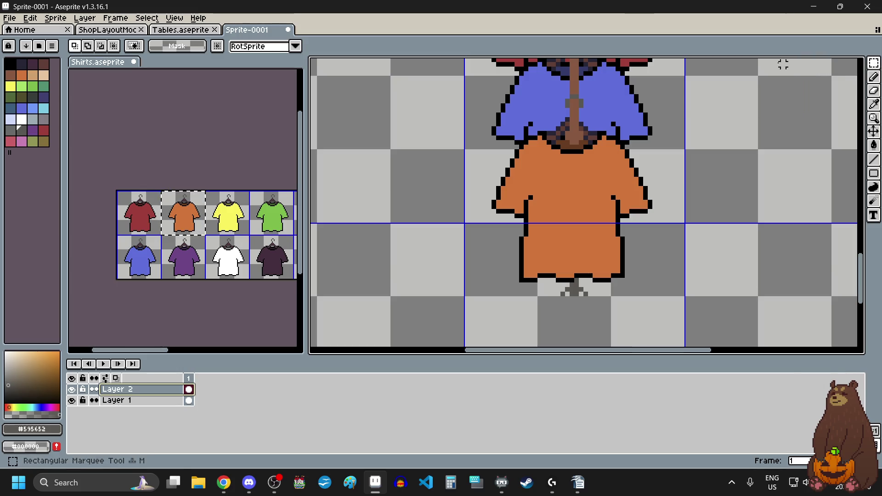
# Save the sprite as ShirtRack.aseprite with Save As.
pyautogui.click(12, 20)
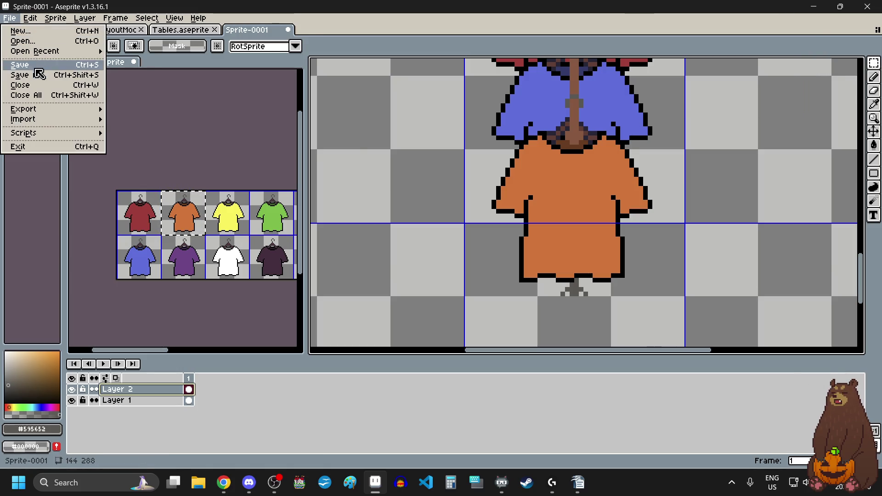
pyautogui.click(36, 75)
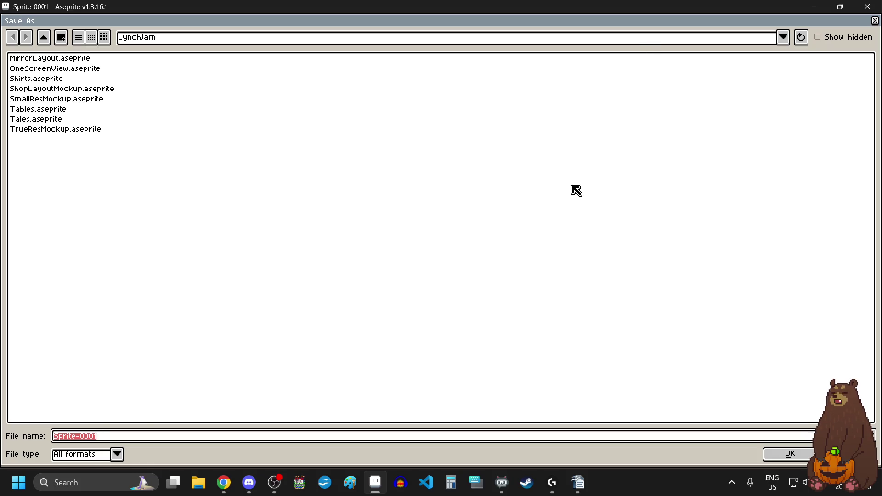
pyautogui.write('ShirtRack')
pyautogui.press('Return')
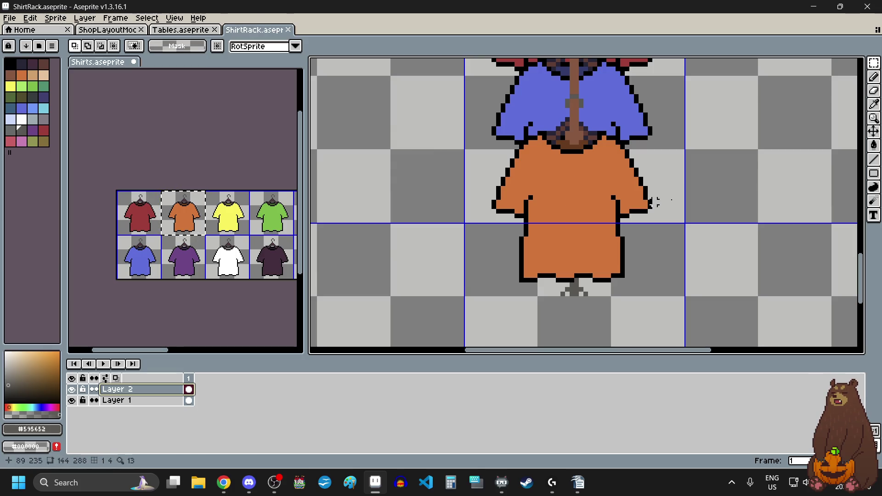
# Zoom out to view the whole rack sprite.
pyautogui.moveTo(874, 63)
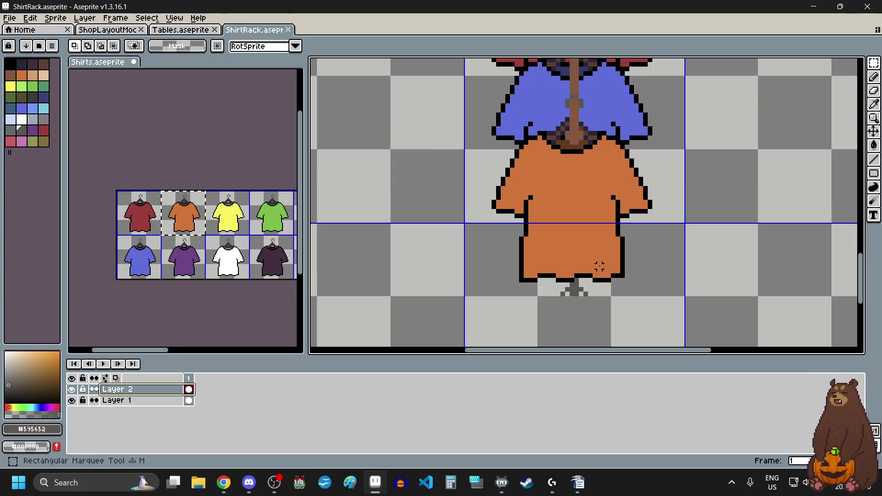
pyautogui.scroll(-4, 598, 265)
pyautogui.scroll(-3, 598, 266)
pyautogui.scroll(1, 599, 266)
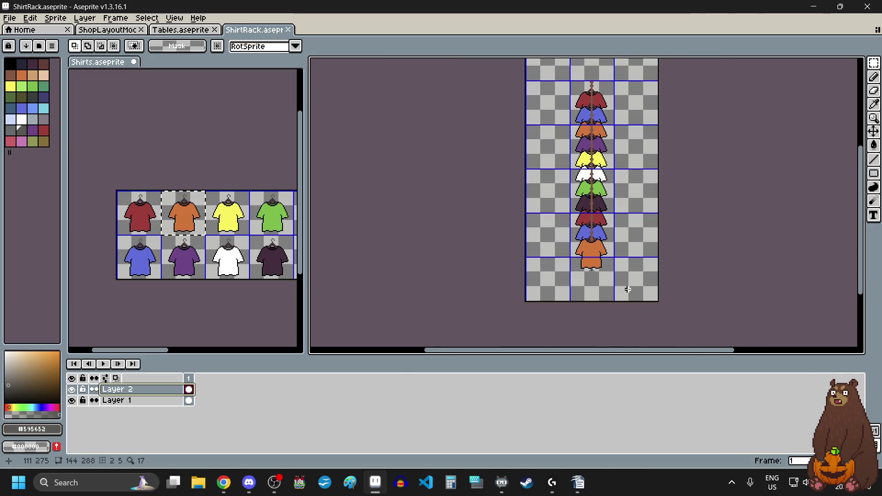
# Copy the entire rack sprite and switch to the ShopLayoutMockup.
pyautogui.hotkey('ctrl', 'a')
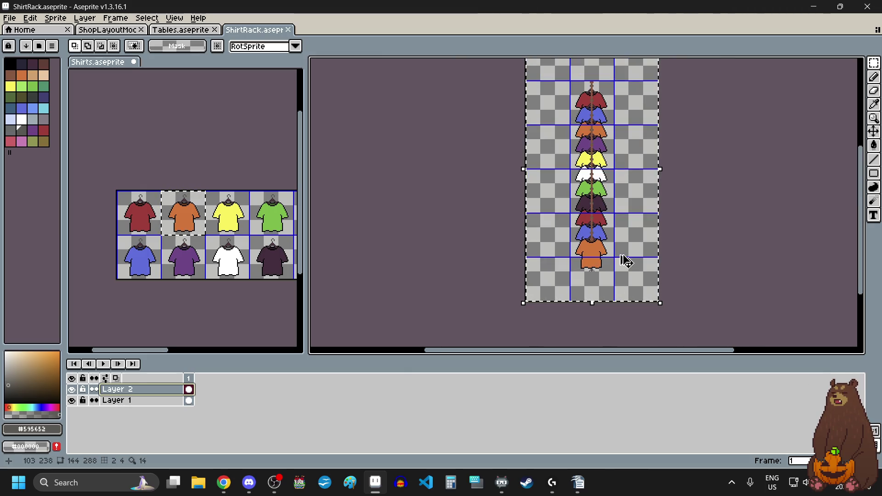
pyautogui.hotkey('ctrl', 'd')
pyautogui.click(118, 30)
pyautogui.scroll(-2, 397, 221)
pyautogui.hscroll(-2, 397, 221)
pyautogui.scroll(1, 383, 160)
# Make Objects the active layer and hide the Theory layer.
pyautogui.click(138, 401)
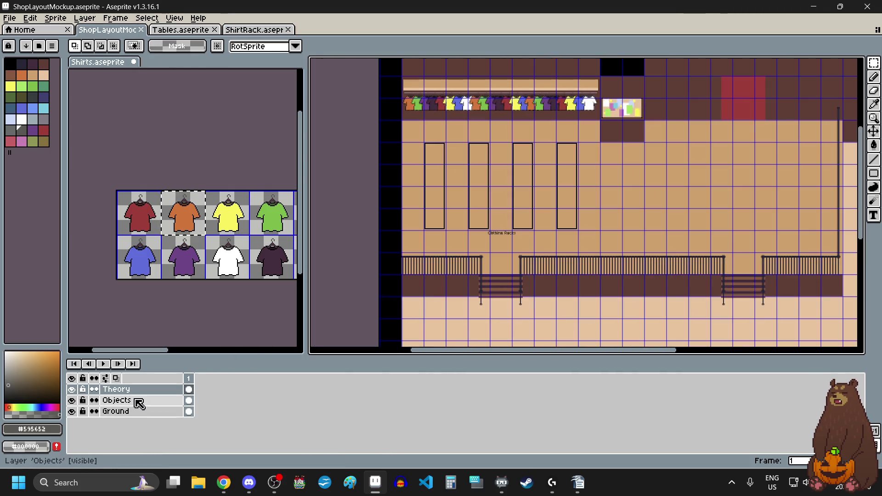
pyautogui.click(71, 390)
pyautogui.scroll(2, 431, 171)
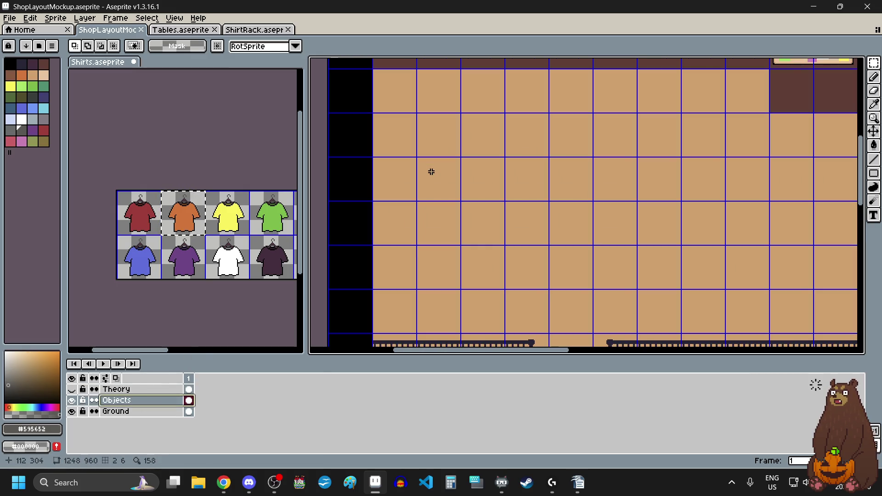
# Paste the rack, cancel the incomplete paste, and return to ShirtRack.
pyautogui.hotkey('ctrl', 'v')
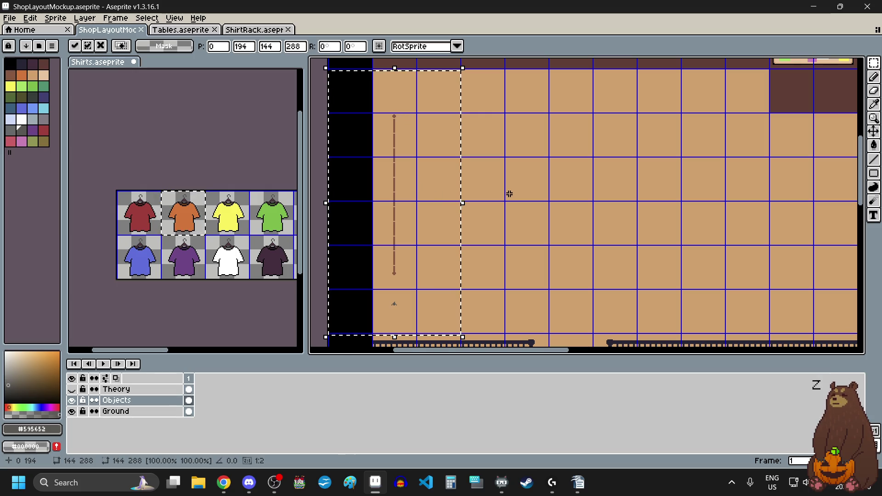
pyautogui.press('Return')
pyautogui.click(256, 29)
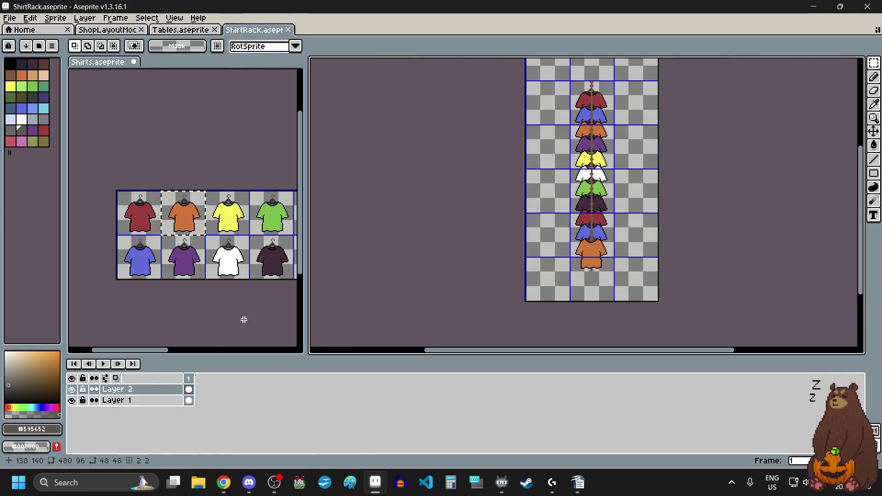
# Merge Layer 2 down into Layer 1 and copy the merged rack.
pyautogui.rightClick(118, 392)
pyautogui.click(167, 441)
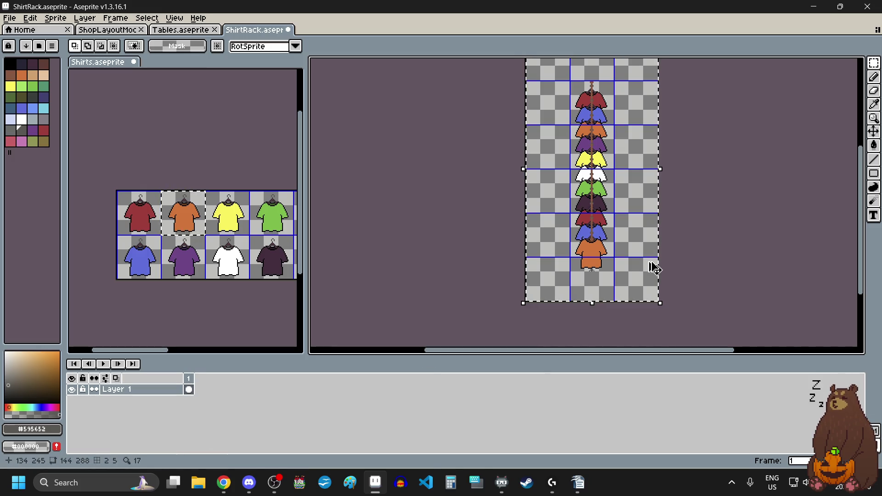
pyautogui.hotkey('ctrl', 'd')
# Paste the rack into ShopLayoutMockup and drop it on the floor near the left wall.
pyautogui.click(109, 31)
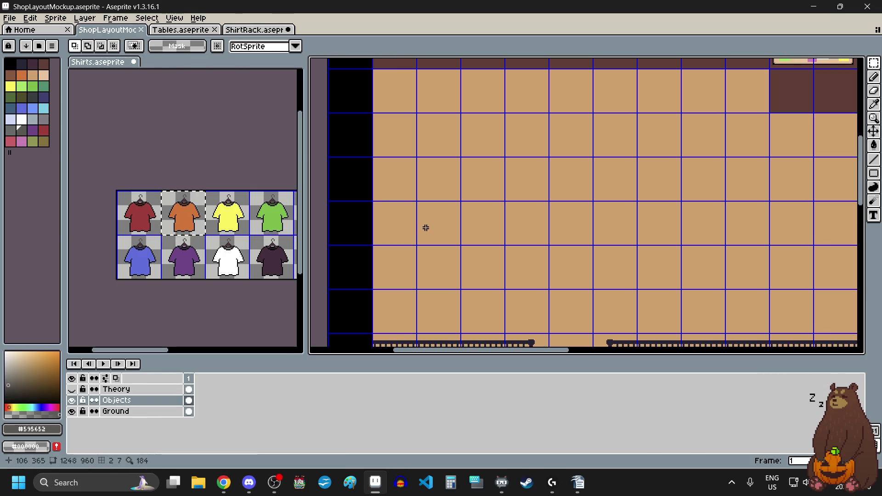
pyautogui.hotkey('ctrl', 'v')
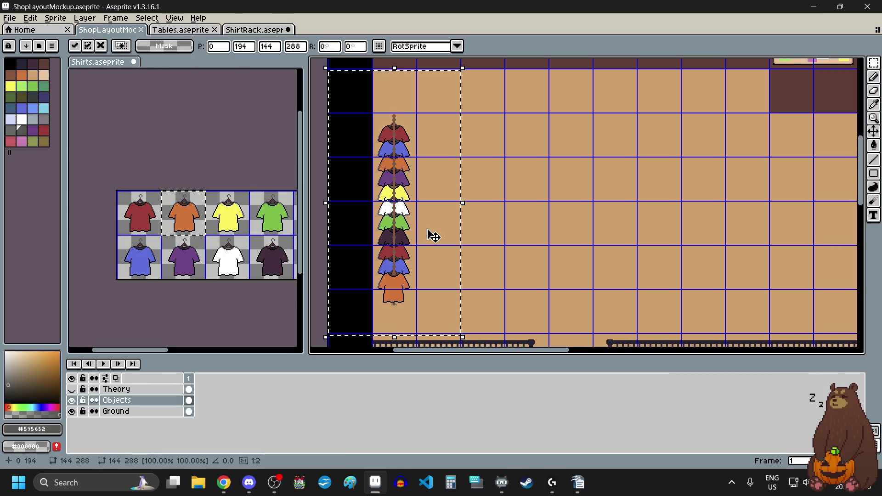
pyautogui.scroll(-2, 430, 232)
pyautogui.scroll(2, 432, 234)
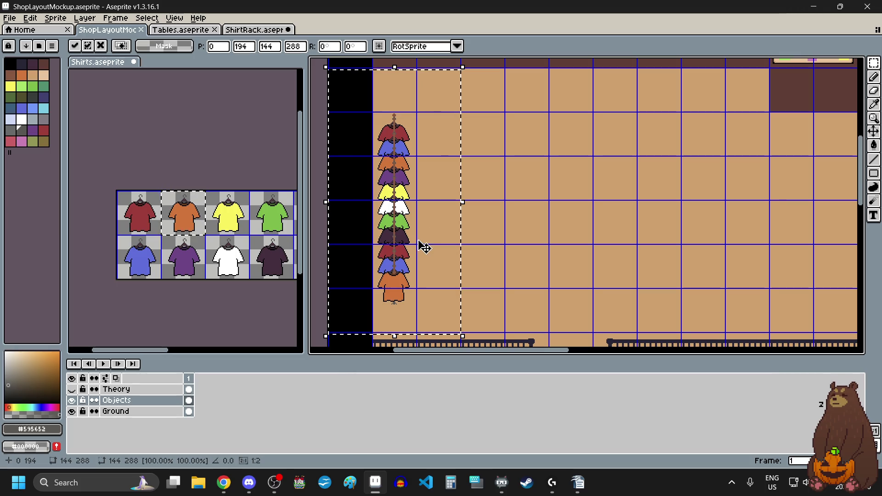
pyautogui.scroll(-1, 412, 221)
pyautogui.moveTo(407, 192); pyautogui.dragTo(431, 191)
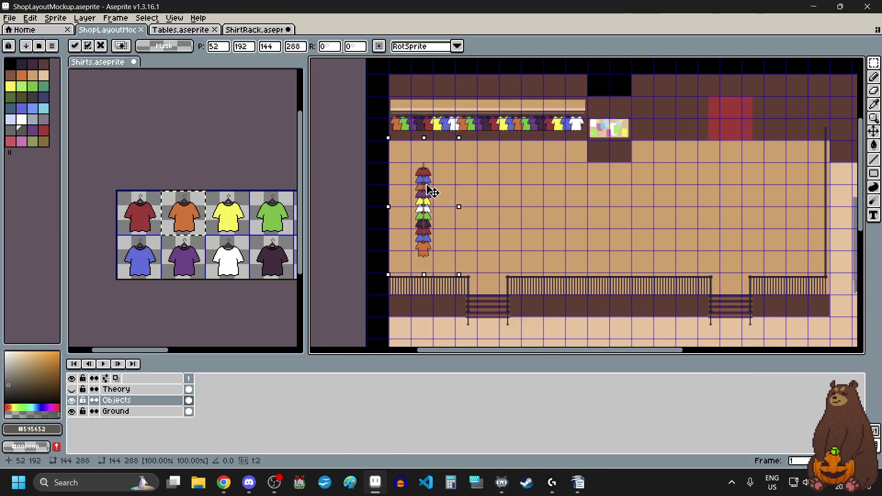
pyautogui.scroll(1, 383, 299)
pyautogui.scroll(3, 383, 300)
pyautogui.scroll(2, 383, 299)
pyautogui.moveTo(436, 240); pyautogui.dragTo(408, 236)
pyautogui.hscroll(-2, 409, 236)
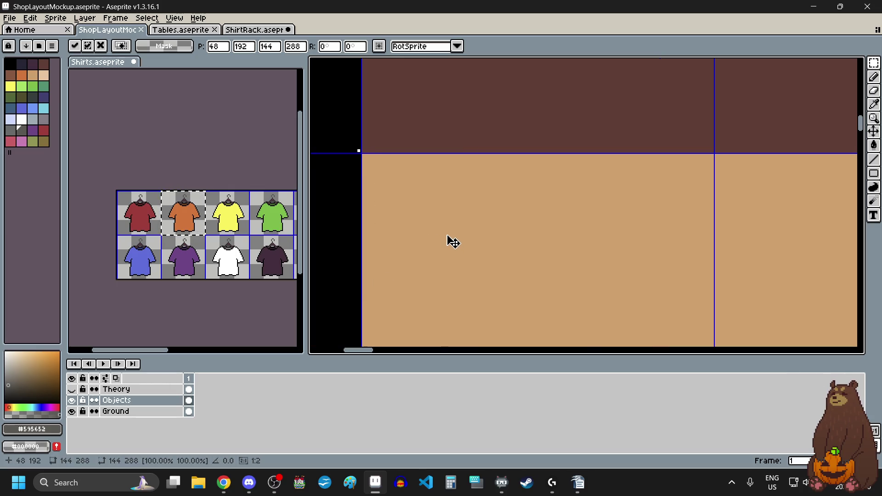
pyautogui.scroll(-1, 453, 242)
pyautogui.scroll(-3, 455, 211)
pyautogui.scroll(1, 466, 248)
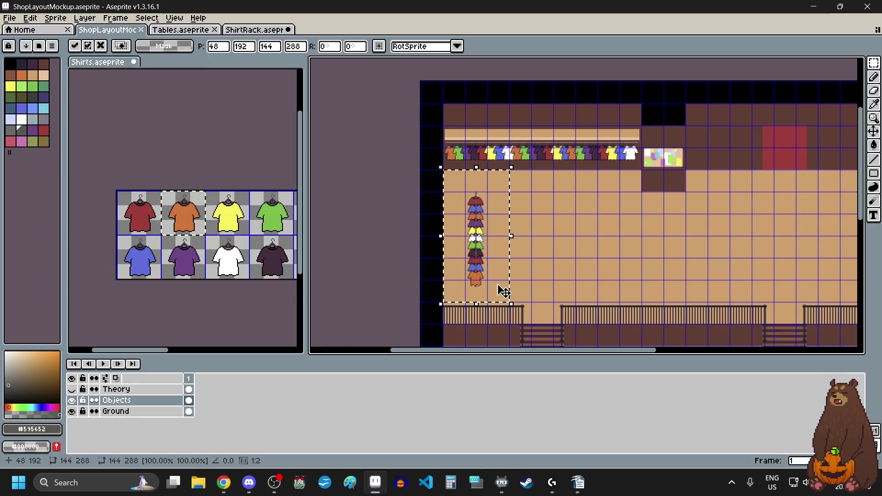
pyautogui.scroll(1, 479, 281)
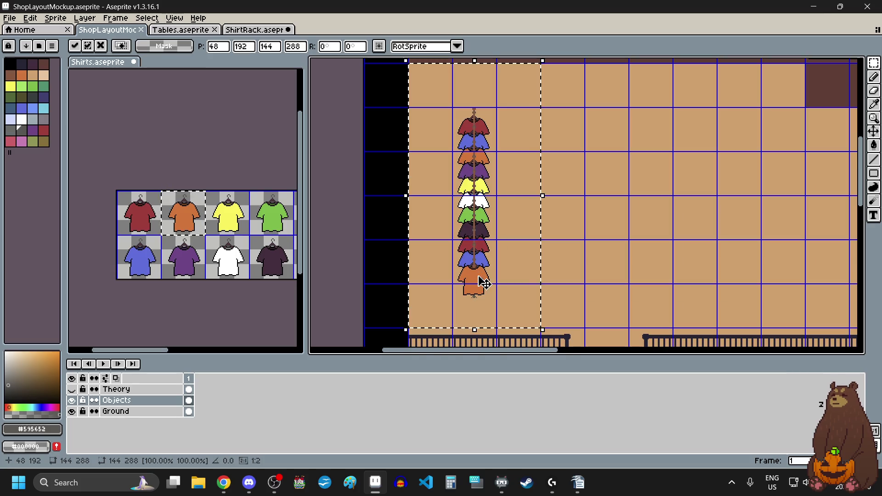
pyautogui.click(639, 229)
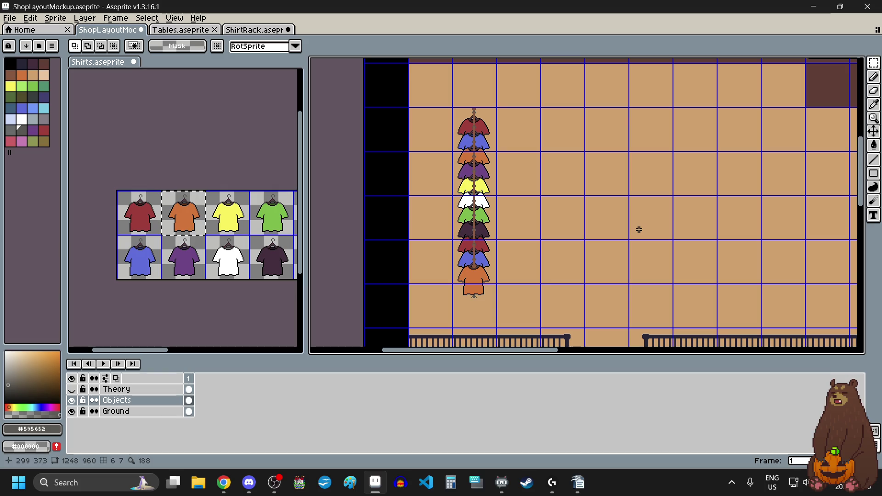
# Move the grey stand under the orange shirt down two pixels.
pyautogui.scroll(2, 491, 296)
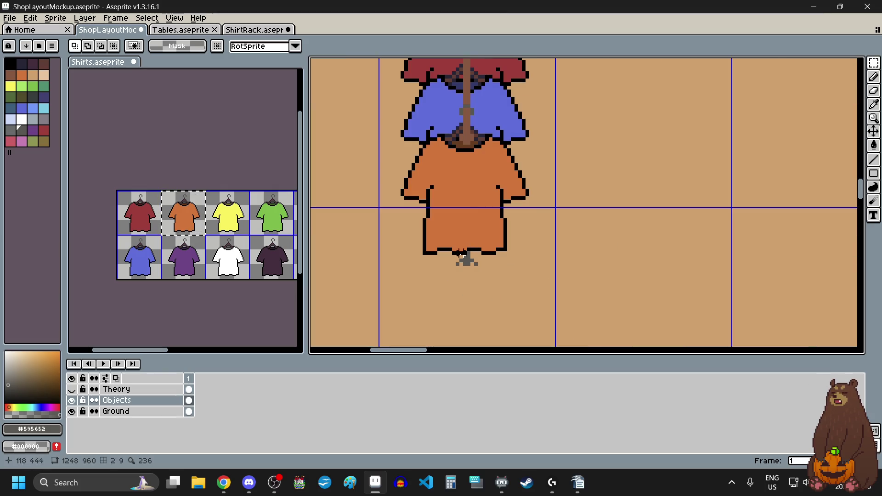
pyautogui.scroll(-2, 463, 264)
pyautogui.scroll(-1, 474, 289)
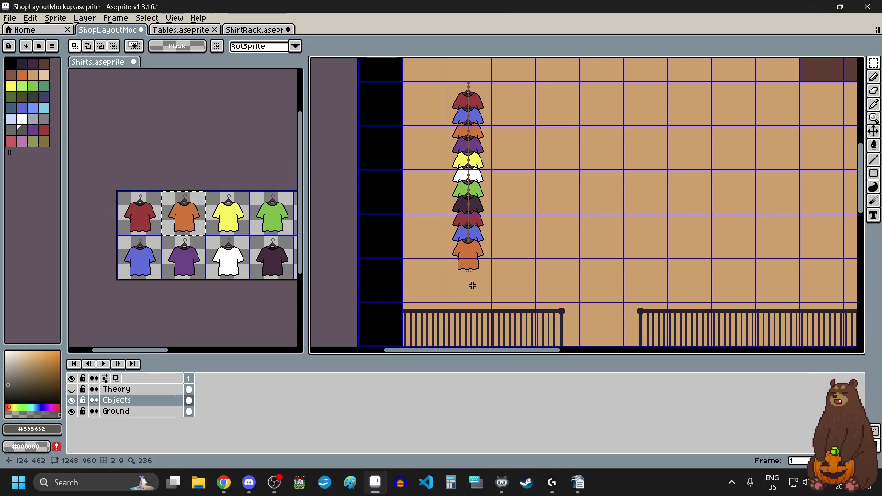
pyautogui.scroll(2, 473, 286)
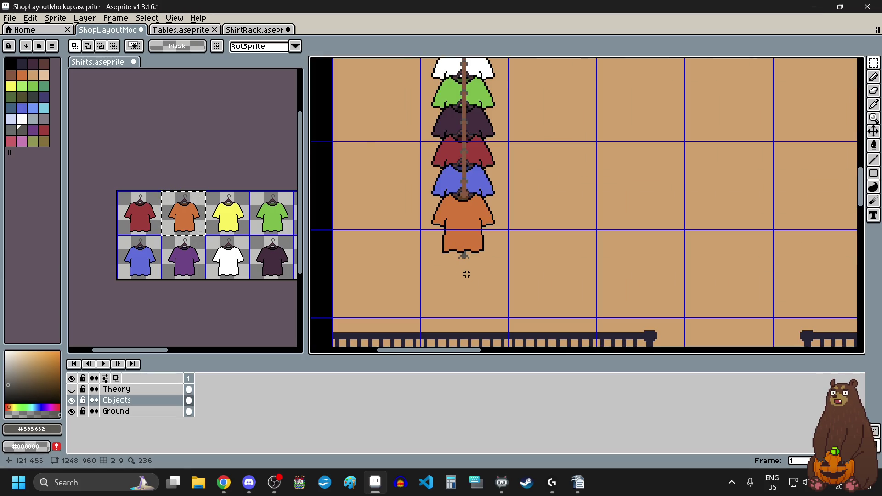
pyautogui.scroll(3, 467, 275)
pyautogui.scroll(3, 458, 256)
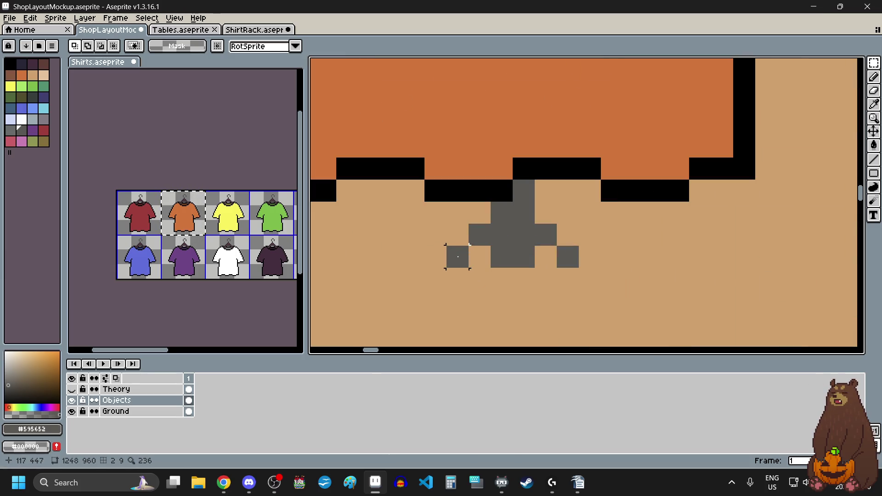
pyautogui.moveTo(435, 213); pyautogui.dragTo(597, 268)
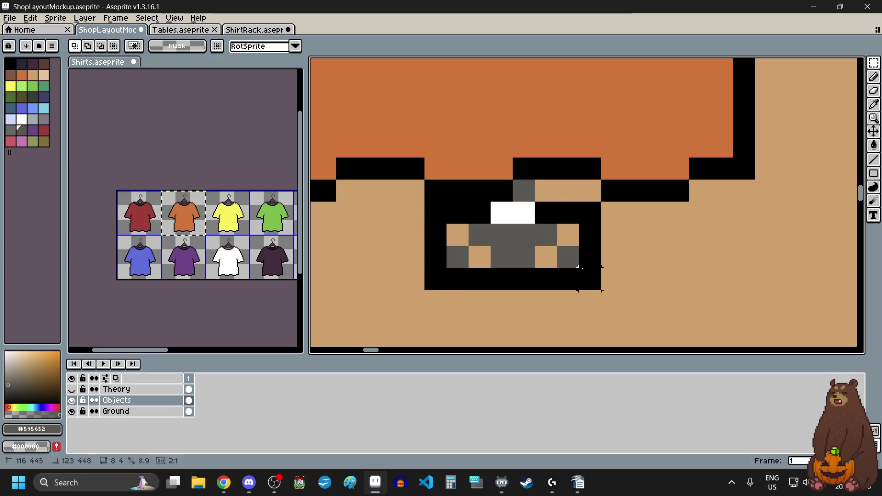
pyautogui.moveTo(517, 251); pyautogui.dragTo(519, 294)
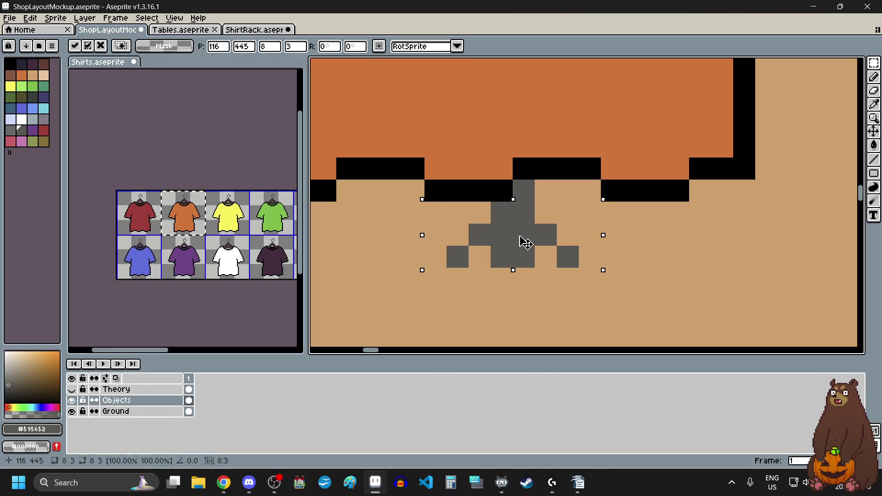
pyautogui.click(678, 279)
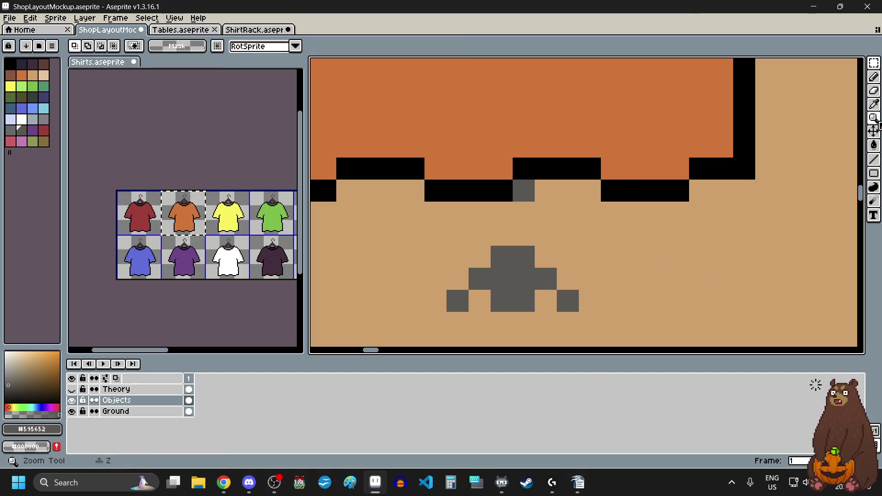
# Extend the stand's pole up to the shirt and fill the gaps between its feet.
pyautogui.click(873, 77)
pyautogui.moveTo(501, 233)
pyautogui.mouseDown()
pyautogui.moveTo(521, 230)
pyautogui.moveTo(524, 212)
pyautogui.mouseUp()
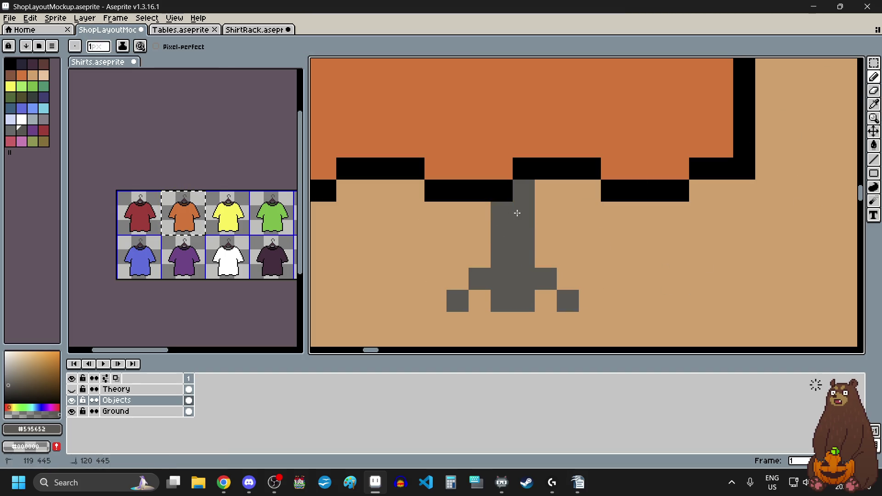
pyautogui.scroll(-1, 581, 276)
pyautogui.scroll(-1, 584, 294)
pyautogui.scroll(1, 588, 314)
pyautogui.scroll(2, 588, 313)
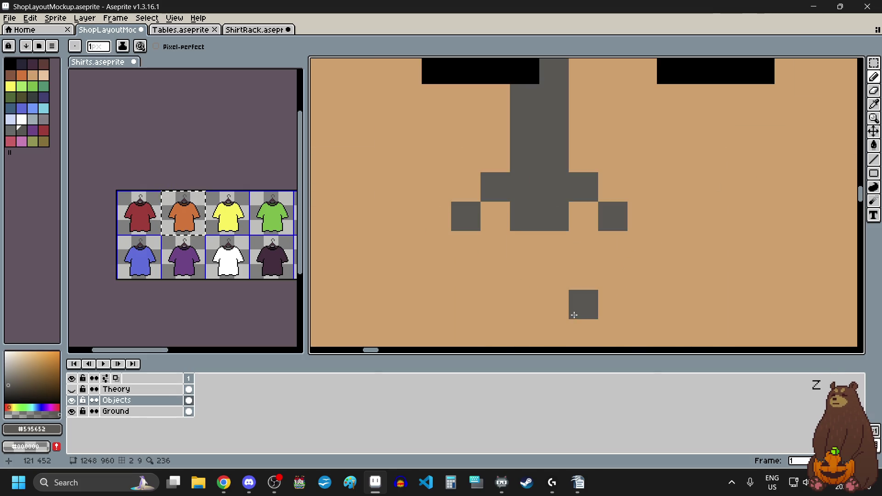
pyautogui.click(496, 216)
pyautogui.click(588, 224)
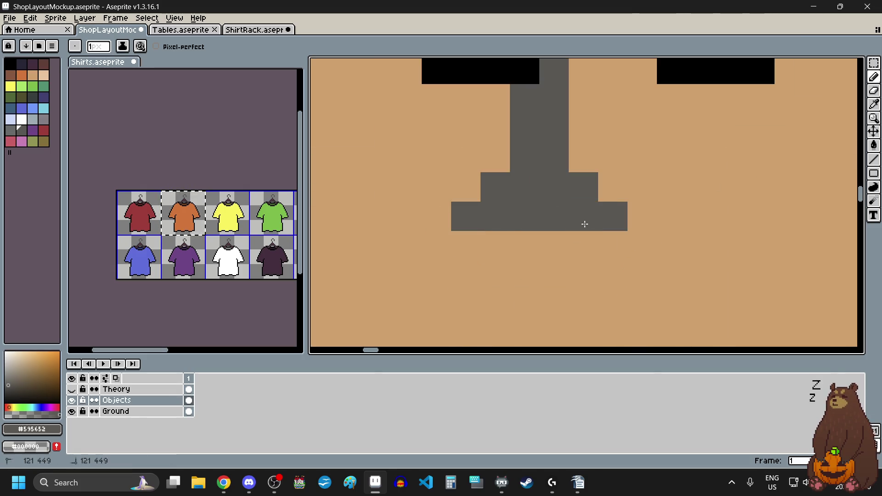
pyautogui.scroll(-5, 504, 281)
pyautogui.scroll(-1, 599, 256)
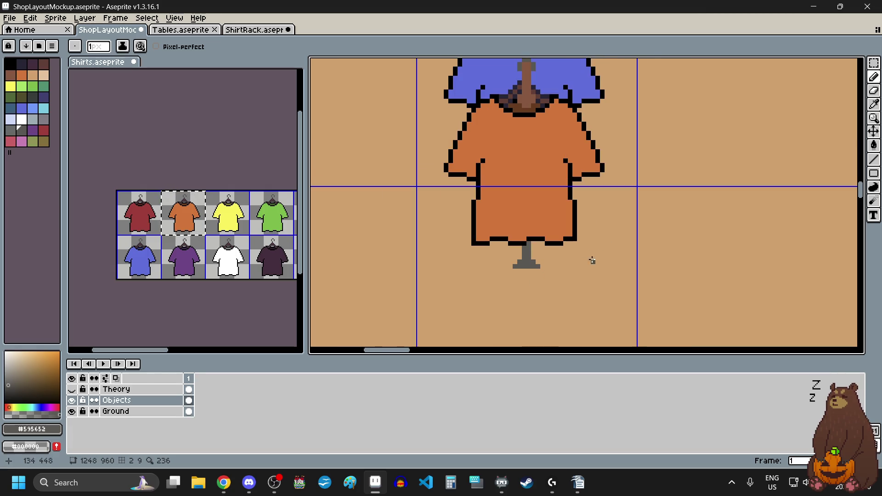
pyautogui.scroll(2, 532, 285)
pyautogui.scroll(1, 523, 272)
pyautogui.scroll(-3, 526, 275)
pyautogui.scroll(-1, 569, 285)
pyautogui.scroll(-3, 570, 286)
pyautogui.scroll(2, 570, 286)
pyautogui.scroll(-1, 570, 286)
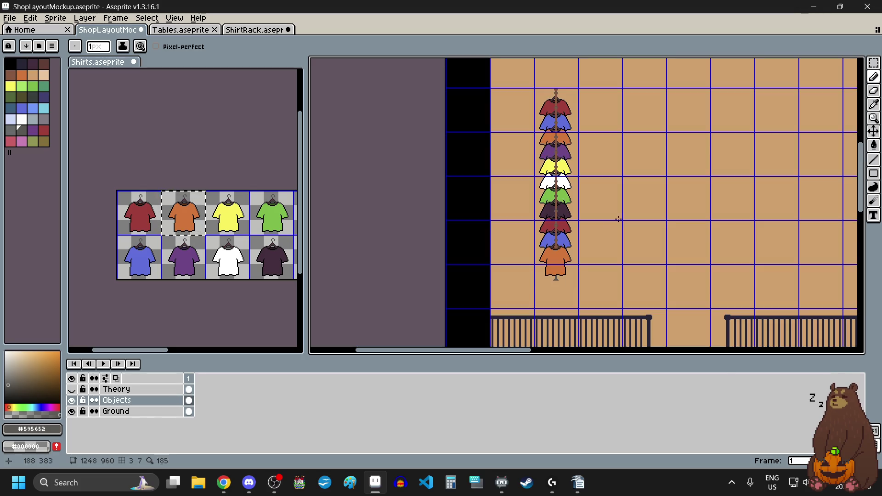
# Zoom around the shop layout, then switch to the Tables.aseprite sprite.
pyautogui.scroll(2, 572, 246)
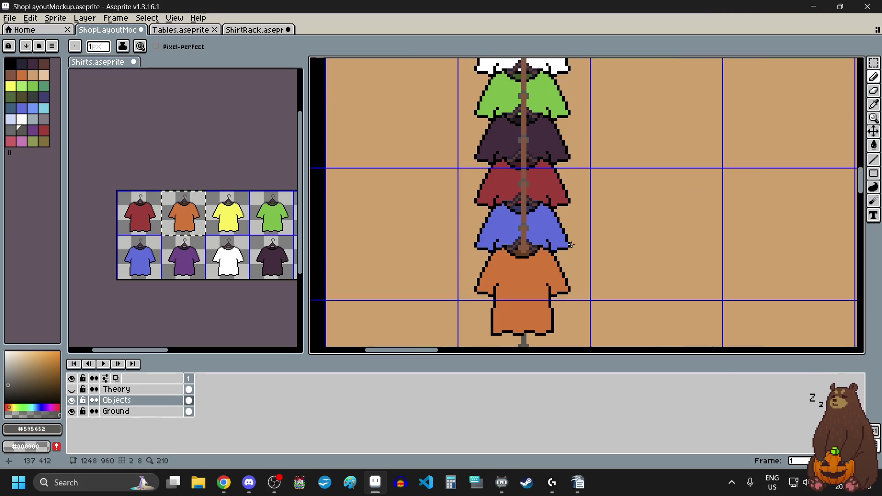
pyautogui.scroll(-1, 571, 245)
pyautogui.scroll(-1, 572, 245)
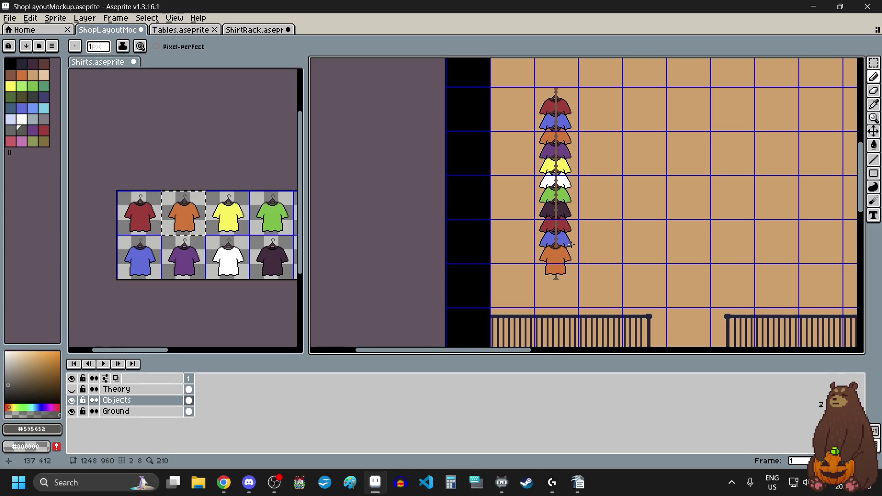
pyautogui.scroll(-2, 572, 245)
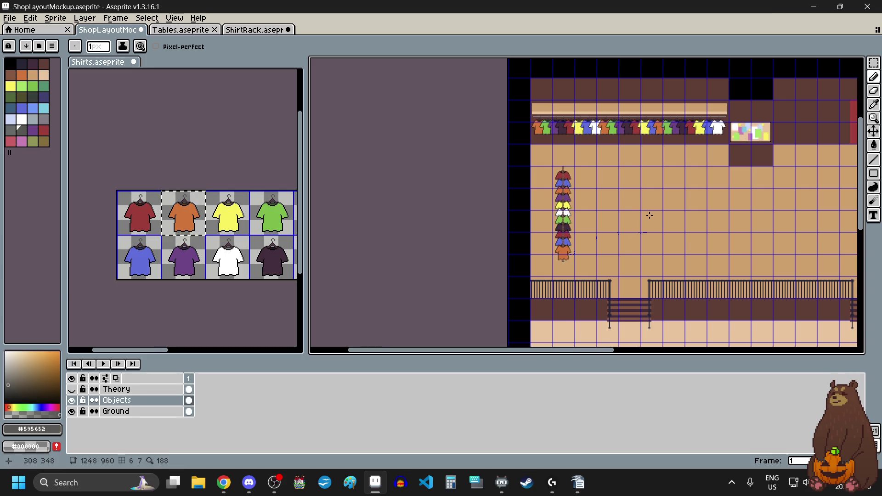
pyautogui.scroll(2, 650, 215)
pyautogui.scroll(-2, 601, 226)
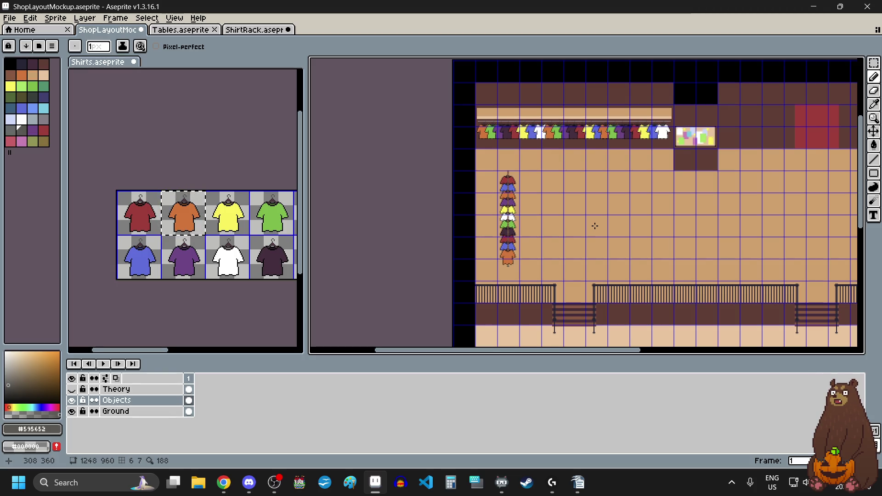
pyautogui.click(182, 31)
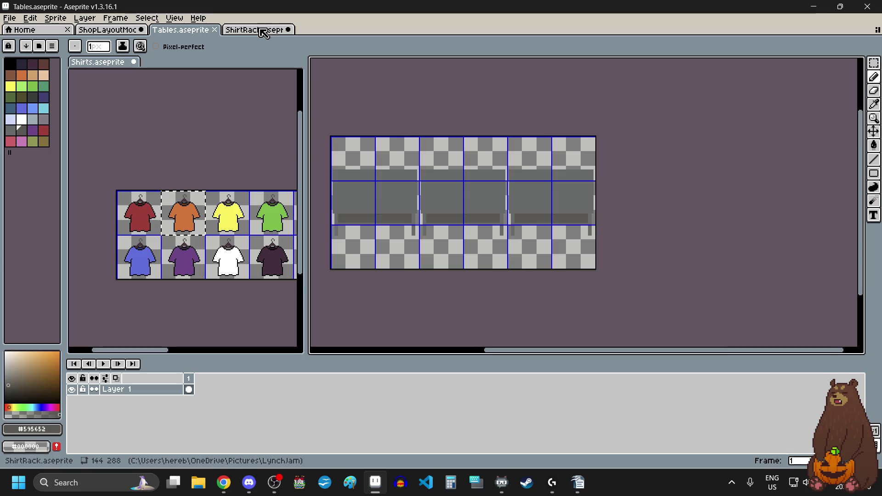
# Dock the Shirts sheet as its own main-editor tab and leave it with no selection.
pyautogui.click(257, 30)
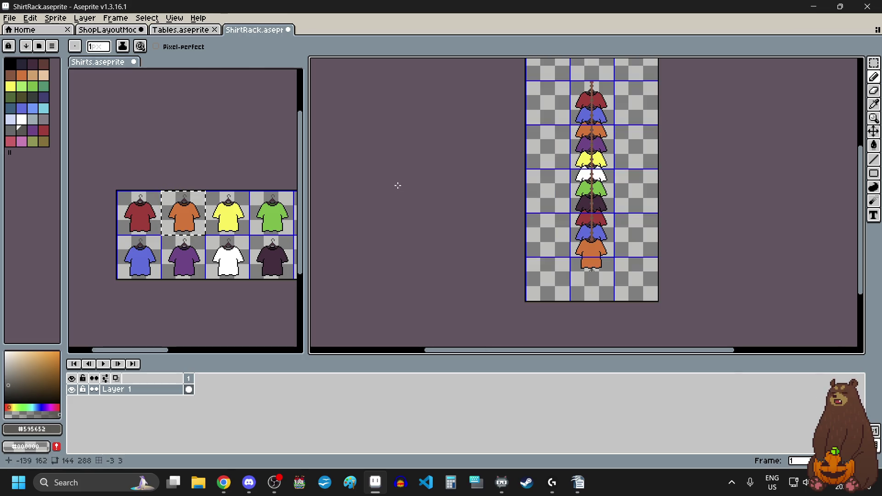
pyautogui.moveTo(98, 61); pyautogui.dragTo(321, 39)
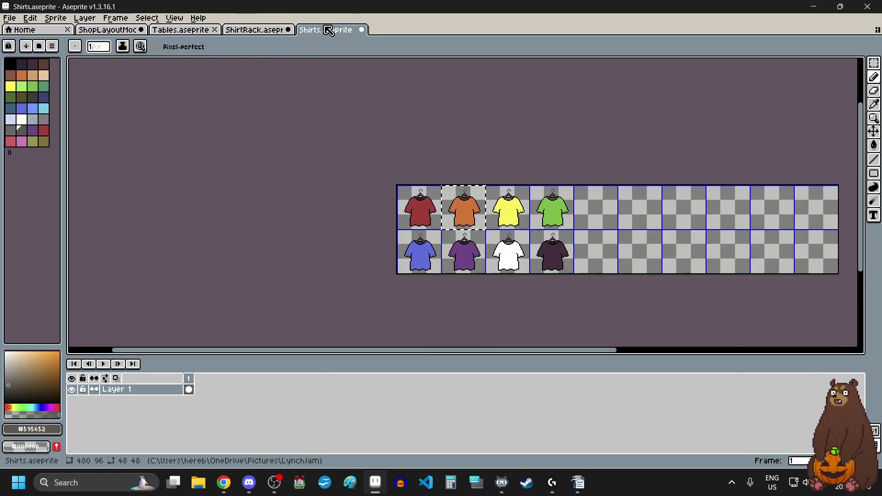
pyautogui.click(875, 62)
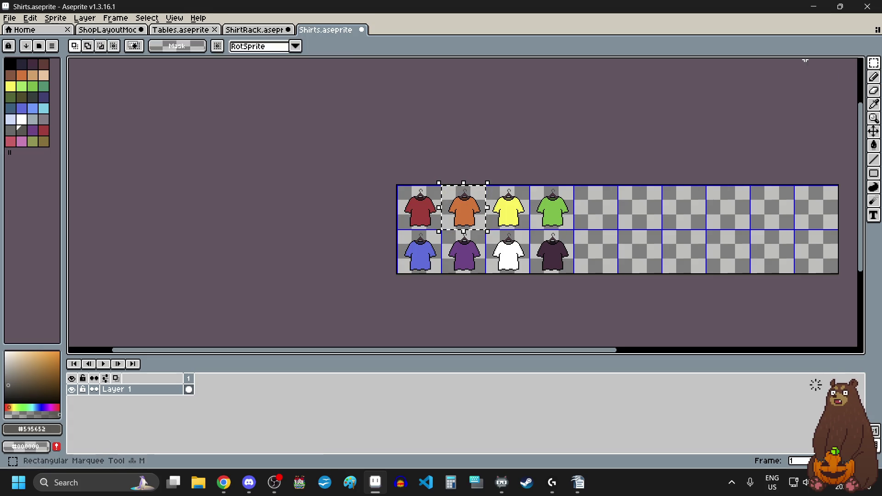
pyautogui.click(617, 251)
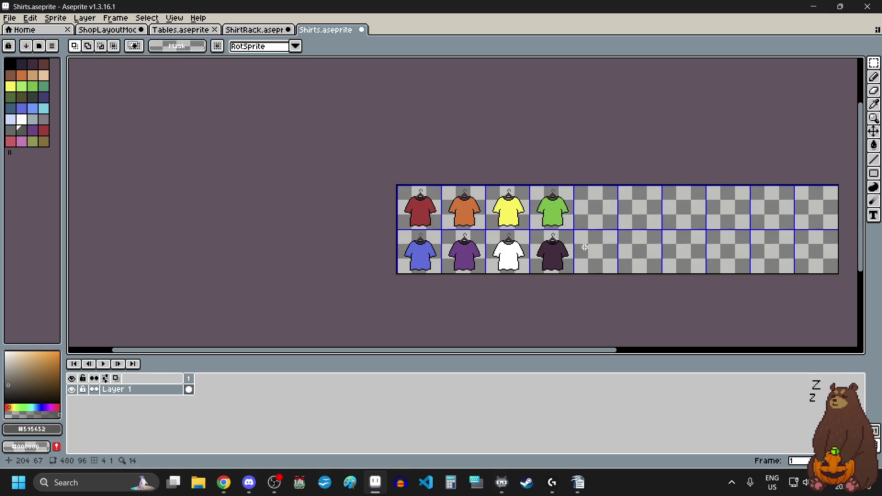
pyautogui.hotkey('ctrl', 'a')
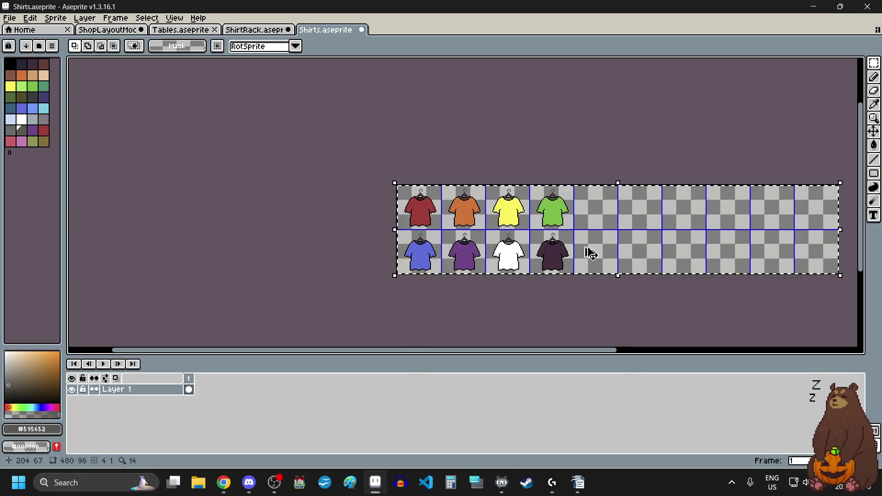
pyautogui.click(285, 195)
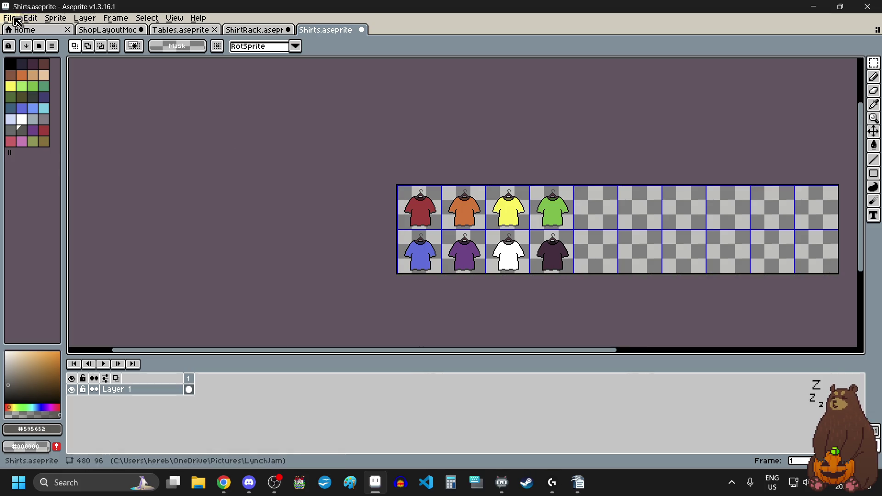
# Create a new 480x288 sprite.
pyautogui.click(15, 18)
pyautogui.click(18, 40)
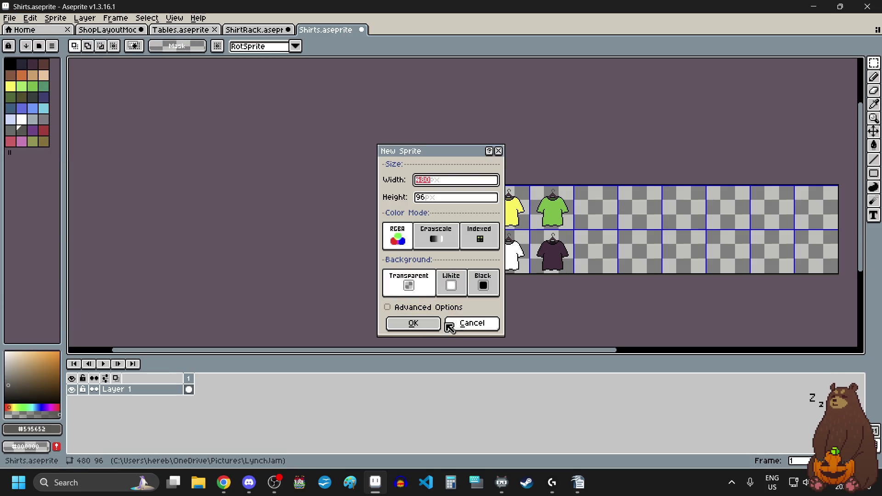
pyautogui.click(434, 199)
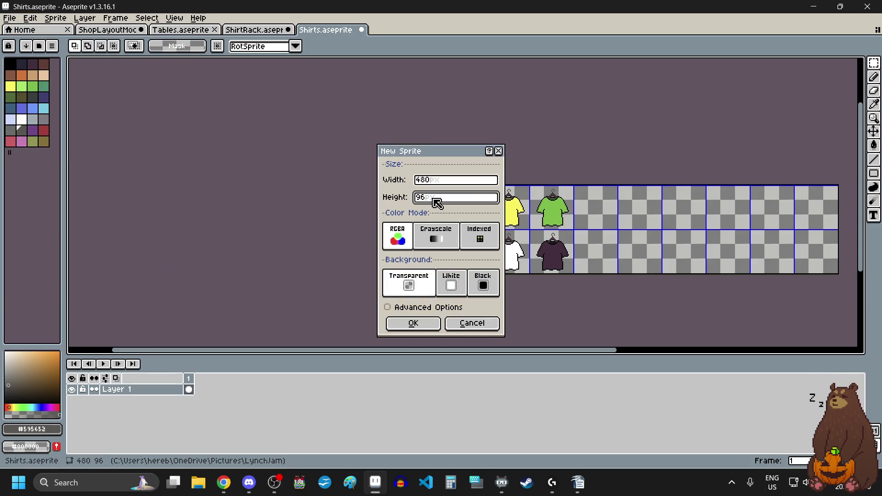
pyautogui.write('288')
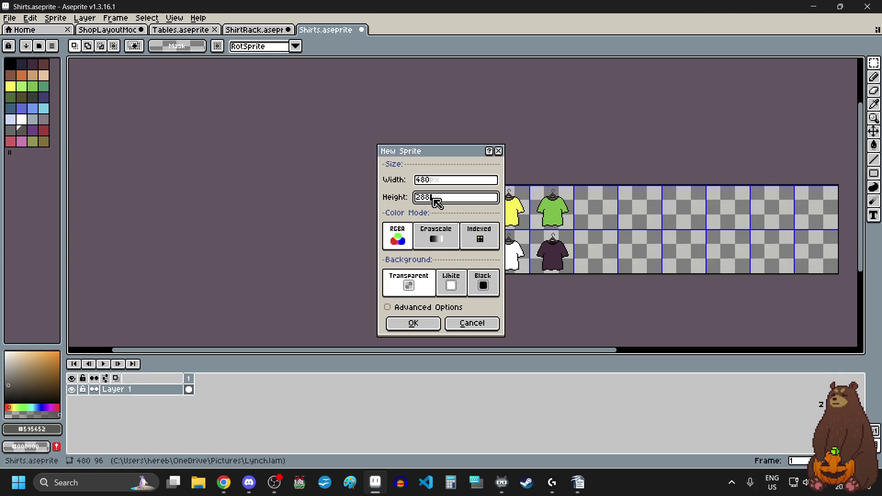
pyautogui.click(410, 322)
# Set the grid width and height to 48 px.
pyautogui.click(175, 18)
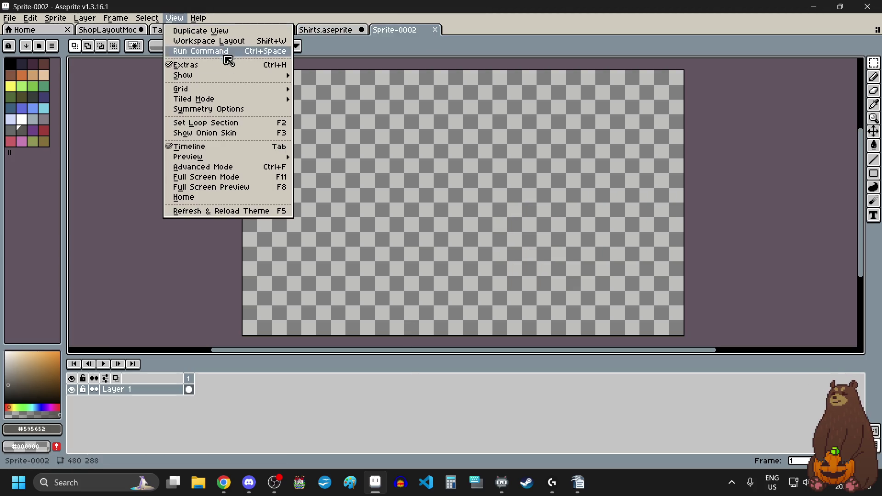
pyautogui.moveTo(264, 89)
pyautogui.click(329, 94)
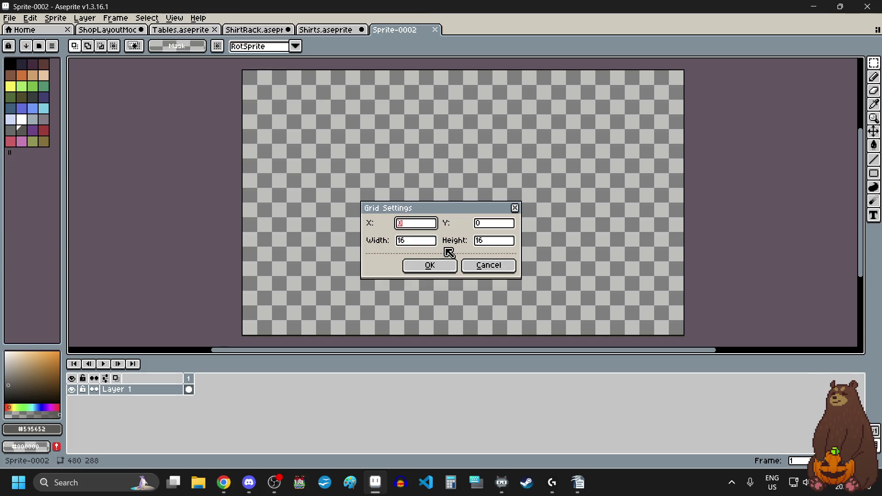
pyautogui.press('Tab')
pyautogui.press('Tab')
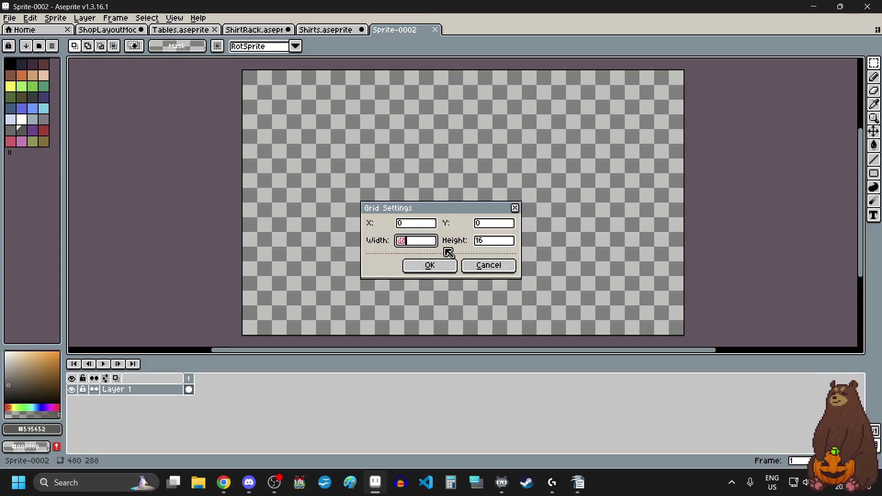
pyautogui.write('48')
pyautogui.press('Tab')
pyautogui.write('48')
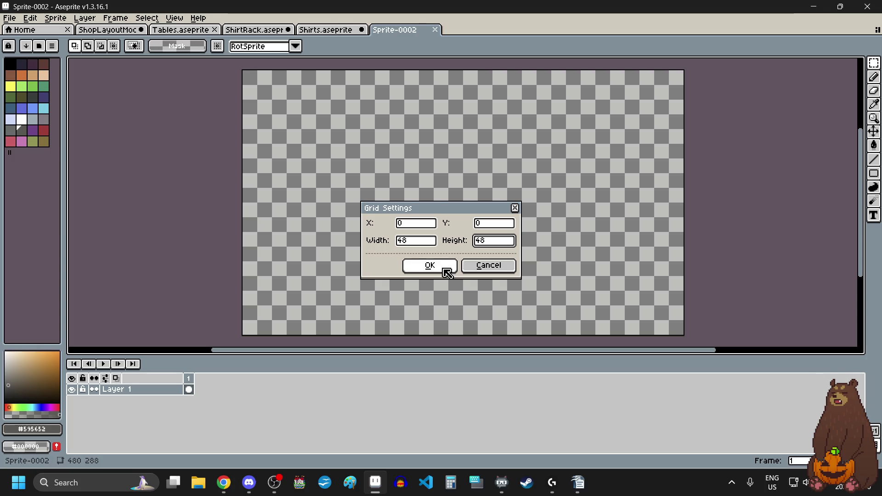
pyautogui.click(447, 268)
# Paste the eight shirts into the top rows of the new sprite.
pyautogui.hotkey('ctrl', 'v')
pyautogui.click(201, 79)
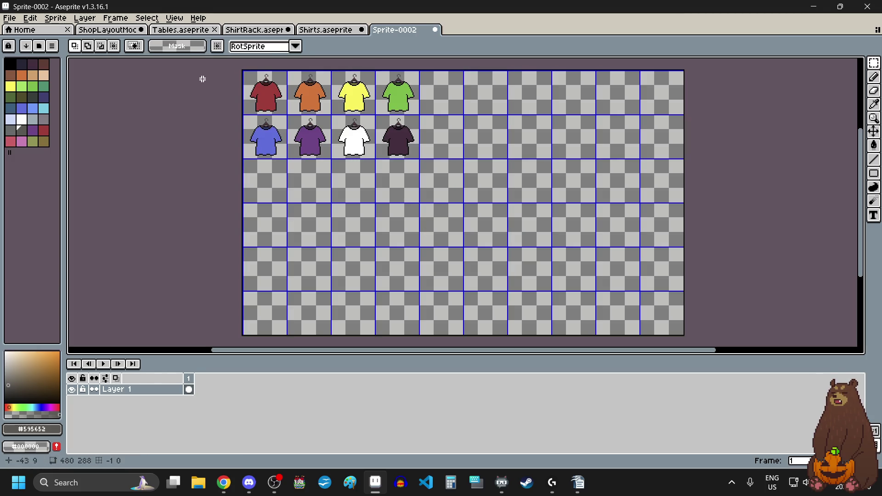
pyautogui.scroll(5, 224, 99)
pyautogui.scroll(2, 224, 99)
pyautogui.scroll(3, 226, 152)
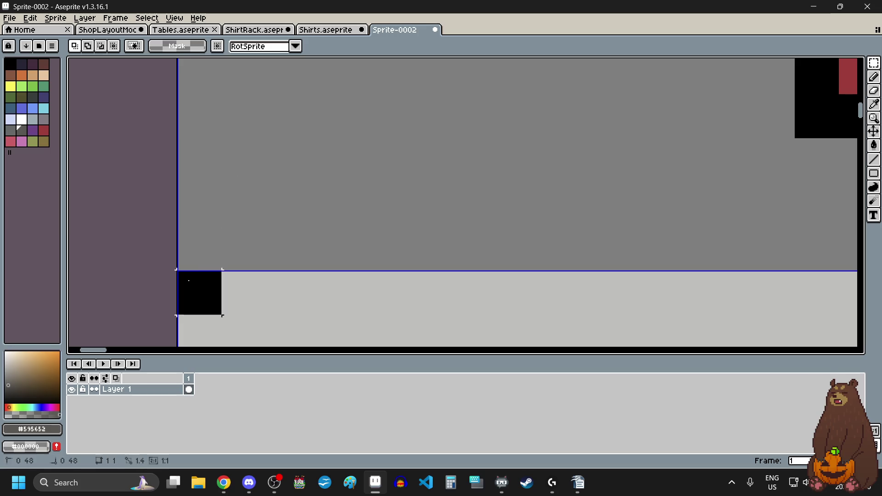
# Move the second row of shirts down one 48 px cell.
pyautogui.scroll(-8, 188, 279)
pyautogui.scroll(-1, 188, 280)
pyautogui.moveTo(188, 280)
pyautogui.mouseDown()
pyautogui.moveTo(340, 251)
pyautogui.moveTo(357, 236)
pyautogui.mouseUp()
pyautogui.scroll(2, 380, 291)
pyautogui.scroll(2, 290, 316)
pyautogui.scroll(3, 341, 251)
pyautogui.scroll(-5, 357, 237)
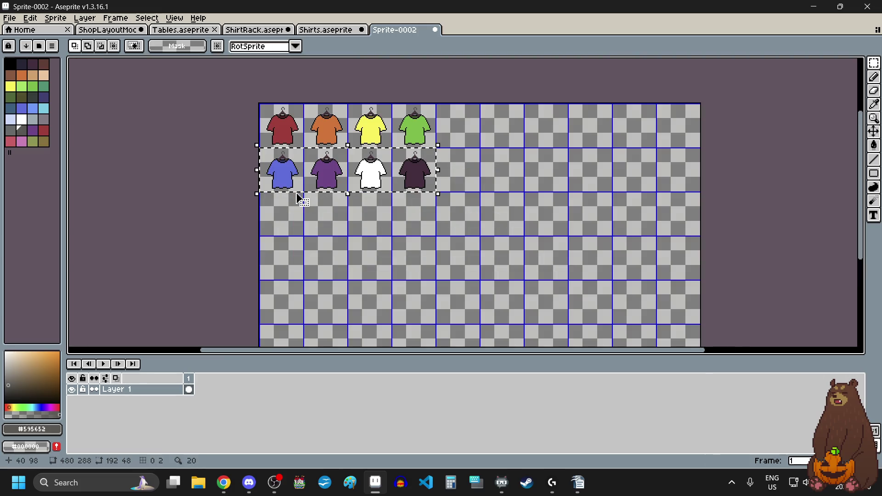
pyautogui.scroll(2, 319, 177)
pyautogui.moveTo(268, 177)
pyautogui.mouseDown()
pyautogui.moveTo(271, 269)
pyautogui.moveTo(227, 226)
pyautogui.mouseUp()
pyautogui.scroll(4, 271, 269)
pyautogui.scroll(2, 238, 246)
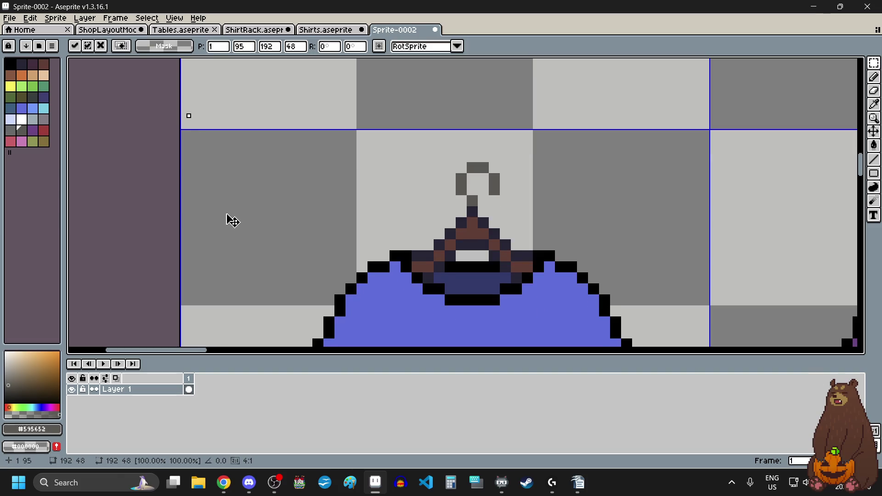
pyautogui.scroll(-5, 230, 227)
pyautogui.hotkey('ctrl', 'd')
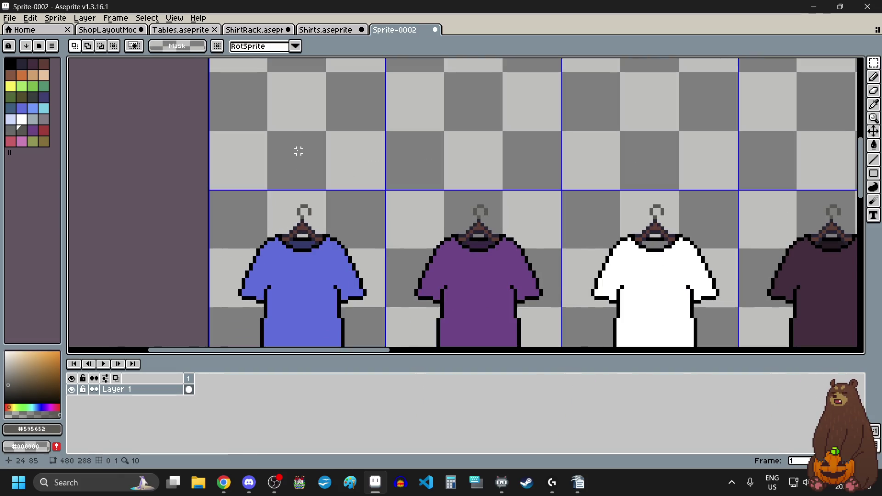
pyautogui.scroll(-8, 298, 152)
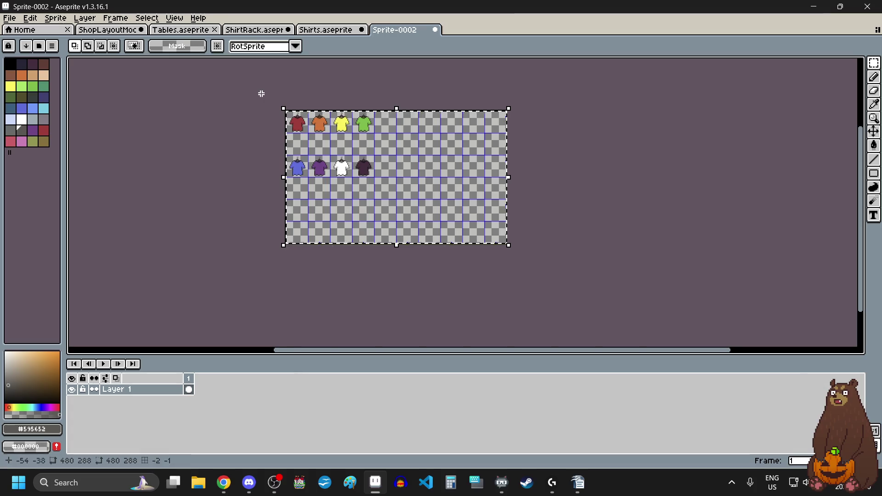
pyautogui.scroll(9, 268, 101)
# Shift all the shirts one pixel left to centre them in their cells.
pyautogui.hotkey('ctrl', 'a')
pyautogui.moveTo(315, 148); pyautogui.dragTo(304, 150)
pyautogui.click(213, 196)
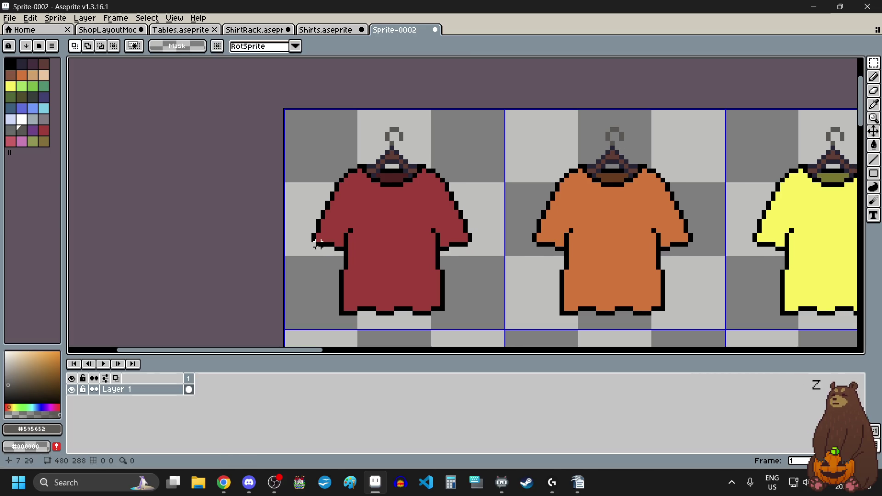
pyautogui.scroll(-3, 313, 244)
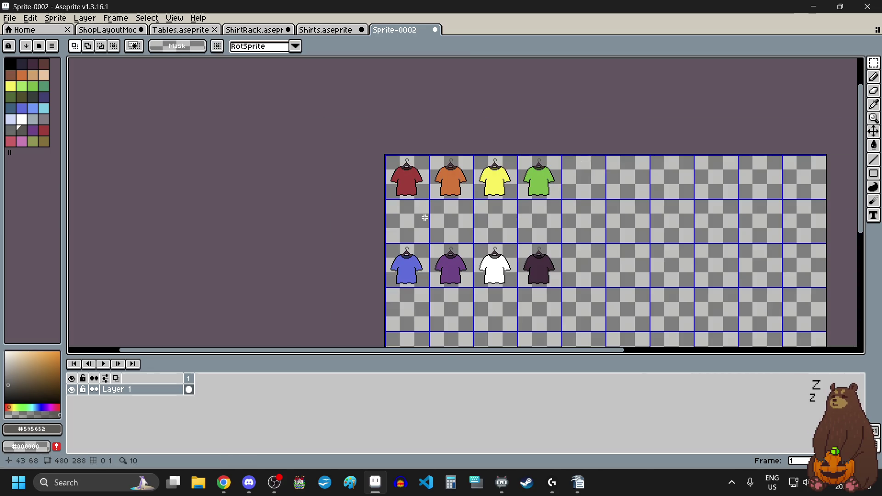
pyautogui.scroll(2, 392, 191)
pyautogui.scroll(1, 407, 181)
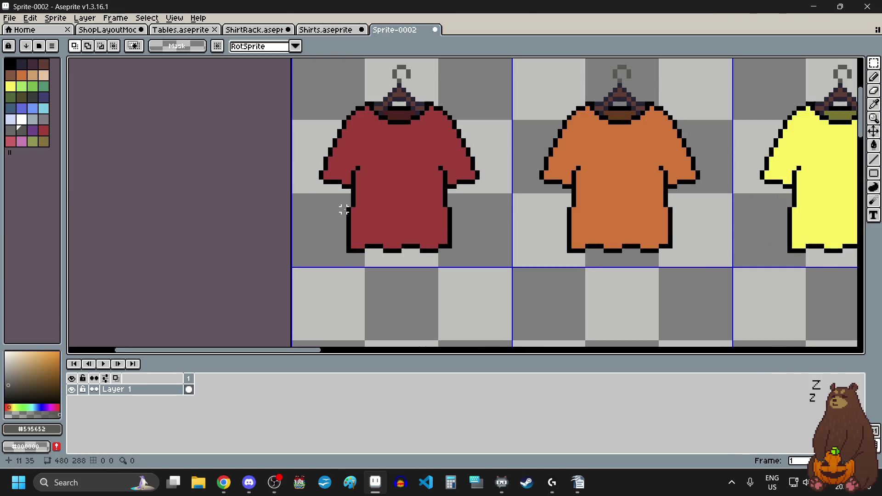
pyautogui.scroll(1, 344, 203)
pyautogui.scroll(2, 294, 195)
# Add a black outline pixel to the red shirt.
pyautogui.click(301, 194)
pyautogui.scroll(-3, 295, 195)
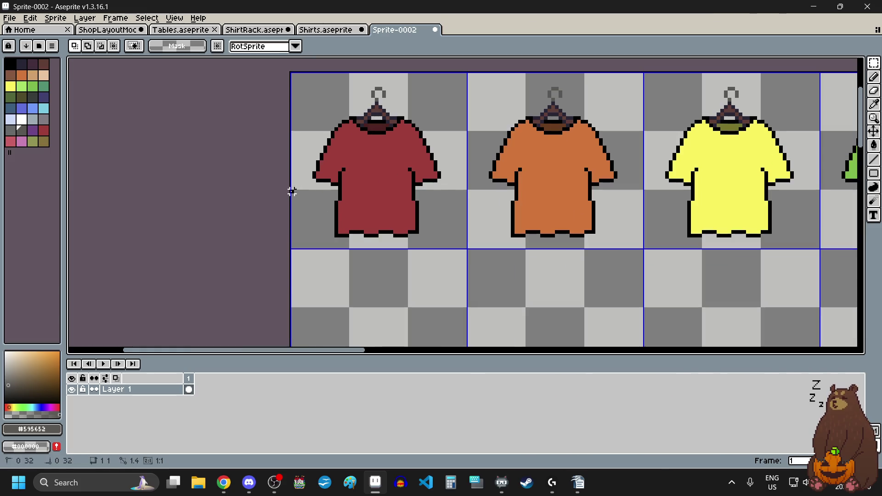
pyautogui.scroll(3, 463, 215)
# Select the red shirt's lower part and drag it down toward the next row, aligned to the cell edge.
pyautogui.moveTo(463, 214); pyautogui.dragTo(478, 195)
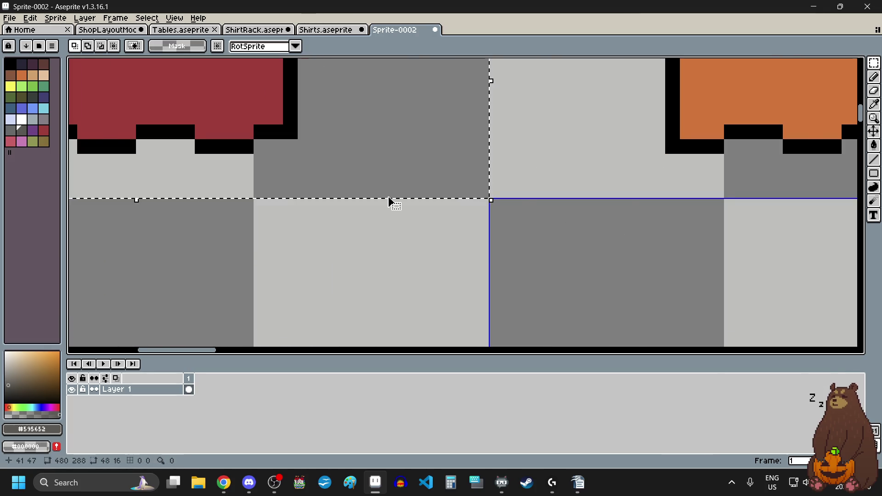
pyautogui.scroll(-3, 391, 198)
pyautogui.press('Down')
pyautogui.press('Down')
pyautogui.press('Down')
pyautogui.press('Right')
pyautogui.moveTo(357, 190); pyautogui.dragTo(360, 295)
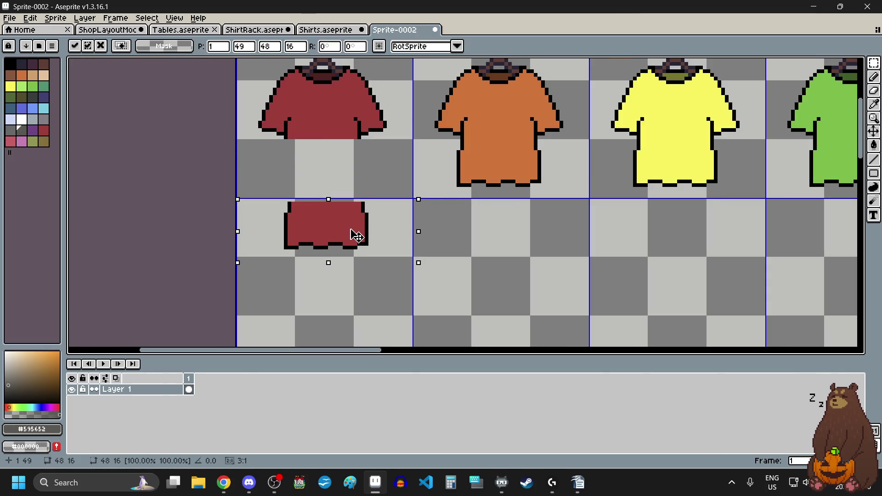
pyautogui.scroll(3, 233, 281)
pyautogui.scroll(3, 230, 277)
pyautogui.moveTo(302, 238); pyautogui.dragTo(290, 213)
pyautogui.scroll(-5, 289, 213)
pyautogui.scroll(-3, 314, 222)
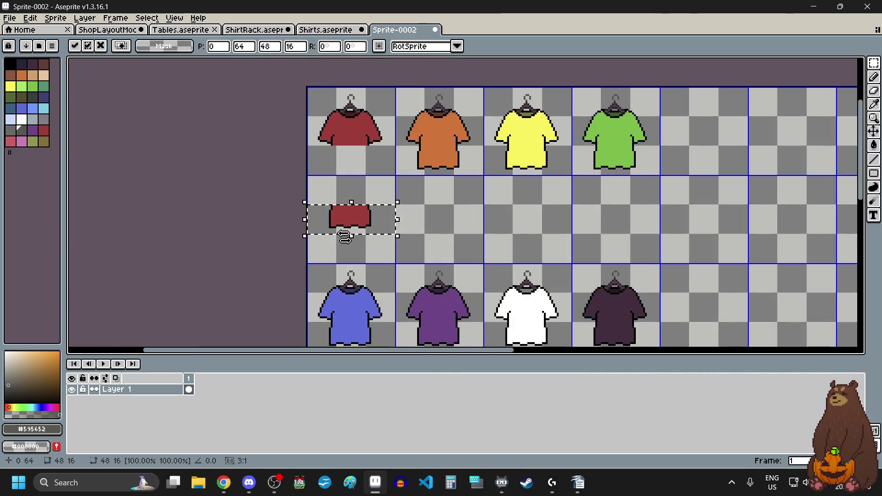
pyautogui.click(446, 215)
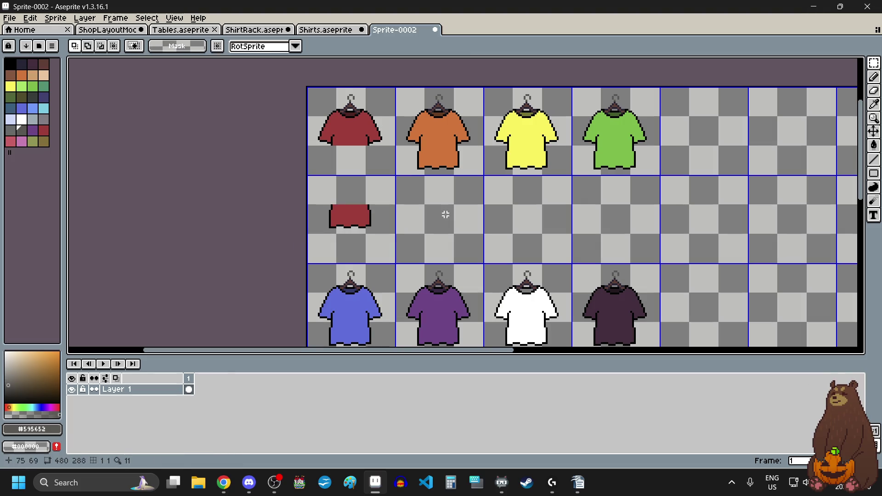
pyautogui.scroll(-2, 445, 215)
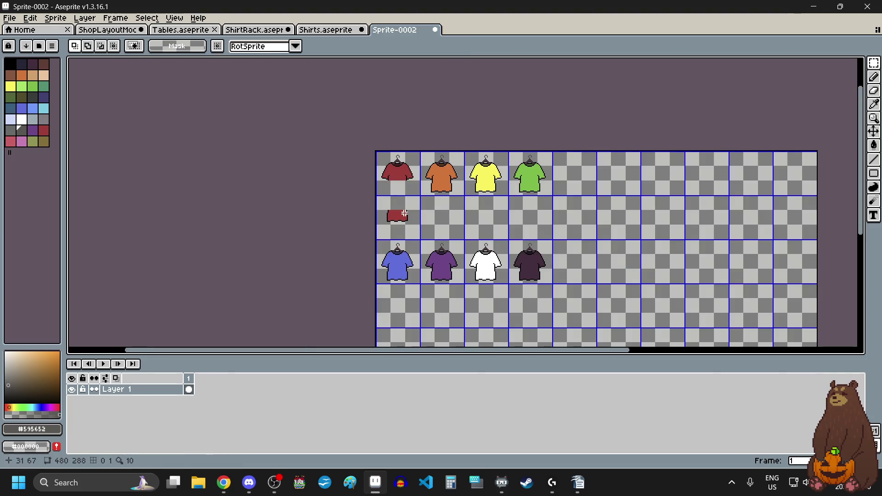
pyautogui.scroll(2, 391, 152)
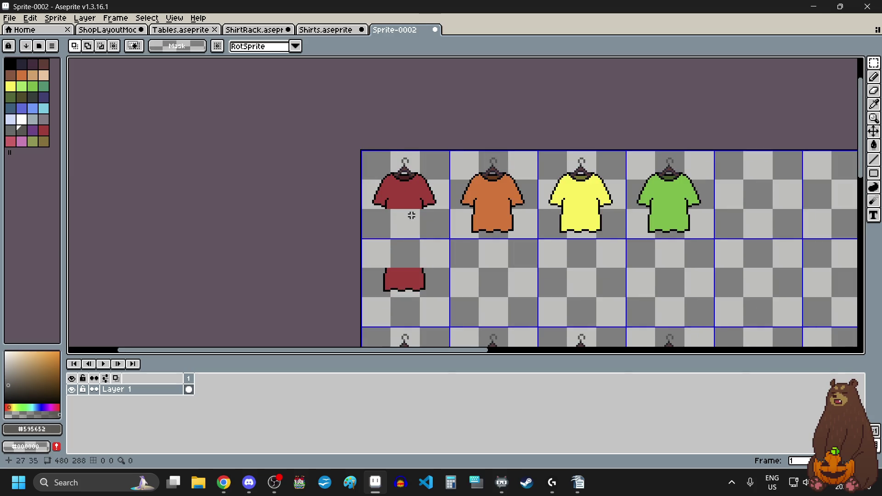
# Undo the misplaced move and drop the red hem into the 48 px cell directly below.
pyautogui.hotkey('ctrl', 'z')
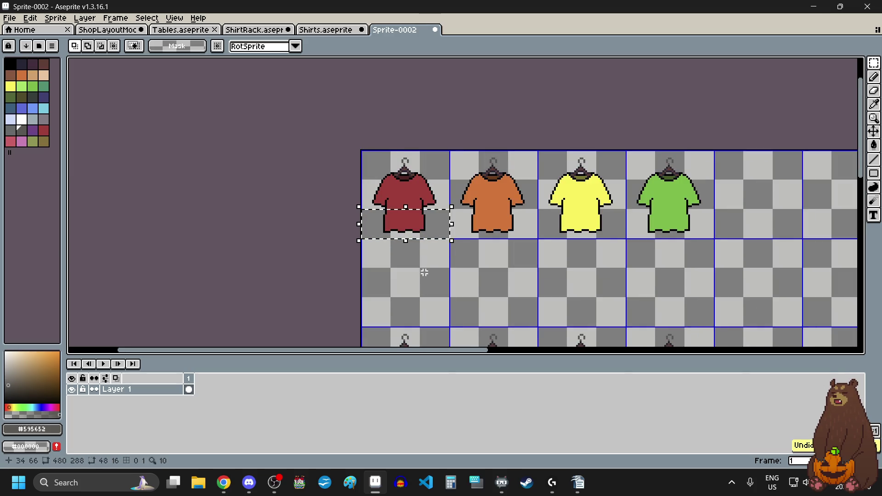
pyautogui.scroll(1, 404, 229)
pyautogui.moveTo(407, 217)
pyautogui.mouseDown()
pyautogui.moveTo(412, 270)
pyautogui.moveTo(370, 238)
pyautogui.mouseUp()
pyautogui.scroll(3, 322, 259)
pyautogui.scroll(1, 393, 272)
pyautogui.scroll(-1, 370, 239)
pyautogui.scroll(-3, 370, 238)
pyautogui.click(556, 253)
pyautogui.scroll(-1, 556, 250)
pyautogui.hscroll(1, 554, 240)
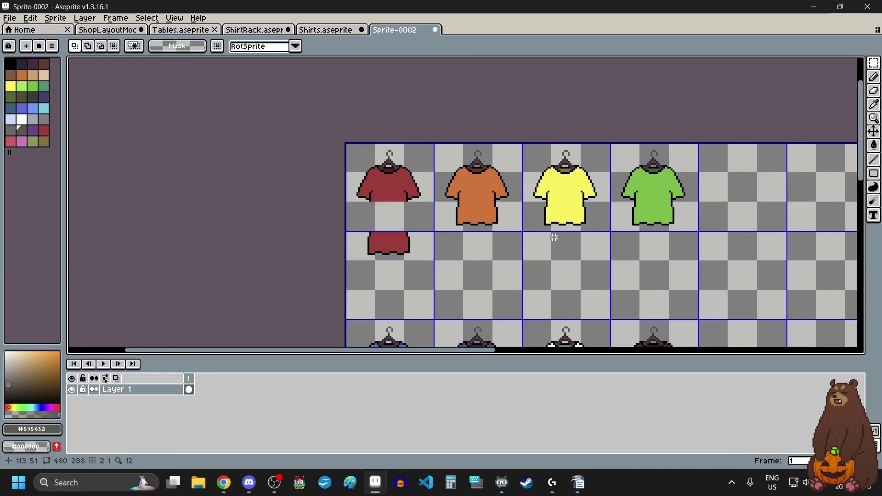
pyautogui.scroll(3, 549, 226)
pyautogui.scroll(4, 364, 193)
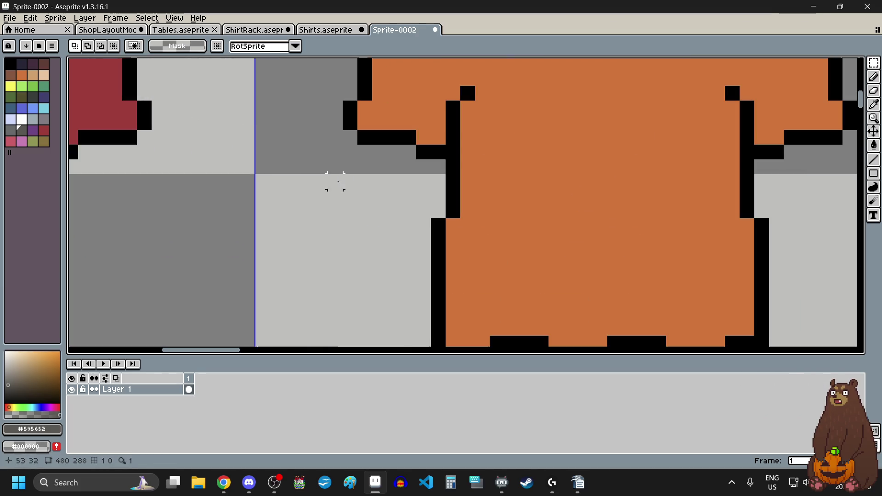
pyautogui.scroll(-4, 256, 177)
# Move the orange, yellow and green shirt hems down one cell and commit.
pyautogui.moveTo(256, 179); pyautogui.dragTo(467, 214)
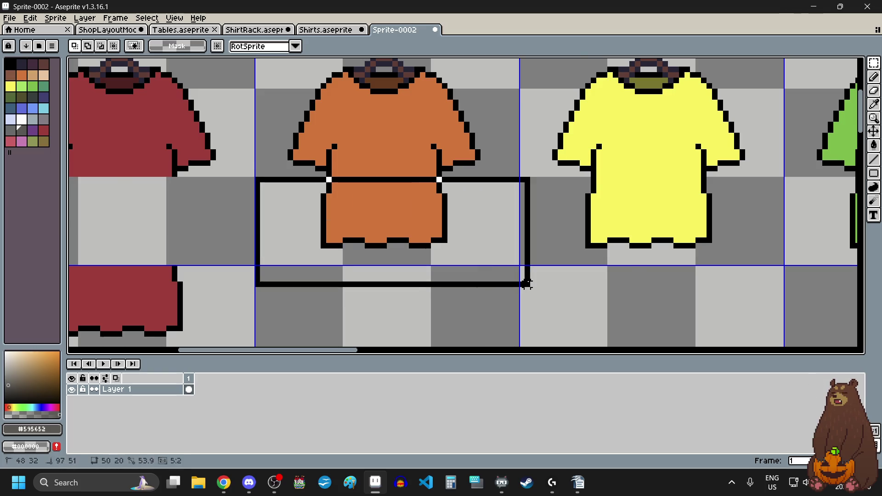
pyautogui.scroll(6, 525, 283)
pyautogui.scroll(-2, 480, 215)
pyautogui.scroll(-2, 469, 191)
pyautogui.scroll(1, 473, 193)
pyautogui.hotkey('ctrl', 'd')
pyautogui.scroll(5, 218, 104)
pyautogui.scroll(-5, 198, 105)
pyautogui.scroll(-3, 175, 95)
pyautogui.moveTo(174, 97)
pyautogui.mouseDown()
pyautogui.moveTo(674, 134)
pyautogui.moveTo(705, 193)
pyautogui.mouseUp()
pyautogui.scroll(5, 674, 133)
pyautogui.scroll(-5, 705, 193)
pyautogui.moveTo(657, 168)
pyautogui.mouseDown()
pyautogui.moveTo(655, 213)
pyautogui.moveTo(666, 222)
pyautogui.moveTo(660, 189)
pyautogui.mouseUp()
pyautogui.scroll(5, 662, 221)
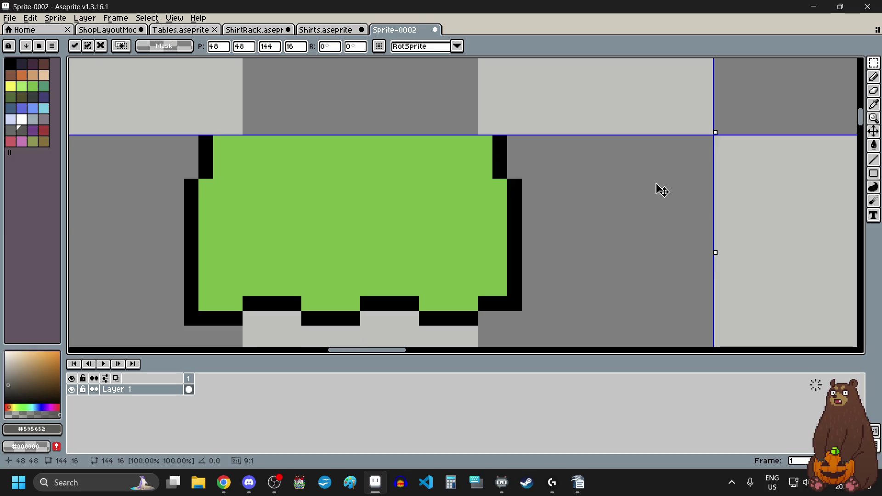
pyautogui.scroll(-6, 662, 190)
pyautogui.scroll(-4, 662, 189)
pyautogui.scroll(2, 542, 291)
pyautogui.press('Return')
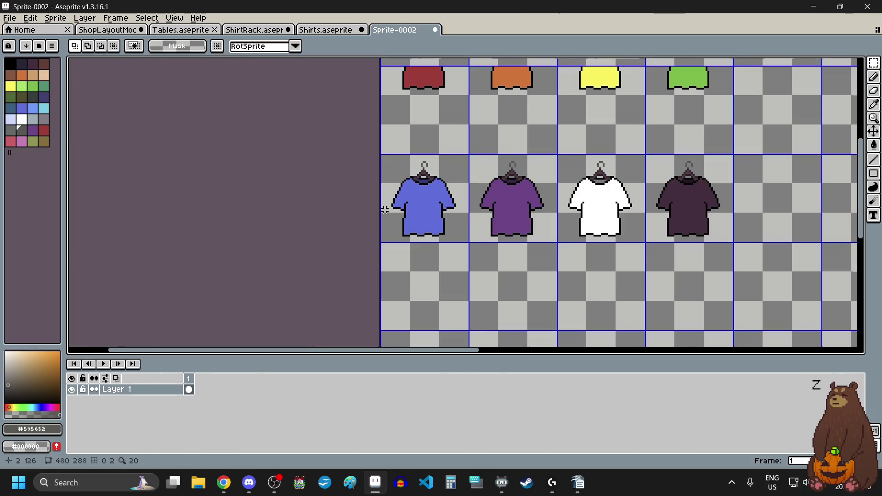
pyautogui.scroll(7, 367, 239)
pyautogui.scroll(-3, 382, 239)
pyautogui.scroll(-2, 381, 237)
# Move the four second-row shirt hems down one cell, aligned to the cell edge.
pyautogui.moveTo(381, 239)
pyautogui.mouseDown()
pyautogui.moveTo(640, 254)
pyautogui.moveTo(696, 301)
pyautogui.mouseUp()
pyautogui.scroll(3, 640, 254)
pyautogui.scroll(2, 710, 256)
pyautogui.scroll(-2, 635, 228)
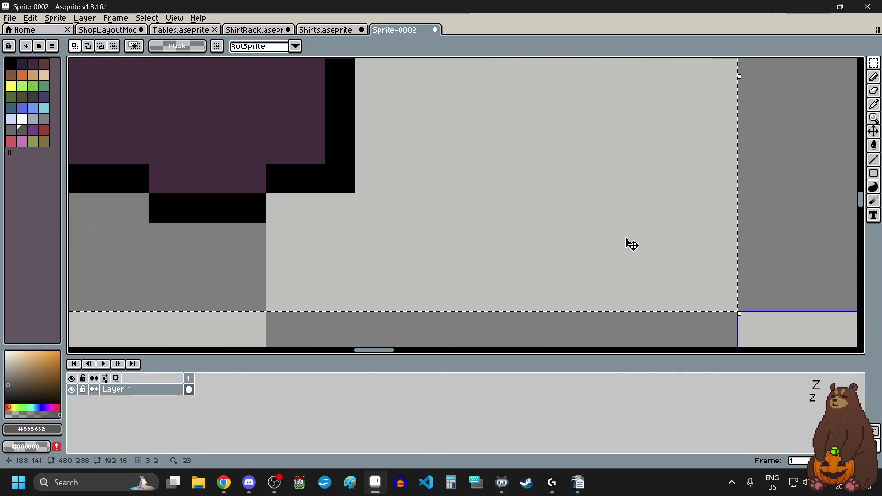
pyautogui.scroll(-2, 627, 243)
pyautogui.moveTo(622, 220); pyautogui.dragTo(631, 292)
pyautogui.scroll(3, 656, 273)
pyautogui.moveTo(571, 283); pyautogui.dragTo(575, 272)
pyautogui.scroll(-3, 575, 272)
pyautogui.click(683, 276)
pyautogui.scroll(-2, 573, 257)
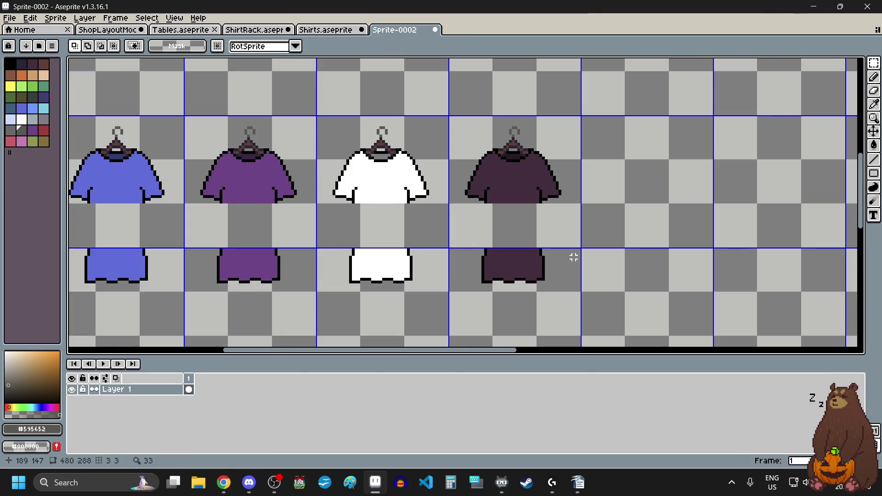
pyautogui.scroll(-1, 573, 255)
pyautogui.scroll(-1, 509, 264)
pyautogui.scroll(1, 386, 198)
pyautogui.scroll(-1, 371, 191)
pyautogui.scroll(3, 333, 99)
pyautogui.scroll(1, 428, 193)
pyautogui.scroll(1, 442, 164)
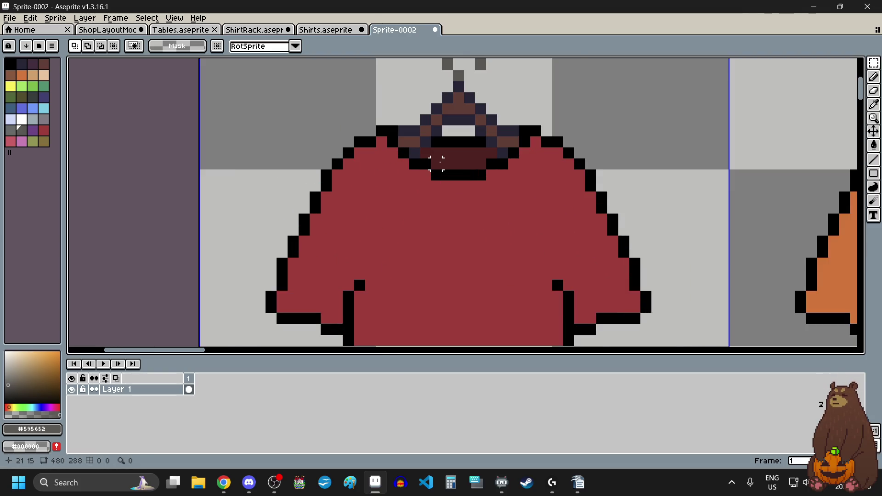
# Erase the black collar line and a stray pixel on the red shirt.
pyautogui.scroll(1, 507, 208)
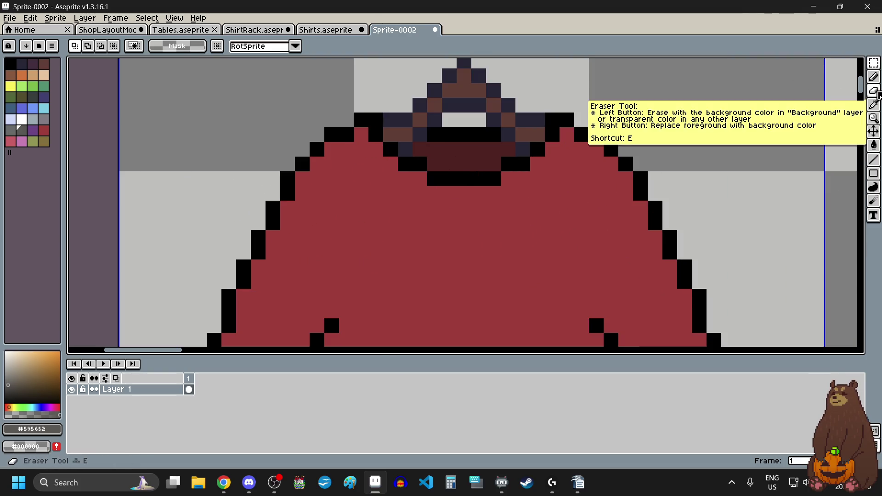
pyautogui.click(874, 90)
pyautogui.scroll(2, 414, 175)
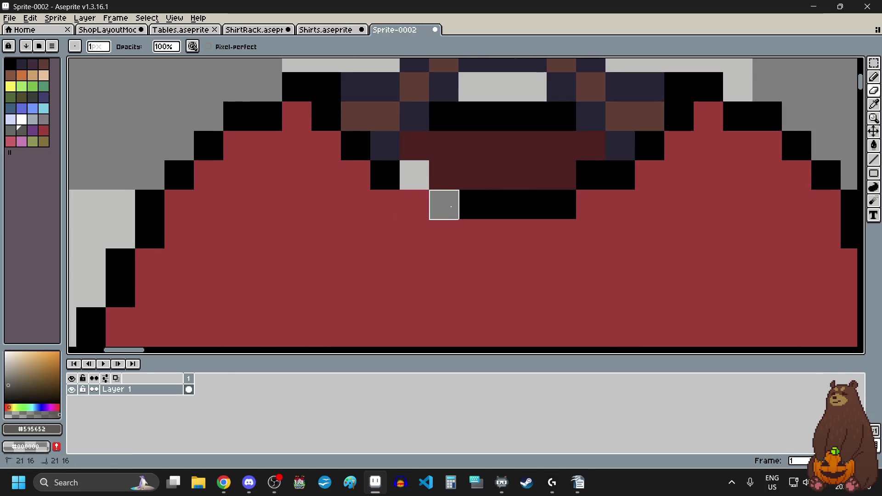
pyautogui.moveTo(409, 185); pyautogui.dragTo(562, 204)
pyautogui.click(592, 175)
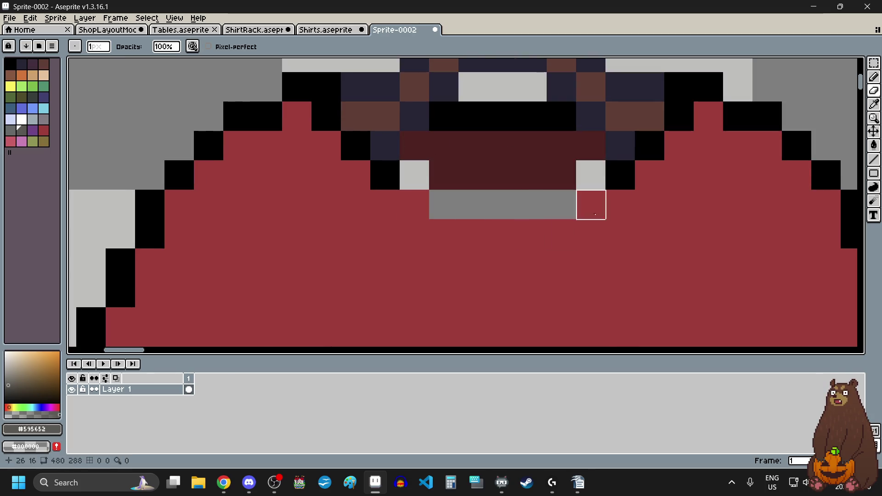
# Pick black from the outline and pencil in both edges of a V-neck down to its point.
pyautogui.click(875, 104)
pyautogui.click(387, 174)
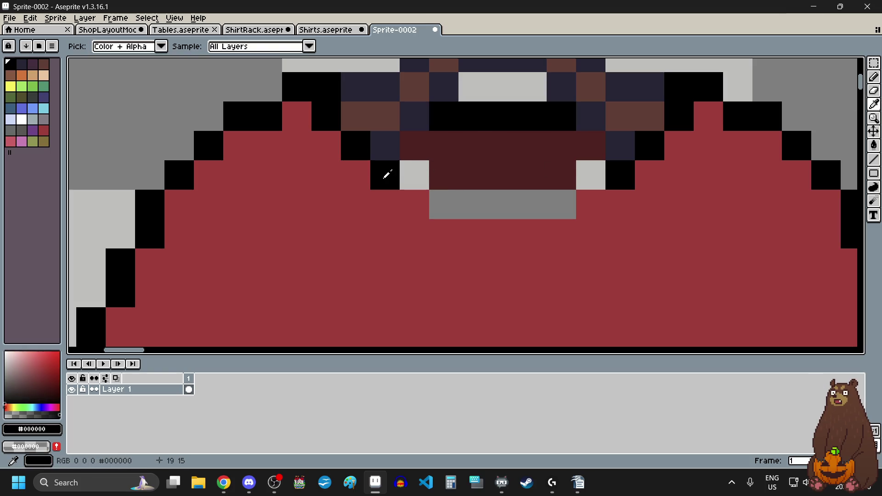
pyautogui.click(874, 77)
pyautogui.click(454, 262)
pyautogui.click(412, 203)
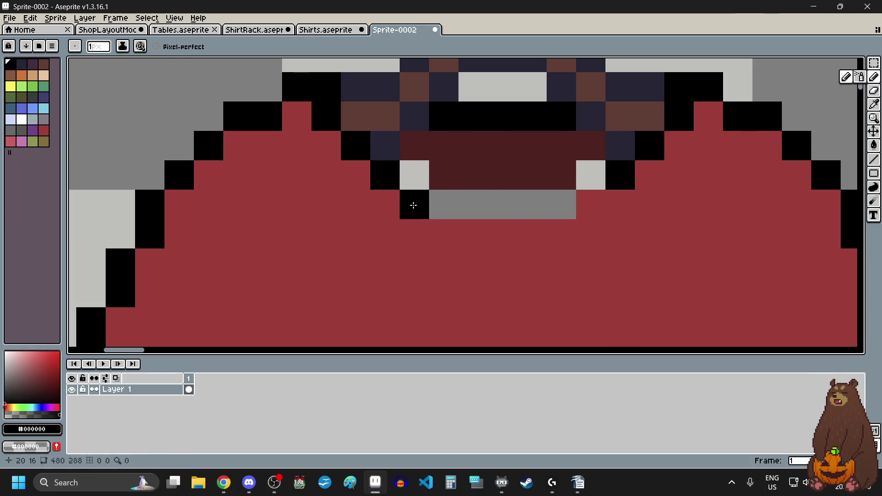
pyautogui.click(448, 242)
pyautogui.click(593, 207)
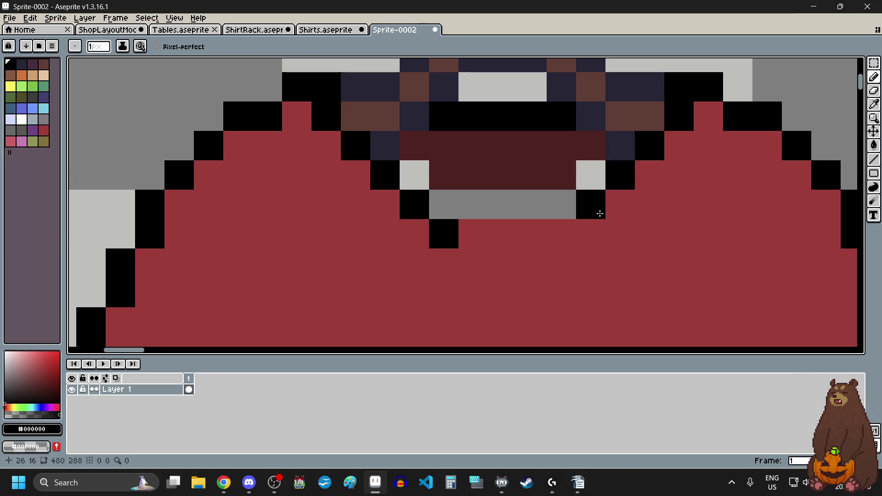
pyautogui.click(566, 238)
pyautogui.click(475, 266)
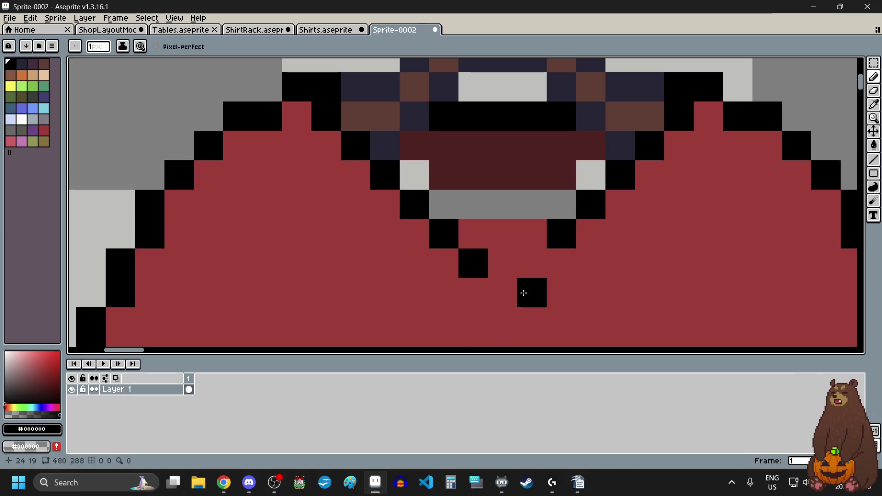
pyautogui.click(506, 294)
pyautogui.click(533, 262)
# Erase a line up the red shirt's centre and widen the grey V-neck over its old outline.
pyautogui.scroll(-3, 534, 265)
pyautogui.scroll(-3, 552, 271)
pyautogui.scroll(-3, 569, 279)
pyautogui.scroll(2, 507, 238)
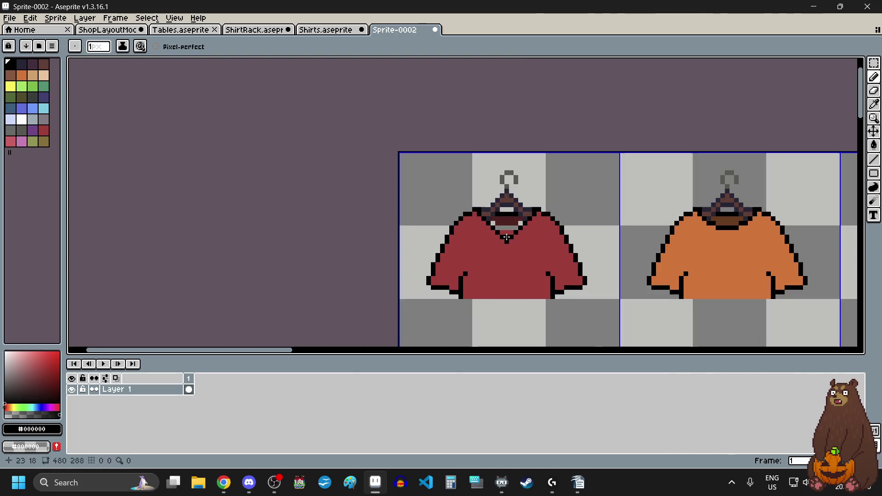
pyautogui.scroll(2, 502, 250)
pyautogui.scroll(3, 508, 221)
pyautogui.scroll(2, 508, 220)
pyautogui.scroll(-3, 668, 232)
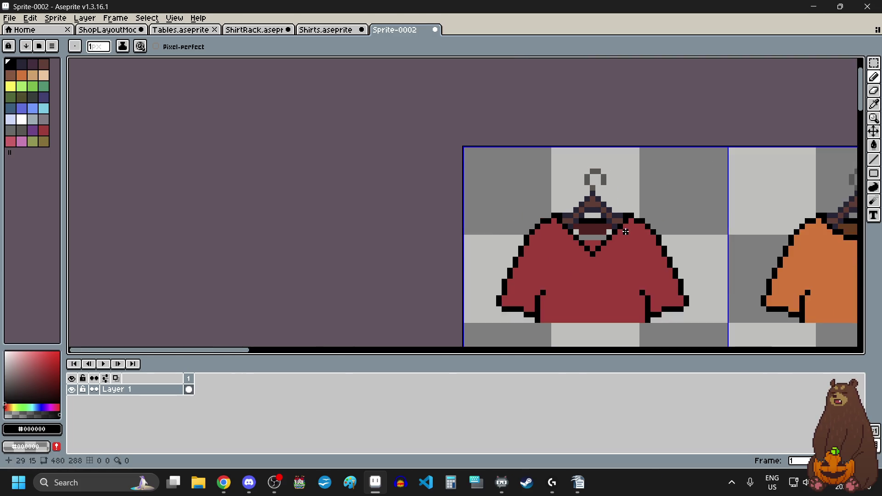
pyautogui.scroll(3, 669, 232)
pyautogui.click(876, 94)
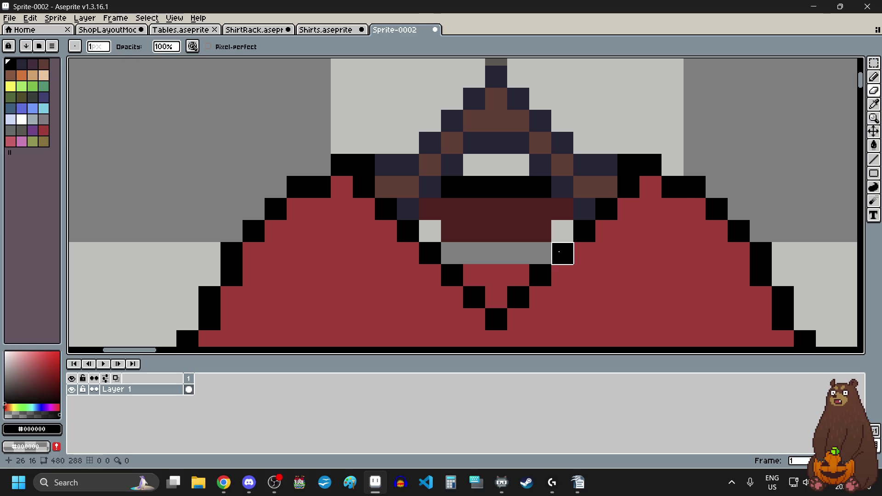
pyautogui.moveTo(495, 320); pyautogui.dragTo(467, 273)
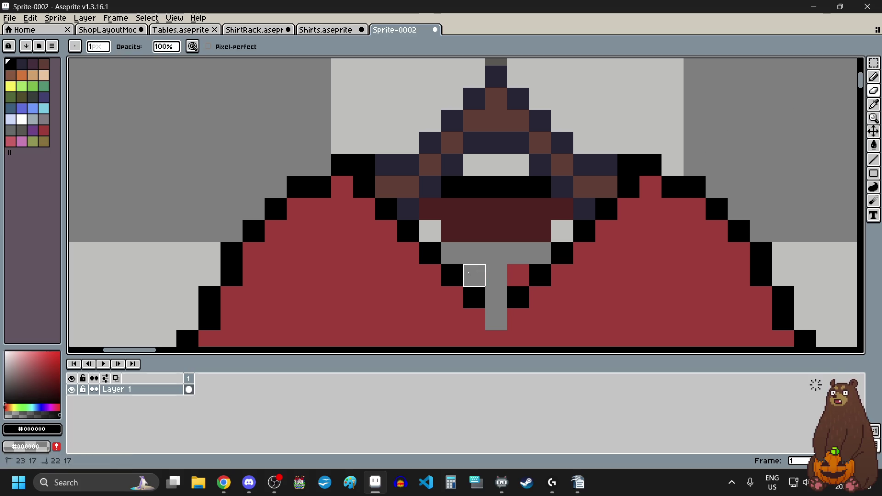
pyautogui.scroll(-2, 519, 275)
pyautogui.scroll(3, 509, 282)
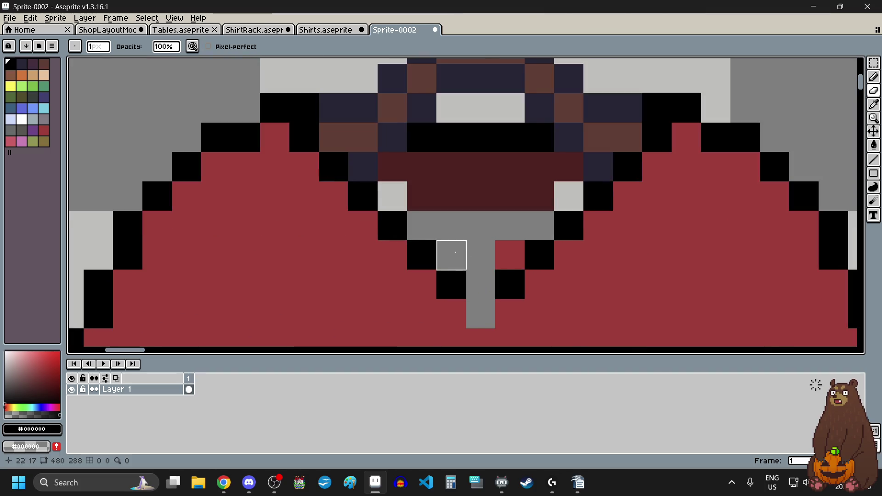
pyautogui.scroll(-3, 446, 276)
pyautogui.scroll(3, 443, 286)
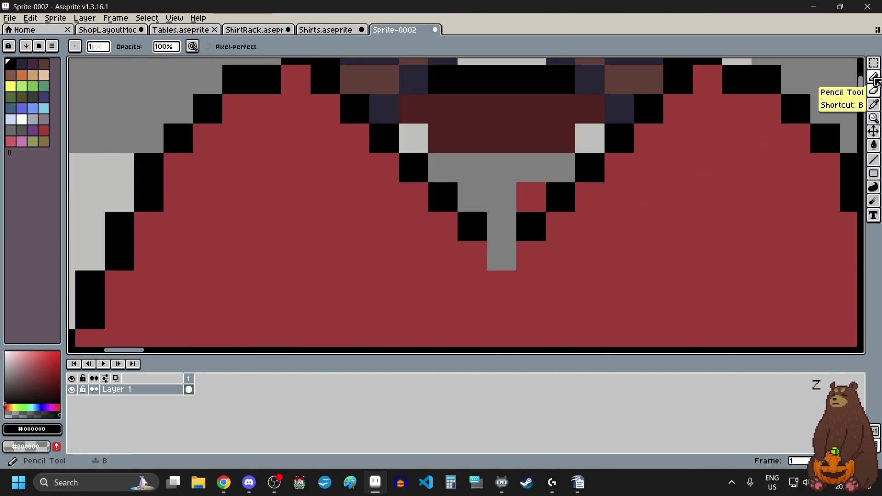
pyautogui.scroll(-3, 560, 229)
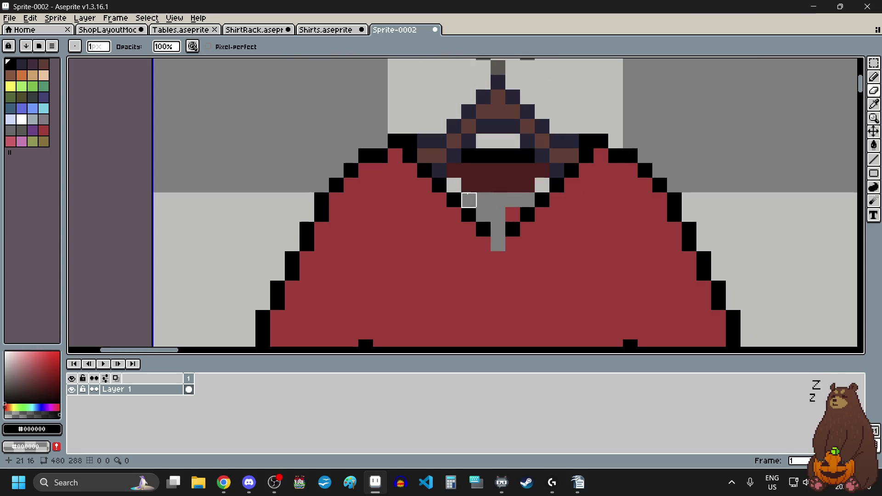
pyautogui.scroll(3, 389, 173)
pyautogui.moveTo(507, 271)
pyautogui.mouseDown()
pyautogui.moveTo(440, 235)
pyautogui.moveTo(528, 234)
pyautogui.moveTo(557, 262)
pyautogui.moveTo(586, 237)
pyautogui.moveTo(628, 247)
pyautogui.mouseUp()
# Outline both sides of the V-neck in black down the stem, closing beneath it.
pyautogui.click(874, 77)
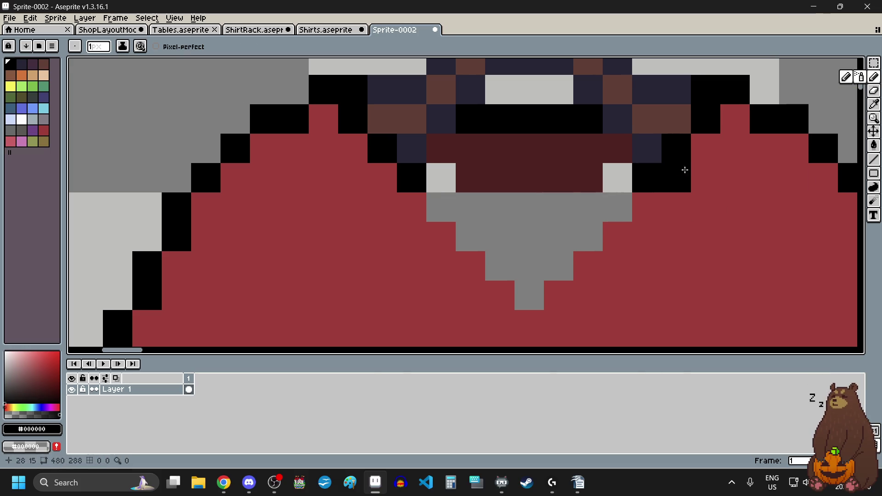
pyautogui.moveTo(441, 207); pyautogui.dragTo(444, 236)
pyautogui.moveTo(618, 207); pyautogui.dragTo(617, 236)
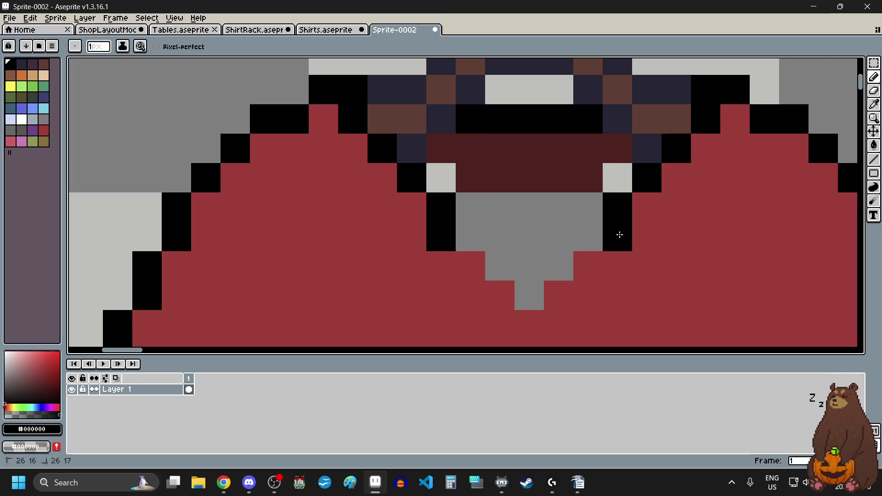
pyautogui.moveTo(468, 265); pyautogui.dragTo(476, 298)
pyautogui.moveTo(593, 274); pyautogui.dragTo(591, 299)
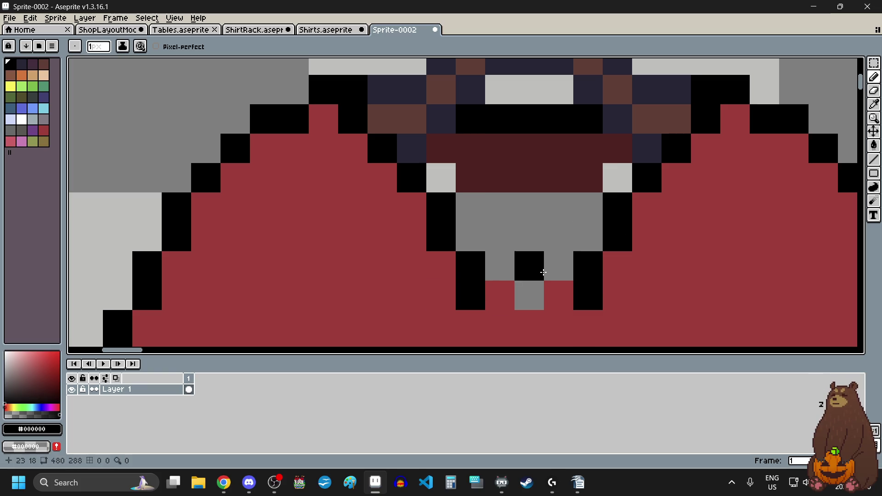
pyautogui.scroll(2, 528, 317)
pyautogui.click(496, 288)
pyautogui.click(583, 289)
pyautogui.moveTo(583, 243); pyautogui.dragTo(586, 287)
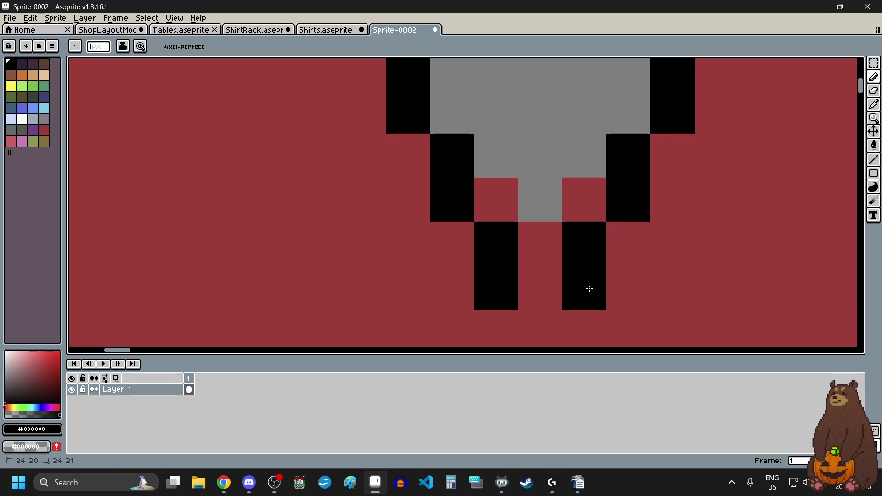
pyautogui.click(556, 320)
pyautogui.scroll(-2, 556, 321)
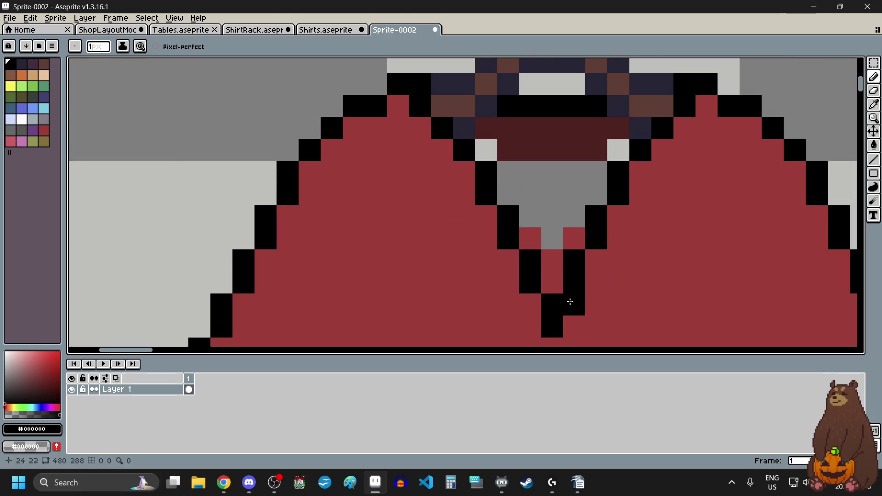
pyautogui.scroll(-4, 597, 294)
pyautogui.scroll(2, 621, 272)
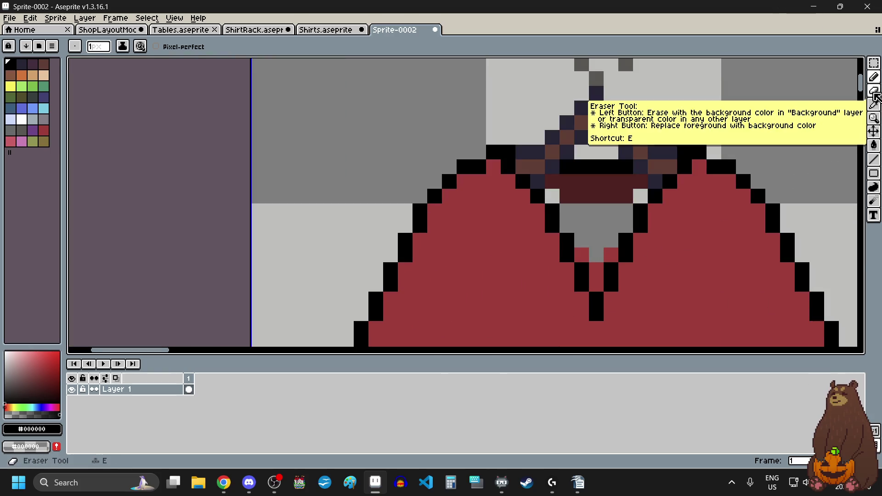
# Erase the leftover red pixels below and beside the grey stem.
pyautogui.click(875, 91)
pyautogui.scroll(2, 640, 240)
pyautogui.moveTo(572, 311); pyautogui.dragTo(571, 251)
pyautogui.click(543, 253)
pyautogui.click(601, 252)
pyautogui.scroll(-3, 574, 275)
pyautogui.scroll(-1, 574, 280)
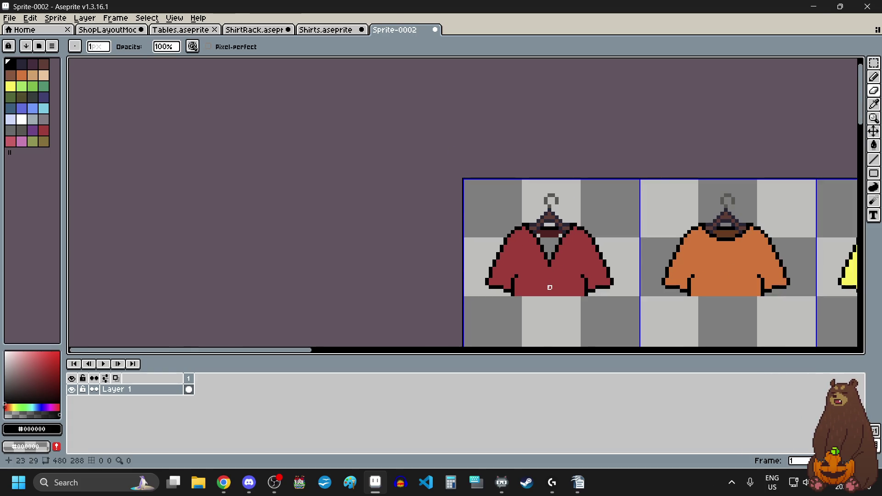
pyautogui.scroll(1, 550, 288)
pyautogui.scroll(-2, 550, 287)
pyautogui.scroll(-3, 550, 287)
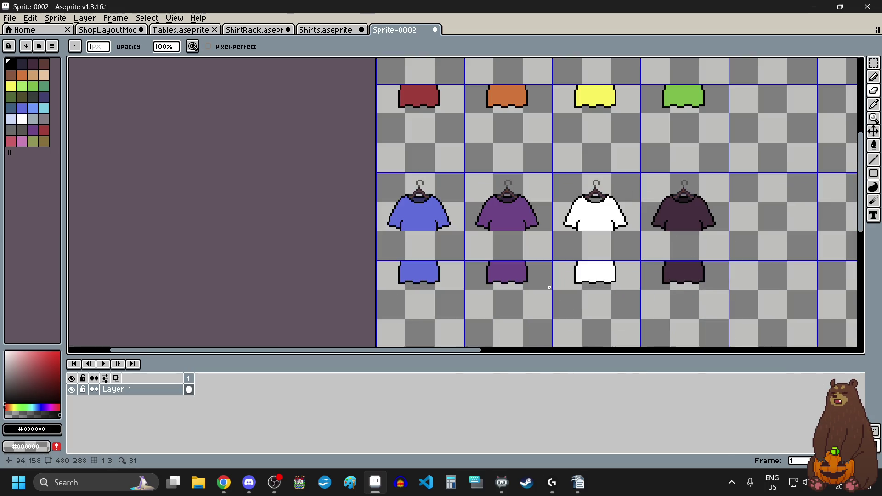
pyautogui.scroll(-1, 496, 297)
pyautogui.scroll(1, 464, 174)
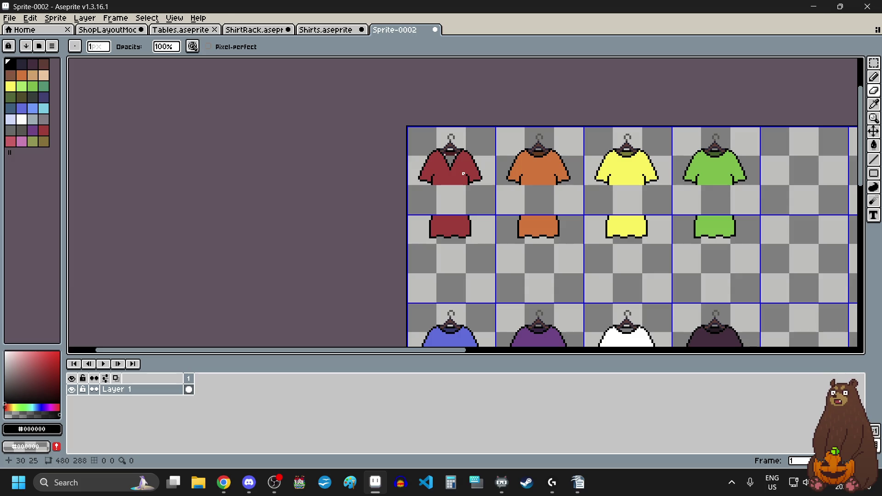
pyautogui.scroll(3, 471, 181)
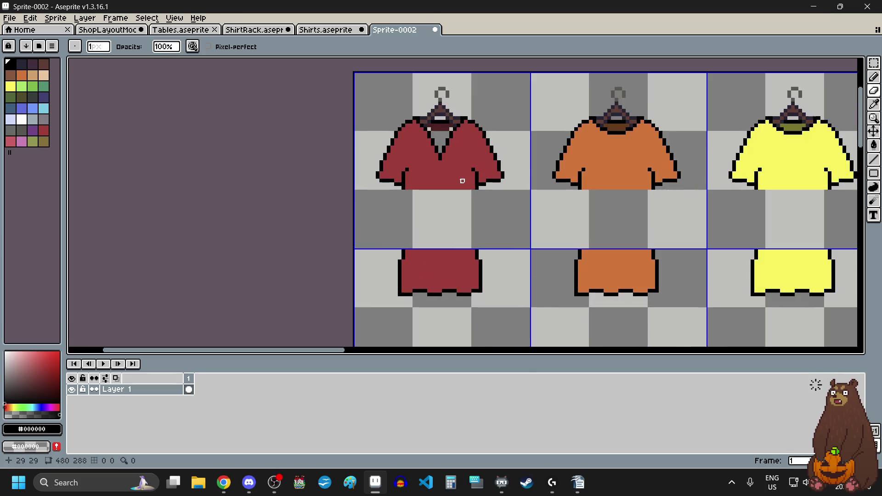
pyautogui.scroll(1, 422, 192)
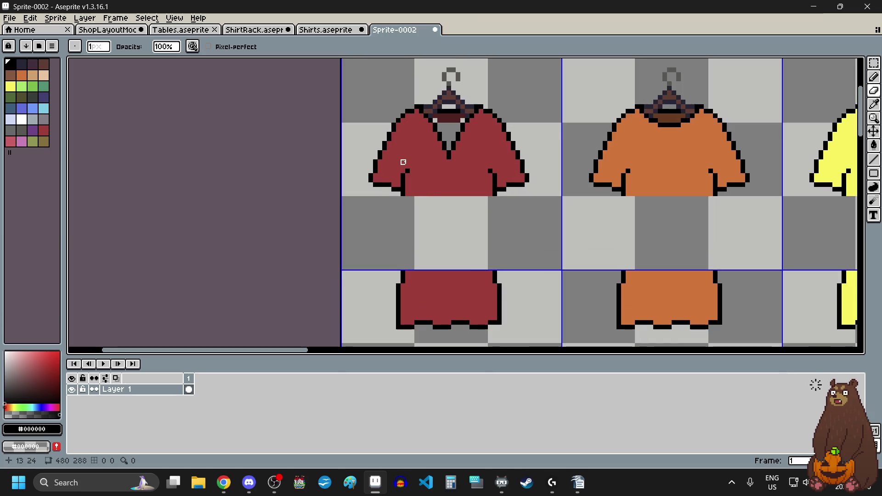
pyautogui.scroll(2, 404, 164)
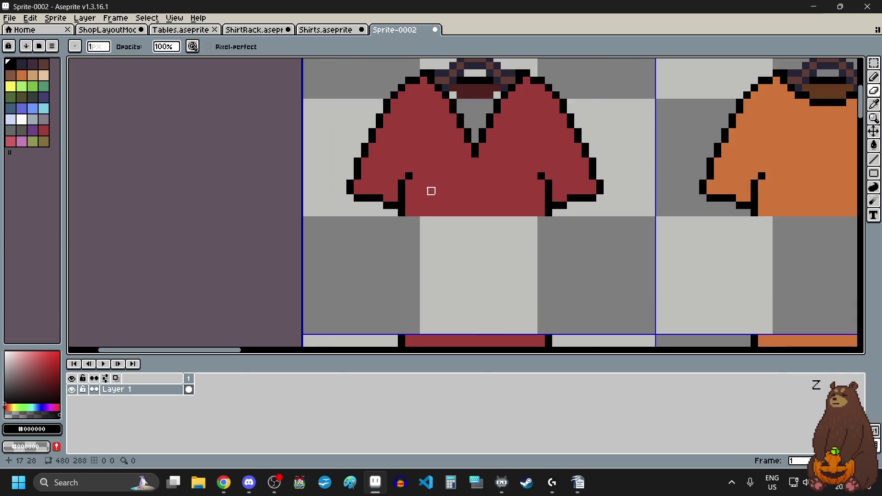
pyautogui.scroll(3, 409, 191)
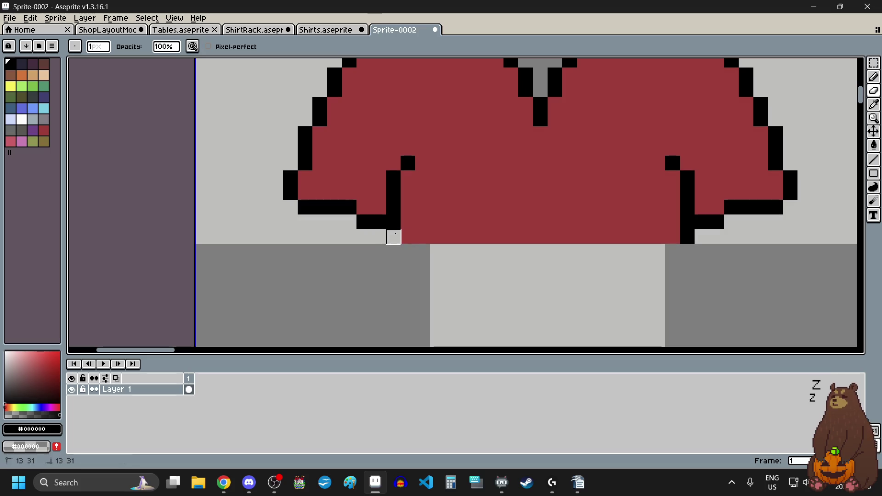
# Erase the hem outline where the body continues and add black pixels under each sleeve.
pyautogui.moveTo(688, 237); pyautogui.dragTo(688, 208)
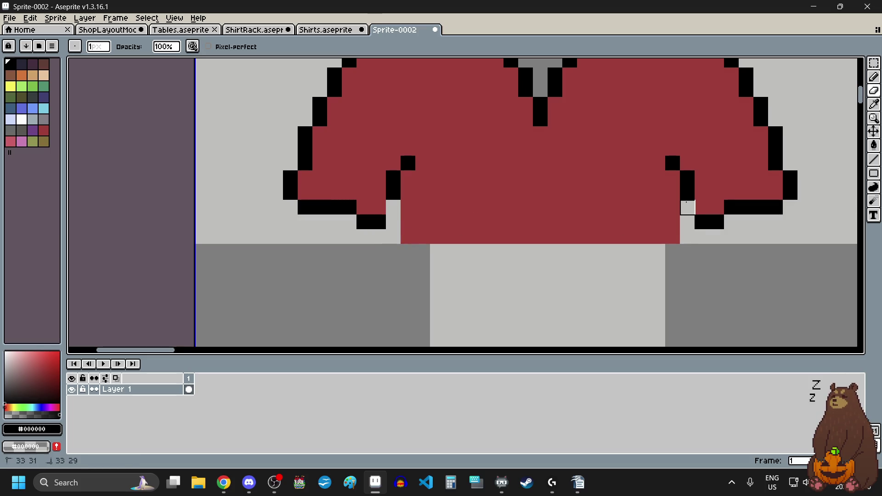
pyautogui.press('b')
pyautogui.scroll(2, 394, 209)
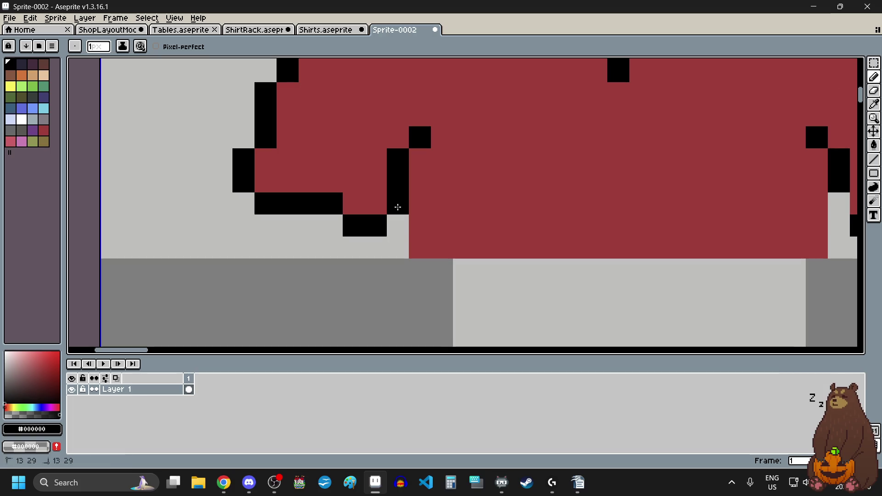
pyautogui.click(398, 233)
pyautogui.scroll(-2, 433, 259)
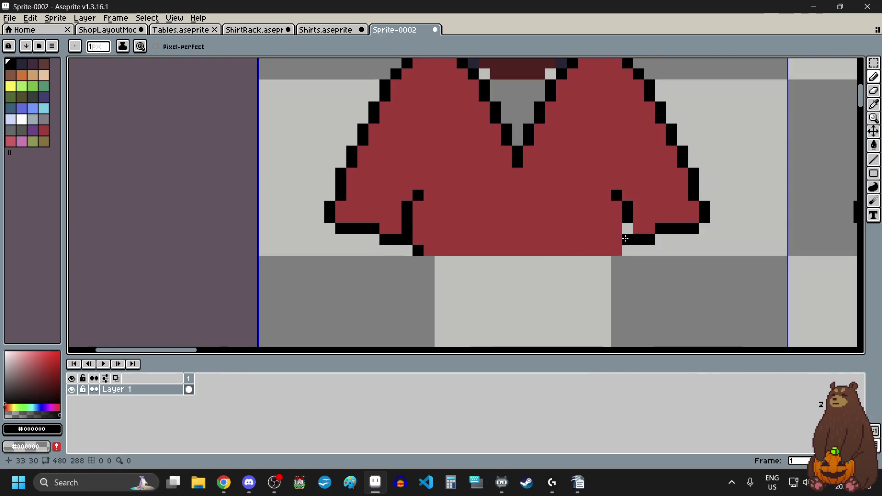
pyautogui.scroll(2, 622, 239)
pyautogui.click(609, 259)
pyautogui.click(492, 235)
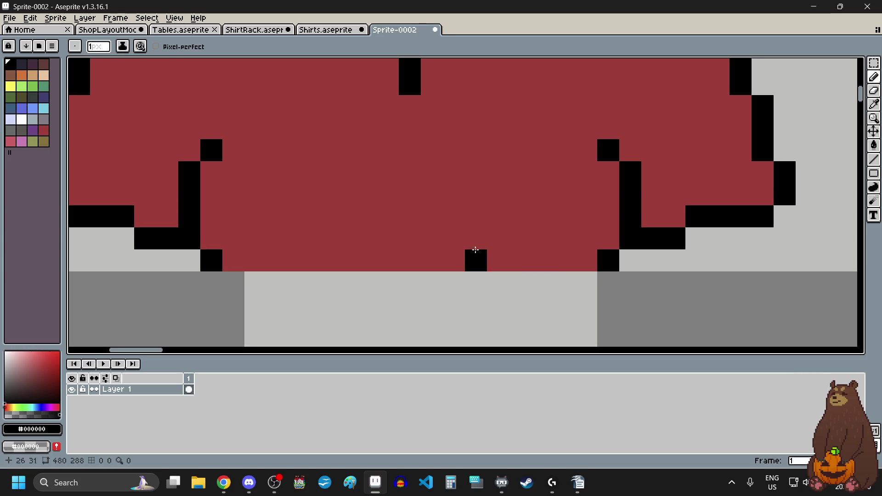
pyautogui.scroll(-2, 358, 277)
pyautogui.hotkey('ctrl', 'z')
# Draw the robe's left and right black side outlines downward from the sleeves.
pyautogui.scroll(2, 291, 246)
pyautogui.scroll(1, 306, 183)
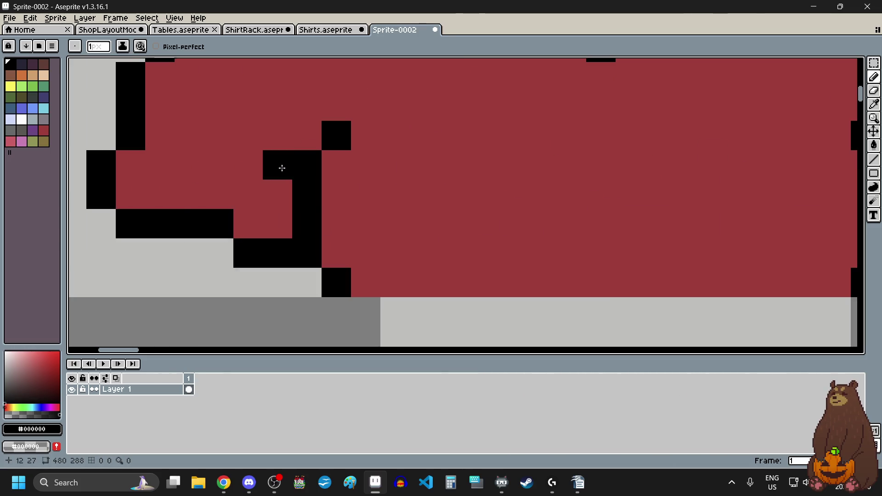
pyautogui.scroll(-2, 340, 240)
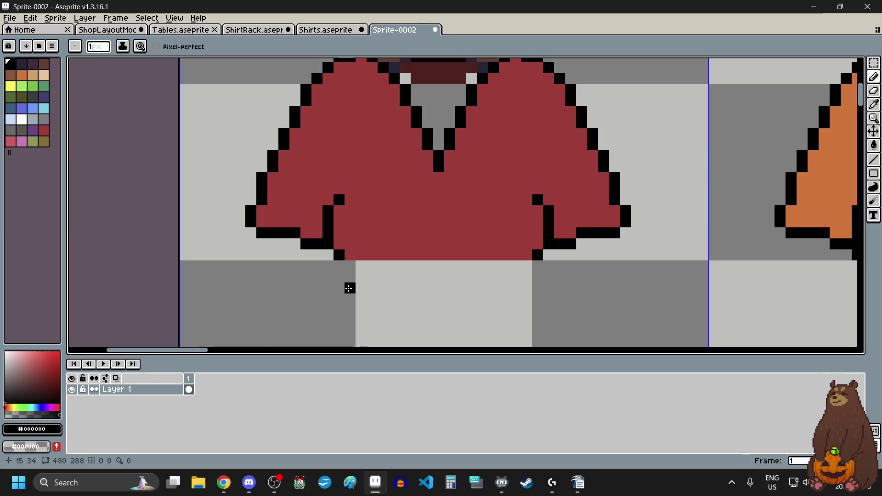
pyautogui.scroll(2, 349, 288)
pyautogui.moveTo(327, 239); pyautogui.dragTo(328, 296)
pyautogui.click(323, 317)
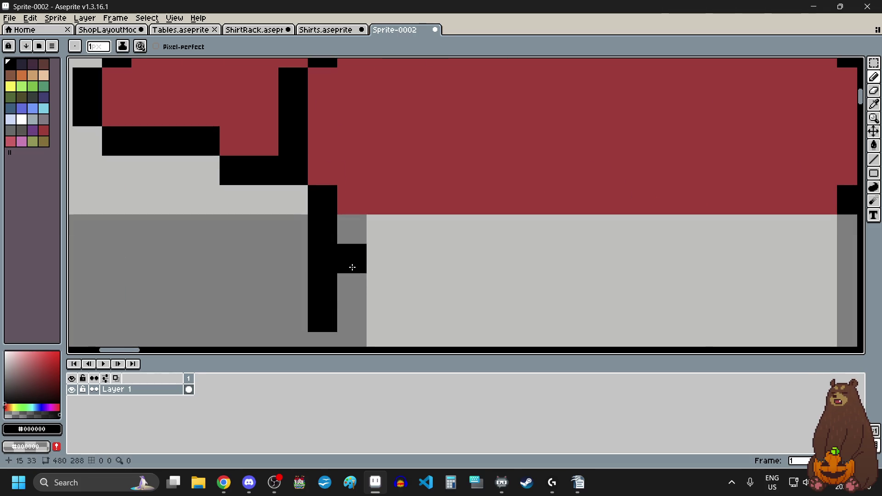
pyautogui.scroll(-2, 353, 268)
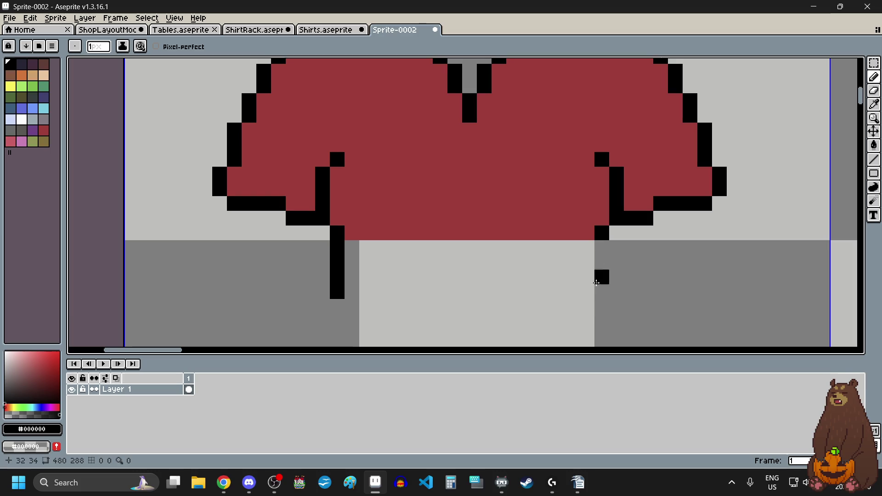
pyautogui.moveTo(601, 249); pyautogui.dragTo(600, 282)
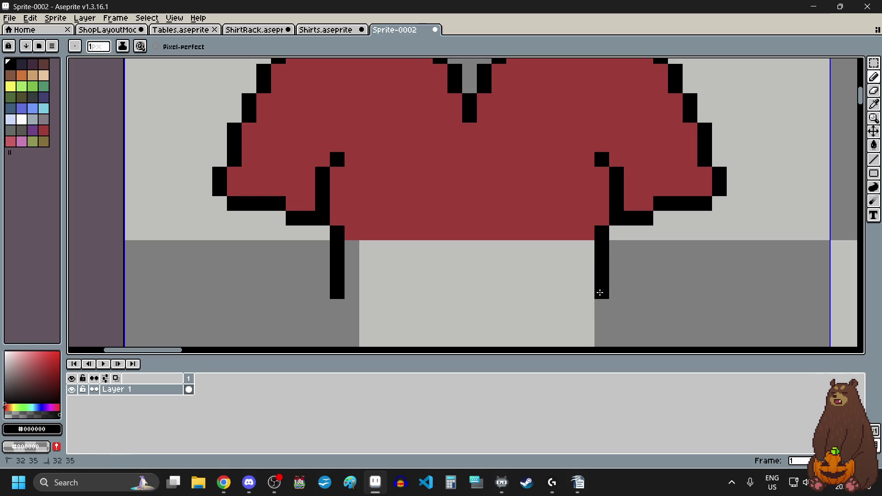
pyautogui.scroll(-3, 427, 277)
pyautogui.scroll(-1, 395, 302)
pyautogui.scroll(5, 405, 275)
# Extend both robe side outlines further down toward the hem.
pyautogui.moveTo(455, 176); pyautogui.dragTo(457, 274)
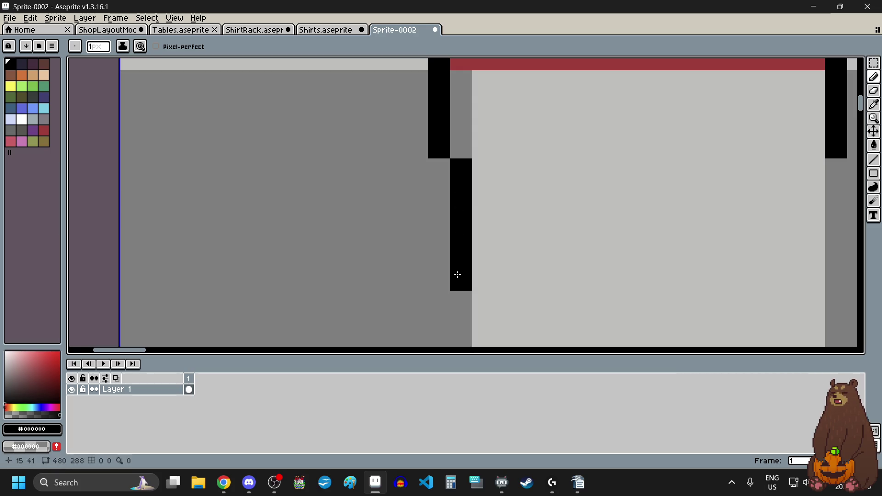
pyautogui.scroll(-1, 630, 262)
pyautogui.scroll(2, 631, 179)
pyautogui.moveTo(631, 159); pyautogui.dragTo(615, 313)
pyautogui.scroll(-5, 378, 211)
pyautogui.scroll(4, 285, 258)
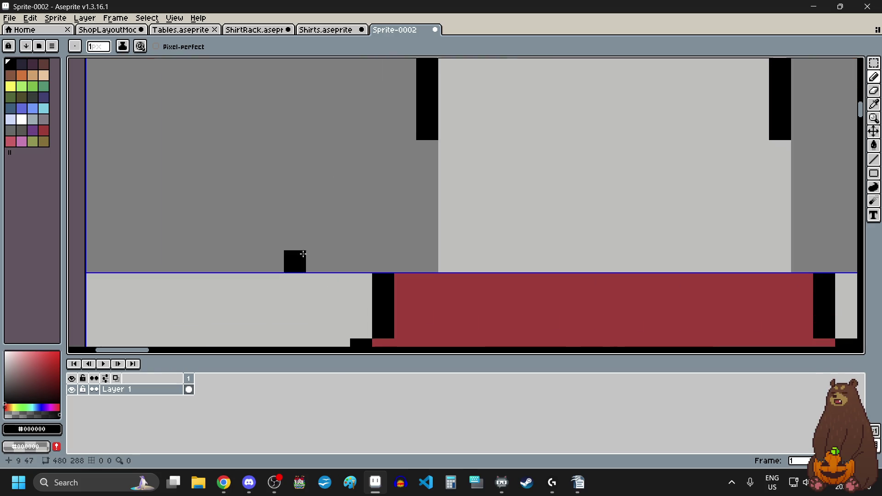
pyautogui.moveTo(398, 178); pyautogui.dragTo(398, 246)
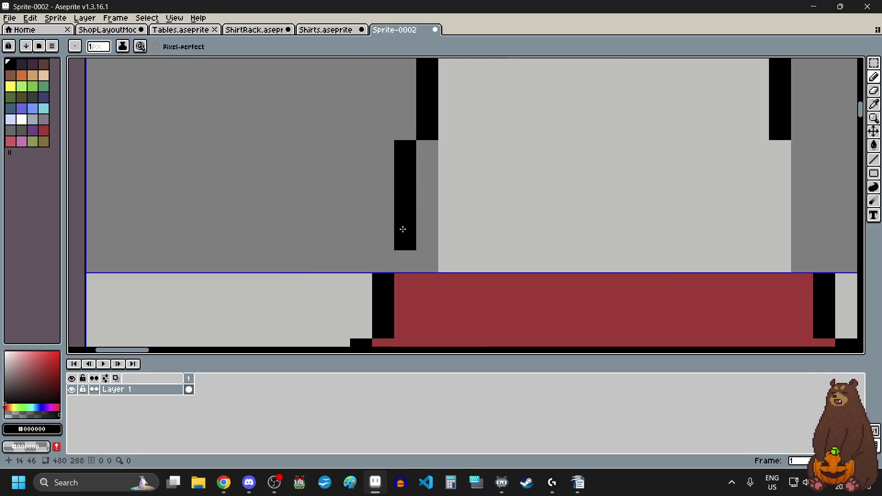
pyautogui.scroll(-4, 398, 246)
pyautogui.scroll(5, 540, 235)
pyautogui.moveTo(360, 202)
pyautogui.mouseDown()
pyautogui.moveTo(366, 259)
pyautogui.moveTo(398, 282)
pyautogui.mouseUp()
pyautogui.scroll(-1, 374, 237)
pyautogui.scroll(-1, 374, 238)
pyautogui.scroll(2, 368, 226)
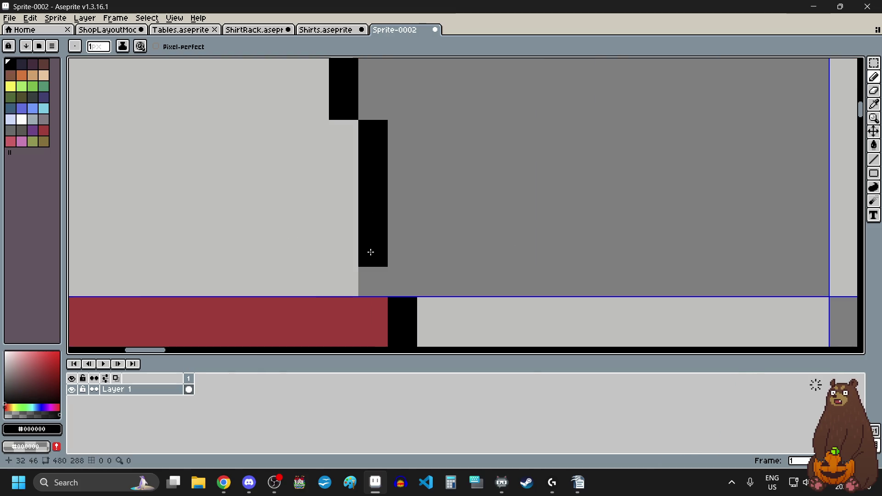
pyautogui.scroll(-3, 398, 282)
pyautogui.scroll(1, 429, 241)
pyautogui.scroll(2, 429, 242)
# Add a black pixel to the side outline and one on the red shirt's chest, zooming to check.
pyautogui.click(423, 231)
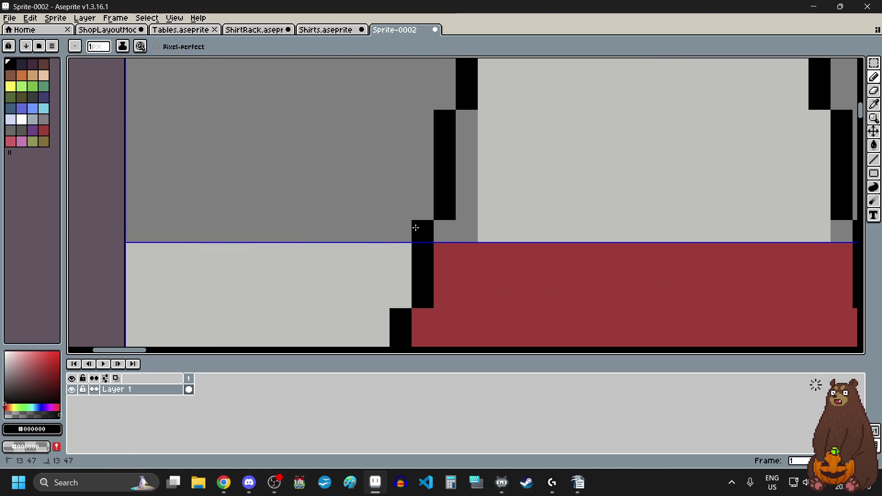
pyautogui.scroll(-3, 489, 207)
pyautogui.scroll(-1, 490, 209)
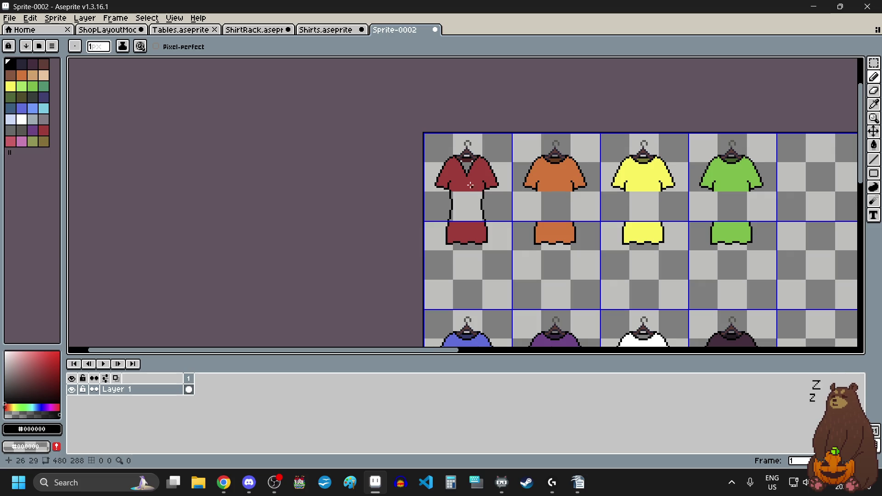
pyautogui.scroll(3, 455, 166)
pyautogui.scroll(2, 454, 172)
pyautogui.click(453, 171)
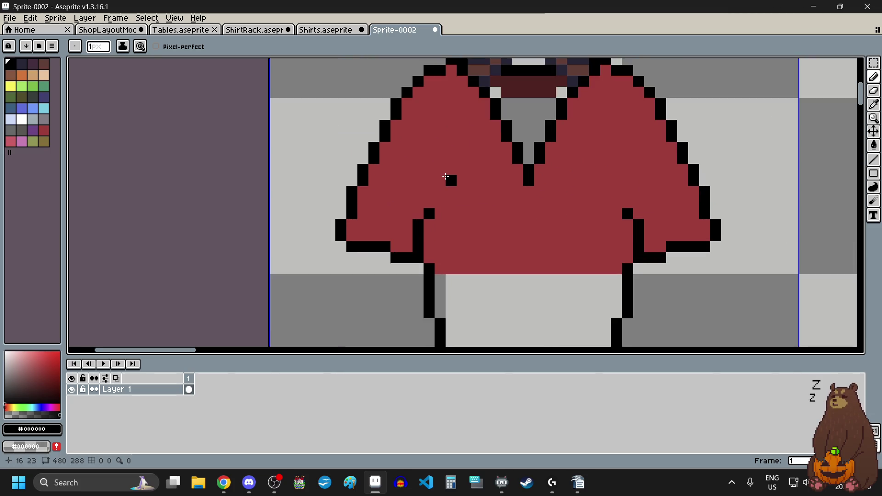
pyautogui.scroll(2, 439, 188)
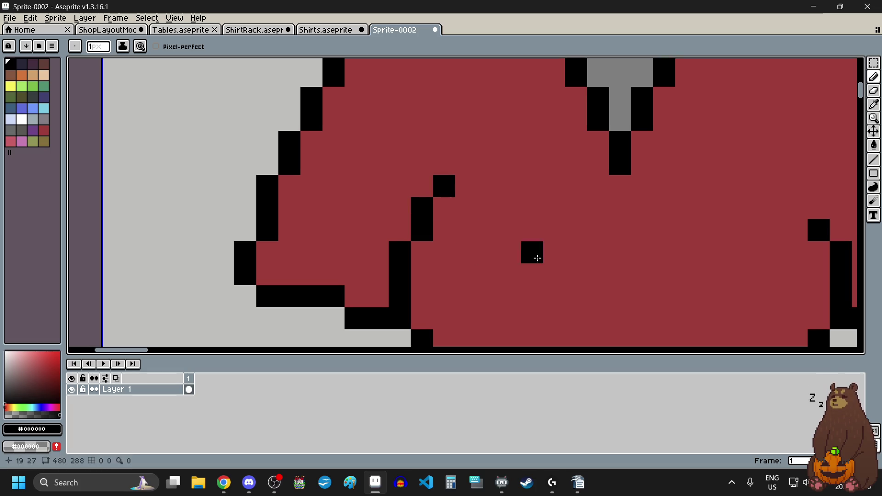
pyautogui.scroll(-3, 574, 250)
pyautogui.scroll(-2, 657, 258)
pyautogui.scroll(-1, 577, 230)
pyautogui.scroll(-1, 547, 237)
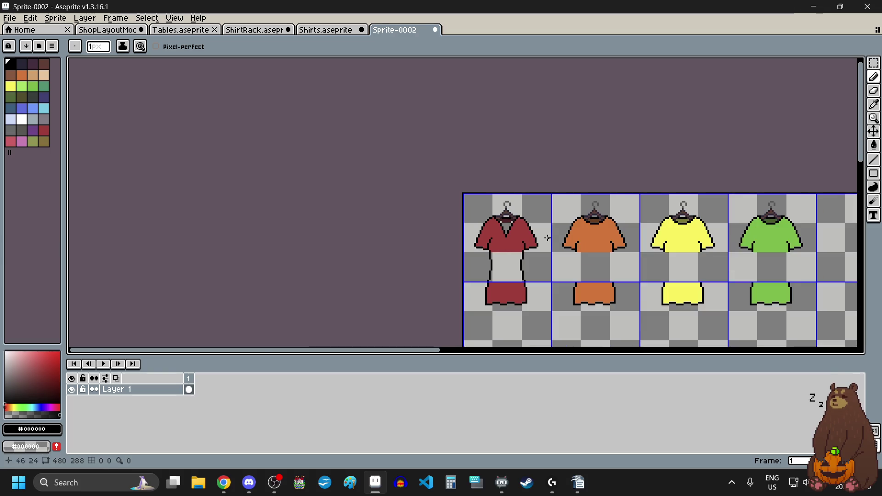
pyautogui.scroll(4, 547, 238)
pyautogui.scroll(3, 652, 238)
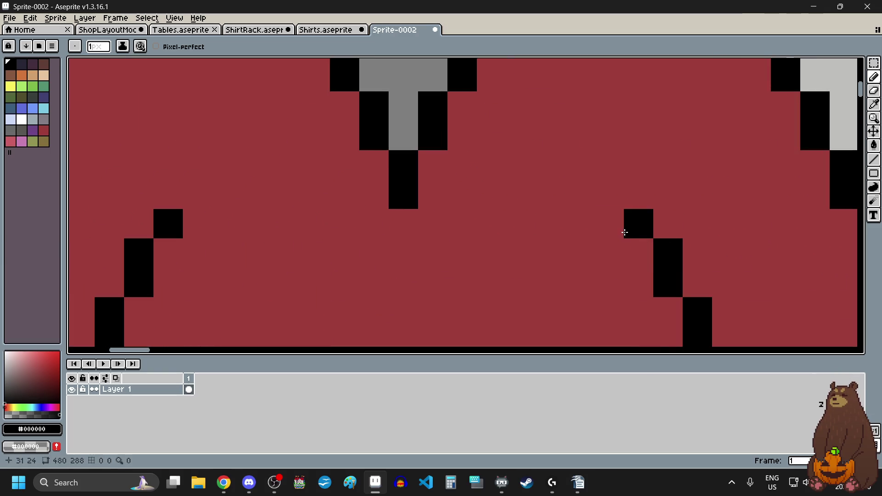
pyautogui.scroll(-3, 626, 233)
pyautogui.scroll(-1, 597, 258)
pyautogui.scroll(-2, 593, 271)
pyautogui.scroll(2, 594, 274)
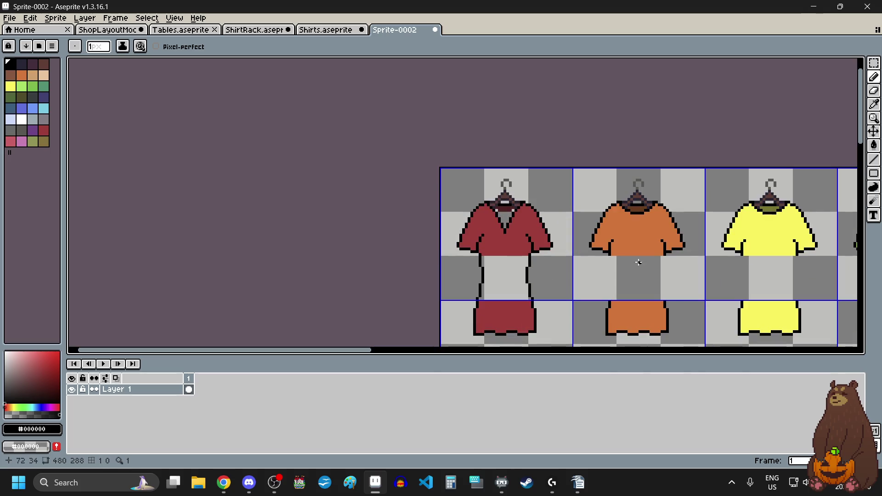
# Sample the shirt red and bucket-fill the grey middle so the shirt becomes a long robe.
pyautogui.press('i')
pyautogui.click(506, 244)
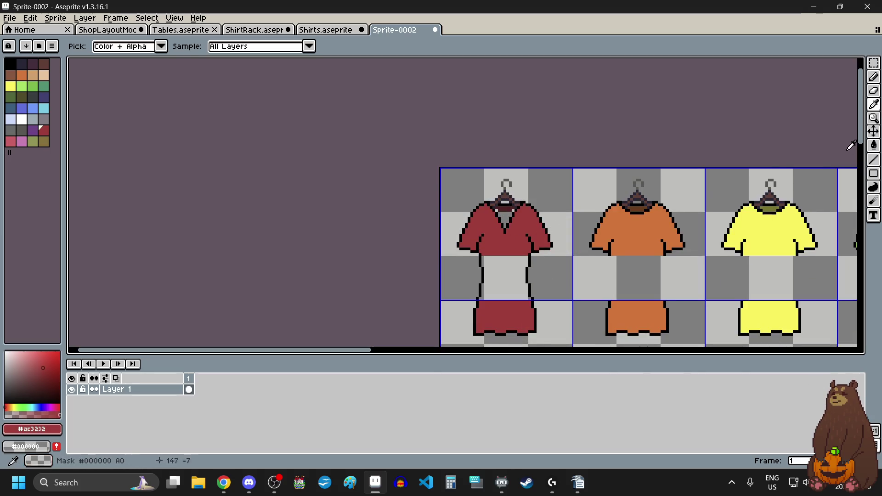
pyautogui.click(874, 145)
pyautogui.click(505, 276)
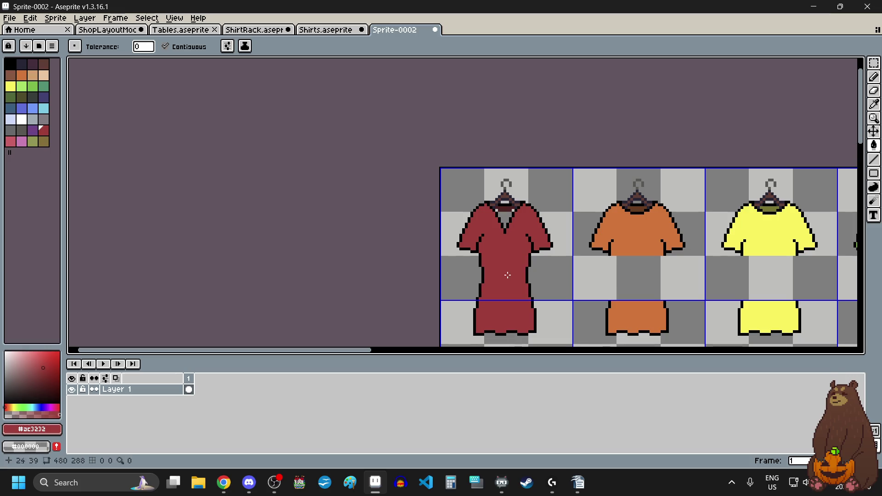
pyautogui.scroll(-5, 505, 276)
pyautogui.scroll(1, 407, 227)
pyautogui.scroll(4, 406, 227)
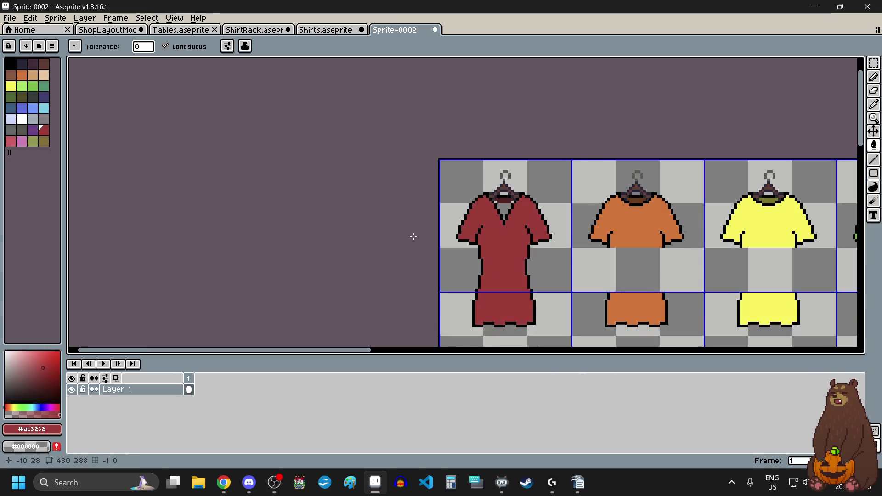
pyautogui.scroll(-1, 413, 236)
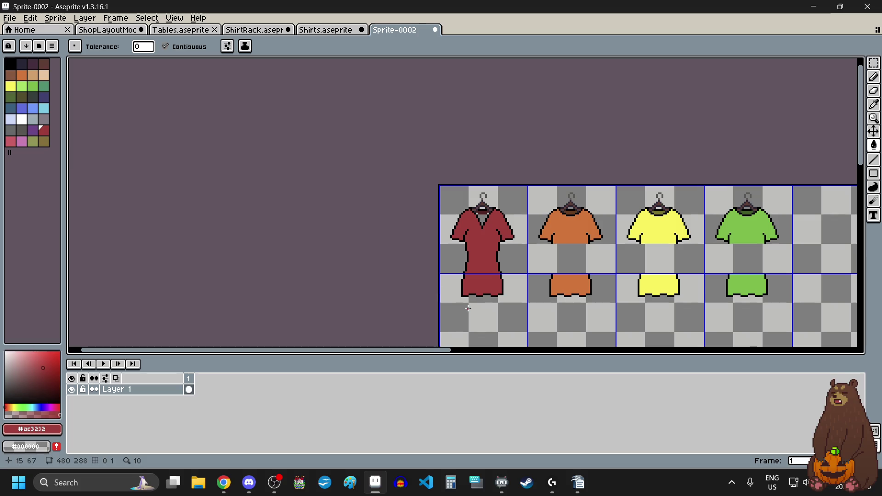
pyautogui.scroll(1, 468, 309)
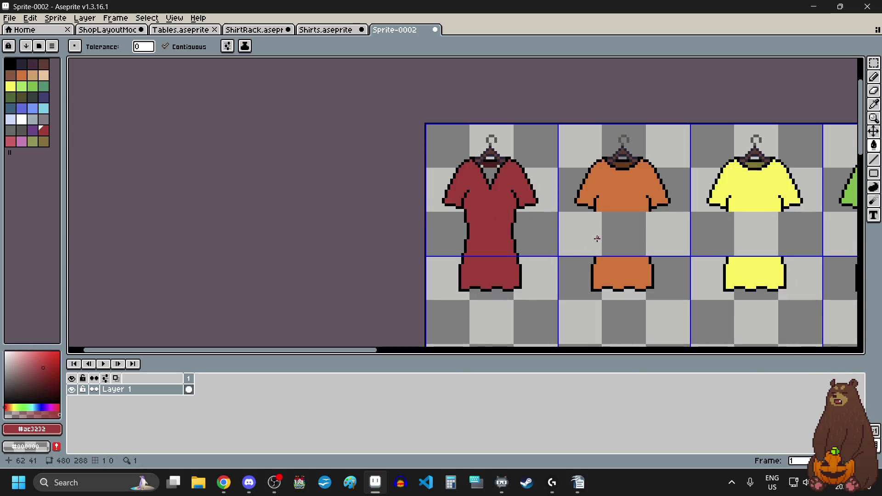
pyautogui.scroll(2, 479, 165)
pyautogui.scroll(1, 515, 146)
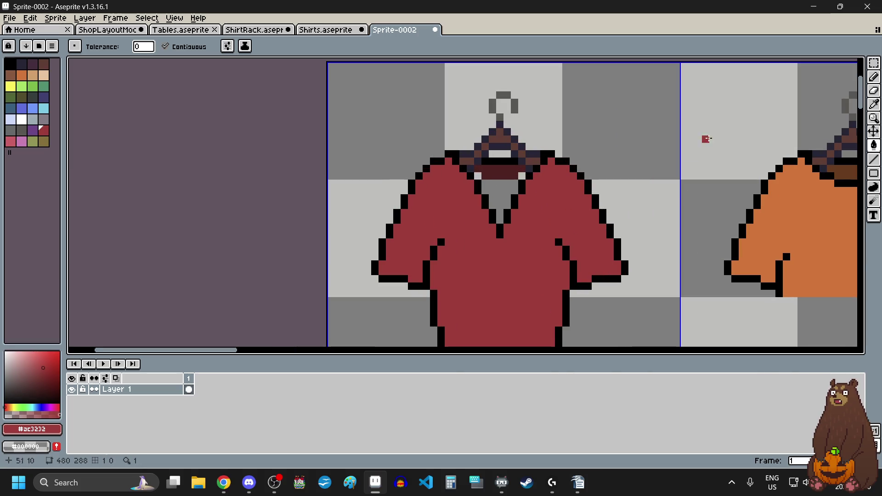
# Pick dark red #541818 from the collar and pencil over the grey V-neck opening to its point.
pyautogui.click(875, 107)
pyautogui.scroll(1, 577, 179)
pyautogui.click(480, 169)
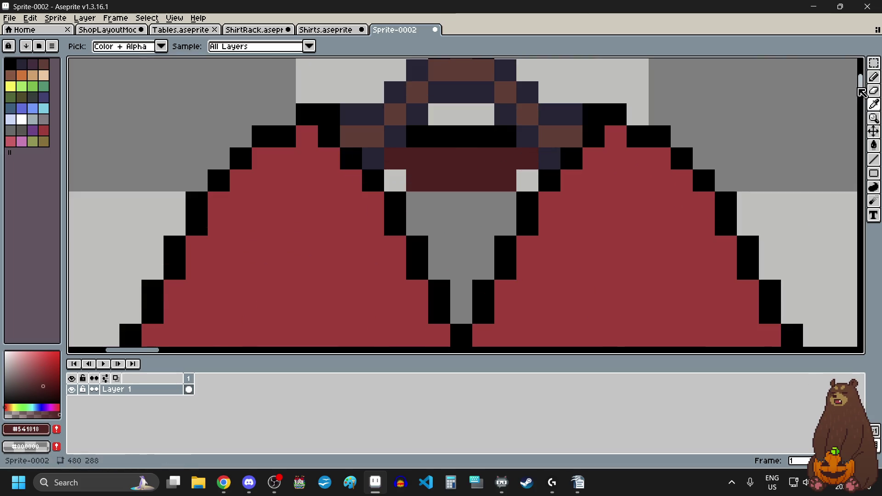
pyautogui.click(875, 76)
pyautogui.moveTo(400, 184)
pyautogui.mouseDown()
pyautogui.moveTo(425, 221)
pyautogui.moveTo(438, 269)
pyautogui.mouseUp()
pyautogui.moveTo(461, 203)
pyautogui.mouseDown()
pyautogui.moveTo(467, 294)
pyautogui.moveTo(487, 208)
pyautogui.moveTo(524, 182)
pyautogui.mouseUp()
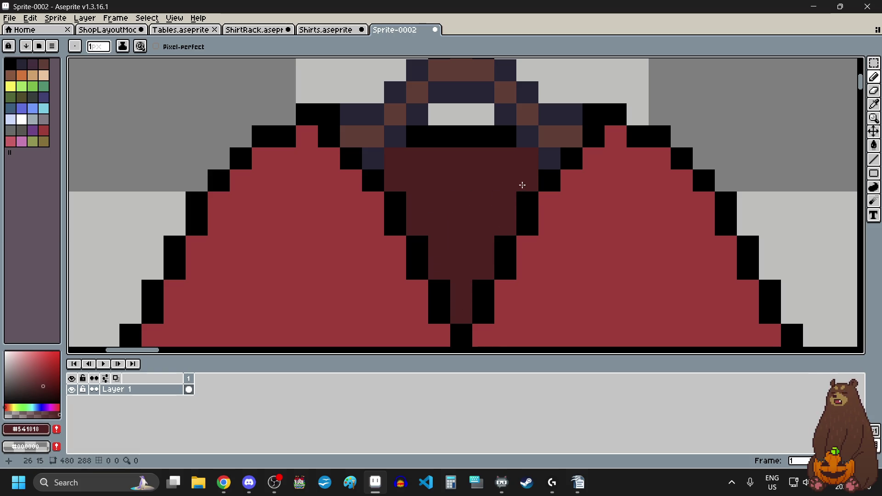
pyautogui.scroll(-3, 524, 184)
pyautogui.scroll(-2, 537, 221)
pyautogui.scroll(-4, 541, 228)
pyautogui.scroll(2, 500, 246)
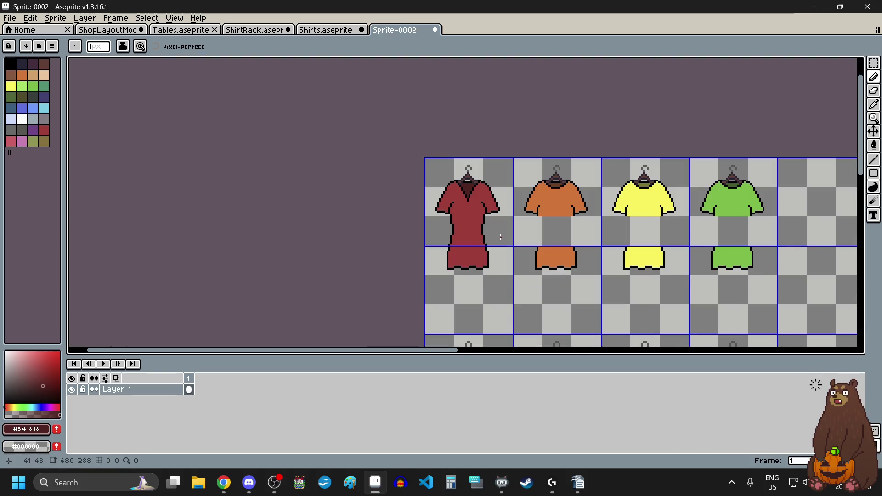
# Select the red robe's grid cell with the Rectangular Marquee from its top-left corner.
pyautogui.scroll(3, 506, 198)
pyautogui.scroll(1, 472, 217)
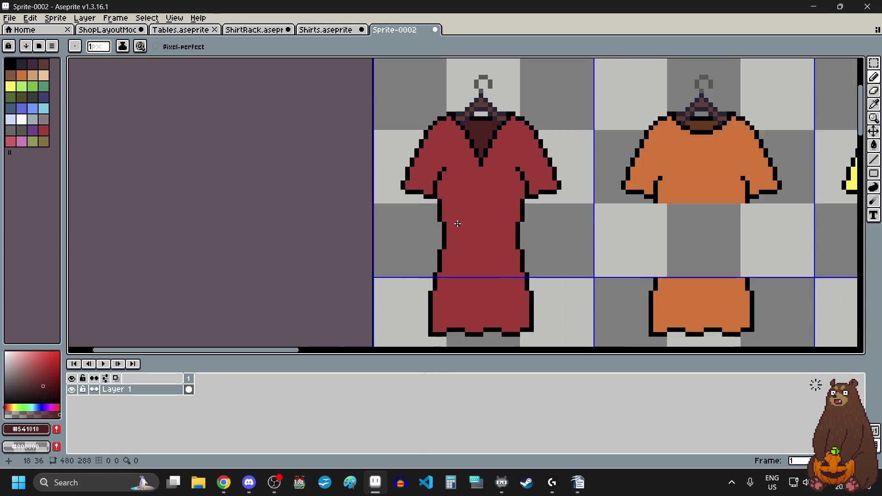
pyautogui.scroll(-4, 489, 227)
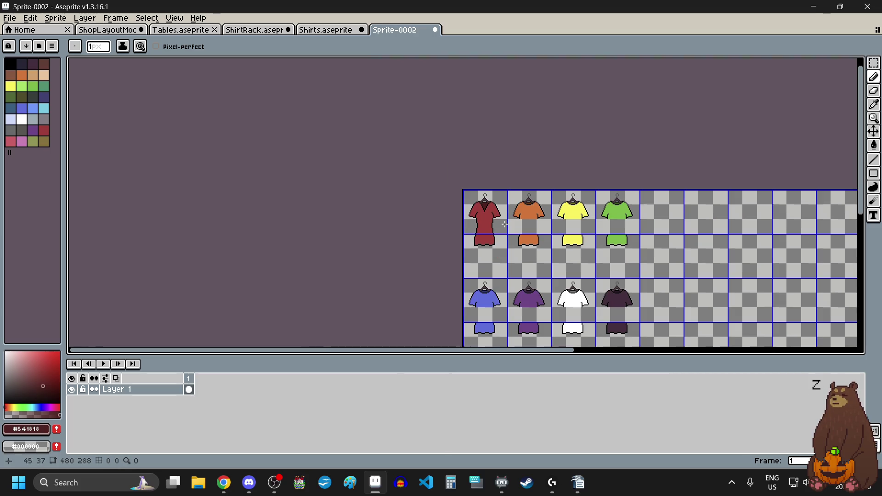
pyautogui.scroll(3, 498, 222)
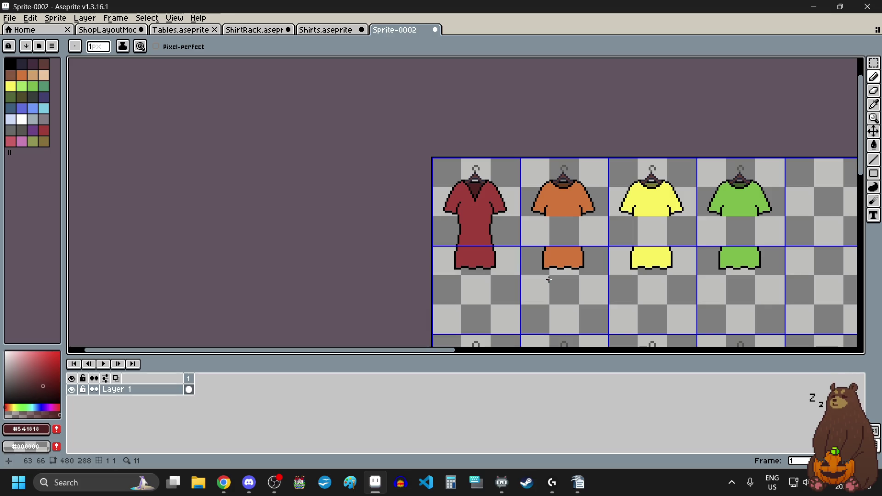
pyautogui.scroll(-5, 553, 295)
pyautogui.scroll(3, 546, 289)
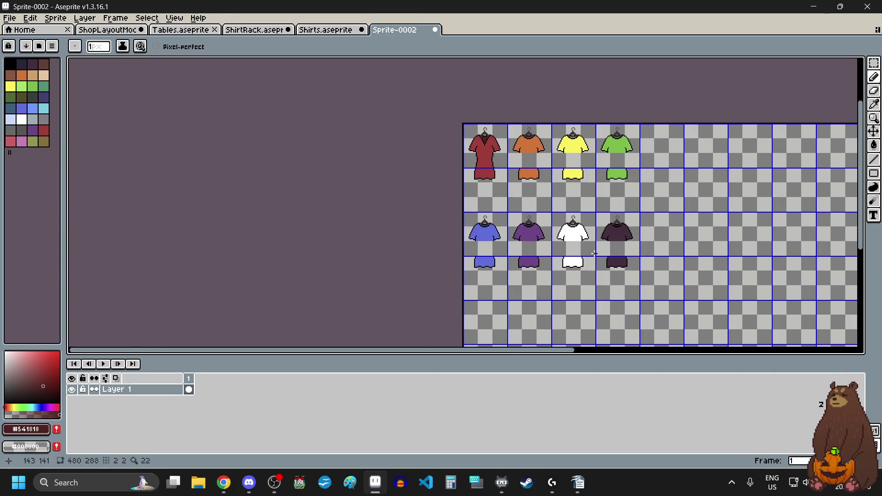
pyautogui.scroll(-2, 594, 253)
pyautogui.click(875, 62)
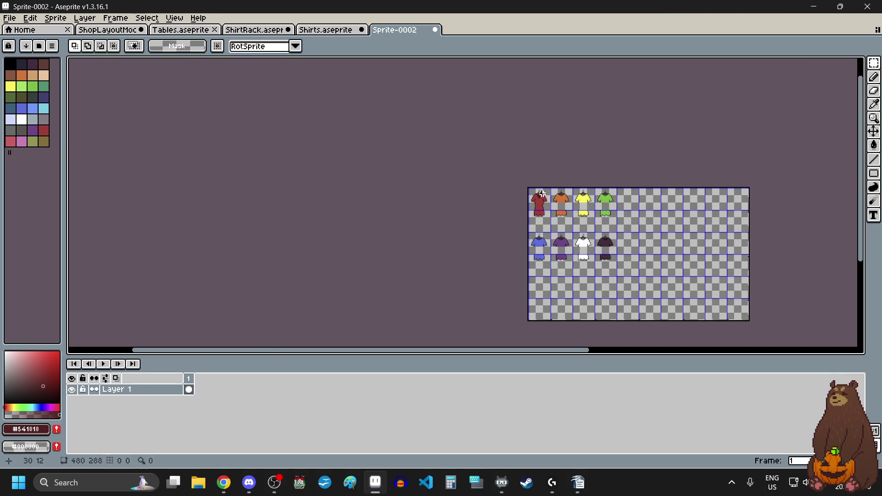
pyautogui.scroll(8, 542, 194)
pyautogui.scroll(2, 451, 155)
pyautogui.scroll(2, 543, 94)
pyautogui.click(565, 92)
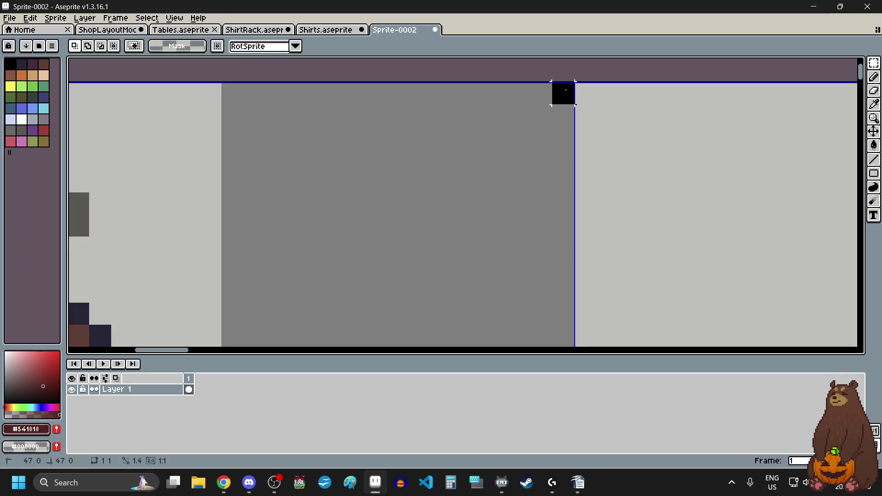
pyautogui.scroll(-5, 561, 92)
pyautogui.moveTo(561, 93); pyautogui.dragTo(429, 334)
# Extend the selection to 48×96 px so it covers the hem cell beneath.
pyautogui.scroll(3, 378, 281)
pyautogui.scroll(-1, 366, 271)
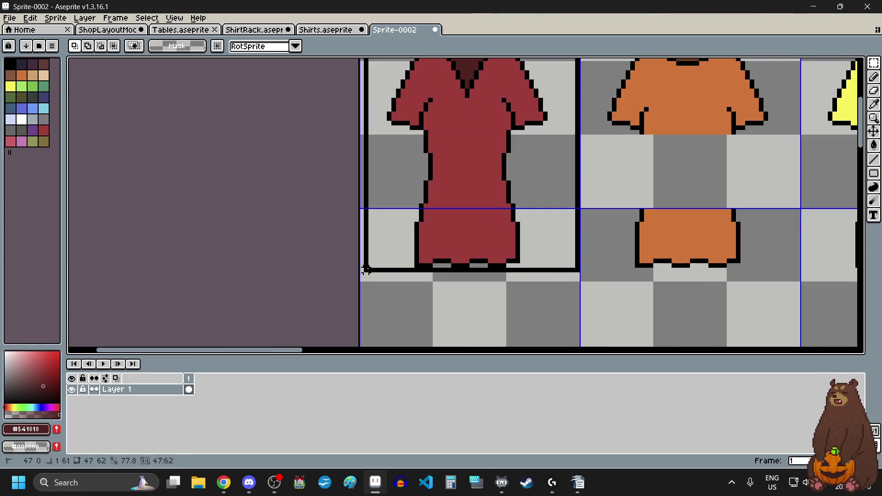
pyautogui.scroll(-3, 366, 271)
pyautogui.scroll(3, 374, 256)
pyautogui.scroll(2, 359, 331)
pyautogui.moveTo(366, 270); pyautogui.dragTo(372, 296)
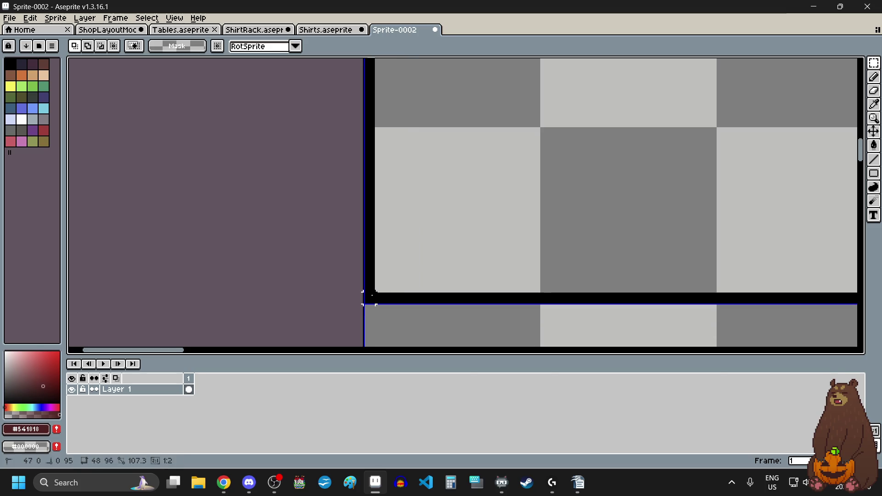
pyautogui.scroll(-9, 439, 251)
pyautogui.scroll(2, 449, 252)
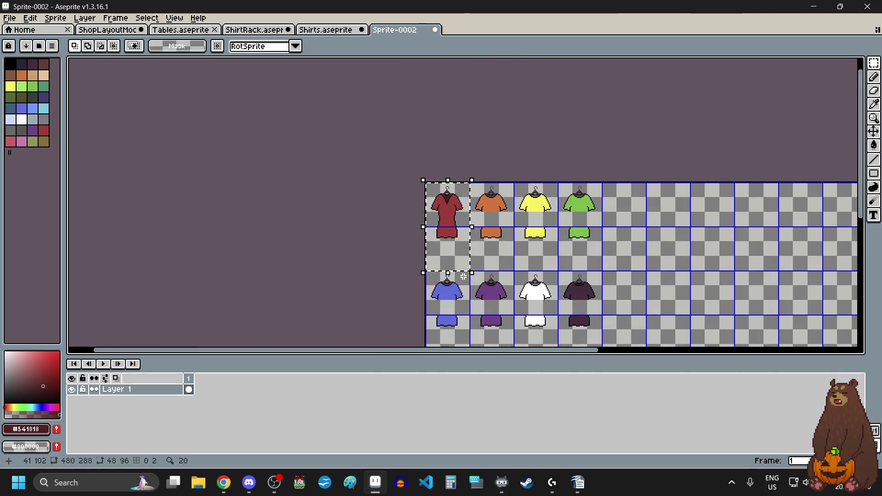
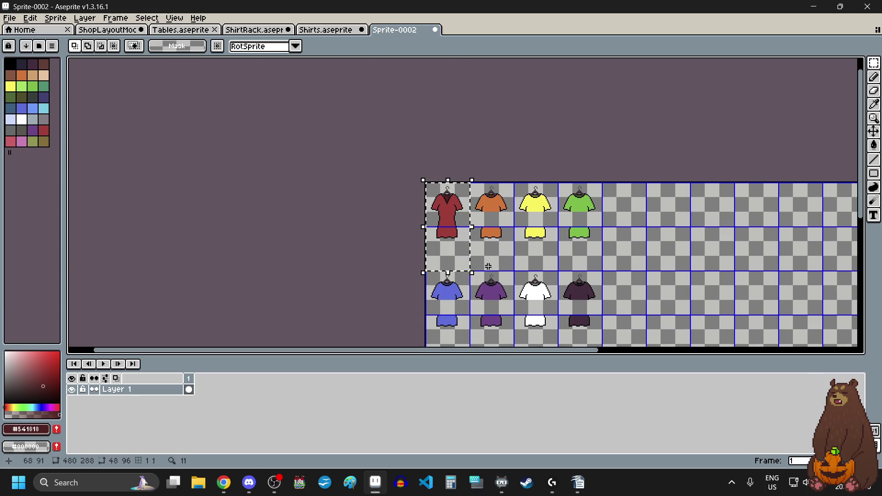
# Move a copy of the red dress into the first empty cell right of the shirts.
pyautogui.click(455, 209)
pyautogui.moveTo(455, 209); pyautogui.dragTo(684, 208)
pyautogui.scroll(-1, 679, 212)
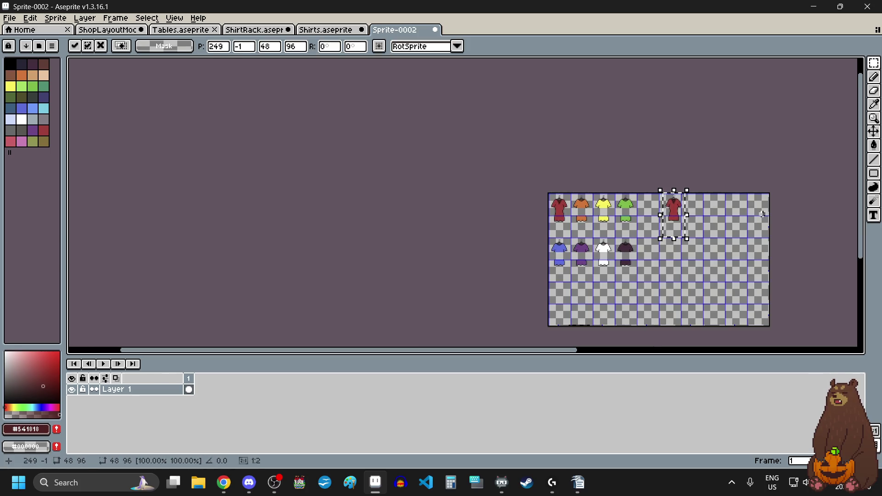
pyautogui.scroll(1, 758, 212)
pyautogui.moveTo(599, 215); pyautogui.dragTo(635, 213)
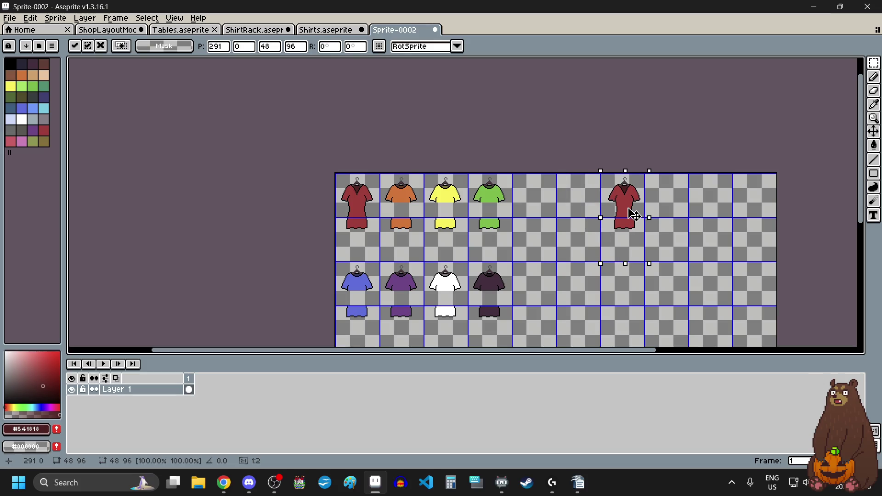
pyautogui.scroll(5, 597, 161)
pyautogui.scroll(3, 666, 230)
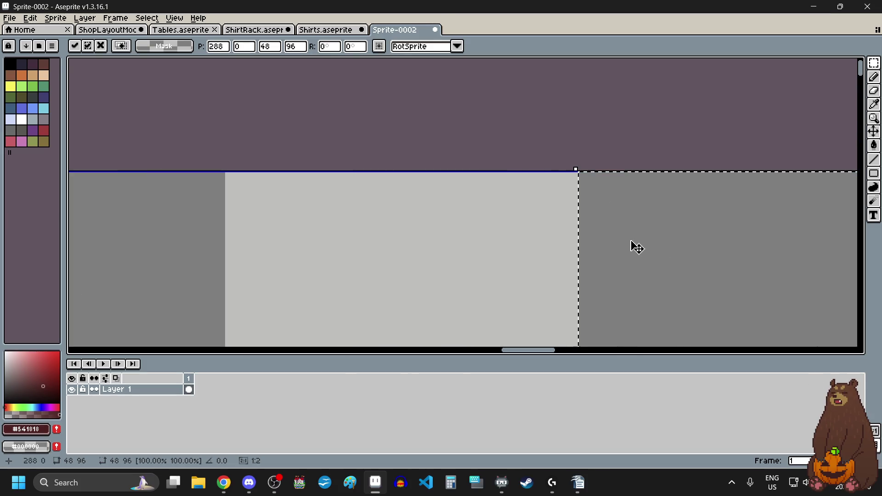
pyautogui.press('Return')
pyautogui.scroll(-3, 638, 247)
pyautogui.scroll(-2, 504, 223)
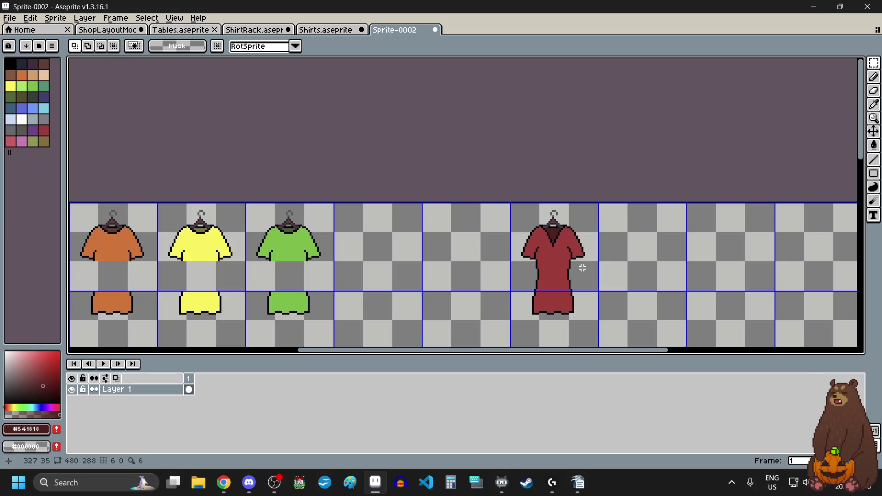
# Paste a second red dress copy and align it in the next empty cell.
pyautogui.hotkey('ctrl', 'v')
pyautogui.moveTo(472, 237); pyautogui.dragTo(657, 237)
pyautogui.scroll(3, 595, 220)
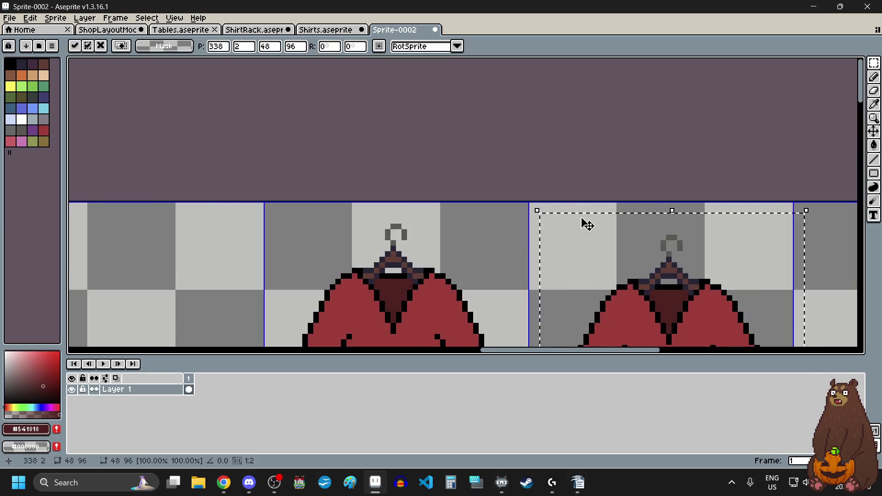
pyautogui.scroll(2, 595, 221)
pyautogui.moveTo(572, 258); pyautogui.dragTo(548, 234)
pyautogui.scroll(-3, 533, 219)
pyautogui.scroll(-2, 595, 245)
pyautogui.press('Return')
# Paste third and fourth red dress copies into the remaining top-row cells.
pyautogui.hotkey('ctrl', 'v')
pyautogui.moveTo(236, 261); pyautogui.dragTo(591, 262)
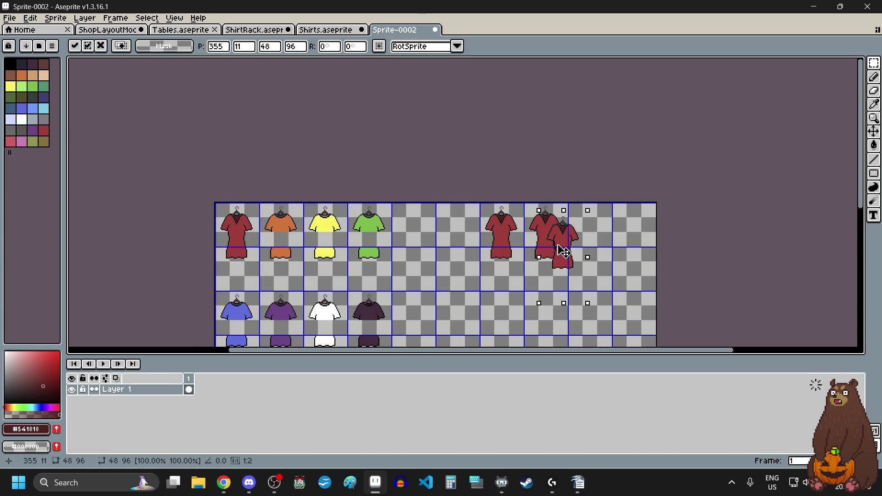
pyautogui.scroll(3, 562, 258)
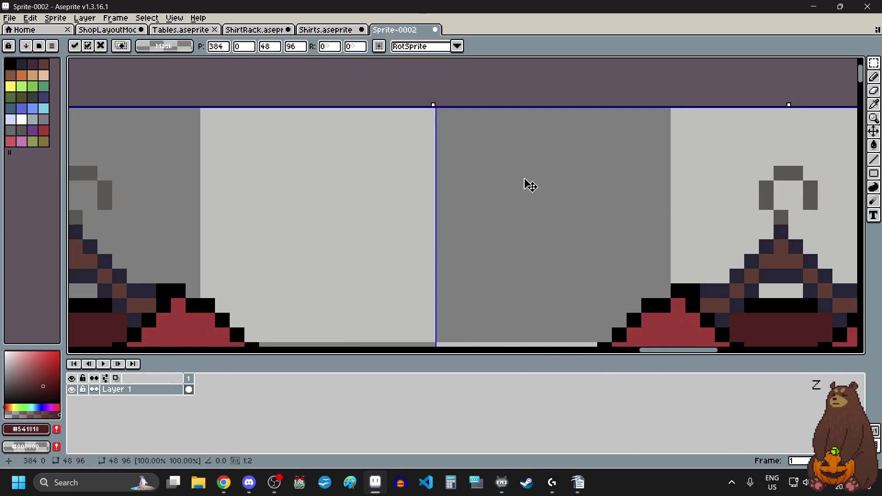
pyautogui.scroll(-3, 644, 230)
pyautogui.press('Return')
pyautogui.hotkey('ctrl', 'v')
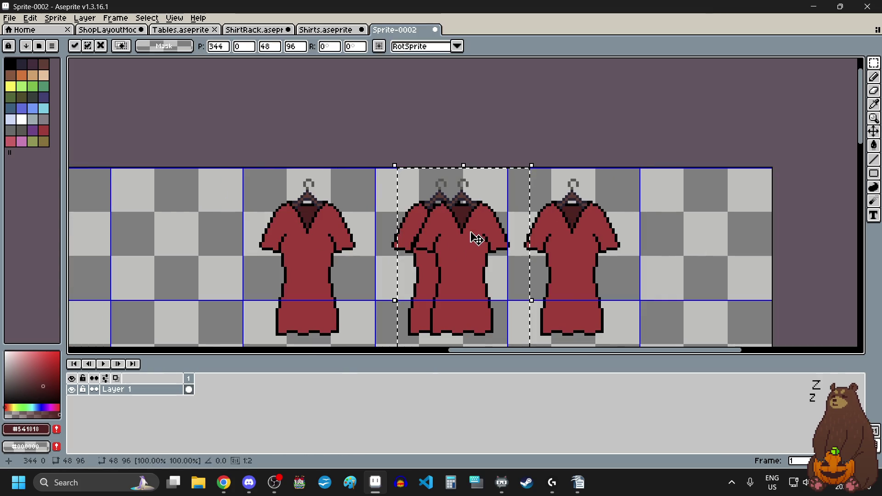
pyautogui.moveTo(473, 240); pyautogui.dragTo(712, 236)
pyautogui.scroll(3, 677, 181)
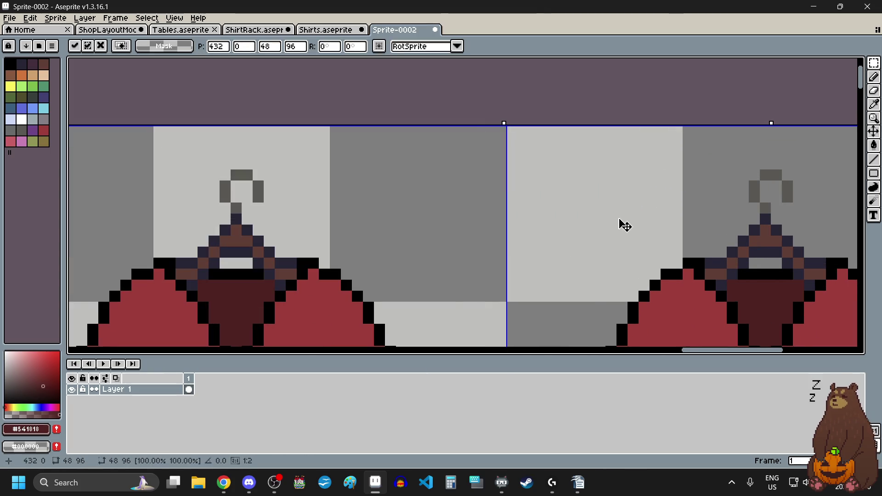
pyautogui.scroll(-4, 597, 226)
pyautogui.press('Return')
pyautogui.scroll(1, 490, 237)
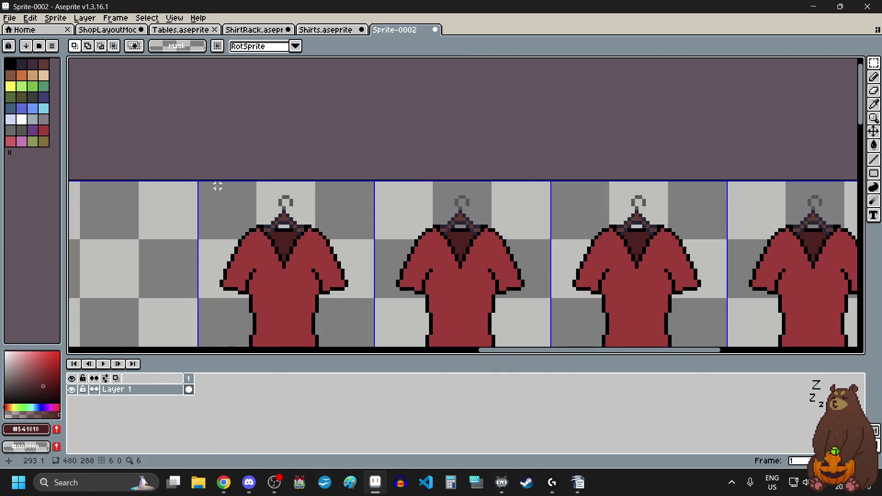
pyautogui.scroll(3, 214, 188)
pyautogui.scroll(-8, 211, 179)
# Duplicate the row of four red dresses into the empty row below it.
pyautogui.moveTo(211, 179); pyautogui.dragTo(499, 292)
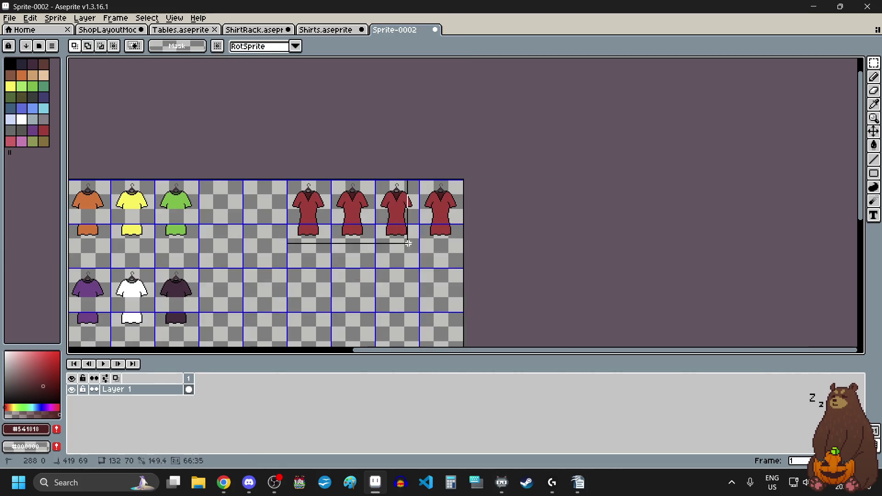
pyautogui.scroll(5, 506, 299)
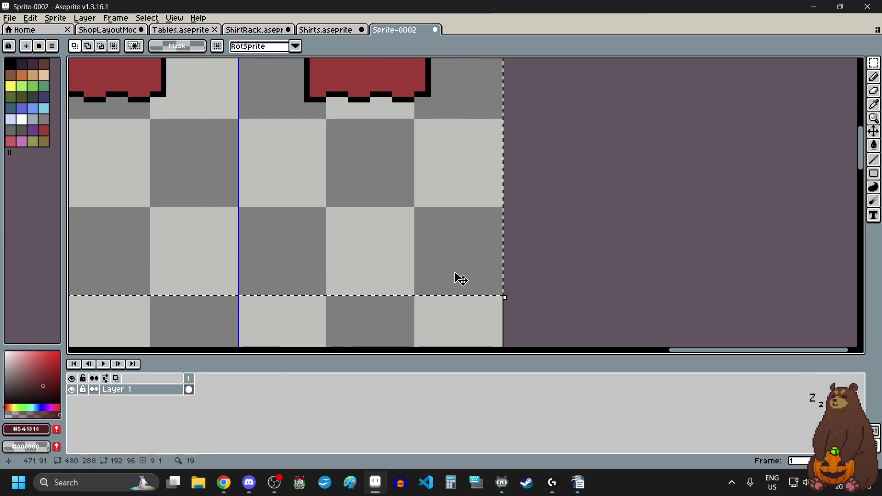
pyautogui.scroll(-8, 467, 283)
pyautogui.scroll(1, 467, 288)
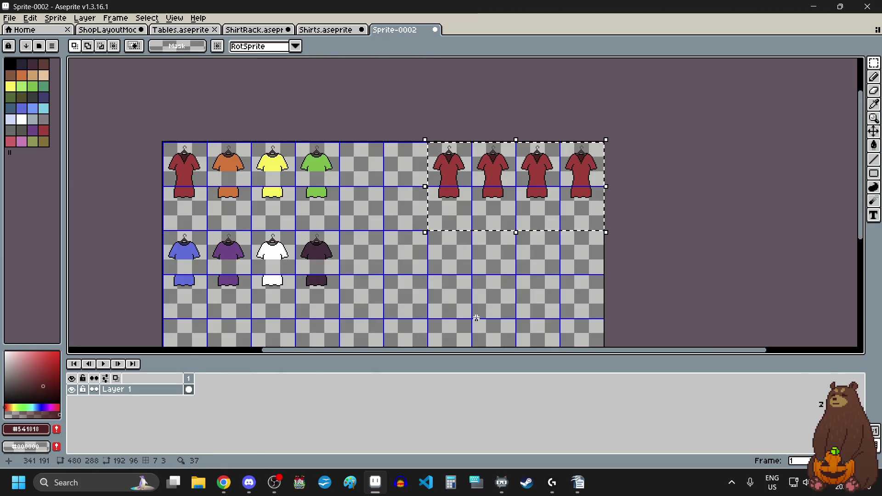
pyautogui.hotkey('ctrl', 'c')
pyautogui.hotkey('ctrl', 'v')
pyautogui.moveTo(451, 181)
pyautogui.mouseDown()
pyautogui.moveTo(462, 236)
pyautogui.moveTo(454, 276)
pyautogui.mouseUp()
pyautogui.scroll(5, 453, 276)
pyautogui.moveTo(538, 282); pyautogui.dragTo(526, 234)
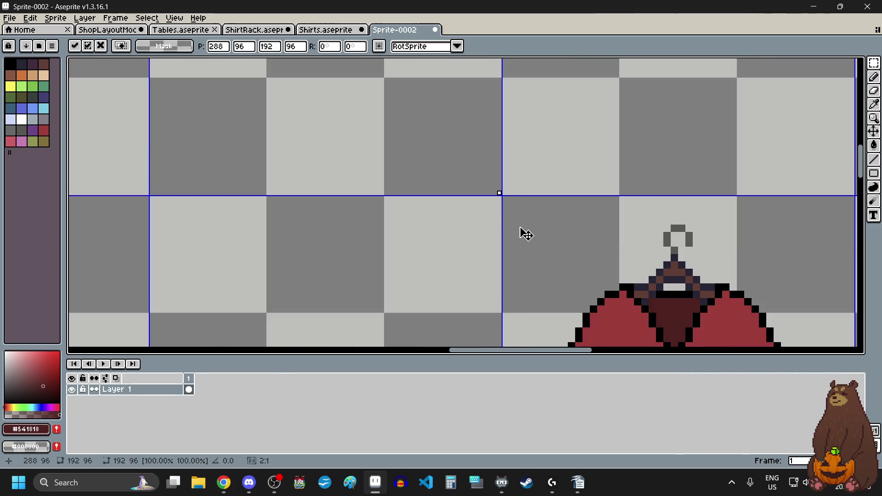
pyautogui.press('Return')
pyautogui.scroll(-3, 491, 213)
pyautogui.scroll(-3, 490, 213)
pyautogui.scroll(2, 493, 216)
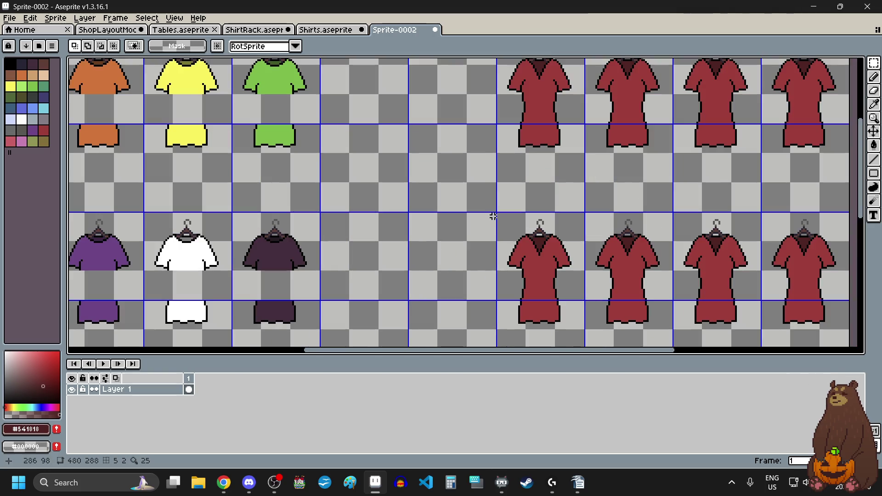
pyautogui.click(874, 104)
pyautogui.scroll(-4, 529, 216)
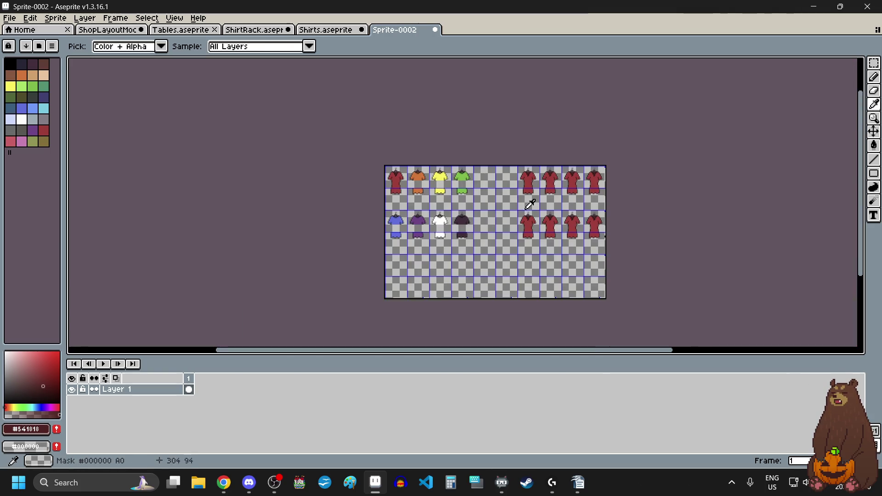
# Recolour the top-row dress copies orange, yellow and green to match the shirts.
pyautogui.scroll(4, 432, 166)
pyautogui.scroll(1, 355, 199)
pyautogui.click(355, 199)
pyautogui.scroll(-4, 355, 199)
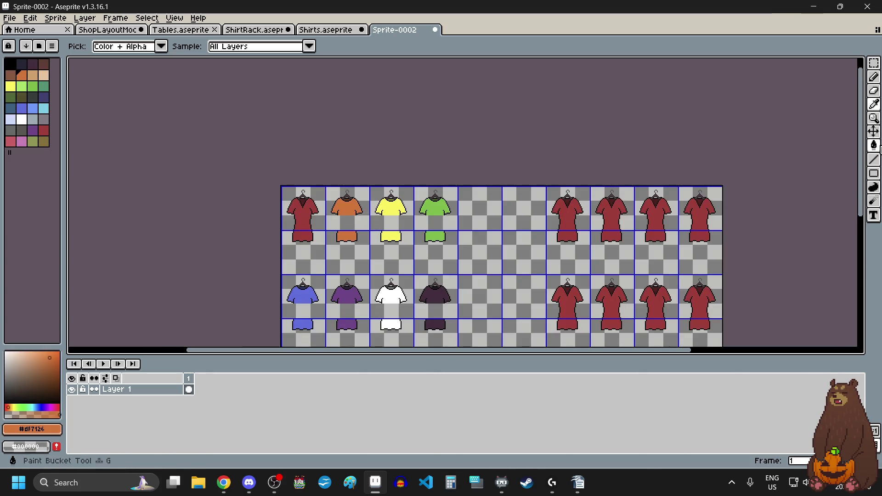
pyautogui.click(874, 146)
pyautogui.click(615, 216)
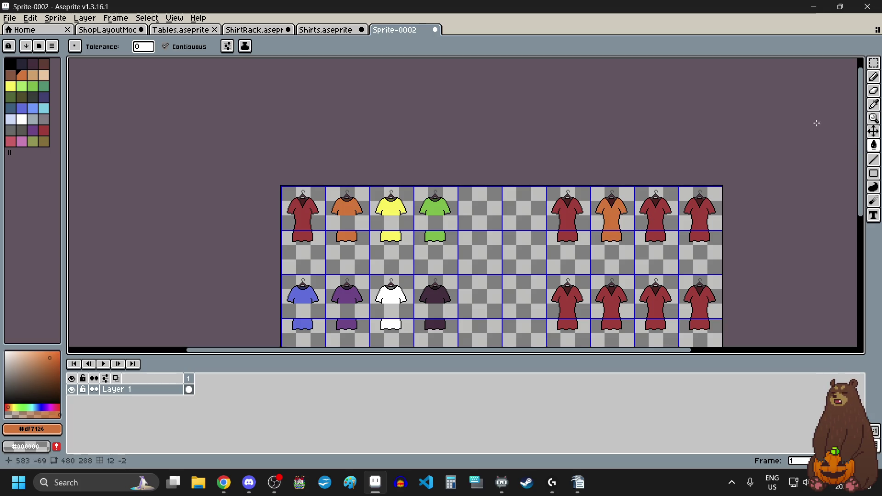
pyautogui.press('i')
pyautogui.click(390, 208)
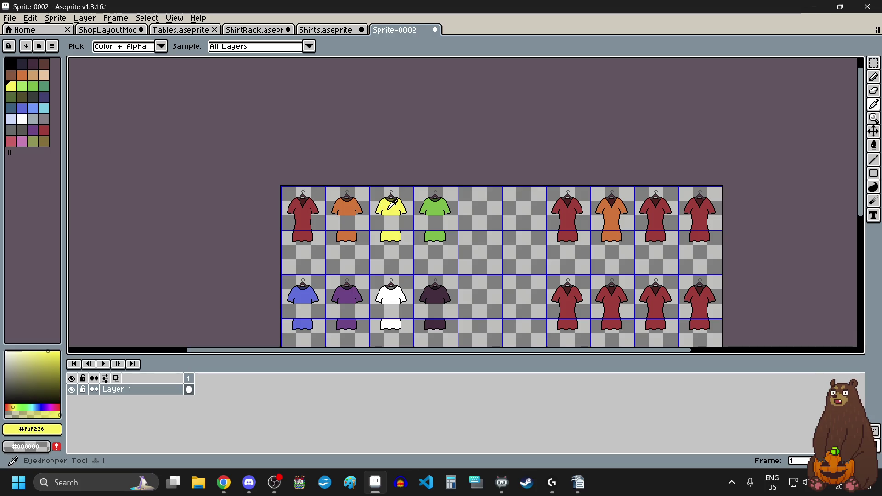
pyautogui.press('g')
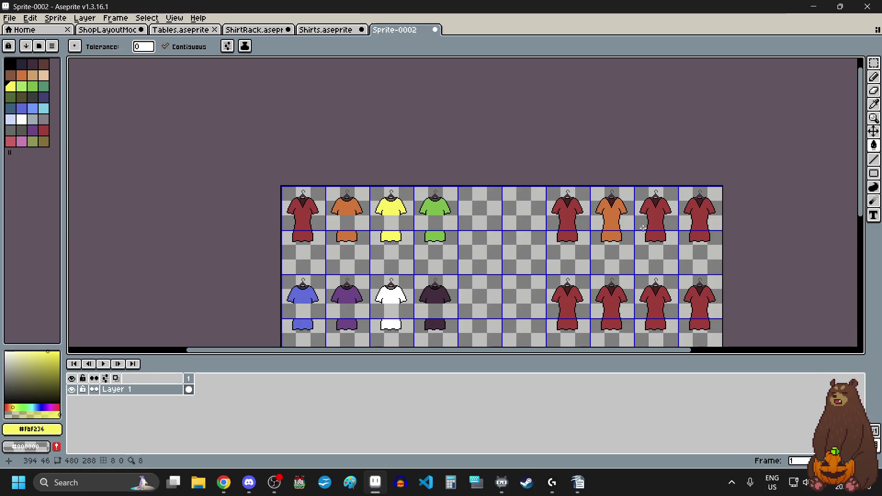
pyautogui.click(652, 218)
pyautogui.press('i')
pyautogui.click(436, 207)
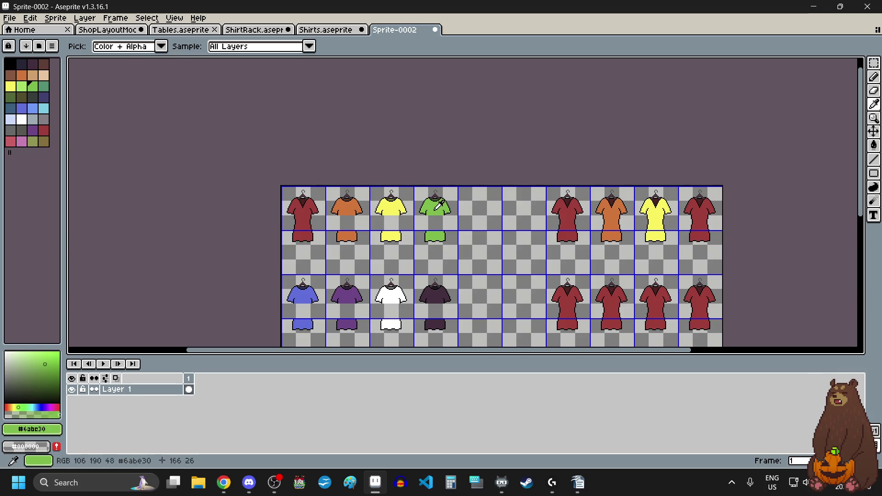
pyautogui.press('g')
pyautogui.click(685, 216)
# Recolour the lower-row dresses blue, purple, white and dark purple to match the shirts.
pyautogui.press('i')
pyautogui.click(305, 296)
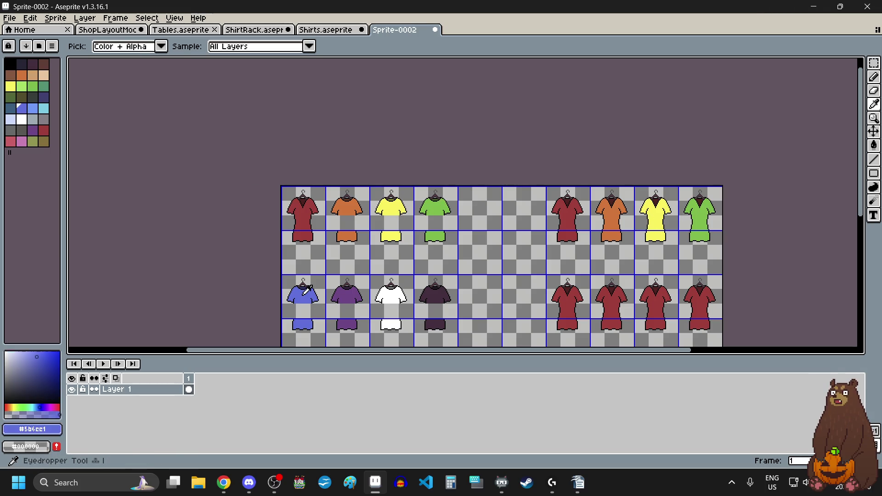
pyautogui.press('g')
pyautogui.click(567, 302)
pyautogui.press('i')
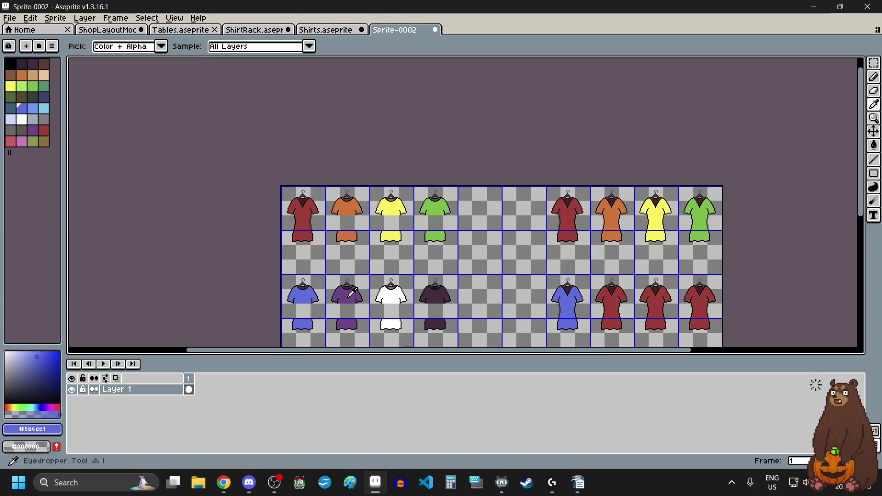
pyautogui.click(349, 295)
pyautogui.press('g')
pyautogui.click(612, 298)
pyautogui.press('i')
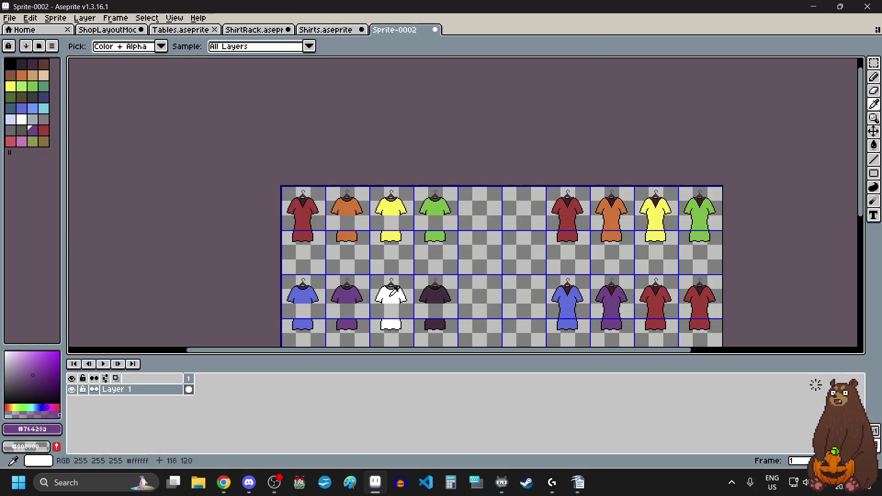
pyautogui.press('g')
pyautogui.click(657, 303)
pyautogui.press('i')
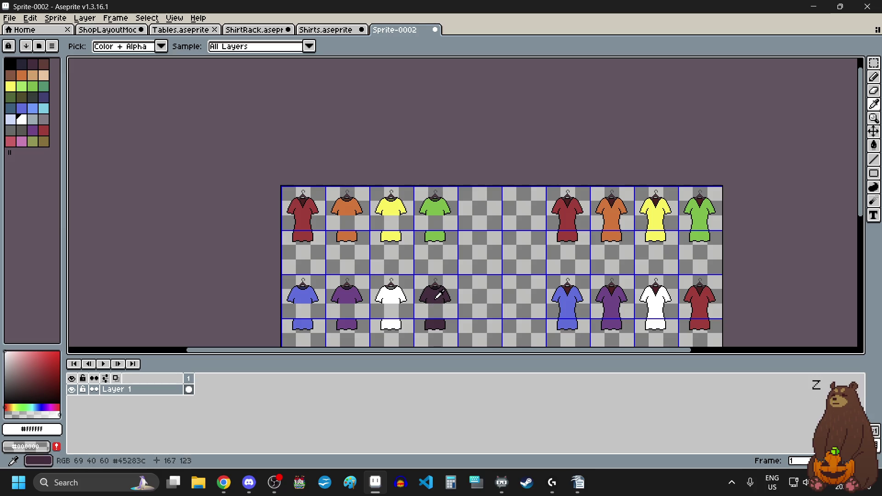
pyautogui.press('g')
pyautogui.click(703, 297)
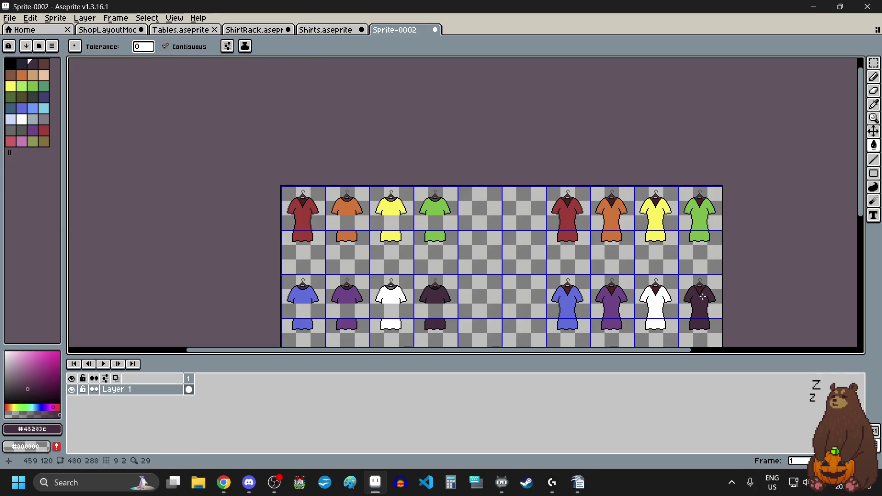
# Give the orange, yellow and green dresses their shirts' brown, olive and green collar shades.
pyautogui.press('i')
pyautogui.scroll(5, 351, 198)
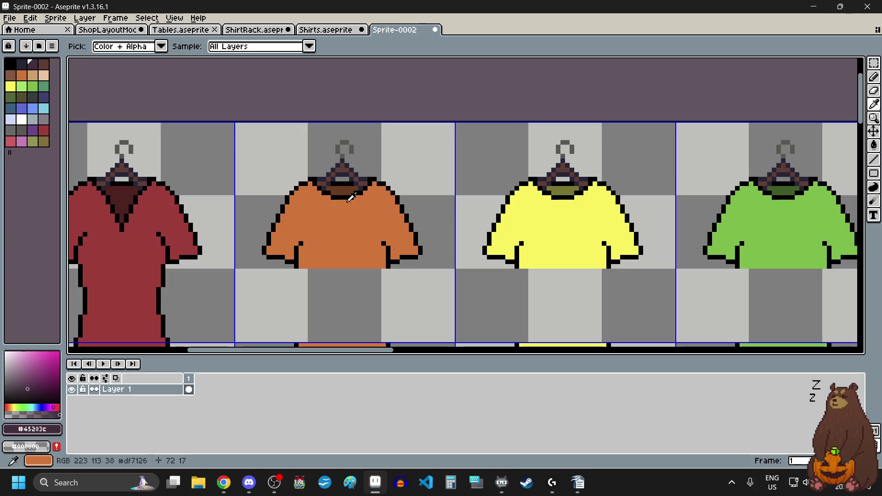
pyautogui.click(347, 185)
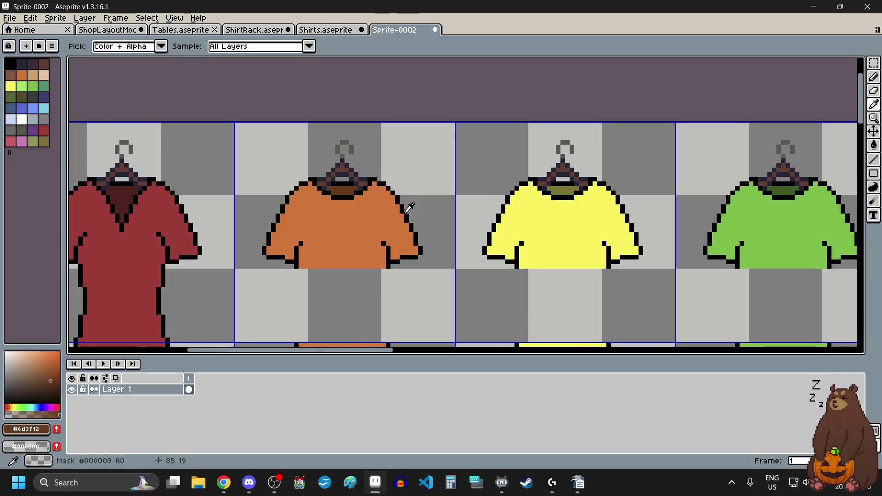
pyautogui.scroll(-3, 408, 206)
pyautogui.press('g')
pyautogui.scroll(-5, 775, 183)
pyautogui.scroll(5, 775, 183)
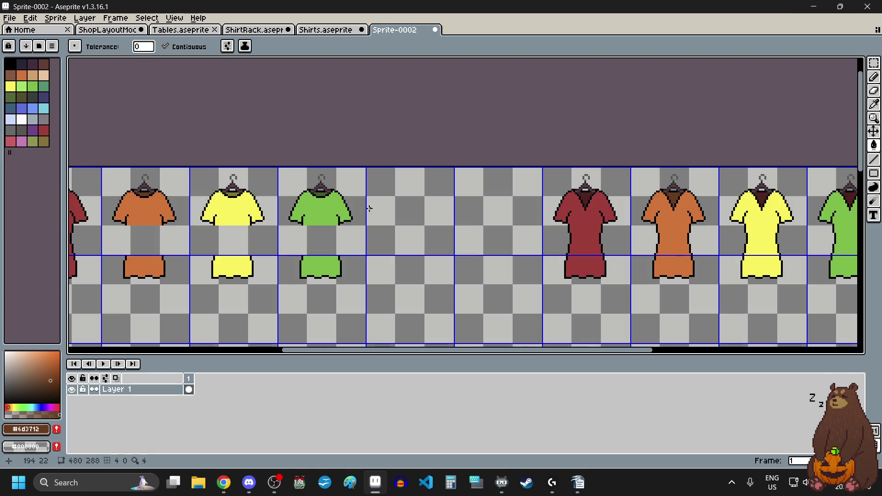
pyautogui.press('i')
pyautogui.click(233, 193)
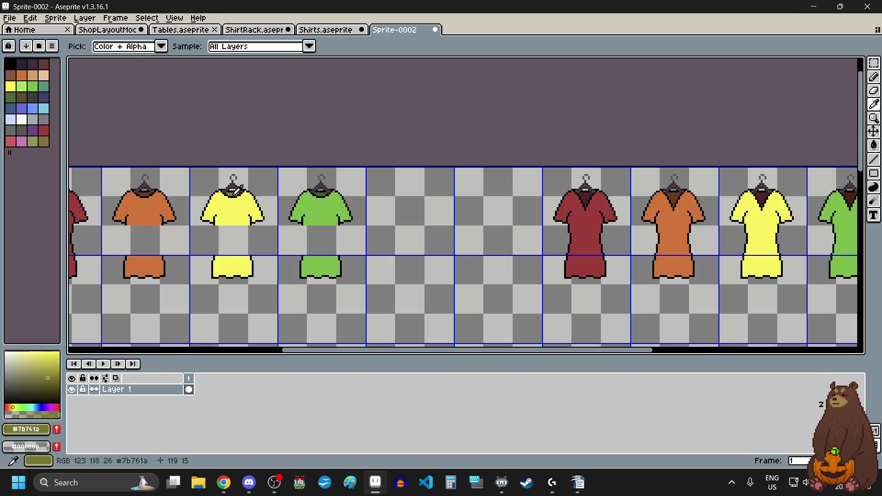
pyautogui.press('g')
pyautogui.click(763, 199)
pyautogui.press('i')
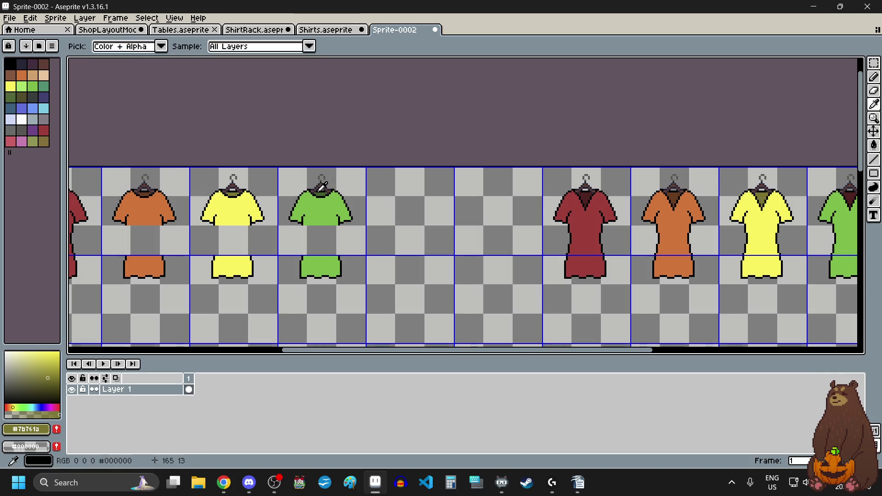
pyautogui.click(325, 190)
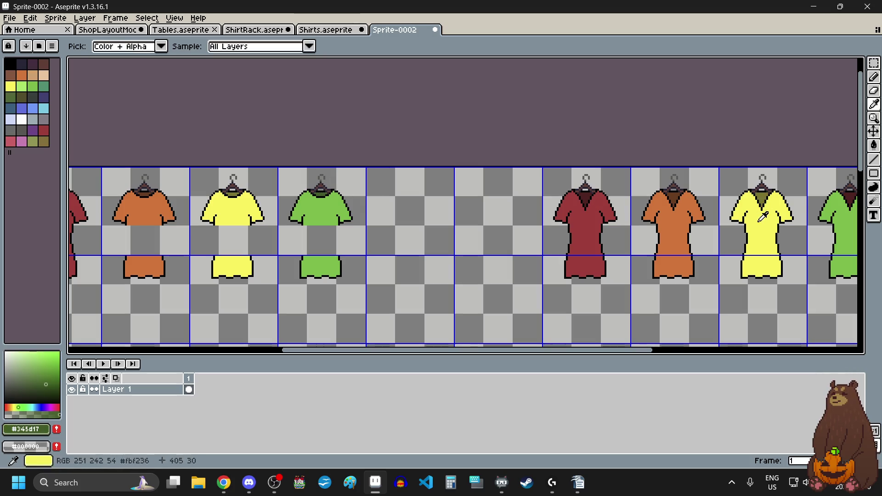
pyautogui.press('g')
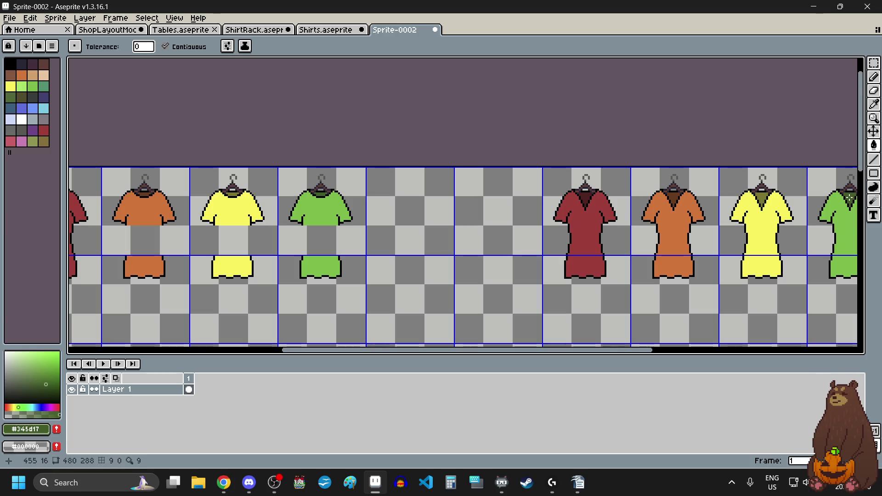
pyautogui.scroll(-2, 671, 232)
pyautogui.scroll(-2, 621, 267)
pyautogui.scroll(2, 572, 300)
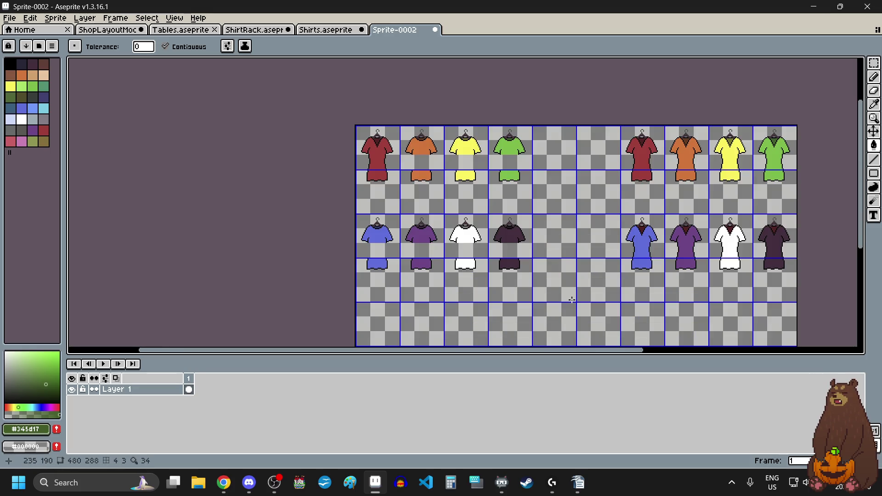
pyautogui.scroll(2, 558, 276)
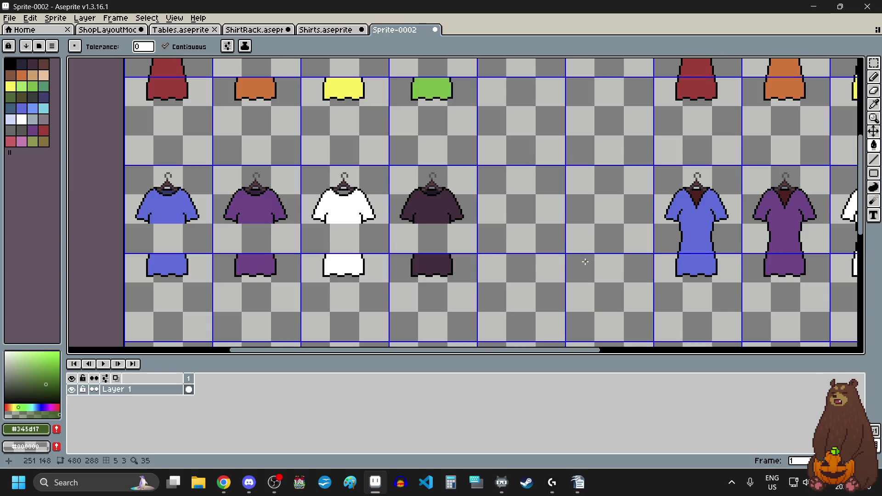
pyautogui.scroll(-2, 585, 262)
pyautogui.scroll(2, 558, 259)
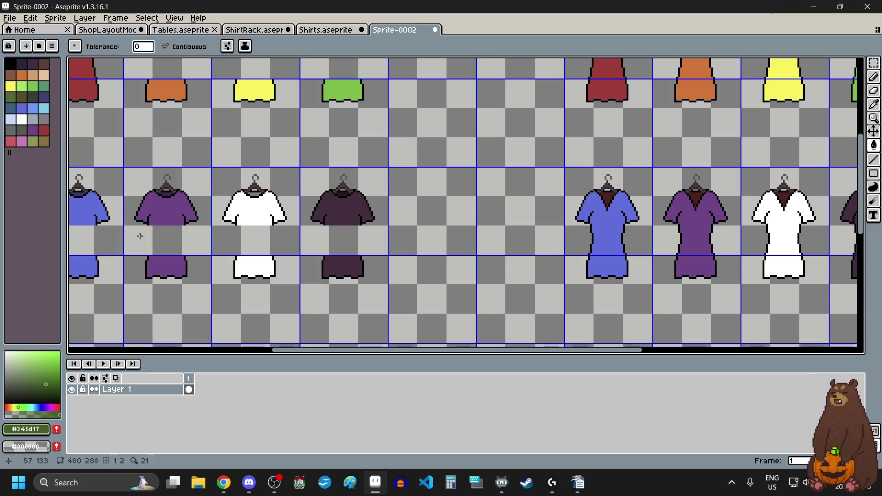
# Give the blue, purple, white and dark purple dresses their shirts' collar shades, grey for white.
pyautogui.press('i')
pyautogui.click(84, 188)
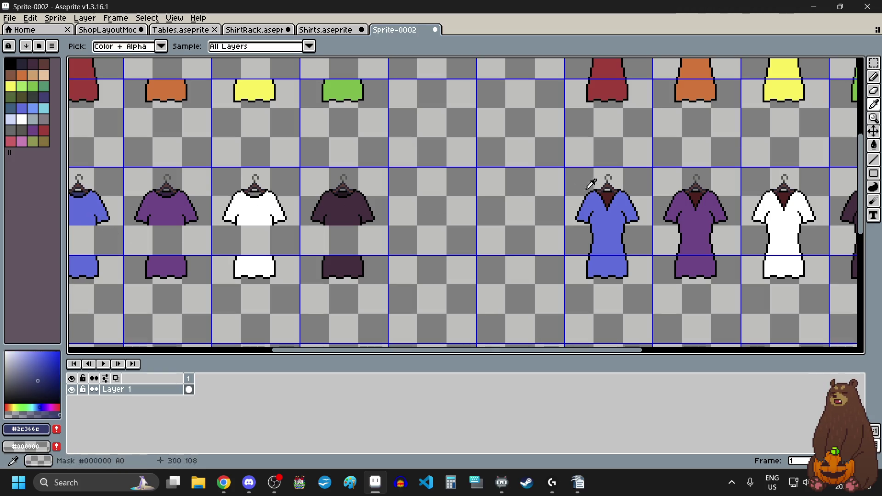
pyautogui.press('g')
pyautogui.press('i')
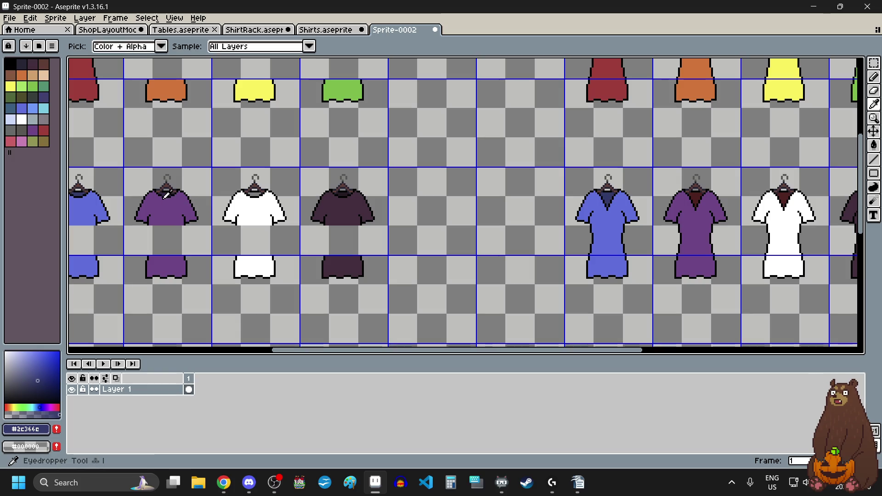
pyautogui.click(168, 192)
pyautogui.press('g')
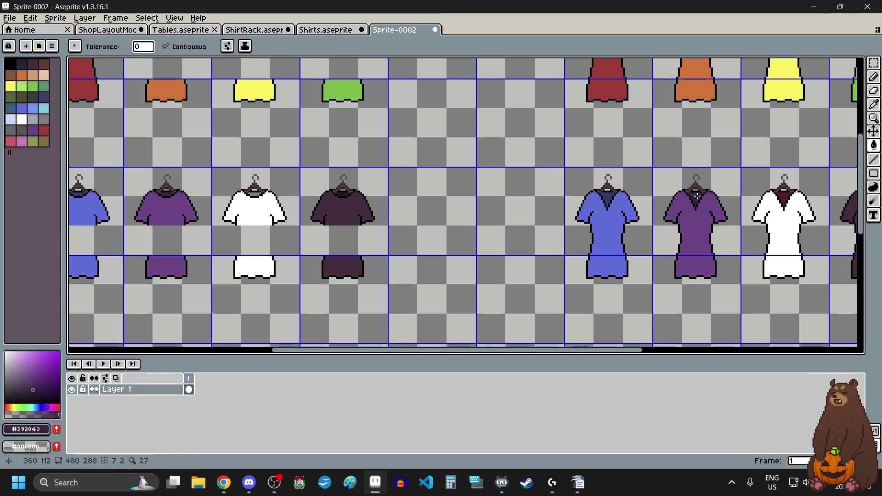
pyautogui.press('i')
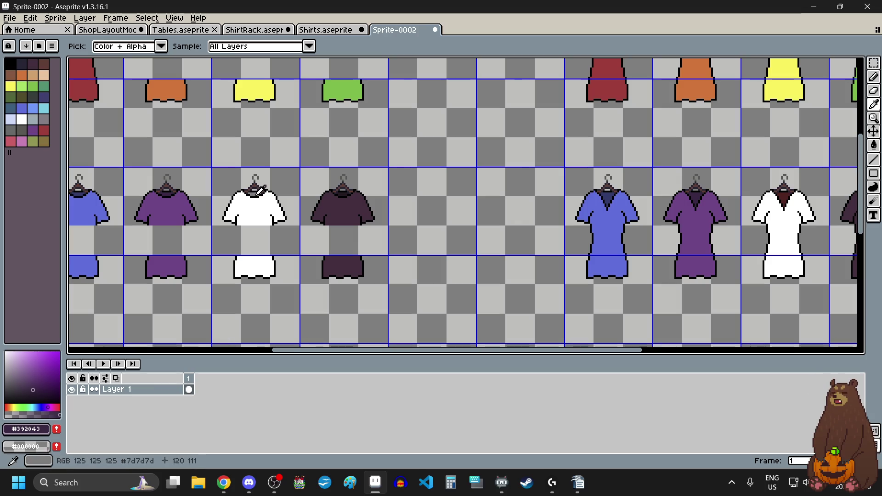
pyautogui.click(258, 193)
pyautogui.press('g')
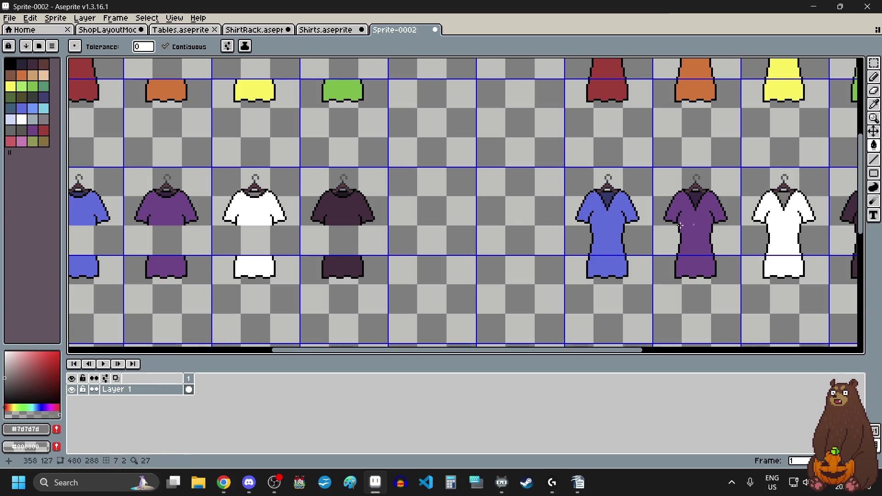
pyautogui.scroll(3, 795, 197)
pyautogui.scroll(-3, 800, 196)
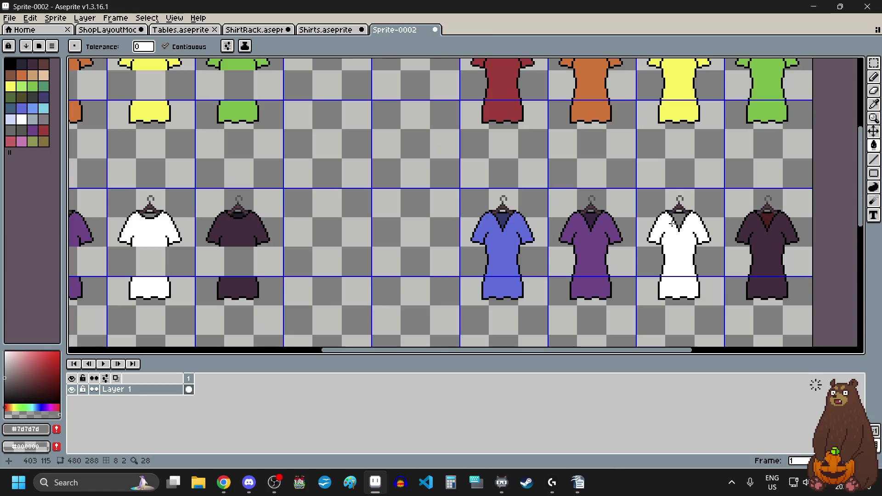
pyautogui.scroll(-2, 597, 230)
pyautogui.scroll(2, 500, 255)
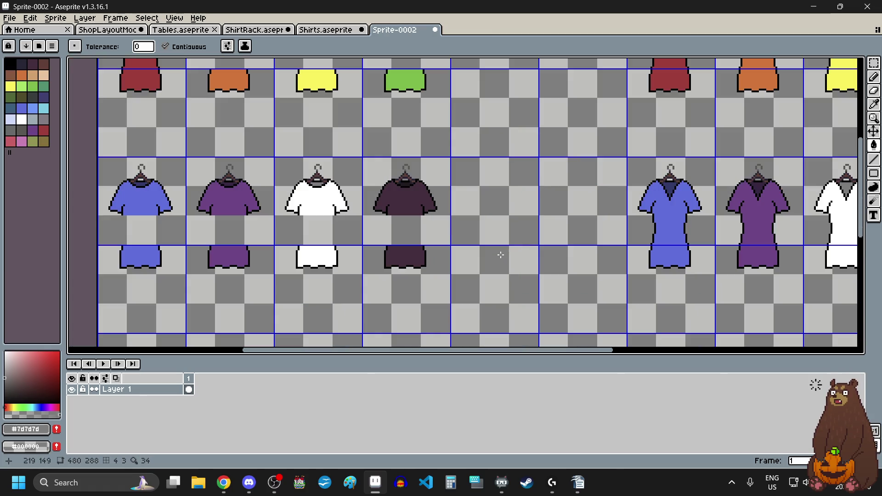
pyautogui.press('i')
pyautogui.scroll(3, 404, 186)
pyautogui.click(391, 189)
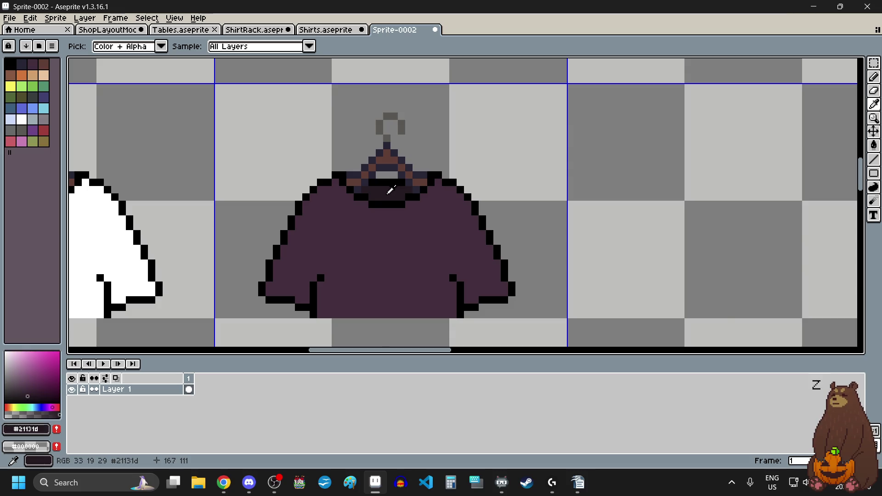
pyautogui.scroll(-3, 391, 188)
pyautogui.scroll(-2, 552, 203)
pyautogui.scroll(3, 634, 214)
pyautogui.press('g')
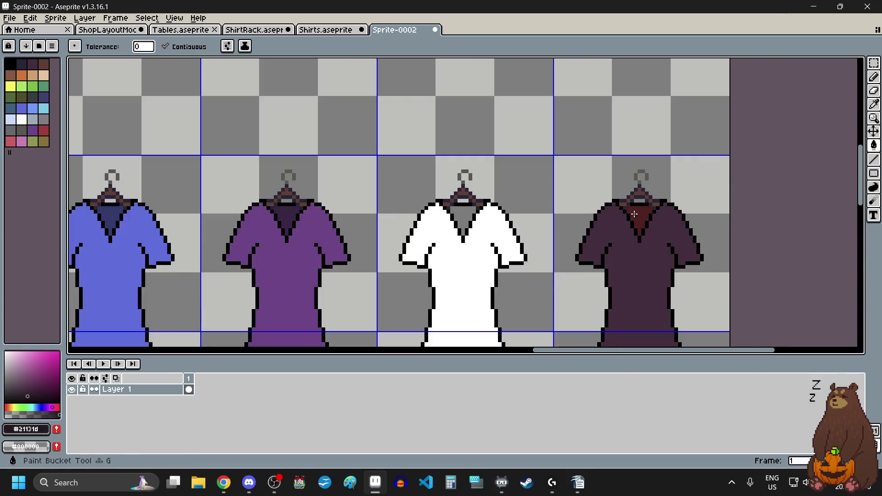
pyautogui.scroll(-1, 635, 214)
pyautogui.scroll(-1, 575, 228)
pyautogui.scroll(-2, 575, 228)
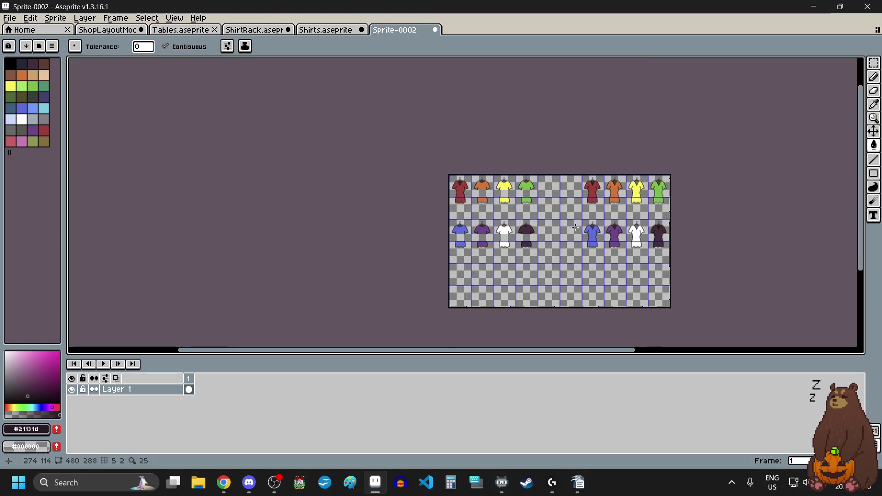
# Delete the two left columns of shirts from the sheet.
pyautogui.scroll(1, 575, 228)
pyautogui.click(874, 63)
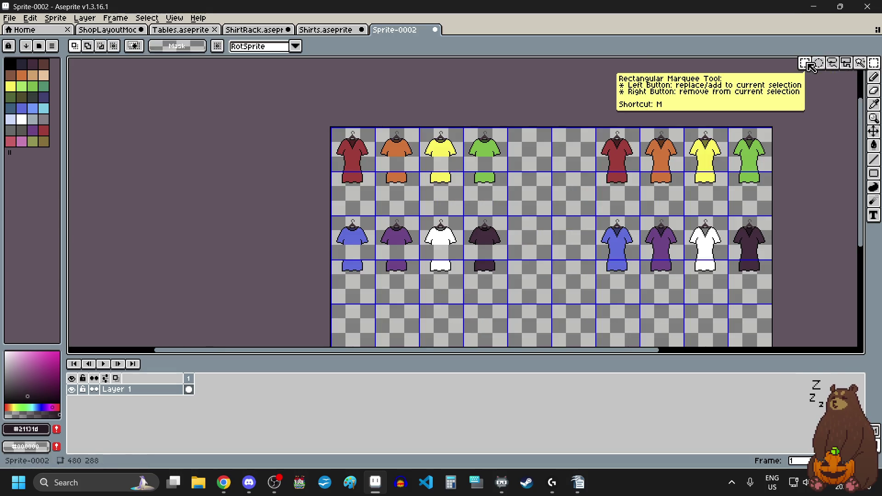
pyautogui.moveTo(573, 113); pyautogui.dragTo(309, 322)
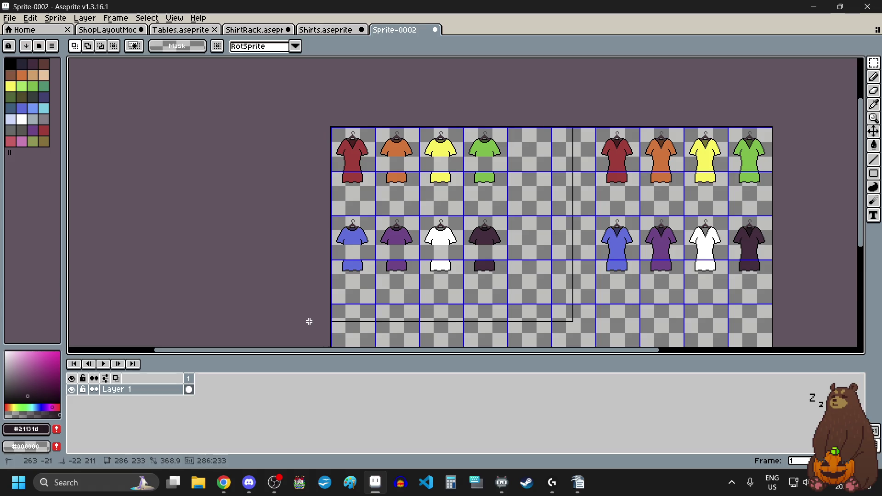
pyautogui.press('Delete')
pyautogui.scroll(5, 611, 119)
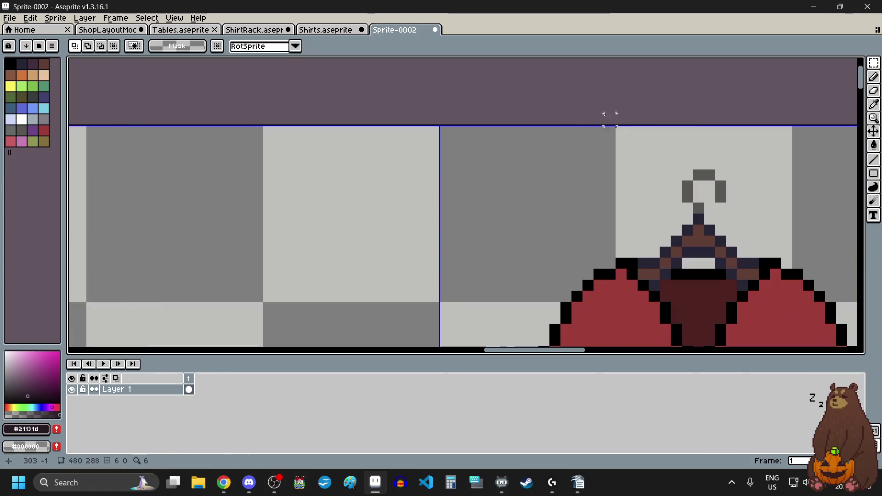
pyautogui.scroll(-4, 442, 131)
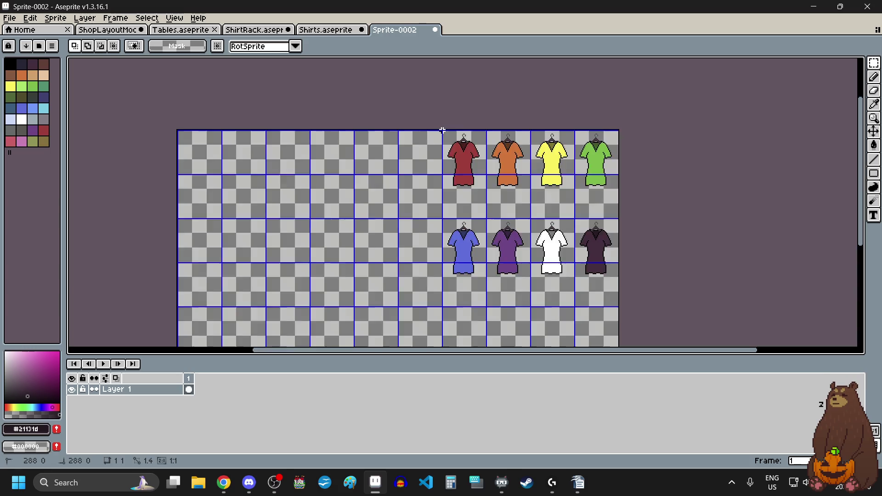
pyautogui.scroll(3, 519, 193)
# Select the block of eight dresses with a 192x192 rectangular selection.
pyautogui.moveTo(445, 131)
pyautogui.mouseDown()
pyautogui.moveTo(523, 194)
pyautogui.moveTo(551, 278)
pyautogui.moveTo(559, 248)
pyautogui.mouseUp()
pyautogui.scroll(2, 556, 251)
pyautogui.scroll(-2, 556, 251)
pyautogui.scroll(-1, 550, 278)
pyautogui.scroll(4, 553, 309)
pyautogui.scroll(-4, 559, 248)
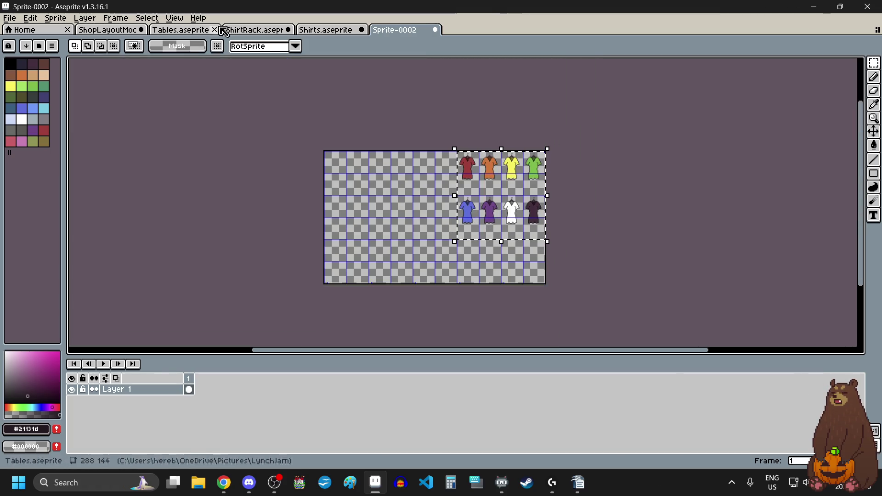
# Create a new 192x192 sprite and paste the eight dresses into it.
pyautogui.click(9, 18)
pyautogui.click(21, 30)
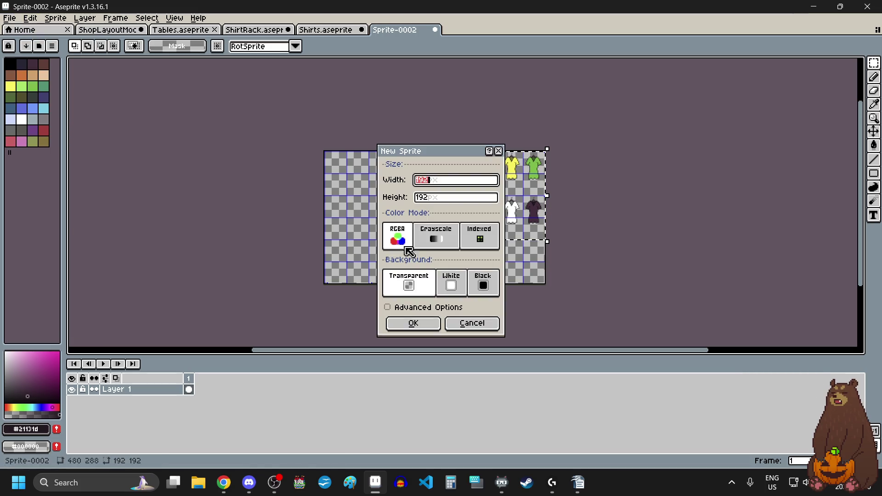
pyautogui.click(430, 336)
pyautogui.hotkey('ctrl', 'v')
pyautogui.press('Return')
# Set the grid size to 48x48 in Grid Settings.
pyautogui.click(174, 17)
pyautogui.moveTo(216, 88)
pyautogui.click(351, 91)
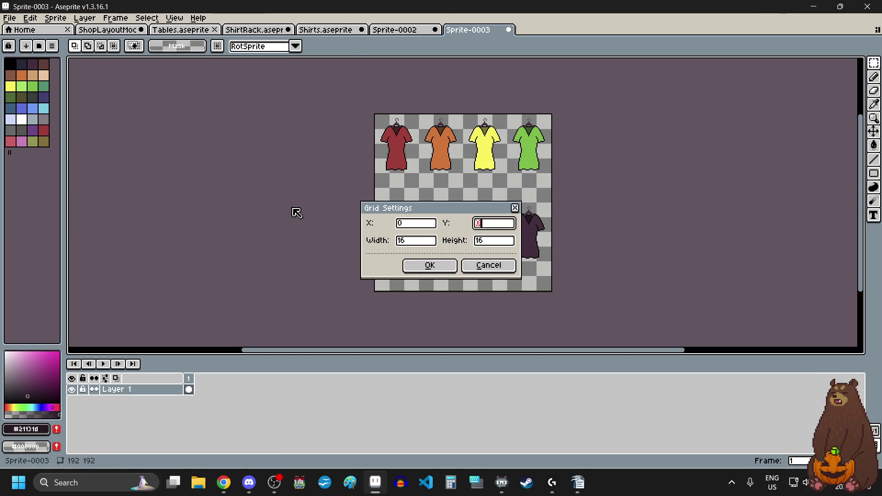
pyautogui.write('8')
pyautogui.press('Tab')
pyautogui.write('48')
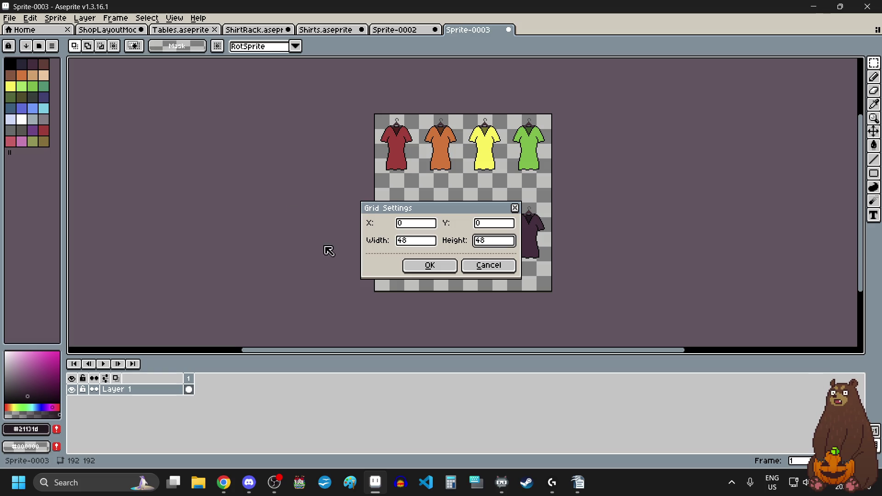
pyautogui.click(421, 266)
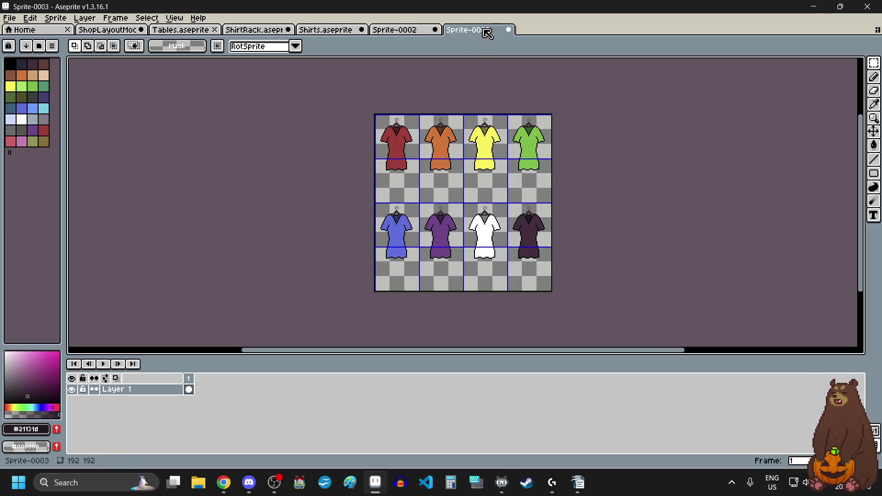
# Save the new sprite as Dresses.aseprite.
pyautogui.click(9, 17)
pyautogui.click(42, 69)
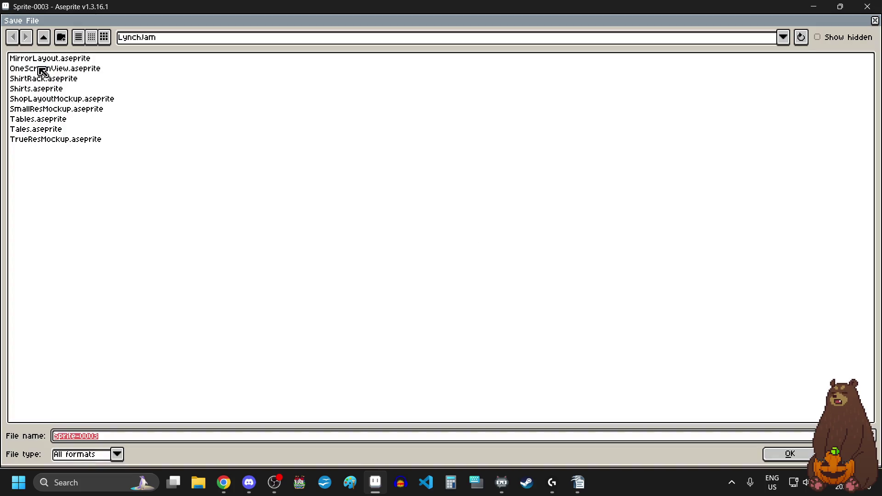
pyautogui.write('sse')
pyautogui.press('Return')
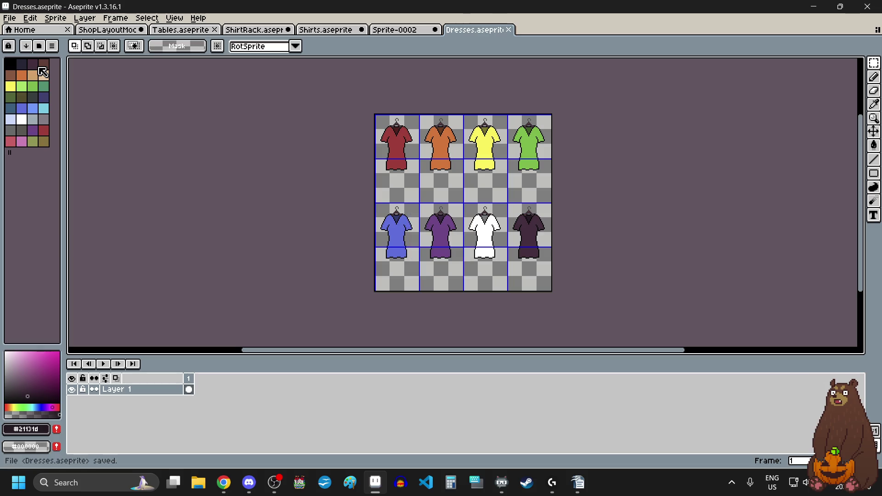
# Reorder the document tabs and return to the new sprite holding the pasted dresses.
pyautogui.moveTo(484, 33); pyautogui.dragTo(257, 31)
pyautogui.moveTo(415, 34); pyautogui.dragTo(330, 31)
pyautogui.click(256, 32)
pyautogui.click(337, 32)
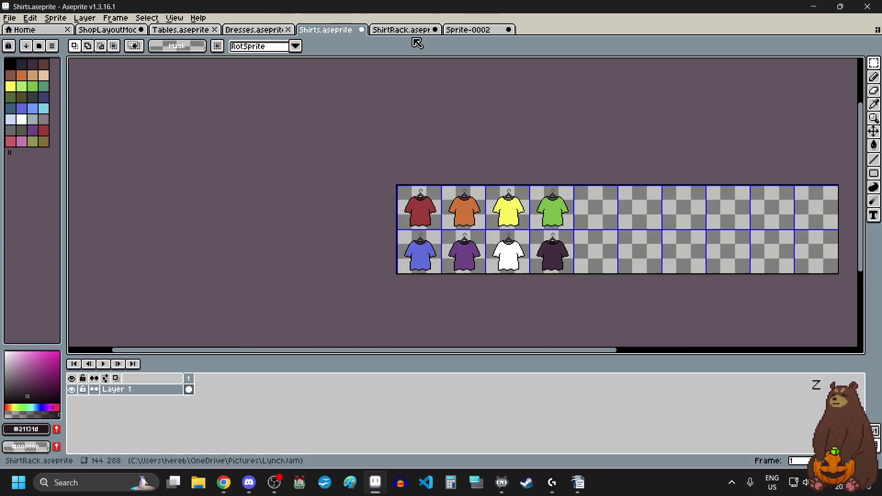
pyautogui.click(484, 32)
# Move the pasted dresses flush to the sprite's top-left corner and drop them.
pyautogui.moveTo(501, 179); pyautogui.dragTo(376, 179)
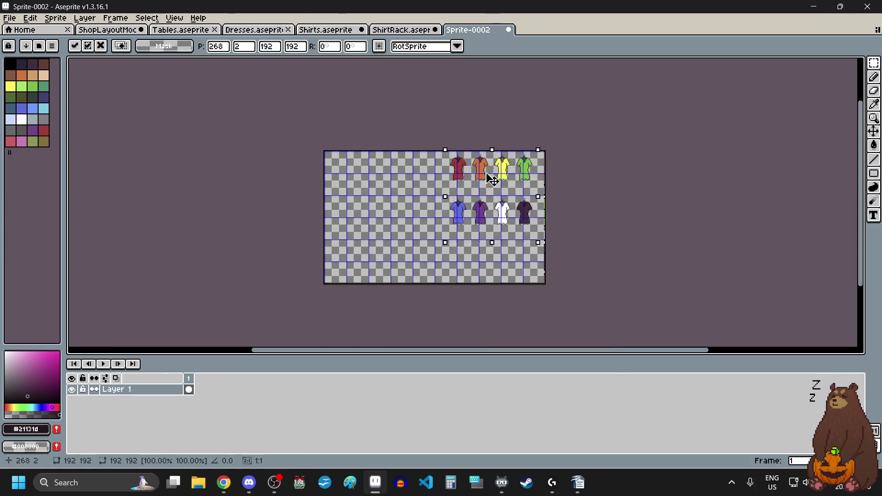
pyautogui.scroll(5, 329, 153)
pyautogui.scroll(5, 334, 159)
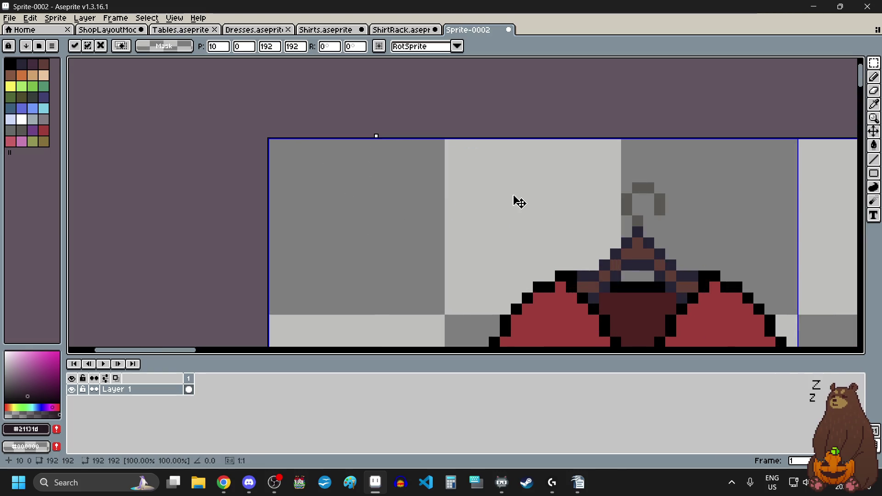
pyautogui.moveTo(514, 201); pyautogui.dragTo(401, 209)
pyautogui.scroll(-6, 322, 149)
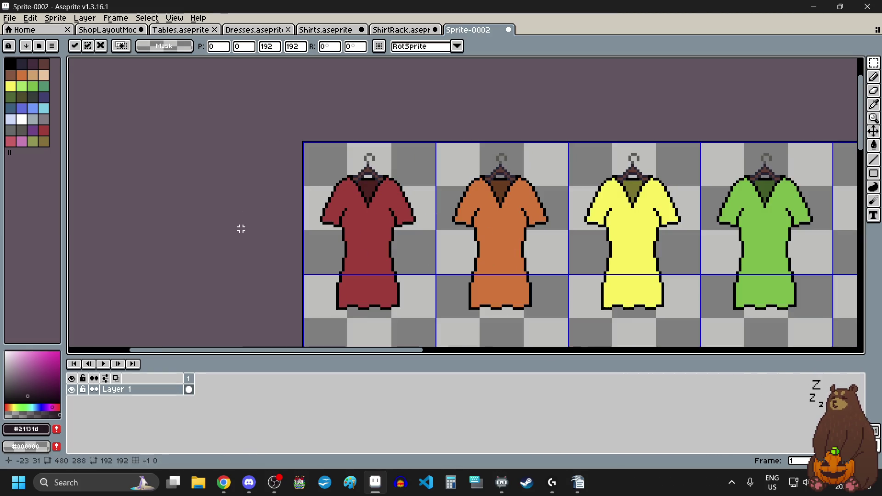
pyautogui.click(242, 229)
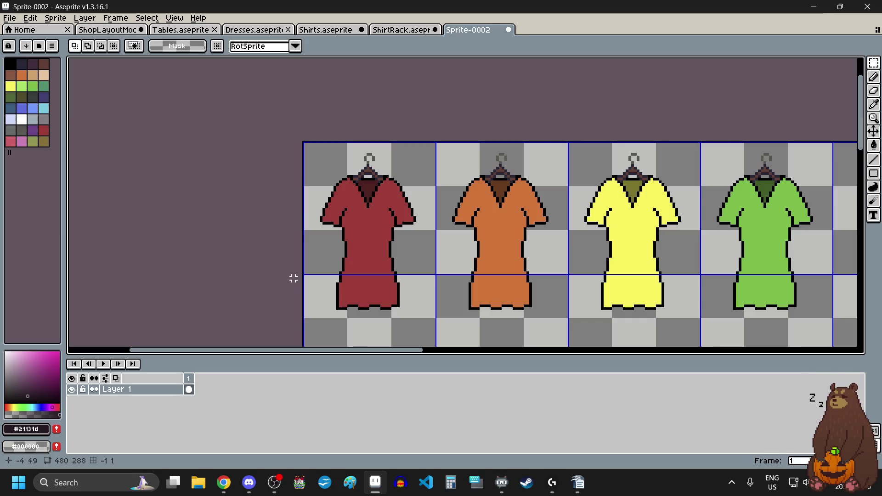
# Select the top-row dresses' upper halves and delete them, leaving only skirts.
pyautogui.scroll(1, 299, 274)
pyautogui.scroll(1, 368, 261)
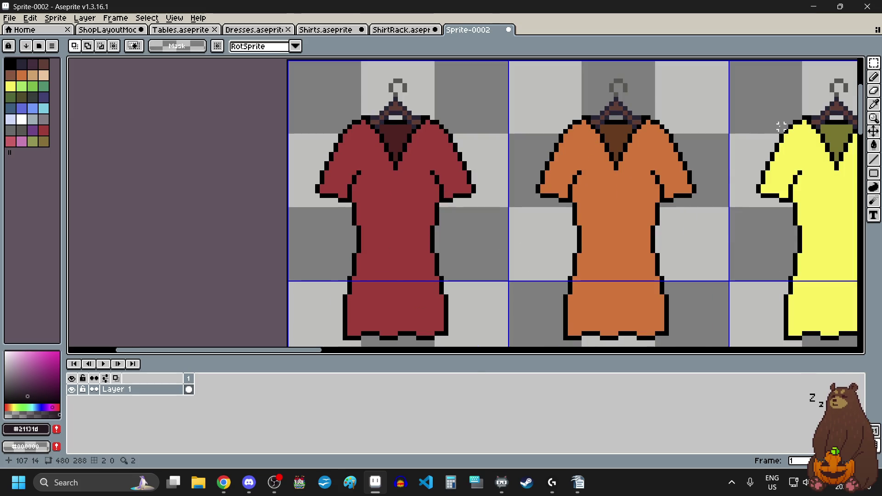
pyautogui.moveTo(873, 63)
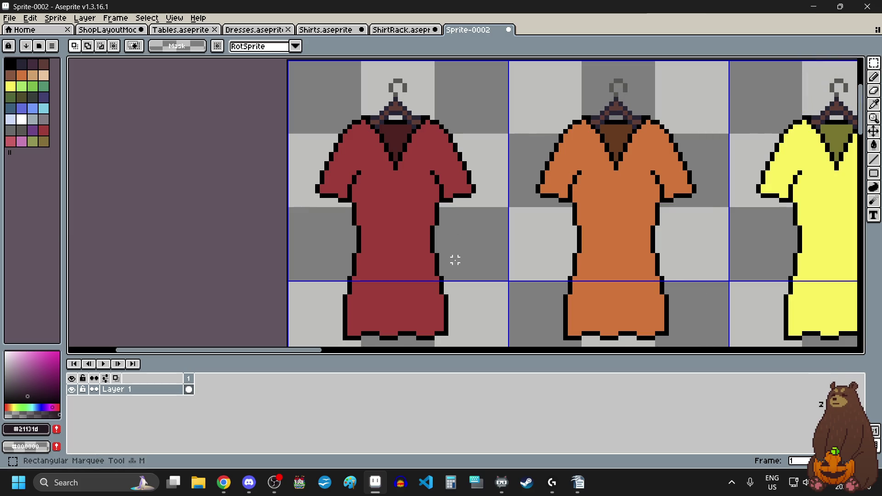
pyautogui.scroll(-1, 424, 242)
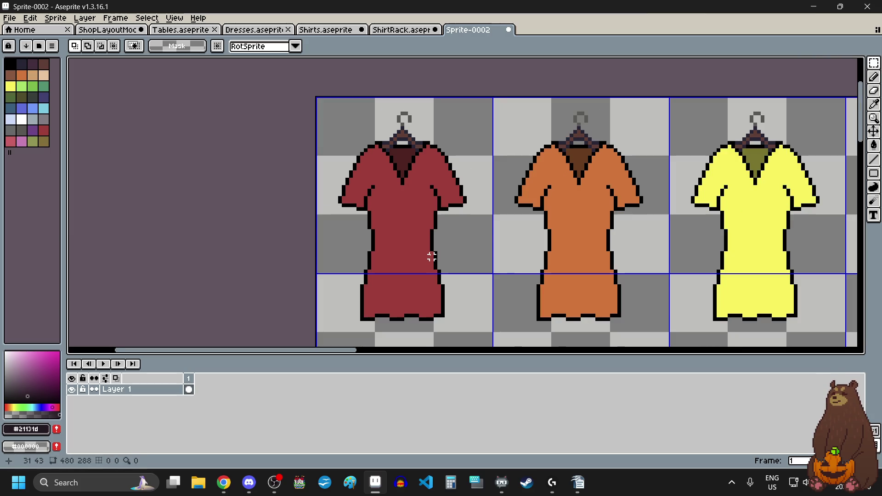
pyautogui.scroll(5, 317, 87)
pyautogui.scroll(1, 312, 85)
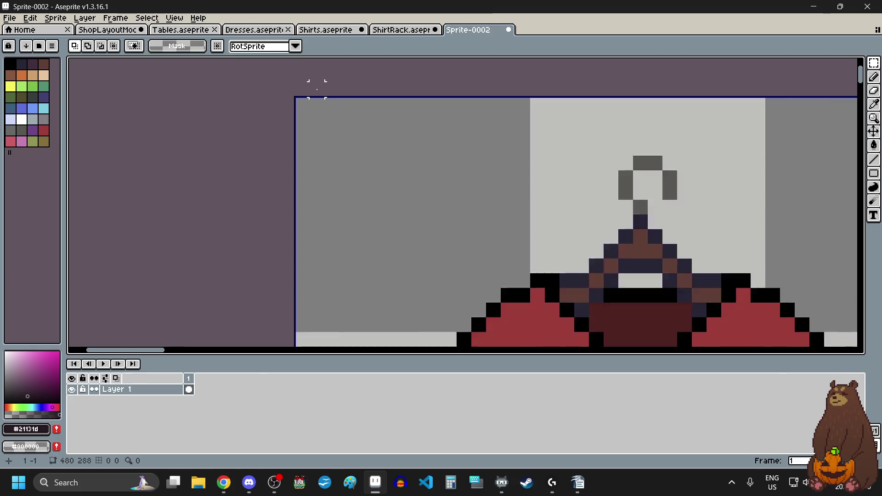
pyautogui.scroll(2, 305, 92)
pyautogui.scroll(-5, 296, 109)
pyautogui.scroll(-3, 296, 109)
pyautogui.scroll(-2, 296, 108)
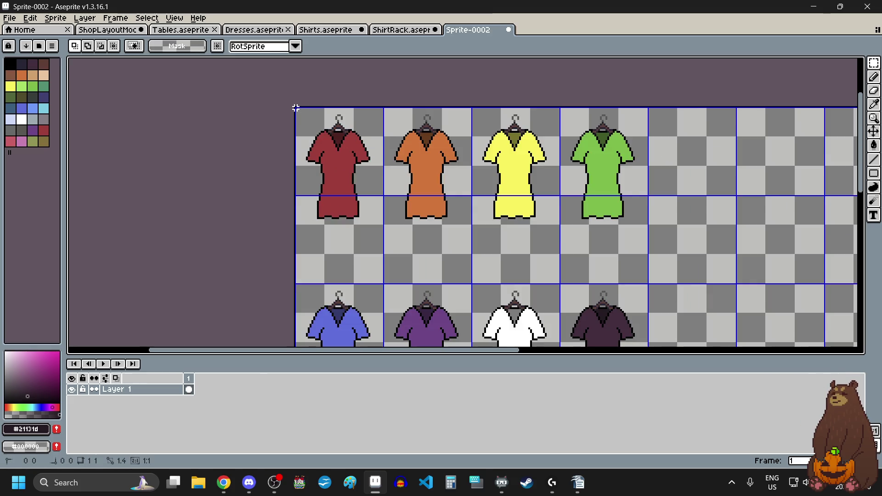
pyautogui.moveTo(481, 113); pyautogui.dragTo(652, 134)
pyautogui.scroll(3, 652, 134)
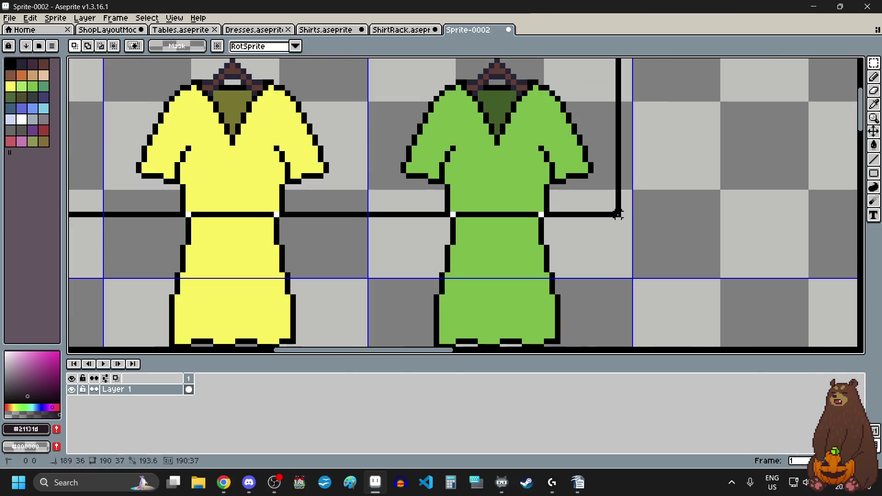
pyautogui.scroll(6, 617, 214)
pyautogui.moveTo(617, 214); pyautogui.dragTo(616, 189)
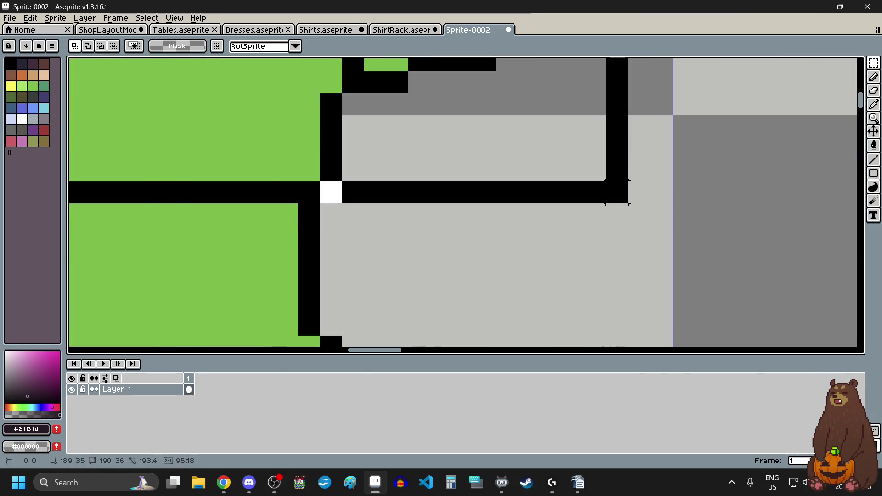
pyautogui.scroll(-5, 621, 193)
pyautogui.scroll(-1, 620, 192)
pyautogui.moveTo(620, 192)
pyautogui.mouseDown()
pyautogui.moveTo(621, 220)
pyautogui.moveTo(634, 221)
pyautogui.mouseUp()
pyautogui.press('Delete')
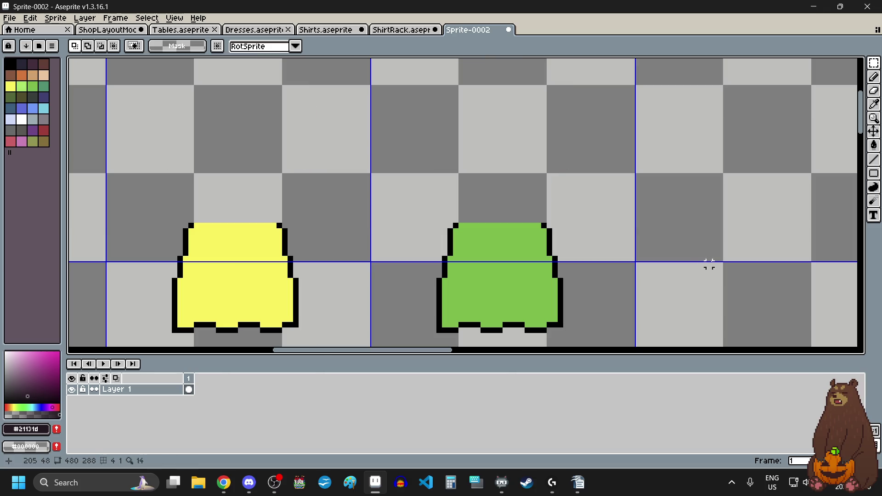
# Select the bottom-row dresses' tops down to the belt line to trim them away.
pyautogui.scroll(-3, 591, 219)
pyautogui.scroll(-2, 593, 218)
pyautogui.scroll(-2, 602, 227)
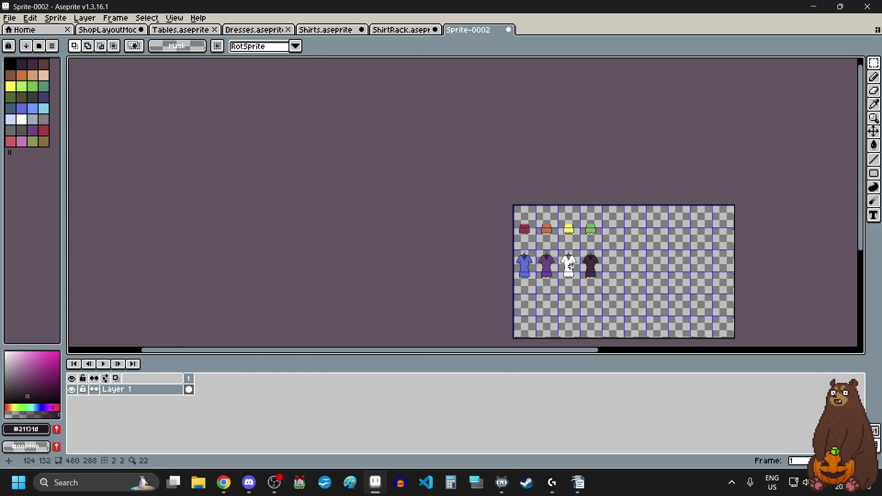
pyautogui.scroll(2, 527, 288)
pyautogui.hscroll(2, 440, 152)
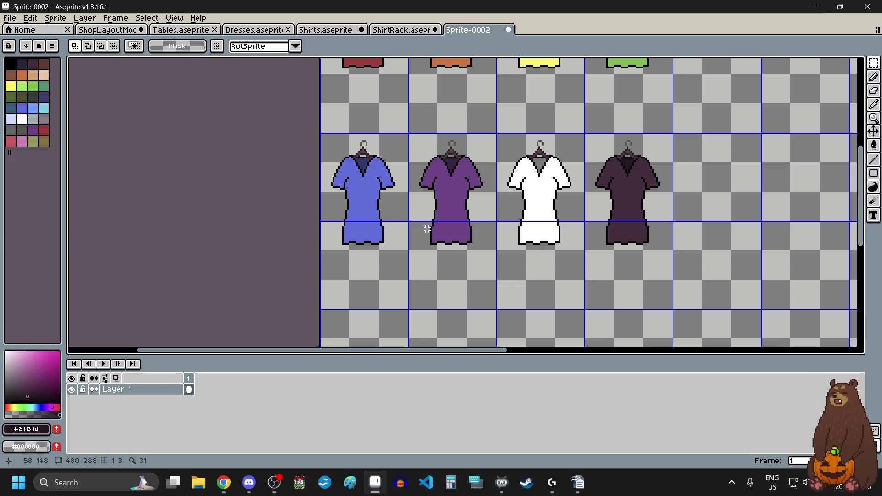
pyautogui.scroll(2, 326, 121)
pyautogui.scroll(-1, 290, 136)
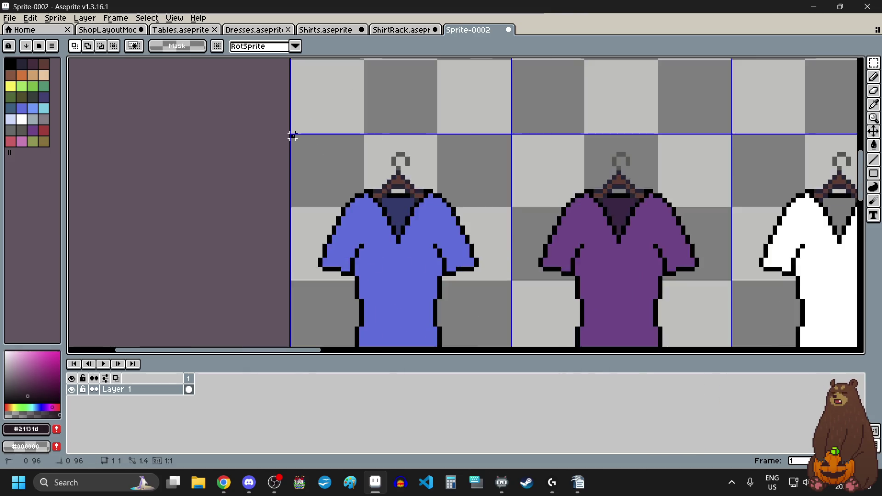
pyautogui.scroll(-1, 292, 133)
pyautogui.scroll(-1, 291, 134)
pyautogui.moveTo(293, 136); pyautogui.dragTo(657, 209)
pyautogui.scroll(4, 657, 209)
pyautogui.moveTo(585, 168); pyautogui.dragTo(578, 205)
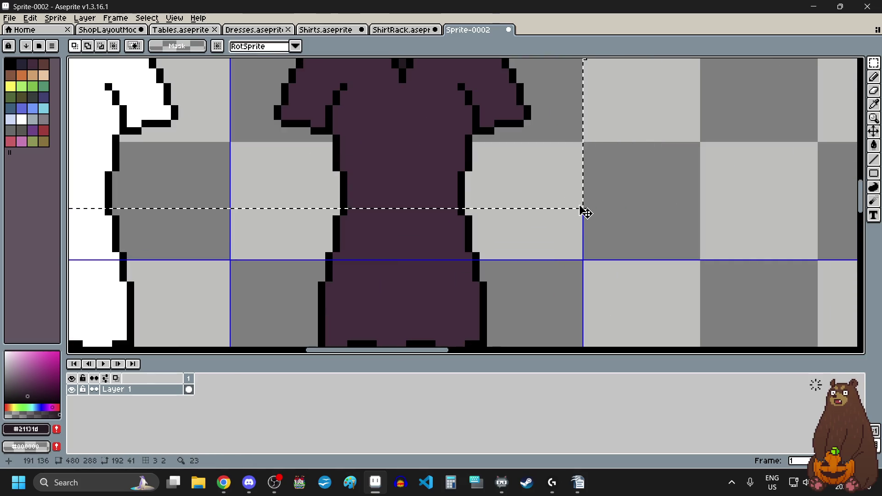
pyautogui.scroll(-2, 578, 206)
pyautogui.scroll(-3, 579, 206)
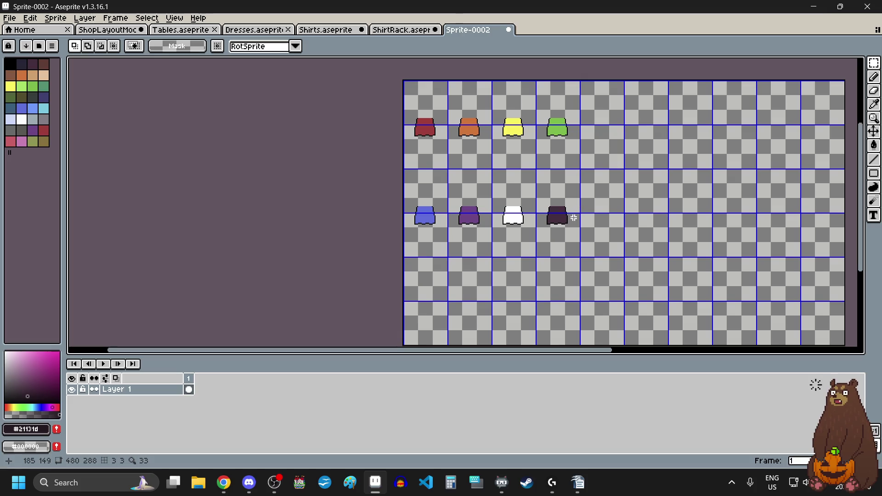
pyautogui.scroll(3, 454, 83)
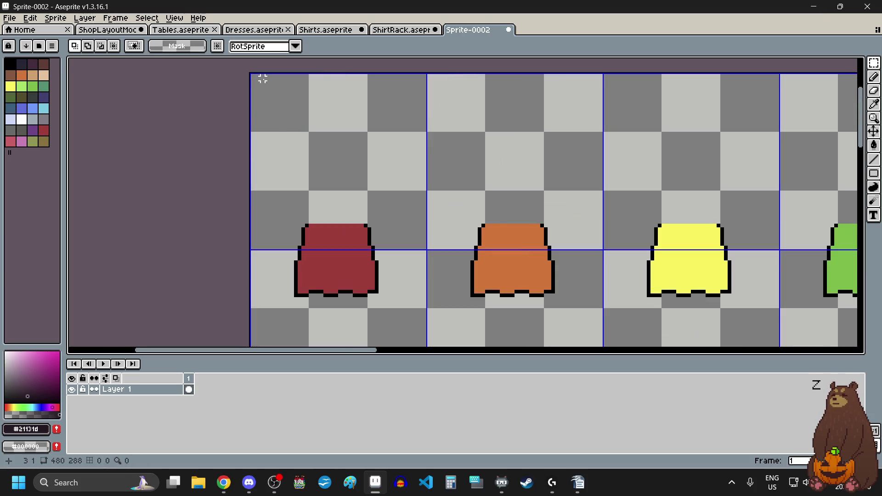
pyautogui.scroll(2, 242, 75)
pyautogui.scroll(-2, 242, 75)
# Shift the top row of skirts 16 pixels up within their cells.
pyautogui.moveTo(243, 75)
pyautogui.mouseDown()
pyautogui.moveTo(515, 144)
pyautogui.moveTo(719, 228)
pyautogui.mouseUp()
pyautogui.scroll(-1, 596, 181)
pyautogui.scroll(3, 728, 232)
pyautogui.scroll(2, 733, 227)
pyautogui.scroll(-3, 715, 229)
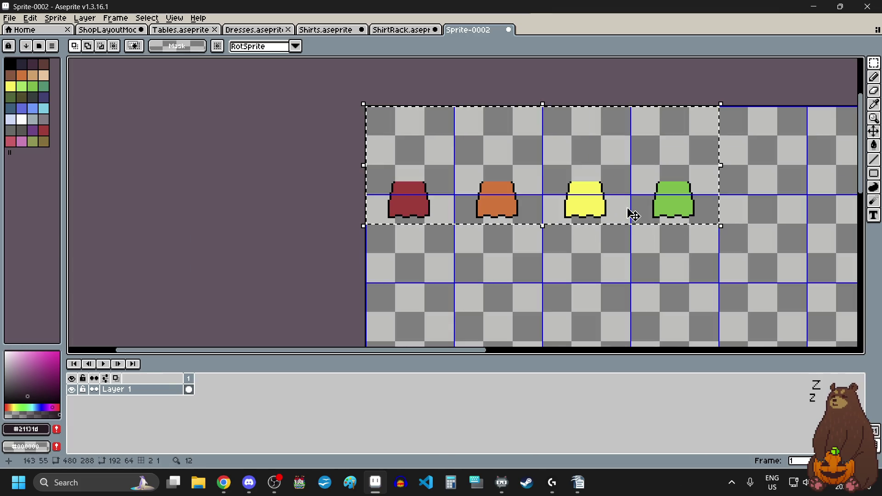
pyautogui.moveTo(641, 203)
pyautogui.mouseDown()
pyautogui.moveTo(669, 182)
pyautogui.moveTo(674, 166)
pyautogui.mouseUp()
pyautogui.scroll(3, 693, 187)
pyautogui.scroll(-3, 585, 205)
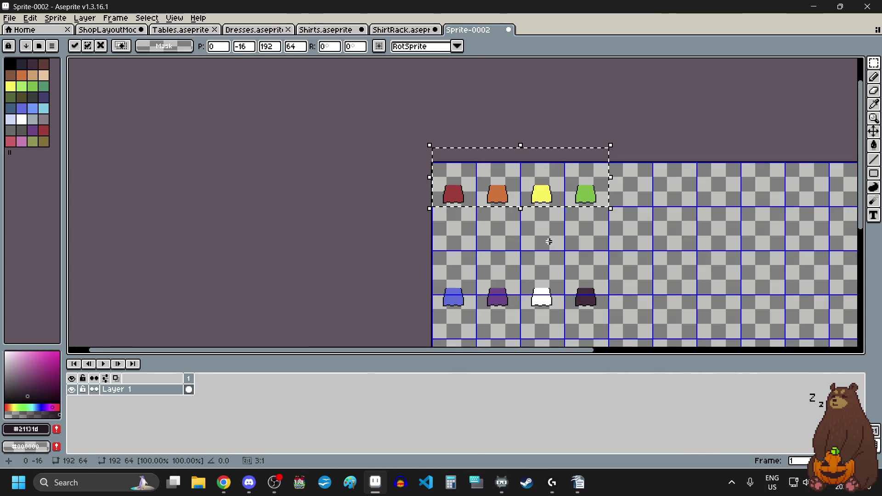
pyautogui.hotkey('ctrl', 'd')
# Move the bottom row of skirts up, nudge it down one pixel, and commit.
pyautogui.scroll(5, 434, 253)
pyautogui.scroll(3, 434, 253)
pyautogui.moveTo(388, 193); pyautogui.dragTo(538, 268)
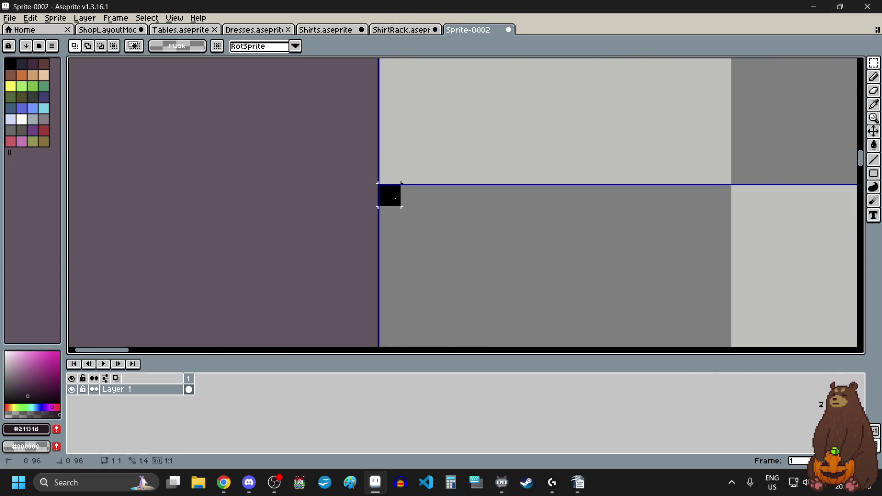
pyautogui.scroll(-8, 394, 197)
pyautogui.scroll(2, 723, 331)
pyautogui.scroll(2, 800, 223)
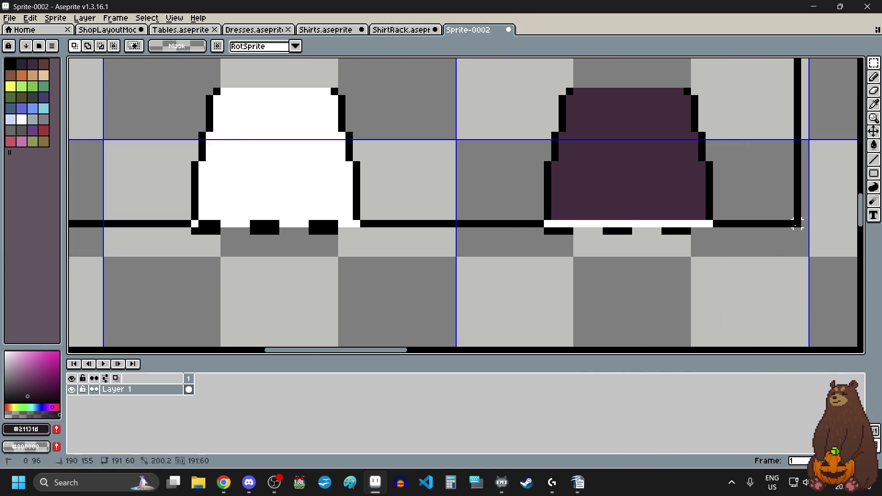
pyautogui.moveTo(539, 267); pyautogui.dragTo(746, 275)
pyautogui.scroll(-3, 746, 275)
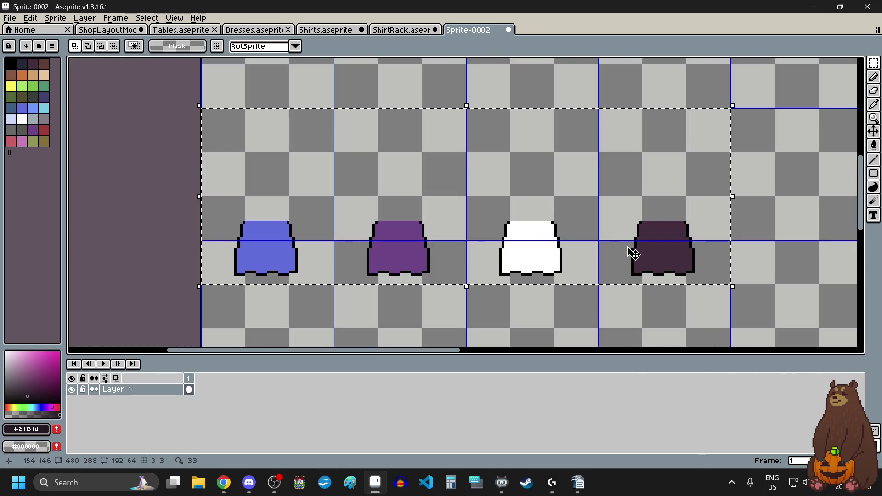
pyautogui.moveTo(635, 253); pyautogui.dragTo(631, 205)
pyautogui.scroll(2, 713, 232)
pyautogui.press('Down')
pyautogui.press('Down')
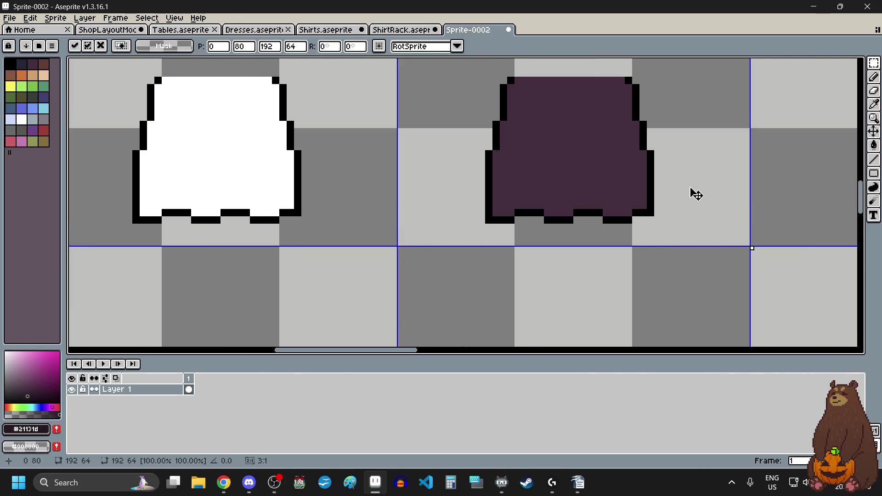
pyautogui.press('Return')
pyautogui.scroll(-4, 628, 301)
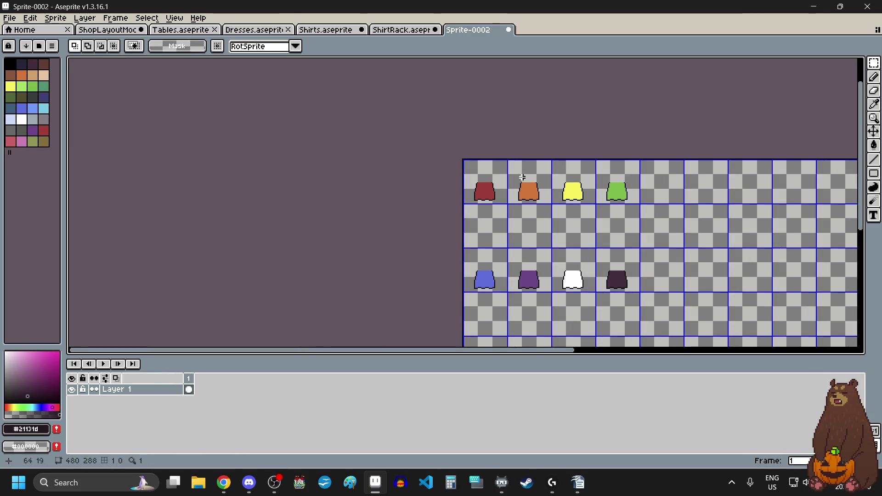
pyautogui.scroll(3, 526, 182)
pyautogui.scroll(2, 393, 213)
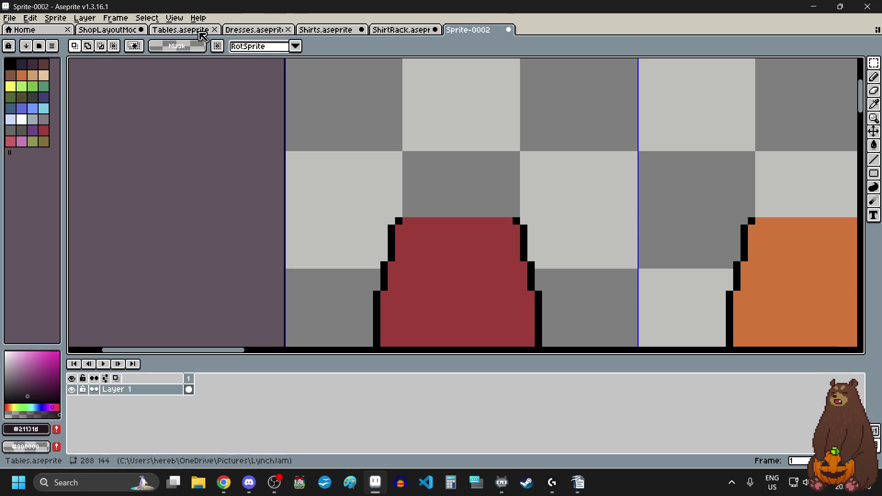
# Select the hanger above the red shirt on the Shirts sheet.
pyautogui.click(337, 31)
pyautogui.scroll(3, 408, 187)
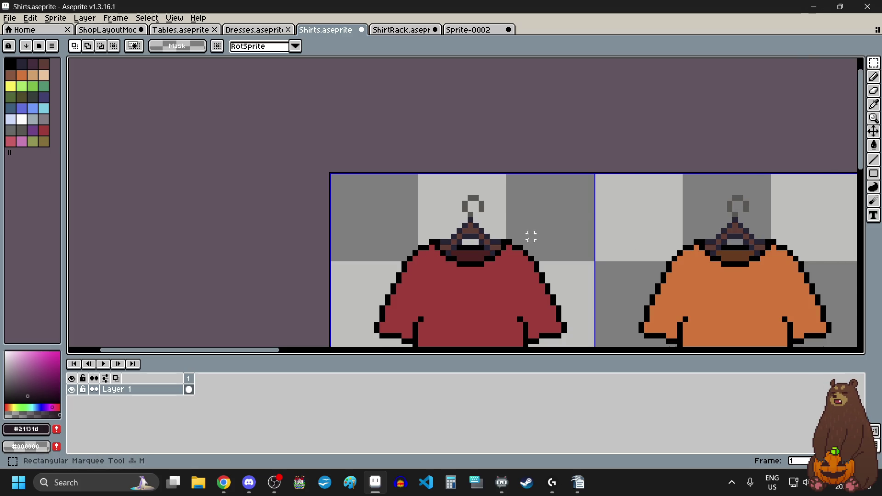
pyautogui.scroll(4, 536, 234)
pyautogui.moveTo(243, 101); pyautogui.dragTo(507, 276)
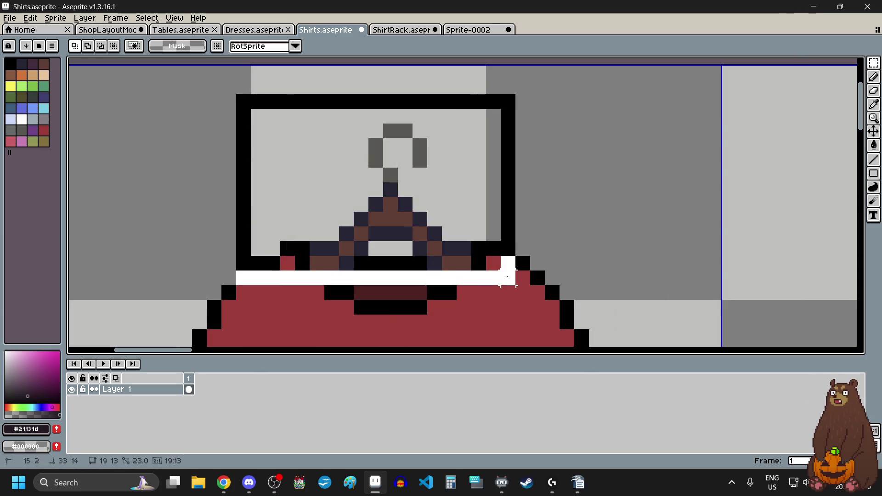
pyautogui.click(581, 204)
# Paste the hanger into the skirt sprite and place it above the red skirt.
pyautogui.click(469, 29)
pyautogui.scroll(-1, 418, 154)
pyautogui.scroll(-1, 482, 217)
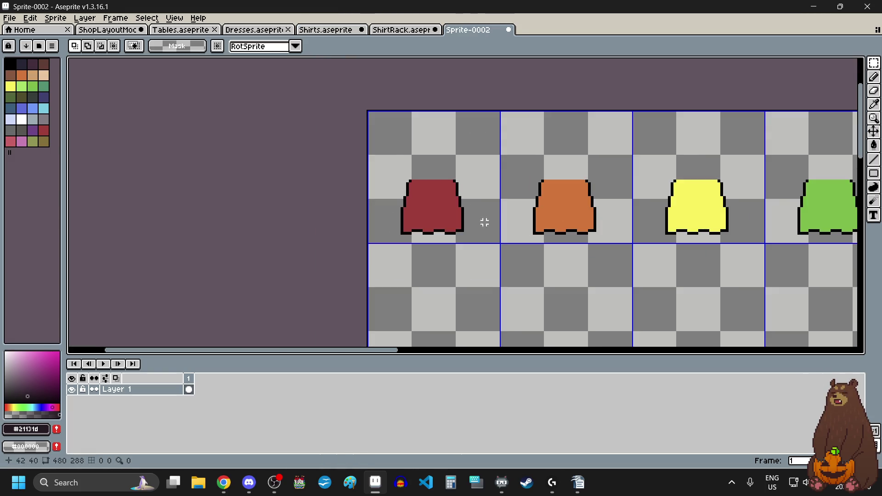
pyautogui.hotkey('ctrl', 'v')
pyautogui.scroll(3, 432, 138)
pyautogui.scroll(3, 446, 128)
pyautogui.moveTo(437, 151); pyautogui.dragTo(420, 186)
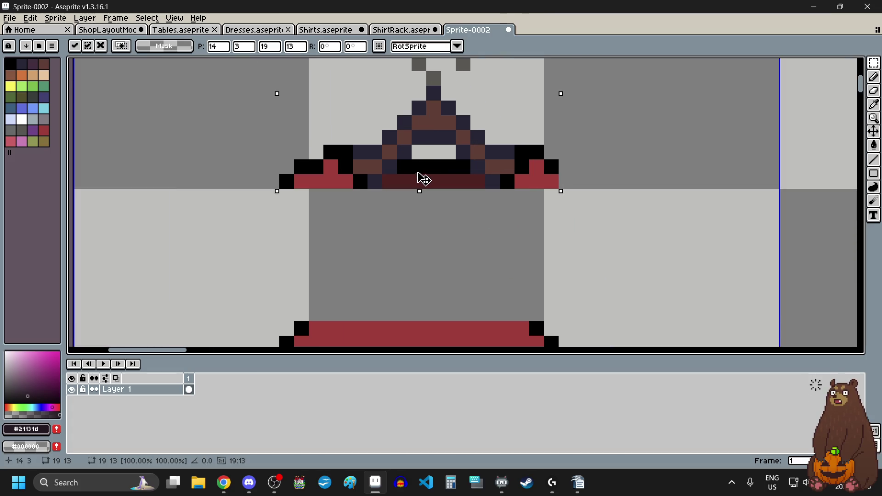
pyautogui.press('b')
# Extend both hanger arms outward with dark pixels.
pyautogui.scroll(-2, 639, 207)
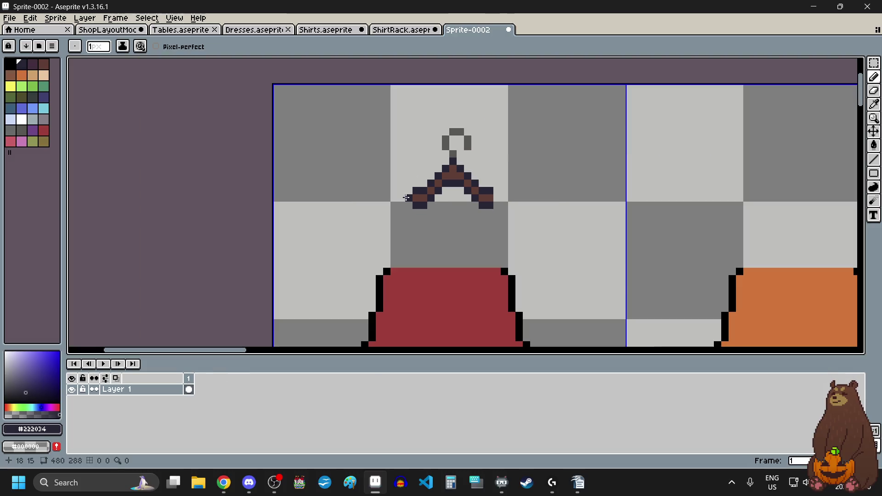
pyautogui.scroll(1, 406, 197)
pyautogui.scroll(1, 406, 197)
pyautogui.click(410, 226)
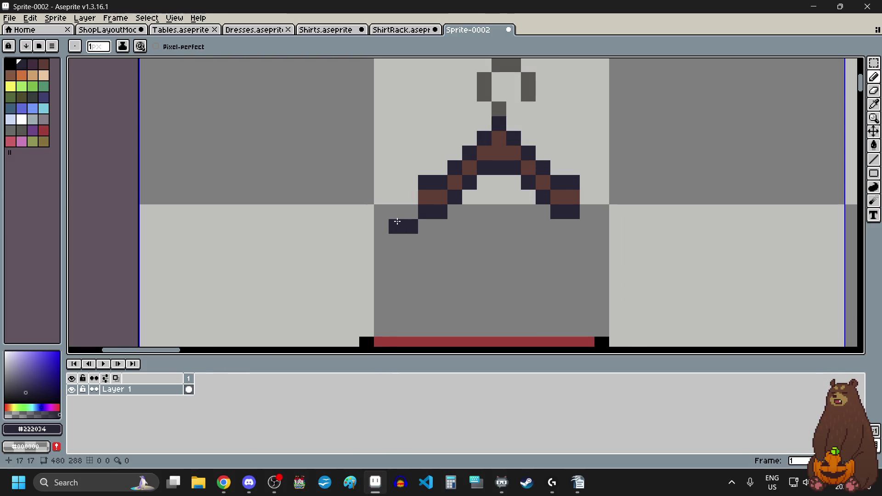
pyautogui.moveTo(411, 197); pyautogui.dragTo(396, 197)
pyautogui.moveTo(602, 227); pyautogui.dragTo(587, 227)
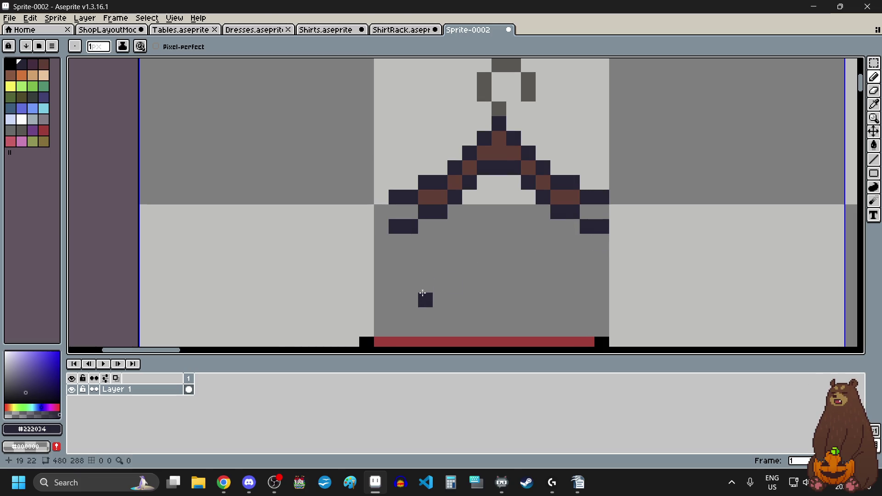
# Pick the hanger's brown and paint brown tips at both arm ends.
pyautogui.scroll(-4, 423, 296)
pyautogui.scroll(1, 422, 284)
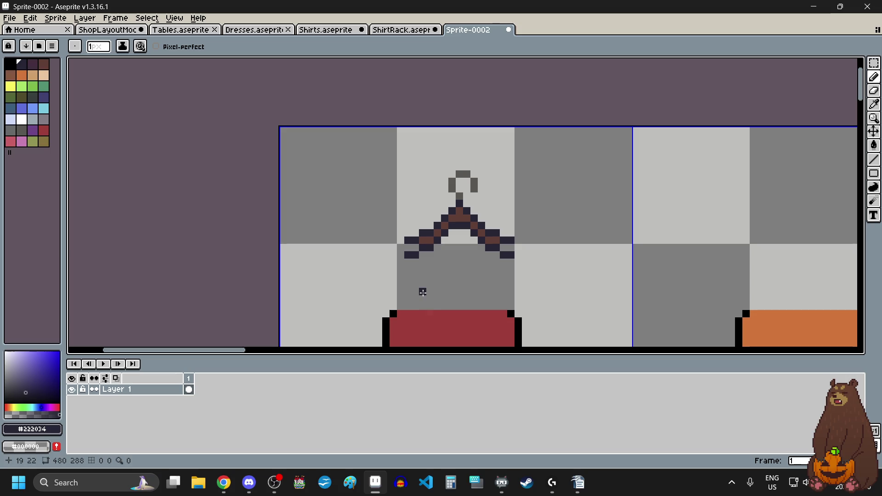
pyautogui.scroll(8, 412, 285)
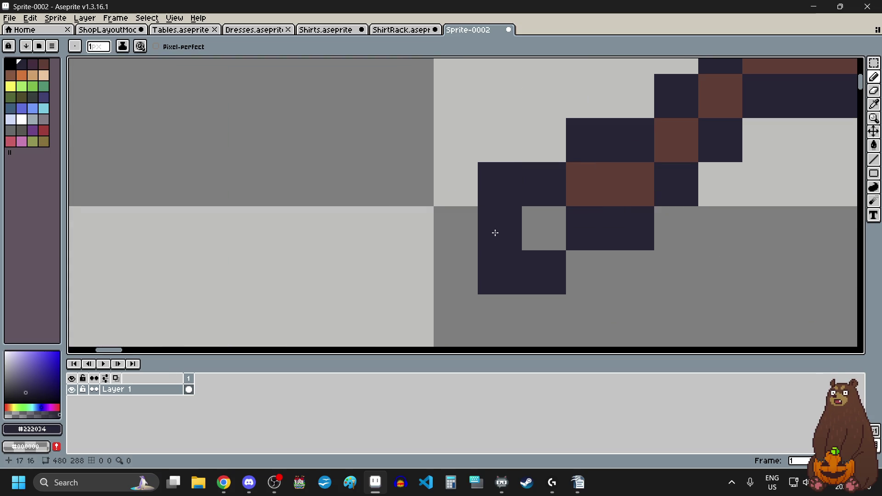
pyautogui.scroll(-5, 524, 248)
pyautogui.scroll(4, 584, 217)
pyautogui.scroll(-4, 542, 271)
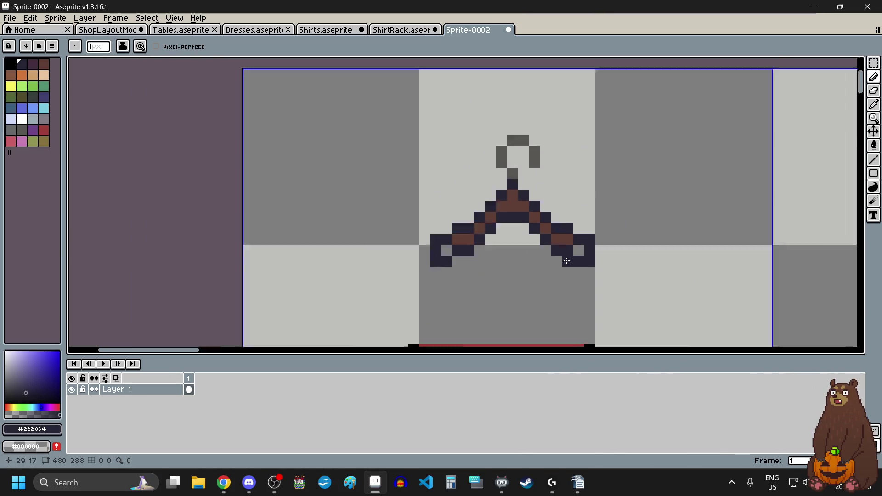
pyautogui.scroll(1, 544, 273)
pyautogui.click(874, 105)
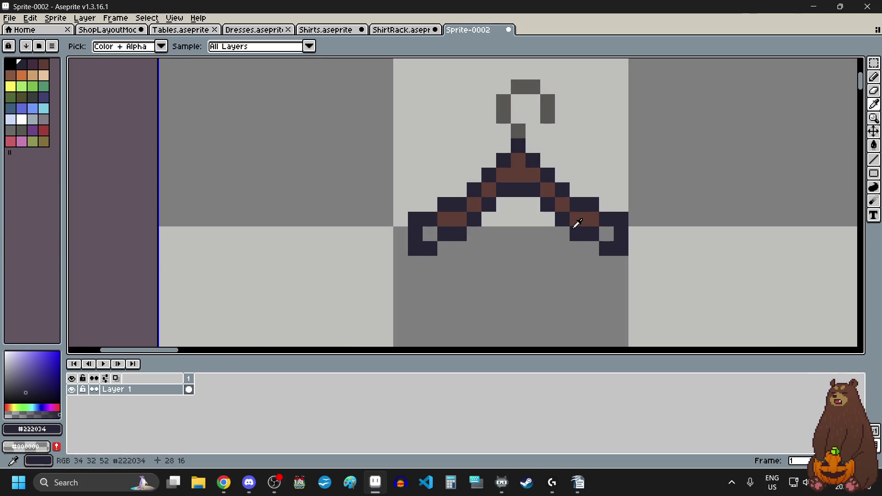
pyautogui.click(597, 215)
pyautogui.click(874, 76)
pyautogui.click(607, 234)
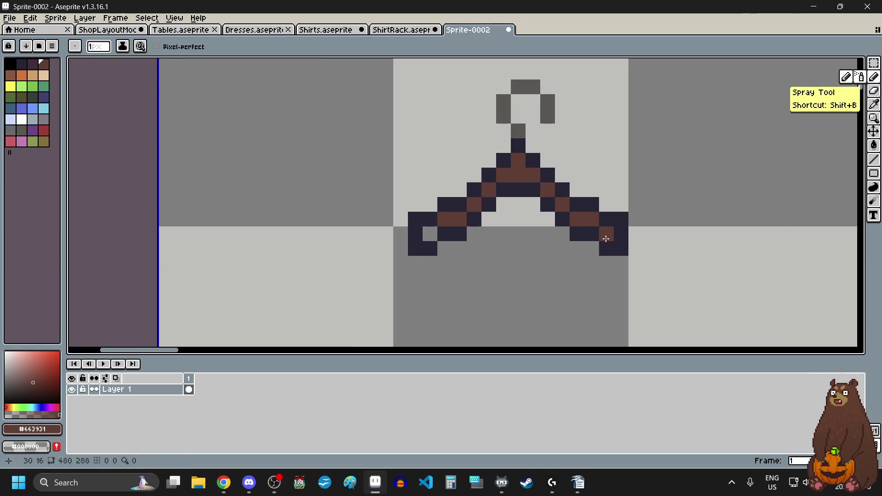
pyautogui.click(431, 234)
# Pick black from the skirt outline with the eyedropper.
pyautogui.scroll(-3, 488, 215)
pyautogui.scroll(-1, 485, 220)
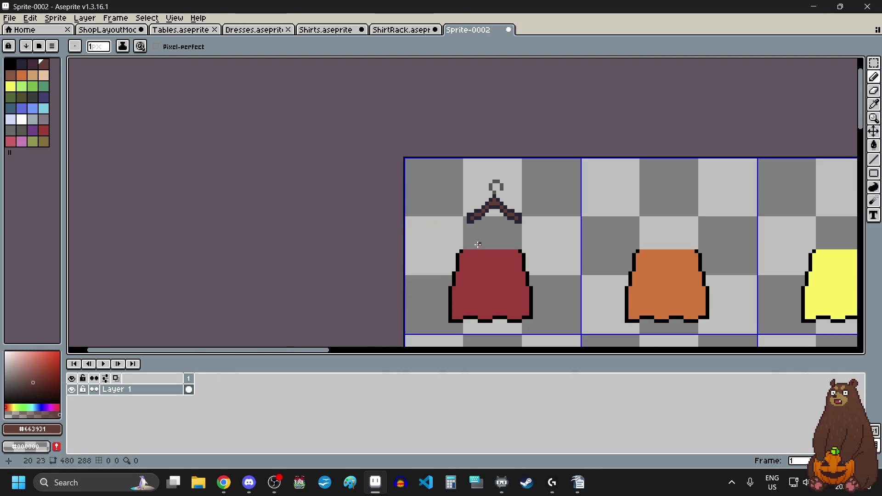
pyautogui.scroll(1, 494, 267)
pyautogui.click(874, 104)
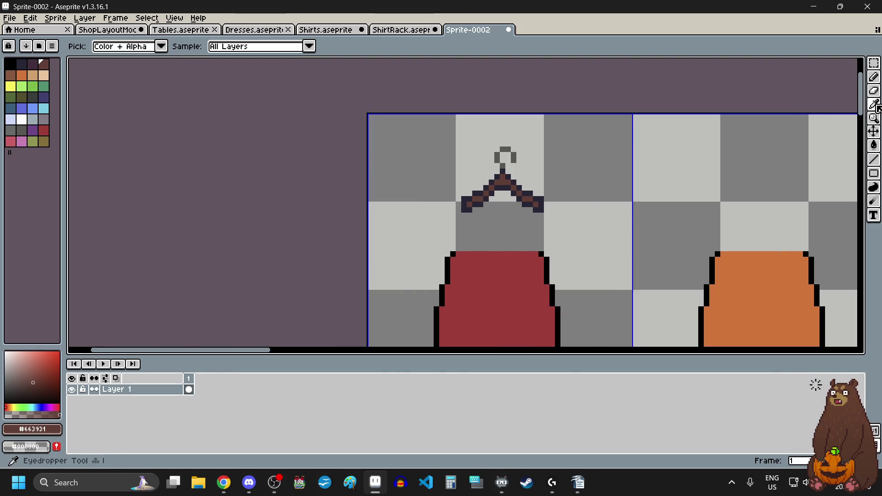
pyautogui.scroll(2, 454, 254)
pyautogui.click(333, 220)
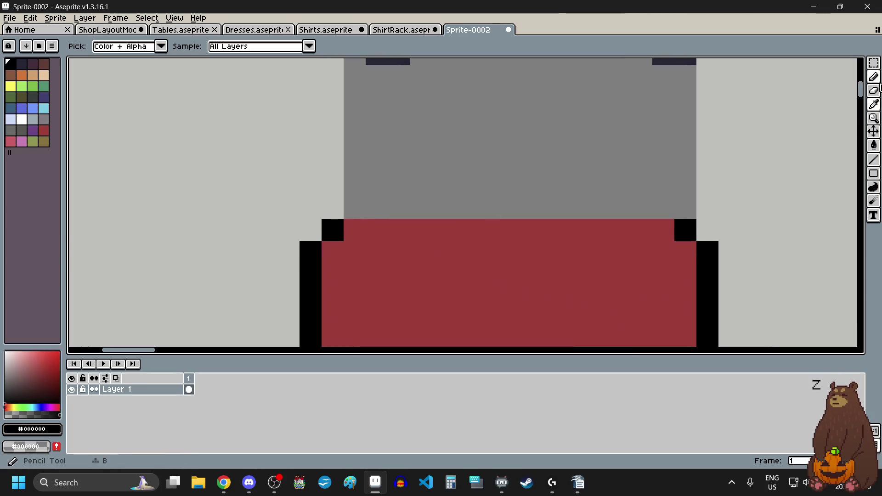
# Draw two black waistband lines across the red skirt's top, framing a red strip.
pyautogui.click(874, 76)
pyautogui.moveTo(349, 209); pyautogui.dragTo(674, 208)
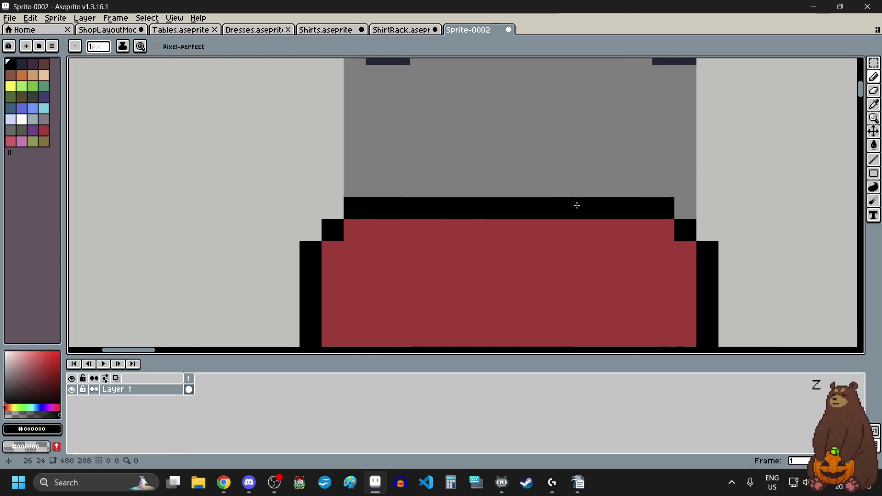
pyautogui.scroll(-2, 548, 242)
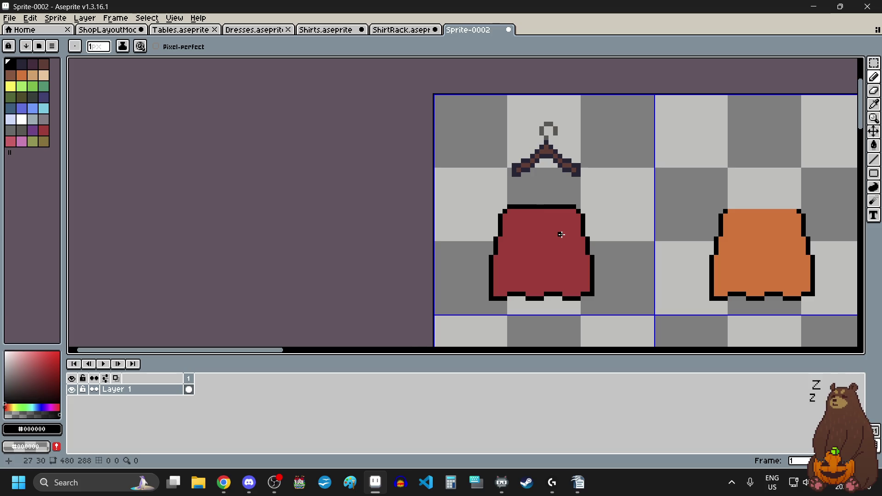
pyautogui.hscroll(2, 597, 224)
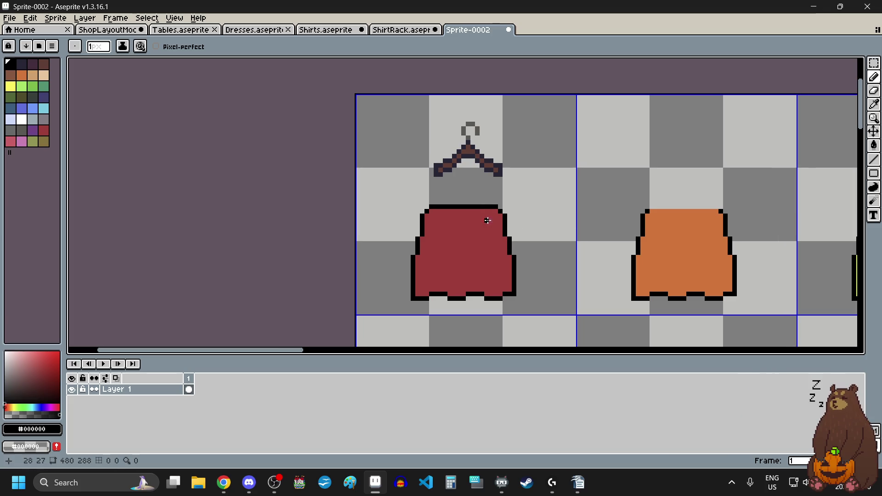
pyautogui.scroll(2, 524, 206)
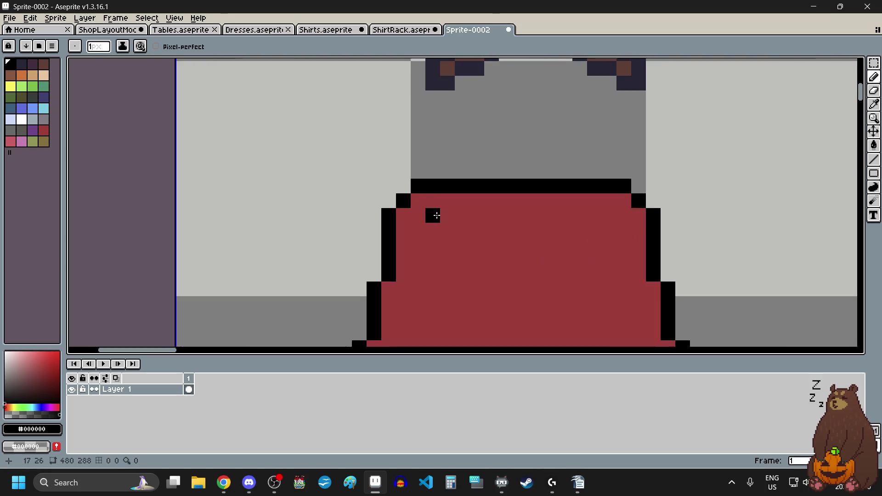
pyautogui.moveTo(416, 216); pyautogui.dragTo(631, 217)
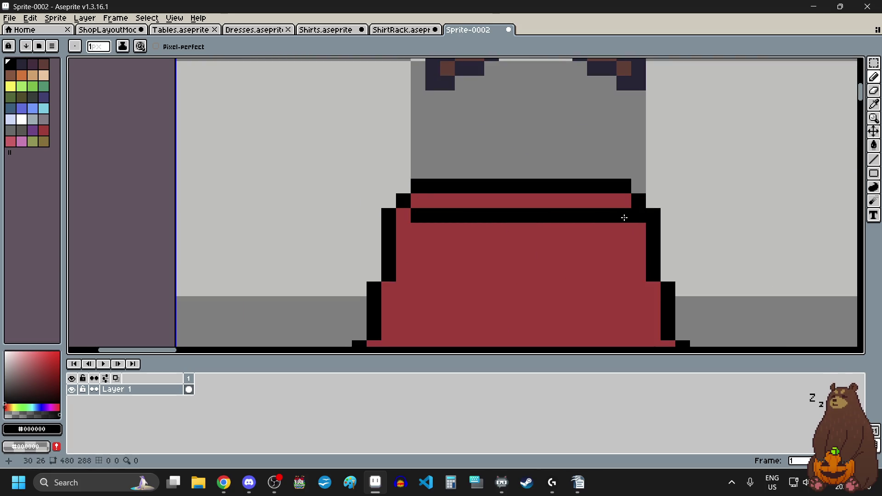
pyautogui.hotkey('ctrl', 'z')
pyautogui.moveTo(416, 216); pyautogui.dragTo(624, 216)
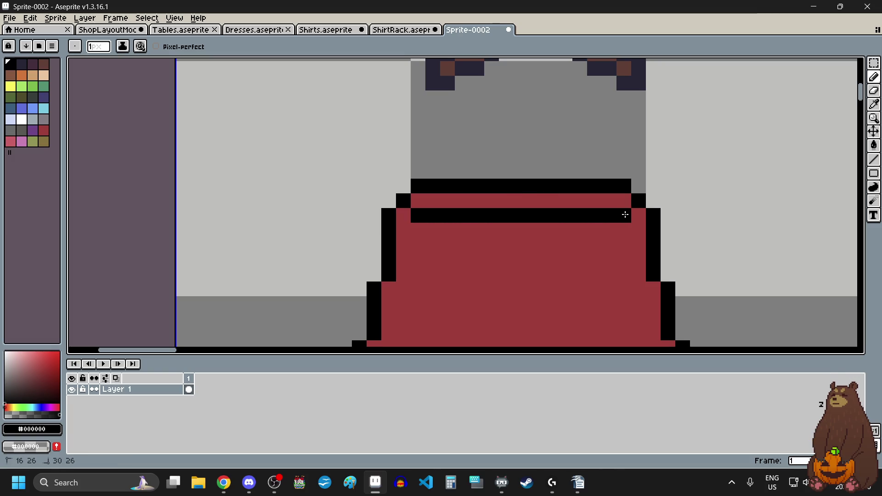
pyautogui.scroll(-3, 616, 218)
pyautogui.scroll(2, 553, 220)
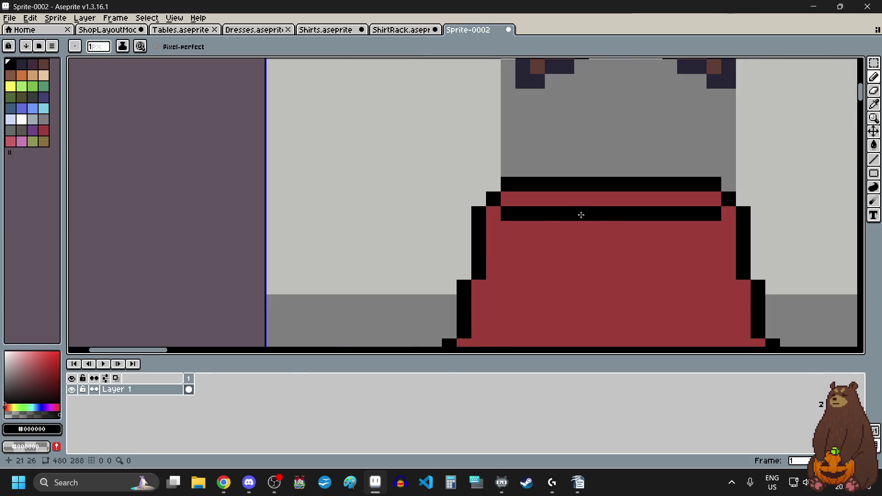
pyautogui.scroll(-2, 528, 212)
pyautogui.scroll(-1, 528, 213)
pyautogui.scroll(1, 528, 213)
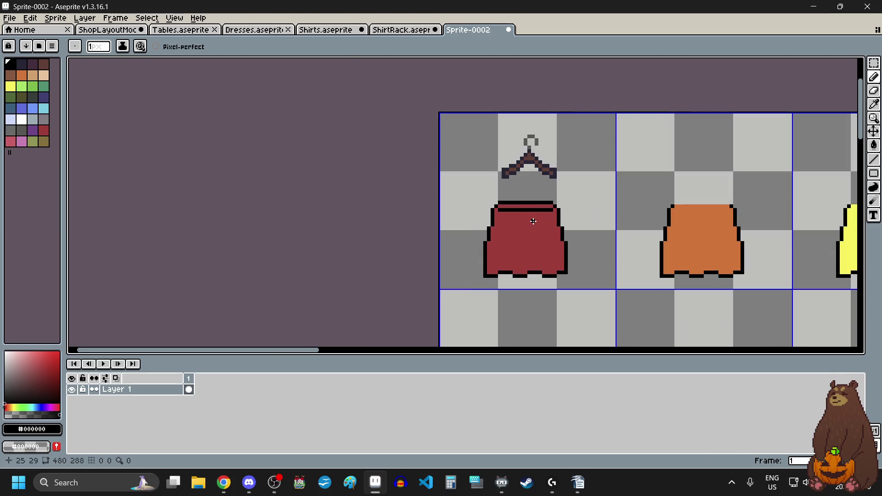
# Go to the Shirts sheet and zoom out to see whole shirts.
pyautogui.click(328, 32)
pyautogui.press('-')
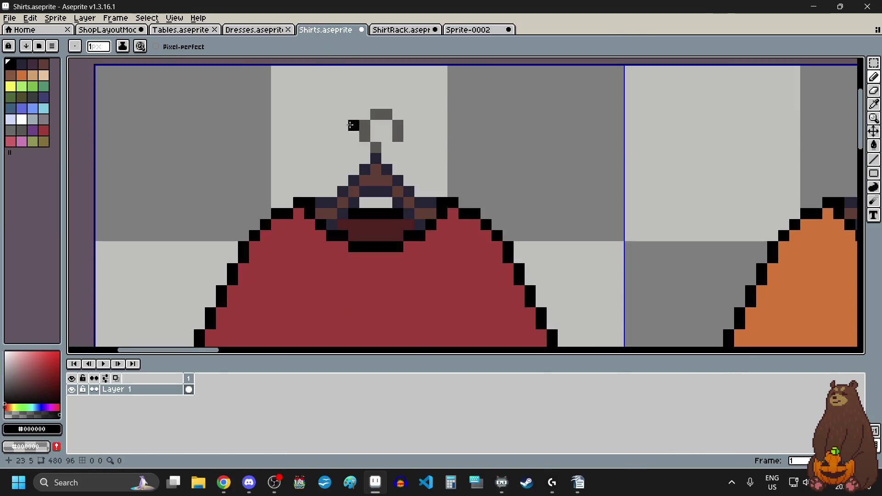
pyautogui.press('-')
# Place the Shirts sheet side by side and sample the dark red shading from the shirt collar.
pyautogui.moveTo(328, 34)
pyautogui.mouseDown()
pyautogui.moveTo(125, 130)
pyautogui.moveTo(83, 130)
pyautogui.mouseUp()
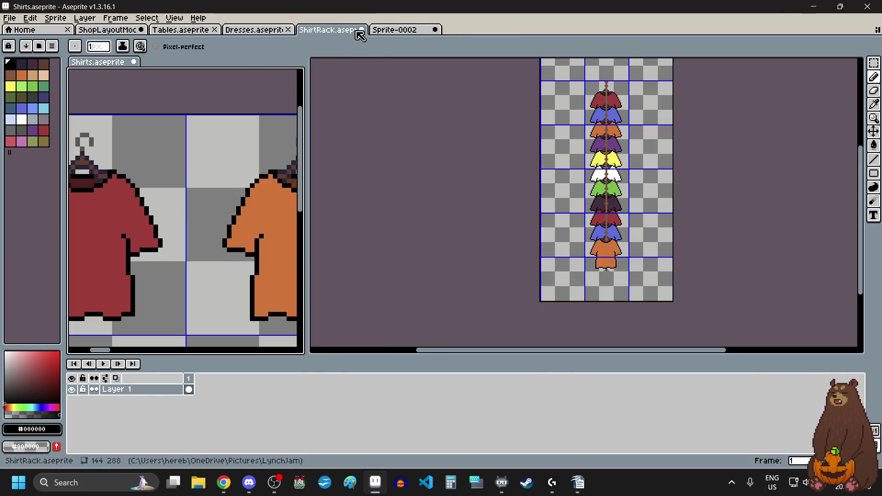
pyautogui.click(393, 31)
pyautogui.hscroll(-3, 189, 222)
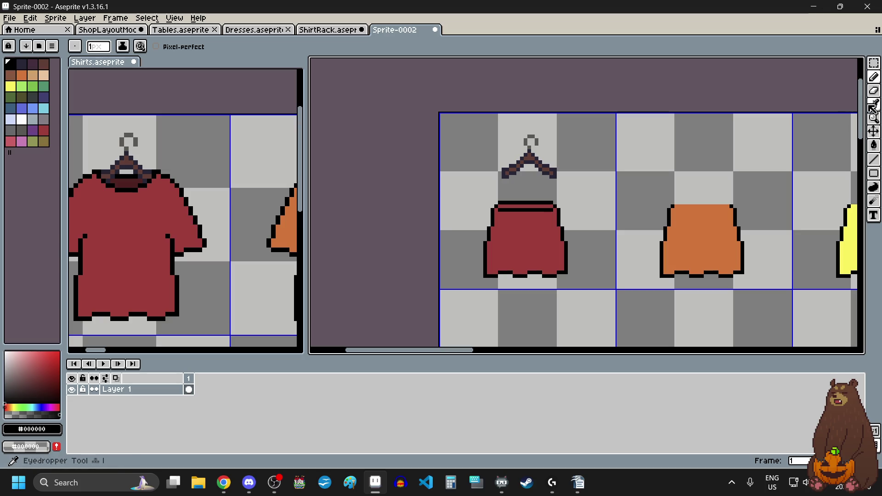
pyautogui.press('i')
pyautogui.scroll(3, 99, 178)
pyautogui.click(191, 181)
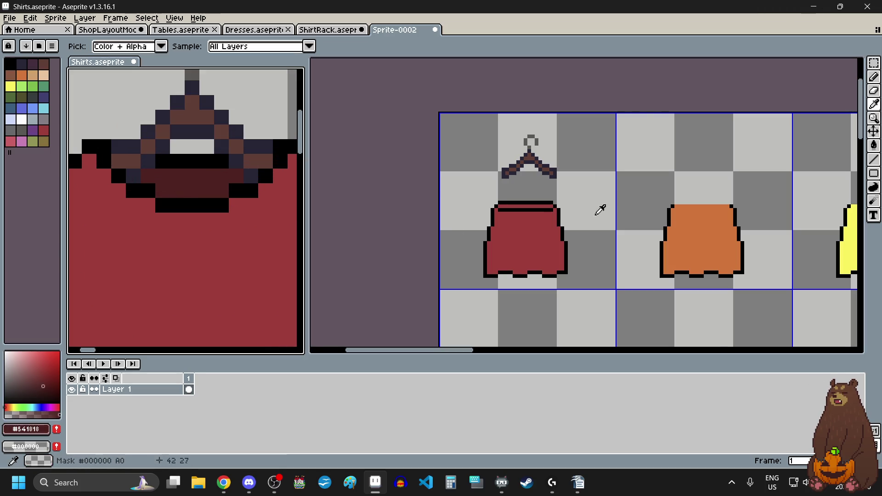
pyautogui.scroll(2, 578, 217)
pyautogui.scroll(3, 800, 150)
# Paint the skirt's waistband strip dark red with the pencil.
pyautogui.press('b')
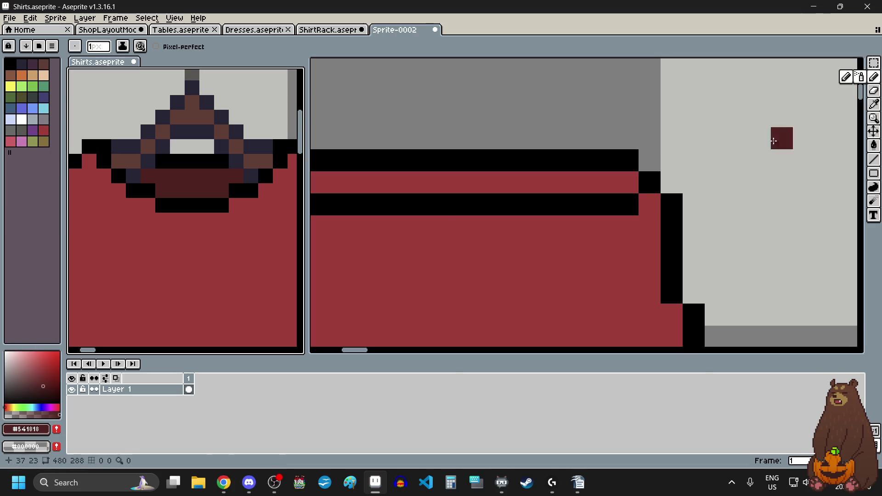
pyautogui.scroll(-3, 804, 114)
pyautogui.scroll(3, 611, 186)
pyautogui.moveTo(461, 178); pyautogui.dragTo(773, 178)
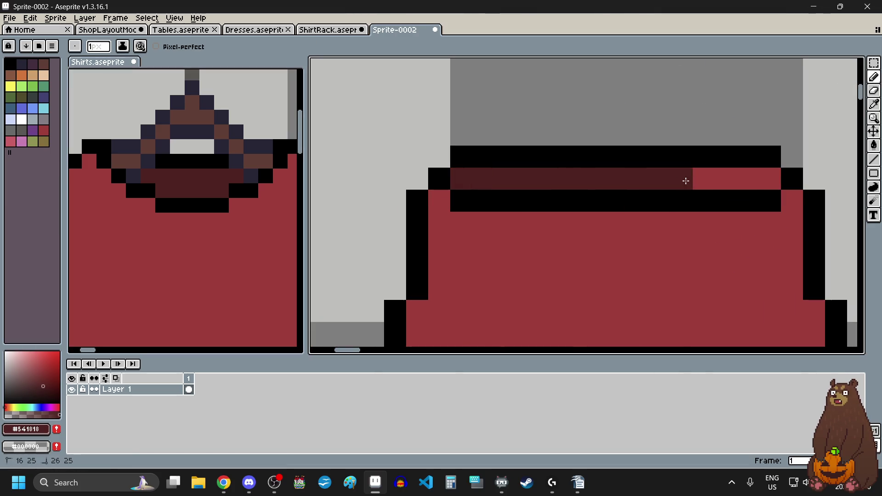
# Draw two dark red pleat lines rising from the skirt hem.
pyautogui.scroll(-3, 725, 191)
pyautogui.scroll(2, 542, 265)
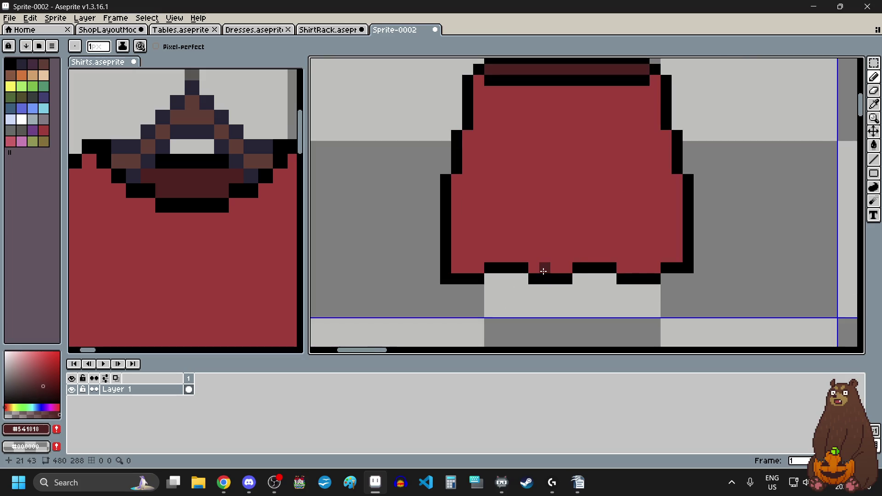
pyautogui.scroll(1, 478, 239)
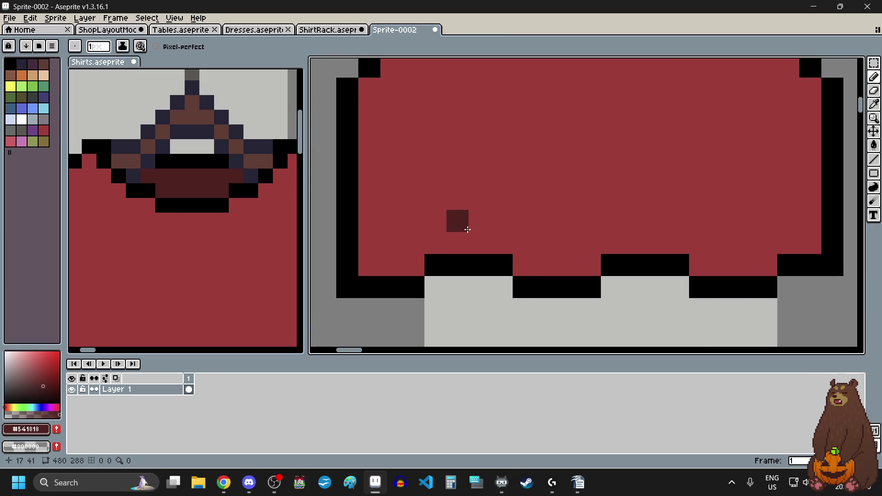
pyautogui.click(414, 243)
pyautogui.click(413, 215)
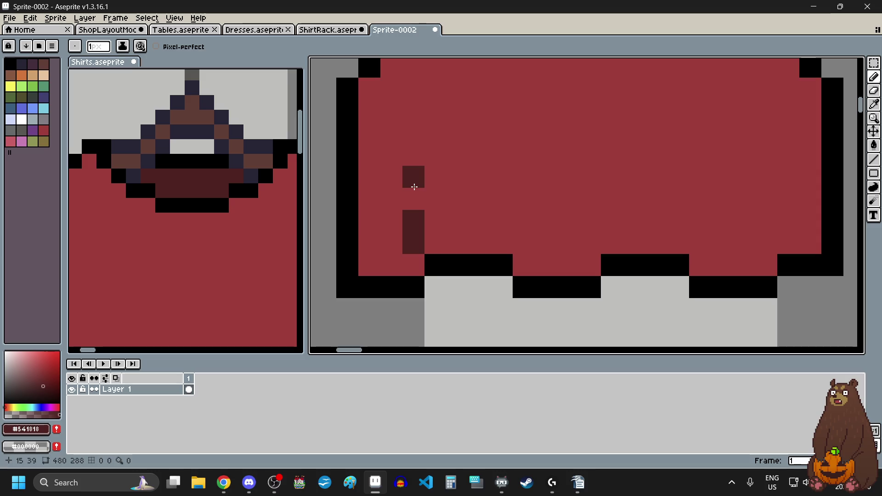
pyautogui.moveTo(414, 191); pyautogui.dragTo(416, 173)
pyautogui.moveTo(519, 237); pyautogui.dragTo(523, 155)
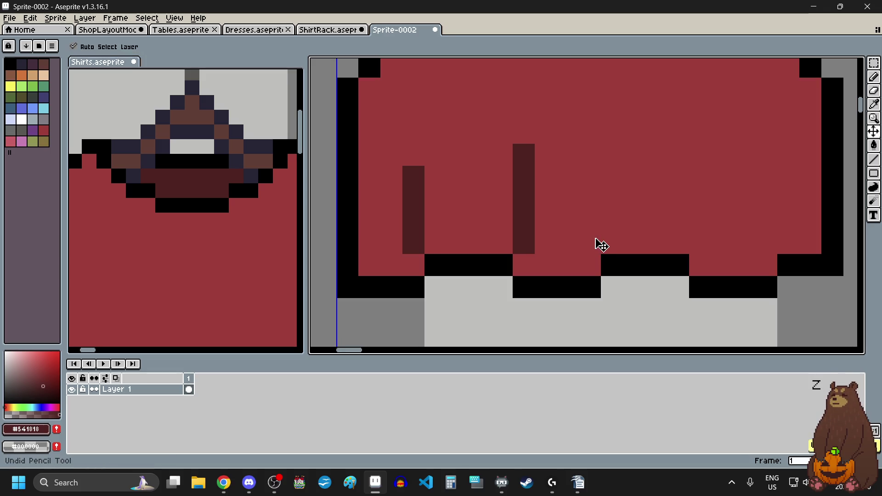
# Undo the right pleat line, then redraw it closer in and extend it one pixel upward.
pyautogui.scroll(-5, 615, 235)
pyautogui.scroll(3, 643, 228)
pyautogui.hotkey('ctrl', 'z')
pyautogui.hotkey('ctrl', 'z')
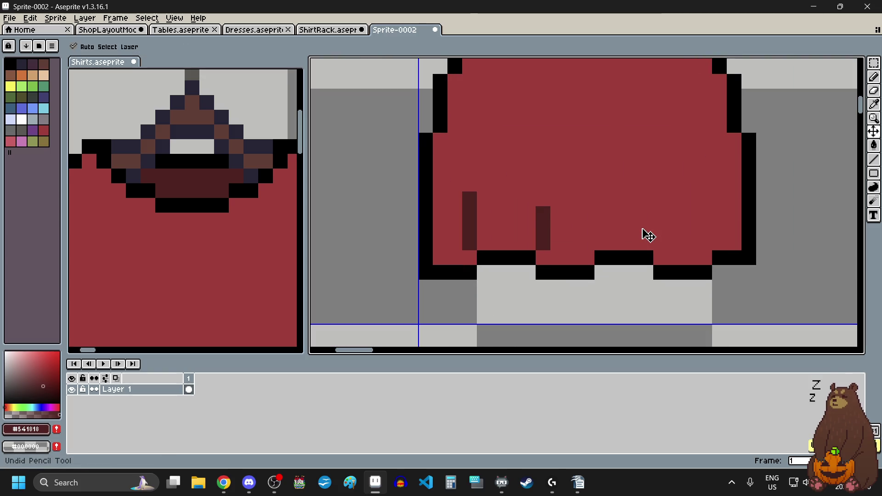
pyautogui.hotkey('ctrl', 'z')
pyautogui.hotkey('ctrl', 'z')
pyautogui.hotkey('ctrl', 'z')
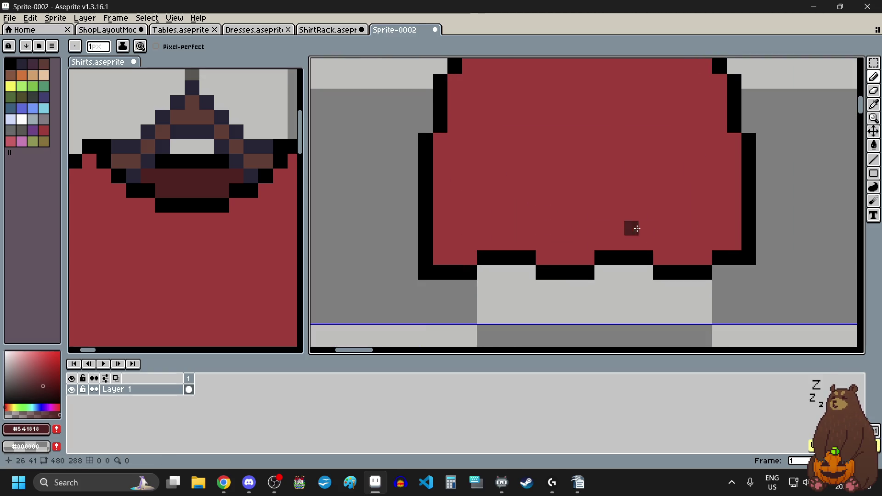
pyautogui.moveTo(543, 243); pyautogui.dragTo(548, 219)
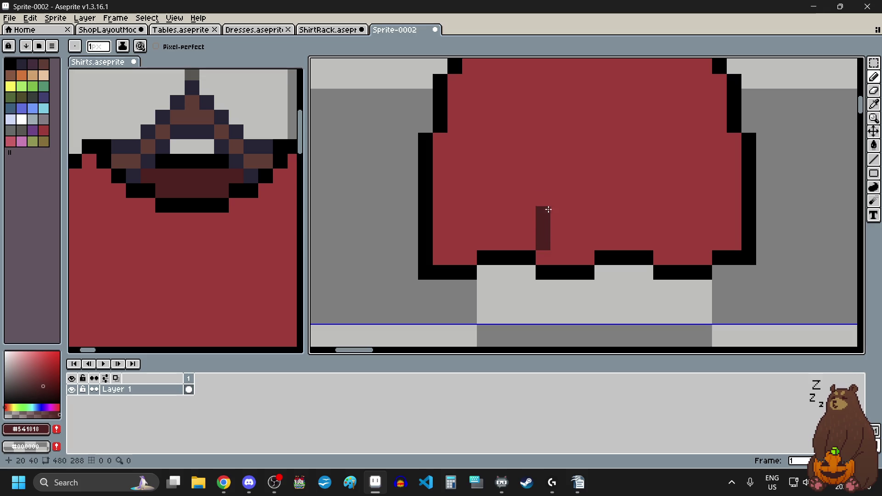
pyautogui.moveTo(662, 229); pyautogui.dragTo(661, 211)
pyautogui.scroll(-5, 596, 224)
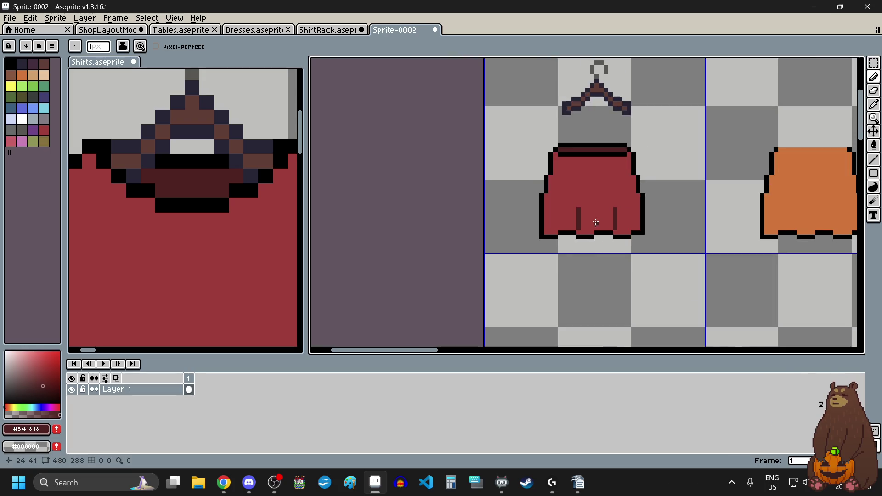
# Switch to the browser and scroll through the reference page.
pyautogui.hotkey('alt', 'Tab')
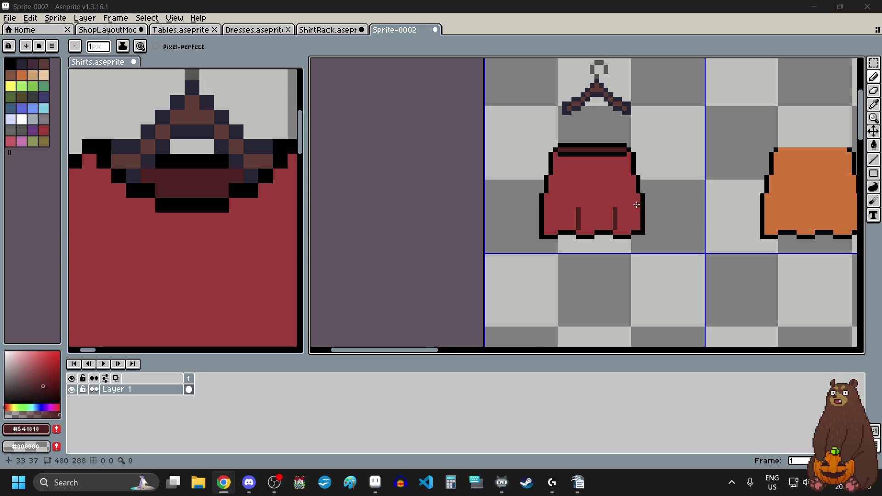
pyautogui.scroll(1, 637, 205)
pyautogui.scroll(1, 655, 222)
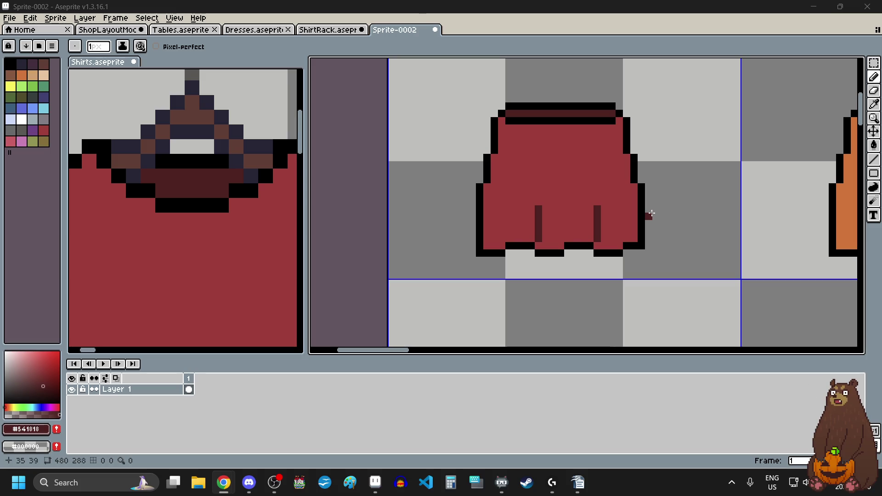
pyautogui.scroll(-3, 214, 192)
pyautogui.scroll(-3, 213, 192)
pyautogui.scroll(4, 214, 192)
pyautogui.scroll(-3, 213, 192)
pyautogui.scroll(2, 213, 192)
pyautogui.scroll(-2, 213, 191)
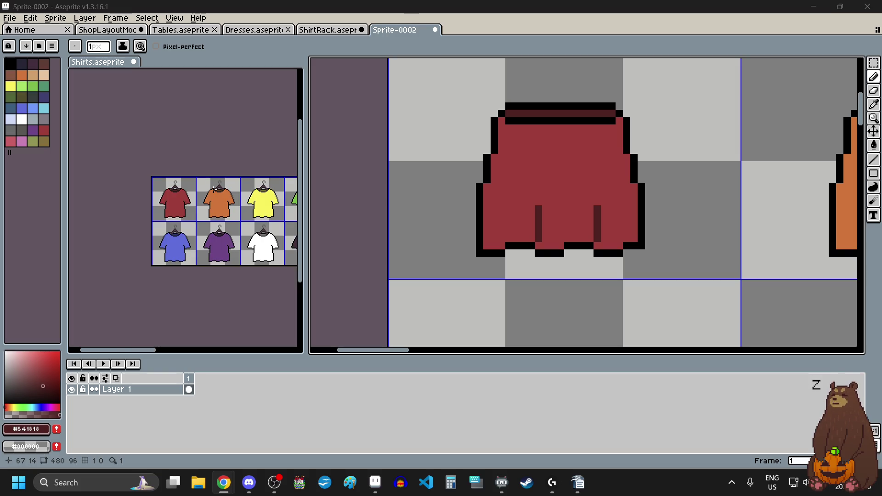
# Switch to the Rectangular Marquee and undo the dark pleat lines on the skirt.
pyautogui.press('m')
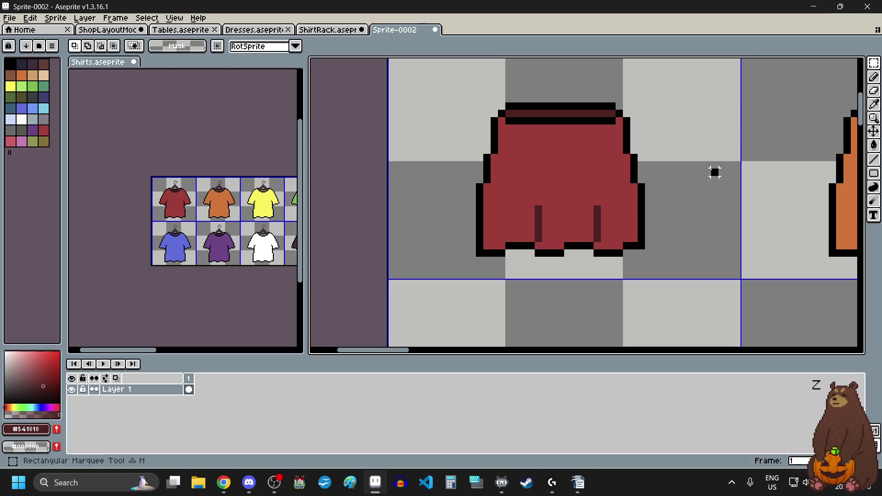
pyautogui.scroll(-1, 666, 202)
pyautogui.scroll(3, 662, 197)
pyautogui.hotkey('ctrl', 'z')
pyautogui.hotkey('ctrl', 'z')
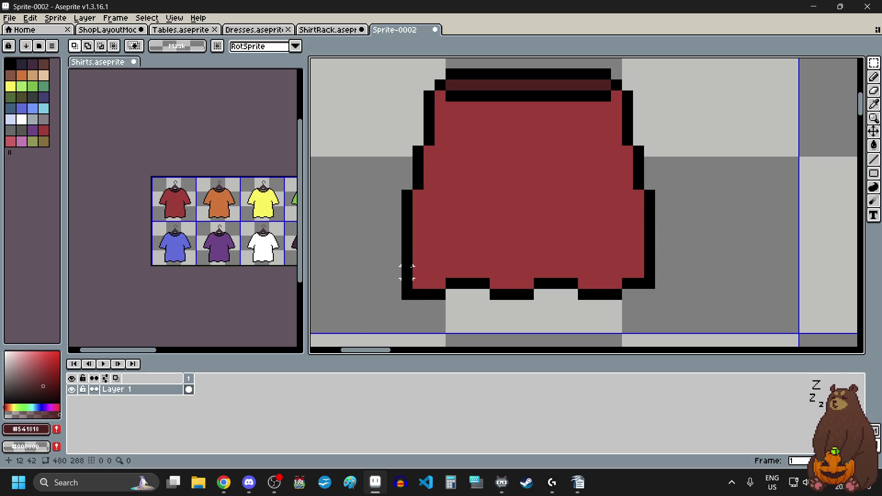
# Marquee-select the skirt's bottom row, deselect it, and return to the single-pixel Pencil.
pyautogui.moveTo(418, 272); pyautogui.dragTo(641, 274)
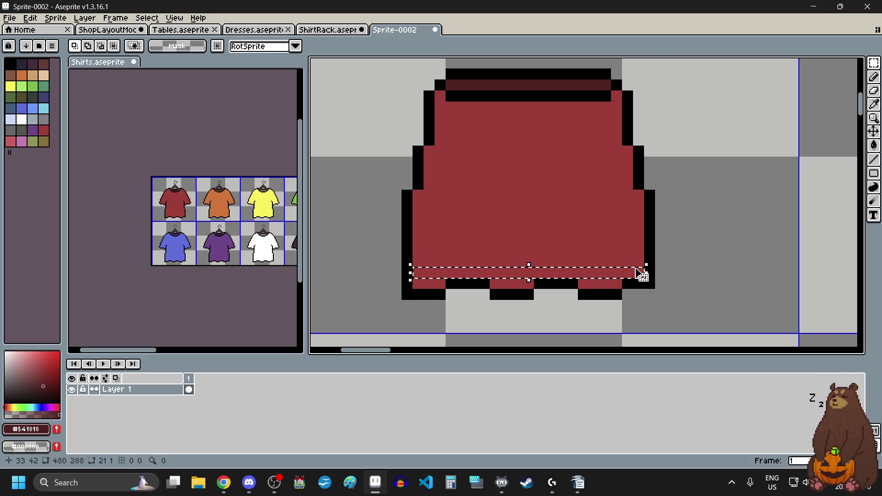
pyautogui.hotkey('ctrl', 'd')
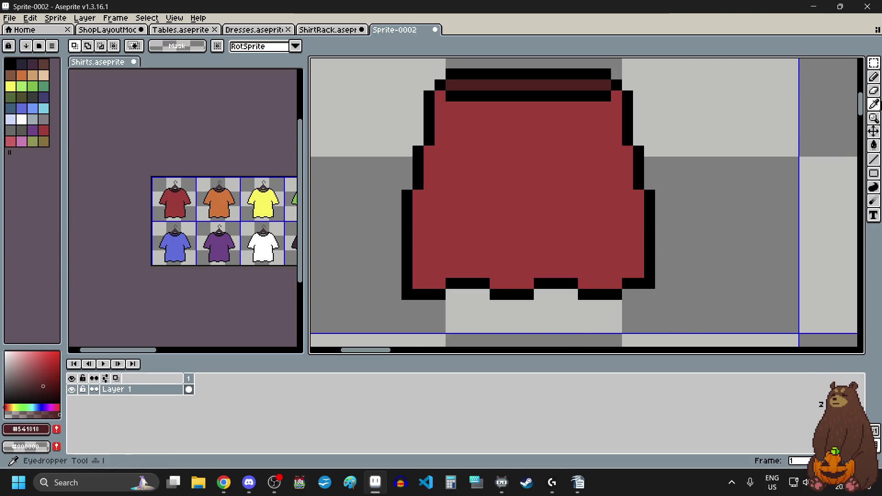
pyautogui.click(877, 161)
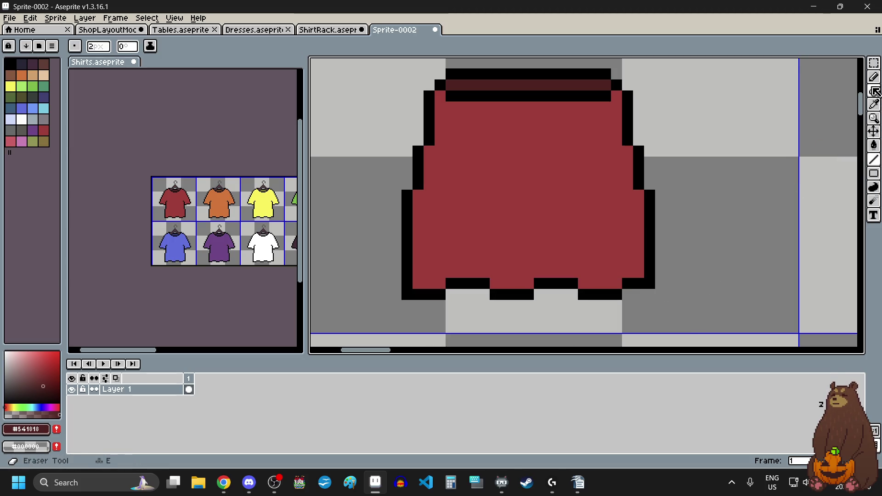
pyautogui.click(874, 76)
# Draw two long dark red pleat lines up from the hem, plus a pixel near the right hem.
pyautogui.click(441, 262)
pyautogui.scroll(1, 444, 267)
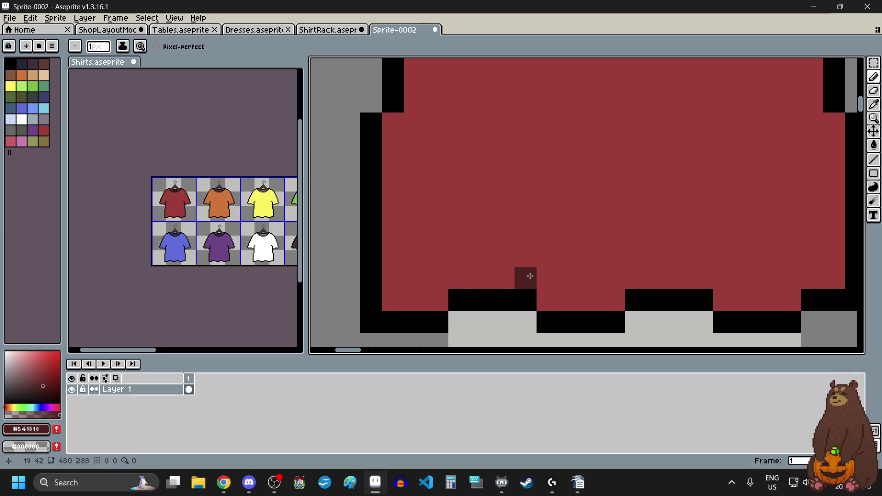
pyautogui.moveTo(528, 277); pyautogui.dragTo(530, 195)
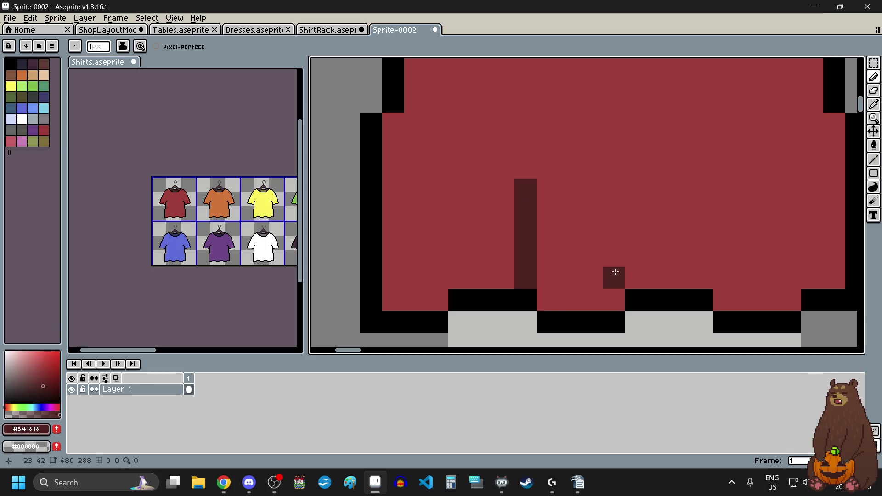
pyautogui.click(679, 271)
pyautogui.moveTo(680, 271); pyautogui.dragTo(682, 168)
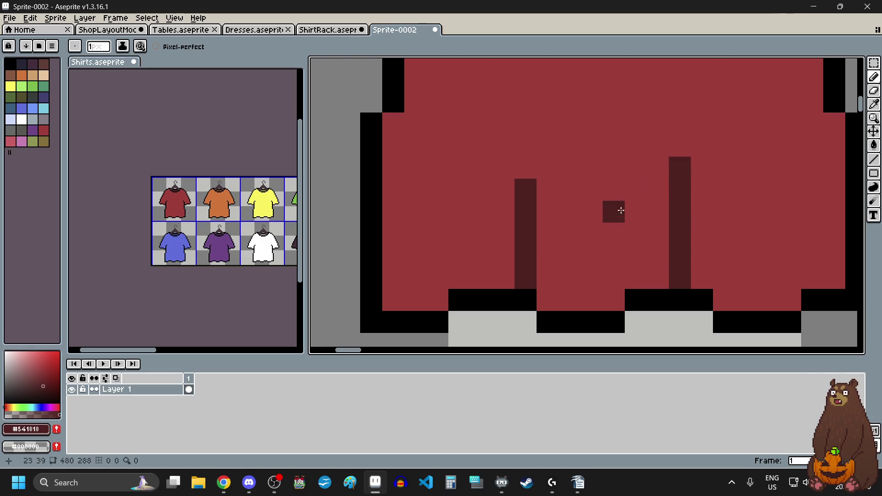
pyautogui.scroll(-3, 627, 211)
pyautogui.scroll(1, 577, 227)
pyautogui.scroll(2, 566, 240)
pyautogui.click(566, 241)
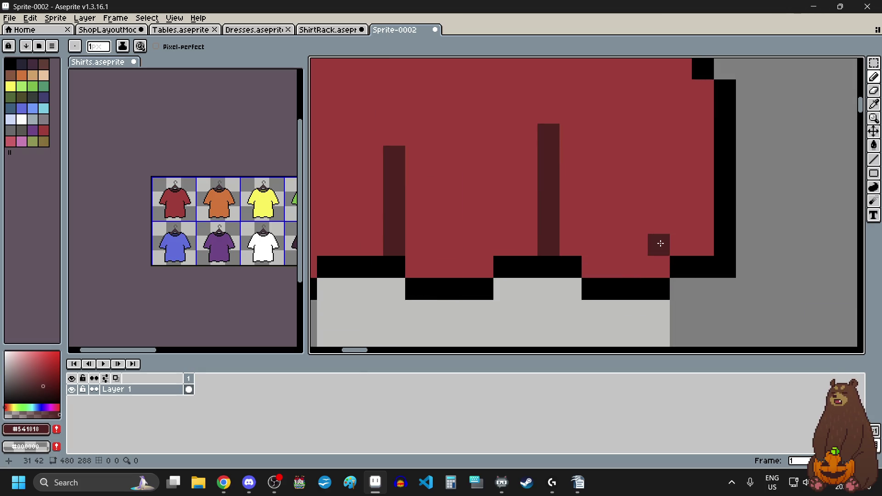
pyautogui.scroll(-4, 692, 243)
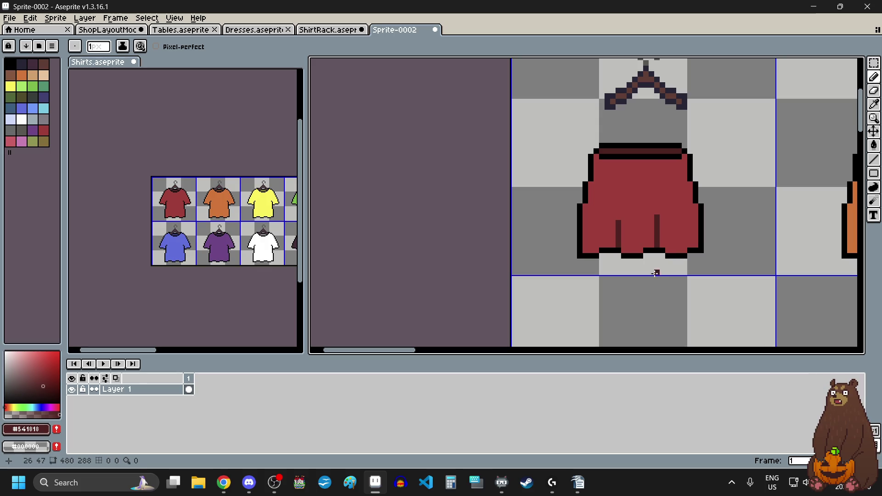
# Draw dark red pleat strokes up from the hem, adding a column beside the second pleat.
pyautogui.press('v')
pyautogui.press('b')
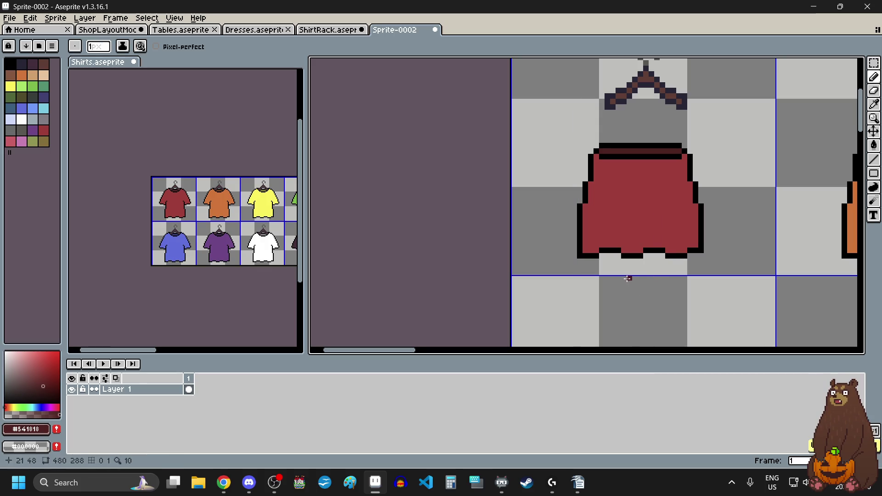
pyautogui.scroll(3, 630, 276)
pyautogui.scroll(3, 644, 187)
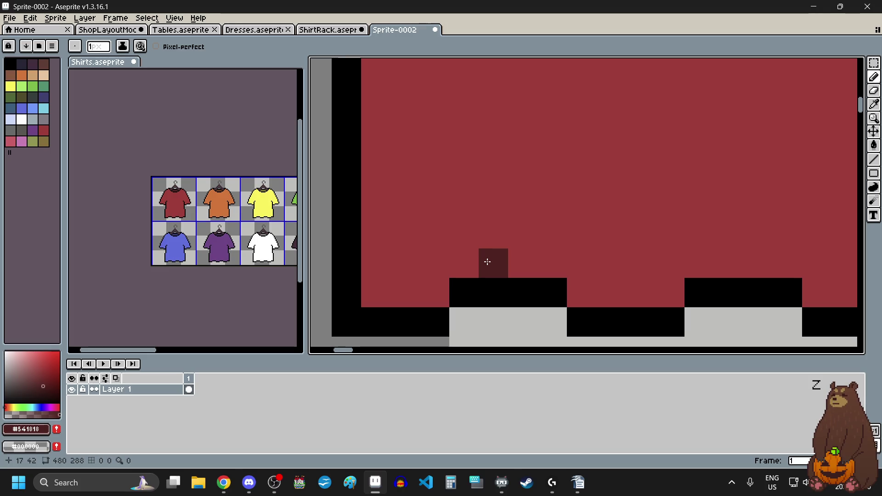
pyautogui.scroll(-3, 509, 258)
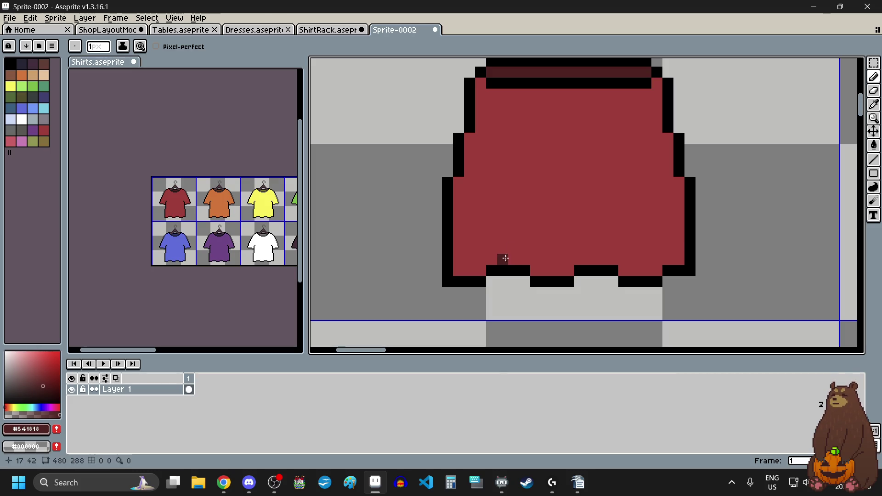
pyautogui.moveTo(502, 237); pyautogui.dragTo(503, 227)
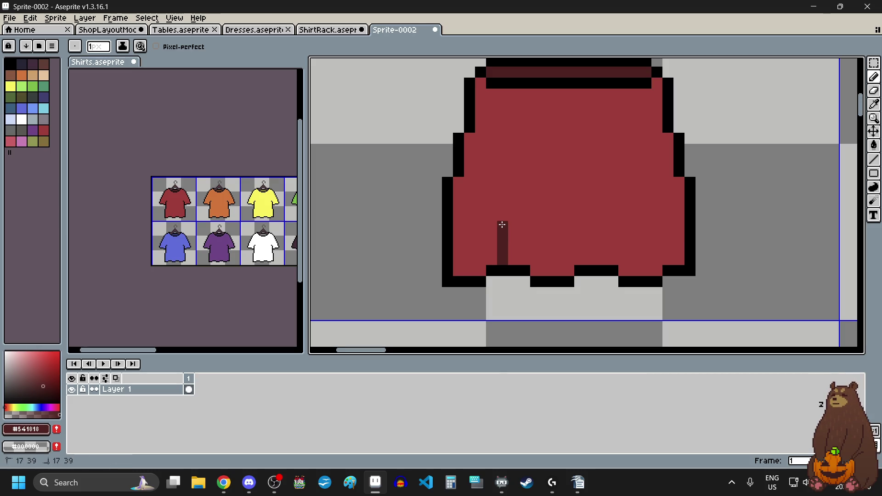
pyautogui.click(514, 214)
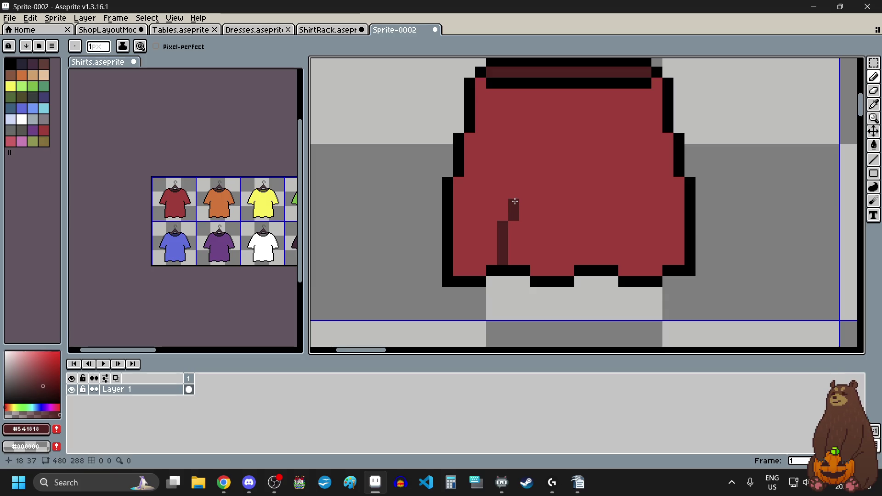
pyautogui.moveTo(546, 270); pyautogui.dragTo(546, 237)
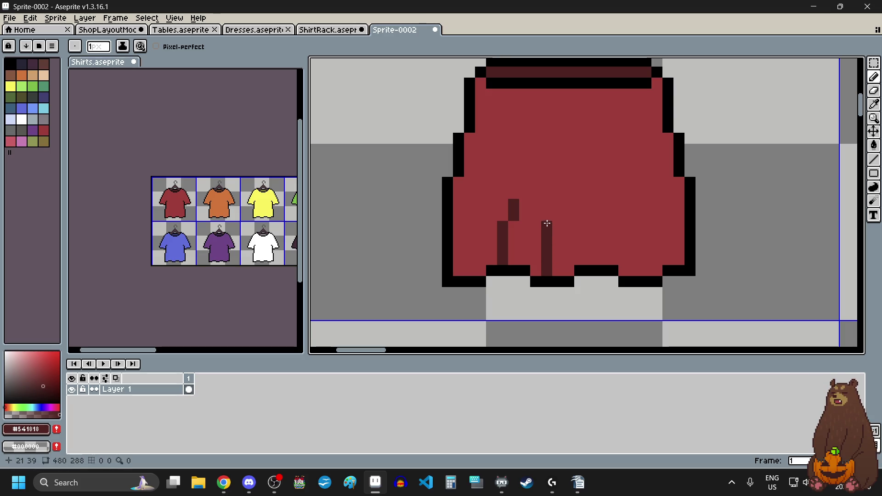
pyautogui.moveTo(558, 216); pyautogui.dragTo(560, 196)
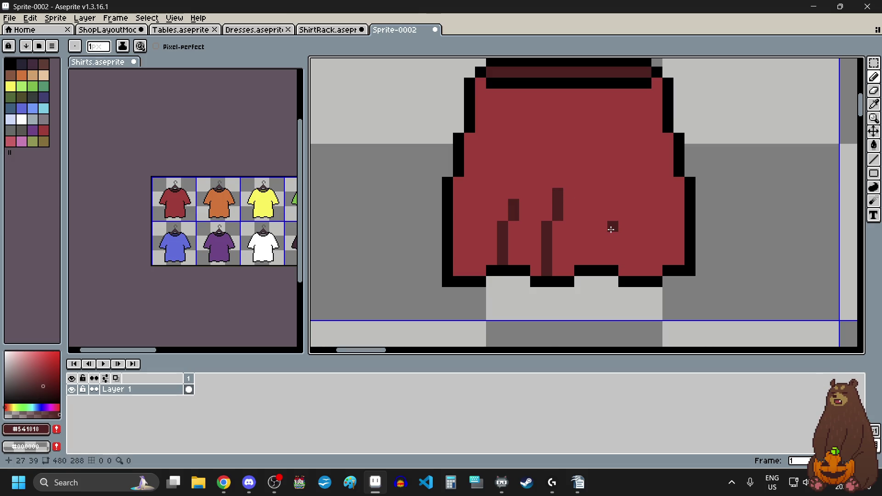
# Shade the skirt's lower-left edge dark red and undo a stray pixel there.
pyautogui.scroll(-3, 611, 229)
pyautogui.scroll(4, 610, 212)
pyautogui.scroll(-3, 482, 271)
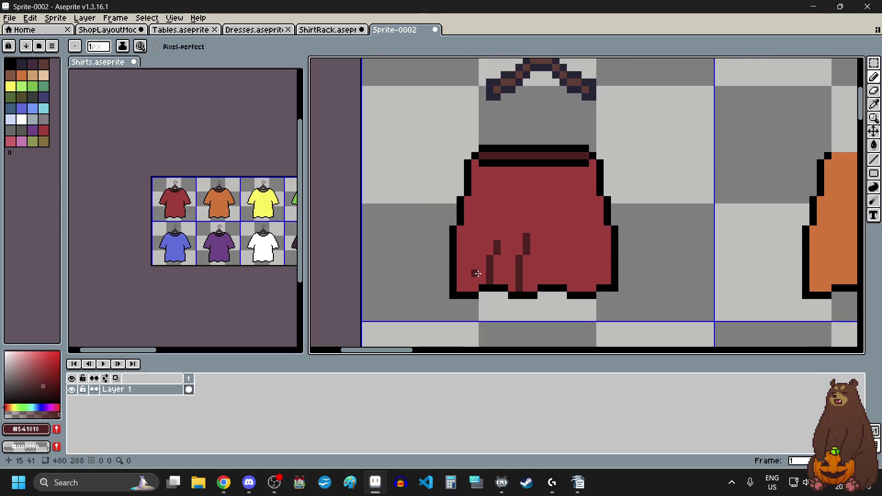
pyautogui.scroll(3, 468, 284)
pyautogui.scroll(-3, 467, 285)
pyautogui.scroll(3, 468, 285)
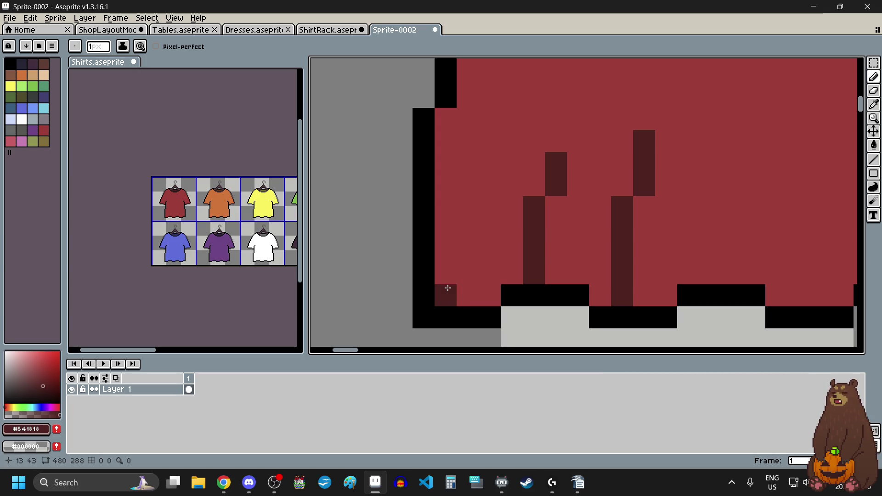
pyautogui.moveTo(448, 288); pyautogui.dragTo(448, 251)
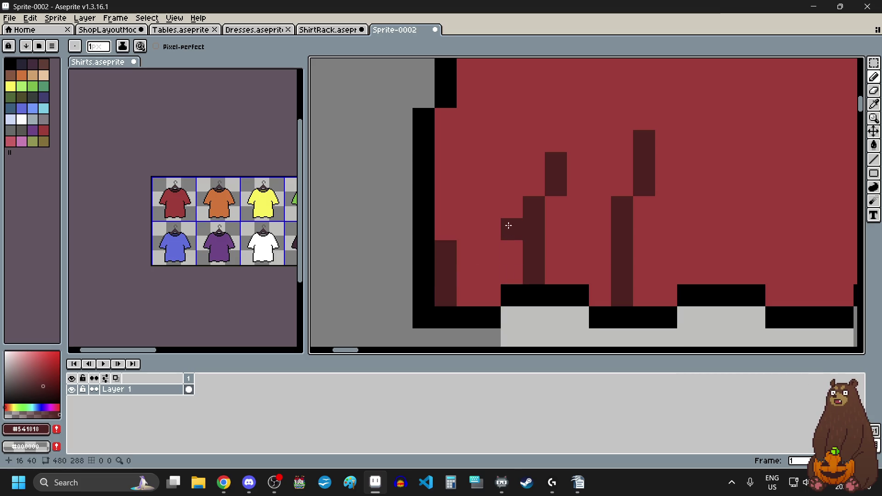
pyautogui.click(468, 229)
pyautogui.scroll(-9, 407, 273)
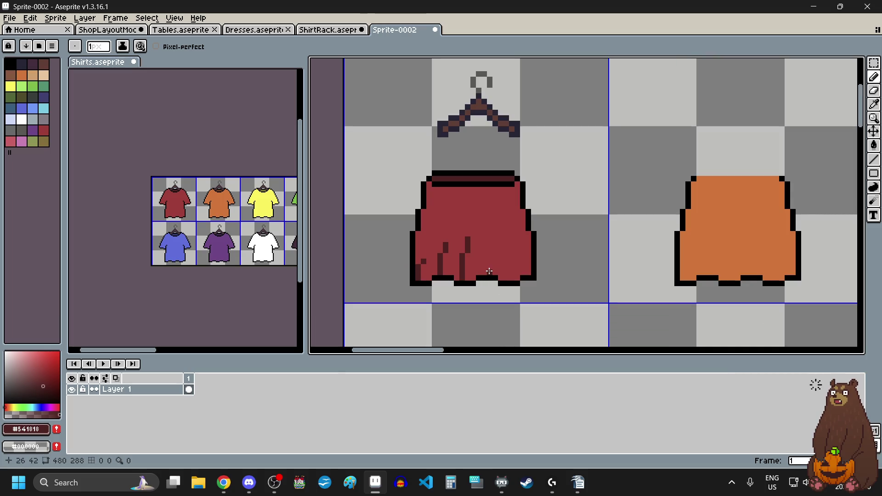
pyautogui.hotkey('ctrl', 'z')
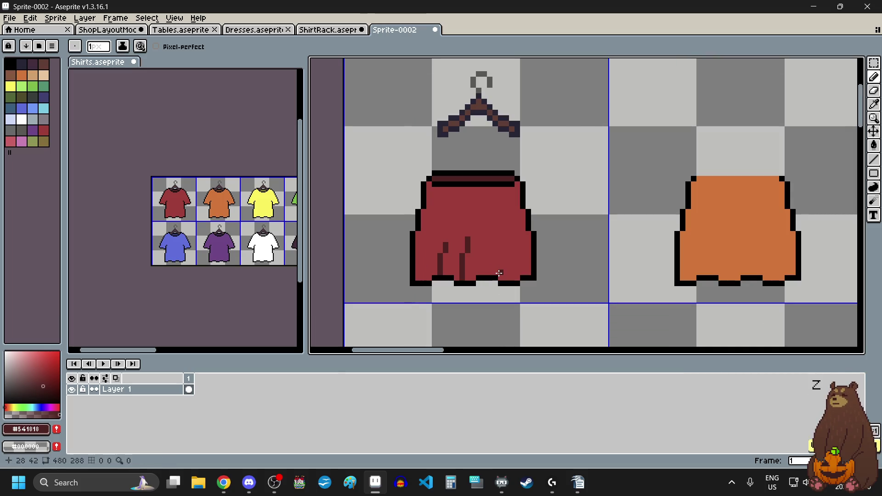
# Draw a third dark-red pleat column from the hem, extending it upward and diagonally left.
pyautogui.scroll(2, 481, 278)
pyautogui.hscroll(-2, 480, 278)
pyautogui.click(543, 235)
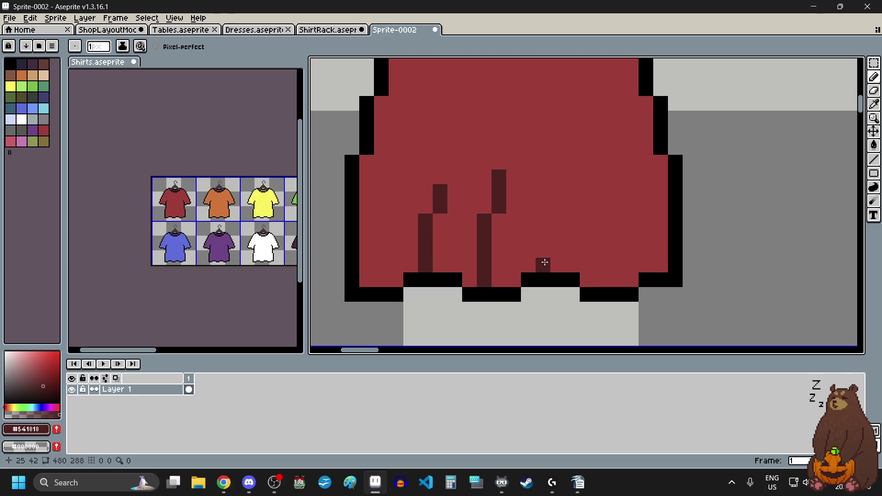
pyautogui.moveTo(543, 257); pyautogui.dragTo(543, 231)
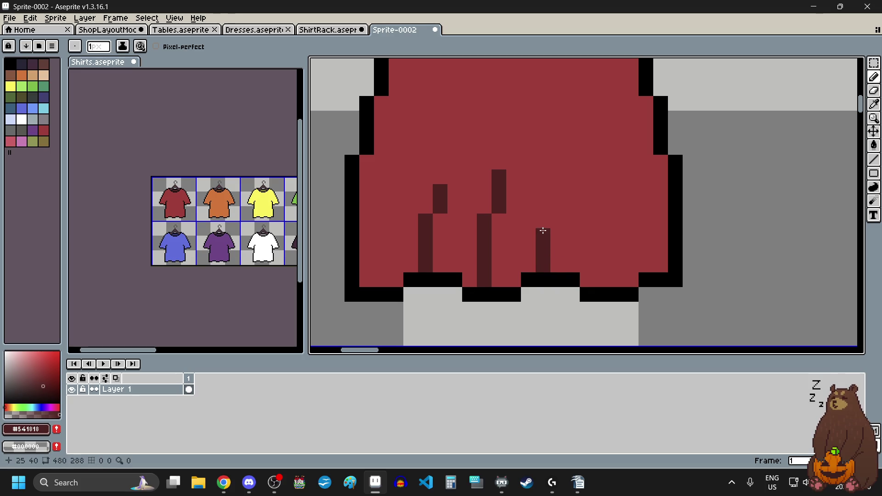
pyautogui.moveTo(543, 201); pyautogui.dragTo(528, 192)
pyautogui.scroll(-2, 528, 163)
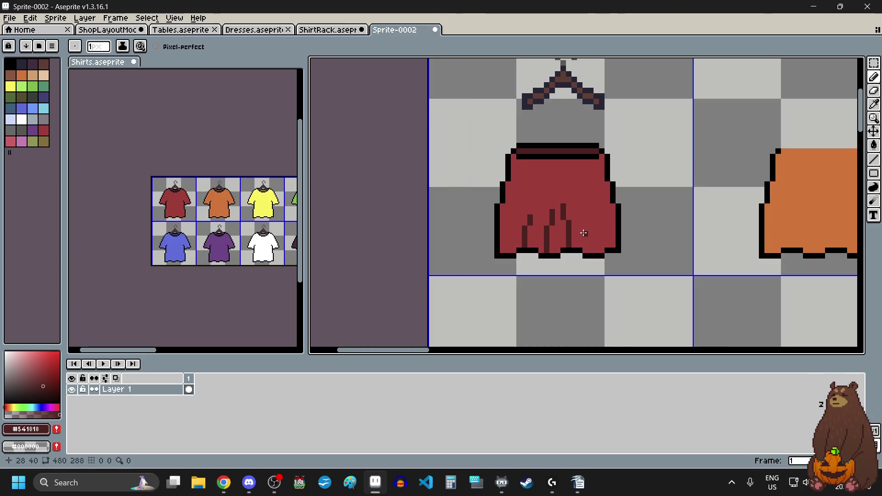
pyautogui.scroll(2, 584, 233)
# Undo the uneven pleat strokes and lengthen the first pleat upward.
pyautogui.hotkey('ctrl', 'z')
pyautogui.hotkey('ctrl', 'z')
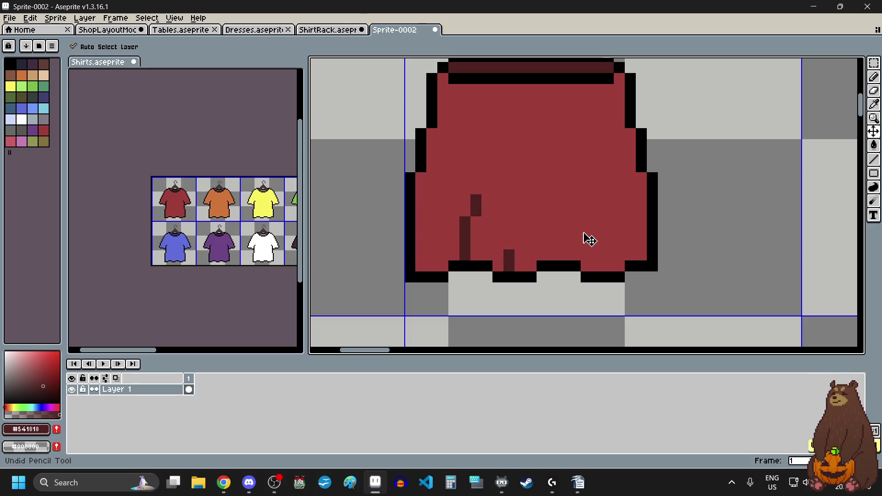
pyautogui.hotkey('ctrl', 'z')
pyautogui.hotkey('ctrl', 'z')
pyautogui.press('b')
pyautogui.scroll(1, 468, 240)
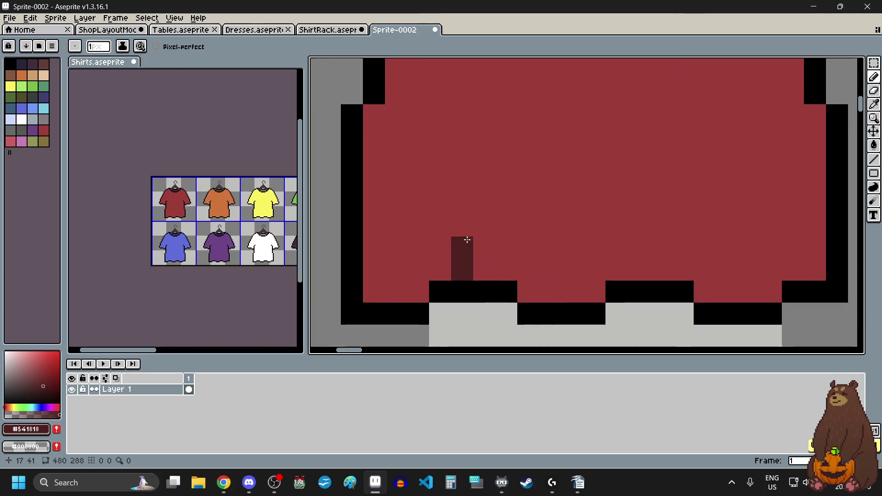
pyautogui.click(462, 226)
pyautogui.click(461, 204)
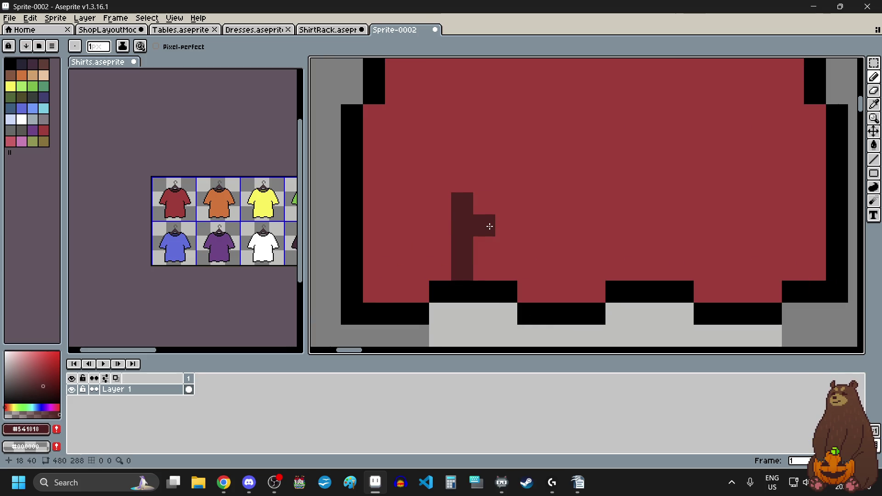
# Draw three more dark-red pleat columns rising from the hem across the skirt.
pyautogui.moveTo(551, 292); pyautogui.dragTo(547, 221)
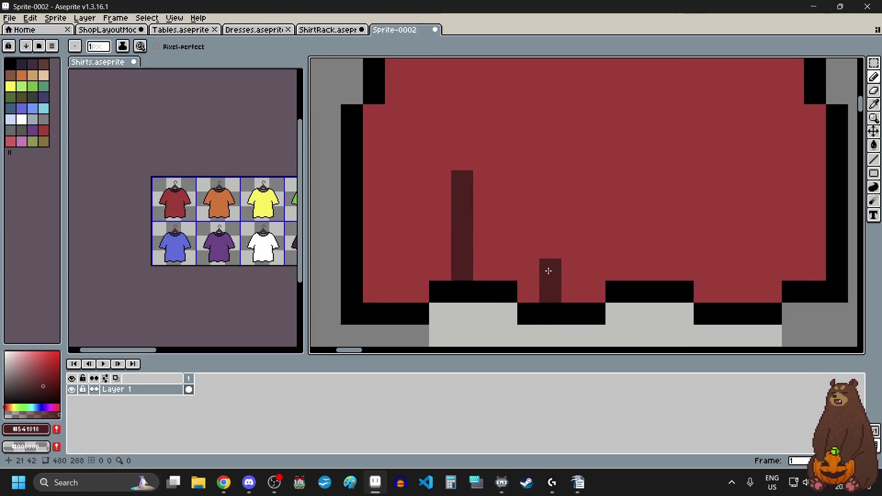
pyautogui.click(547, 207)
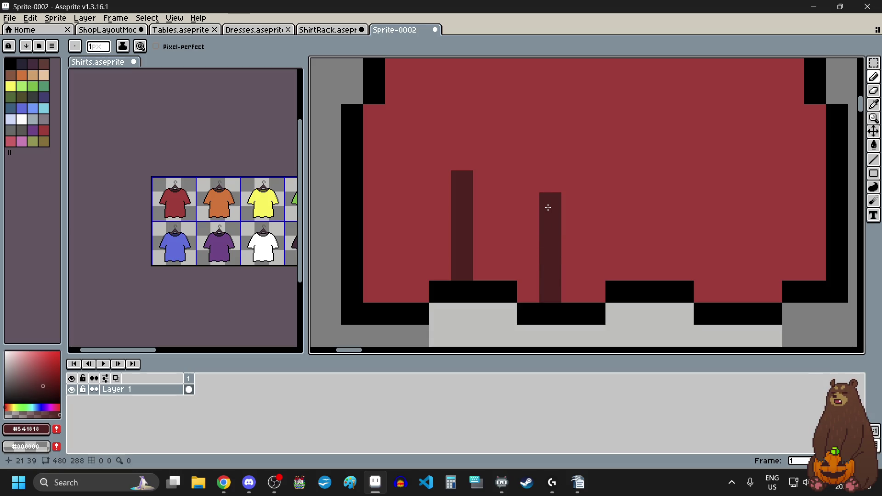
pyautogui.moveTo(639, 270); pyautogui.dragTo(639, 182)
pyautogui.moveTo(726, 292); pyautogui.dragTo(726, 206)
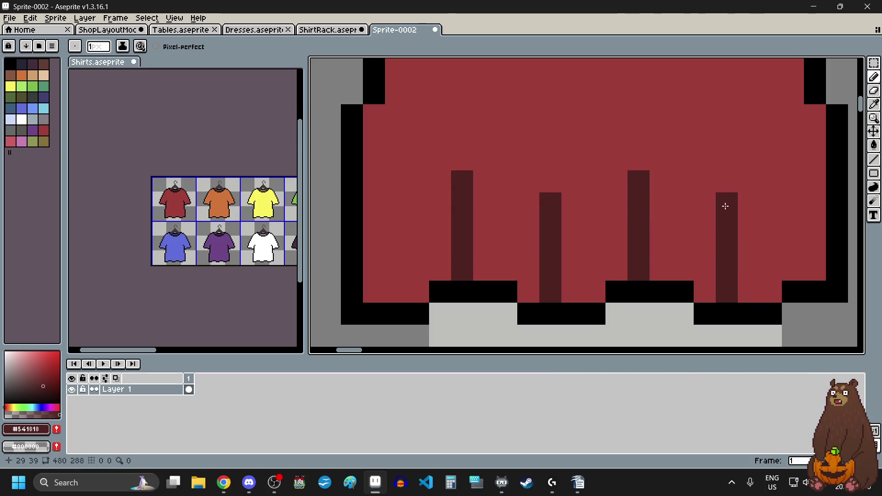
pyautogui.scroll(-3, 635, 258)
pyautogui.scroll(1, 630, 253)
pyautogui.scroll(2, 618, 283)
pyautogui.scroll(-2, 617, 284)
pyautogui.scroll(-1, 701, 287)
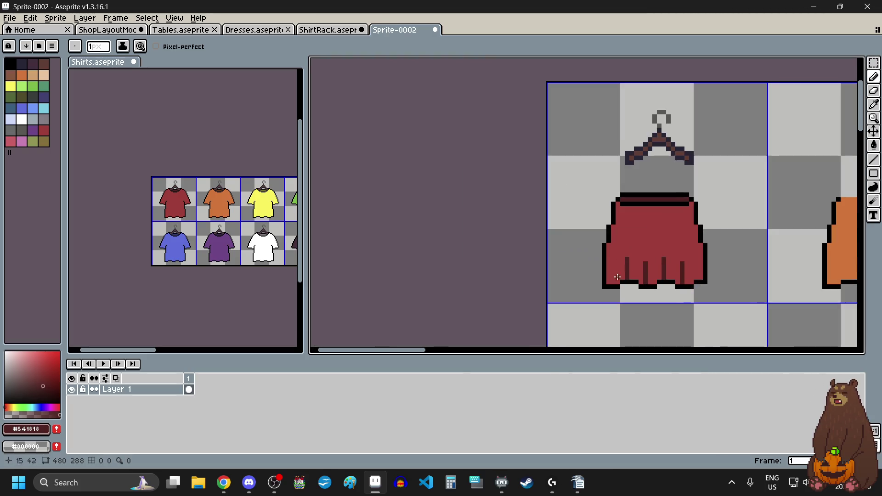
pyautogui.scroll(1, 637, 285)
pyautogui.scroll(1, 643, 276)
# Undo a misplaced pleat-top pixel and draw a pleat stripe on the skirt's left side.
pyautogui.click(579, 285)
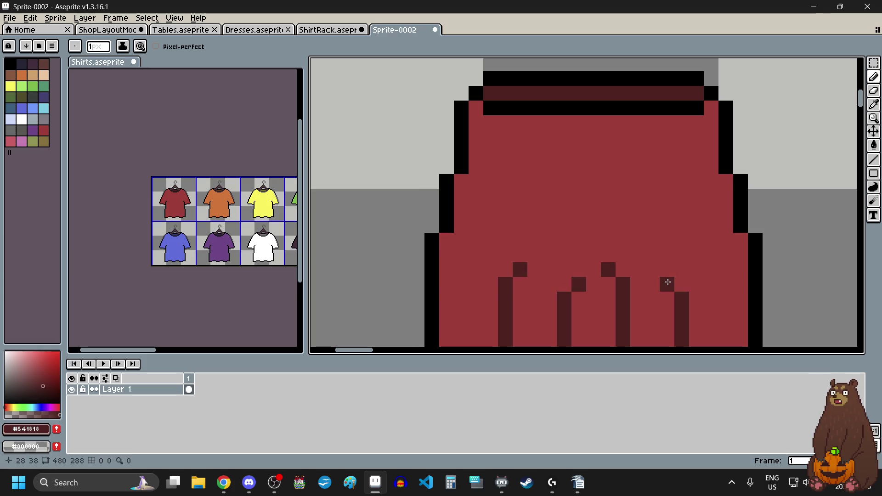
pyautogui.scroll(-2, 667, 281)
pyautogui.scroll(-2, 661, 240)
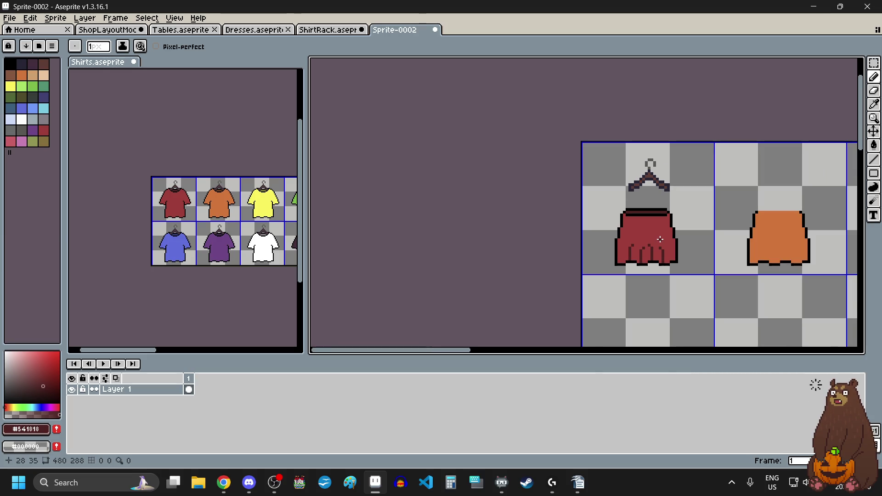
pyautogui.scroll(1, 661, 240)
pyautogui.scroll(1, 660, 239)
pyautogui.hotkey('ctrl', 'z')
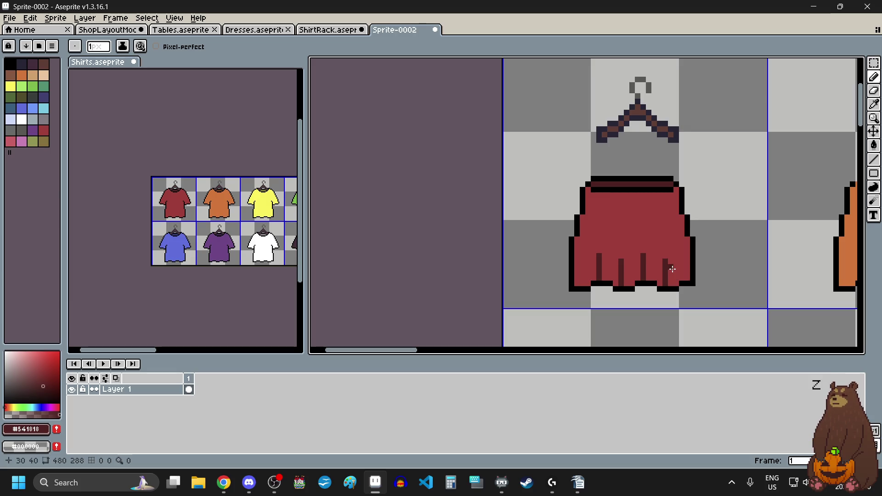
pyautogui.scroll(1, 682, 301)
pyautogui.scroll(1, 592, 306)
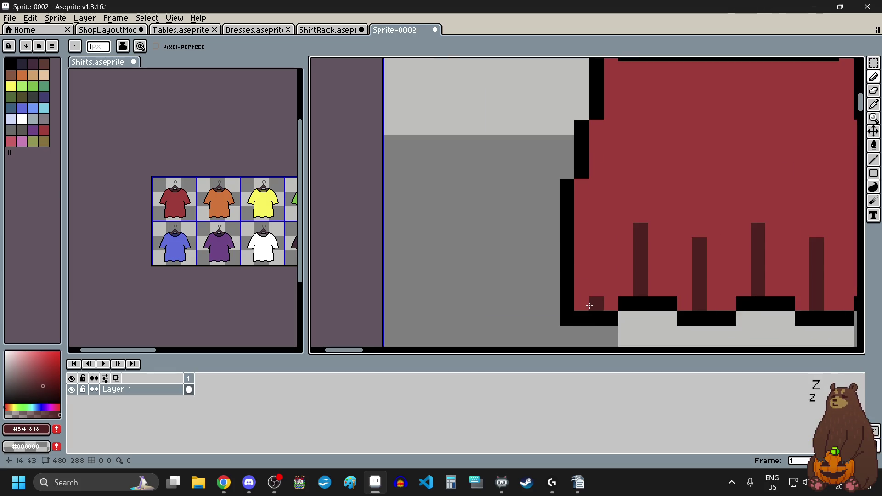
pyautogui.moveTo(590, 307); pyautogui.dragTo(590, 262)
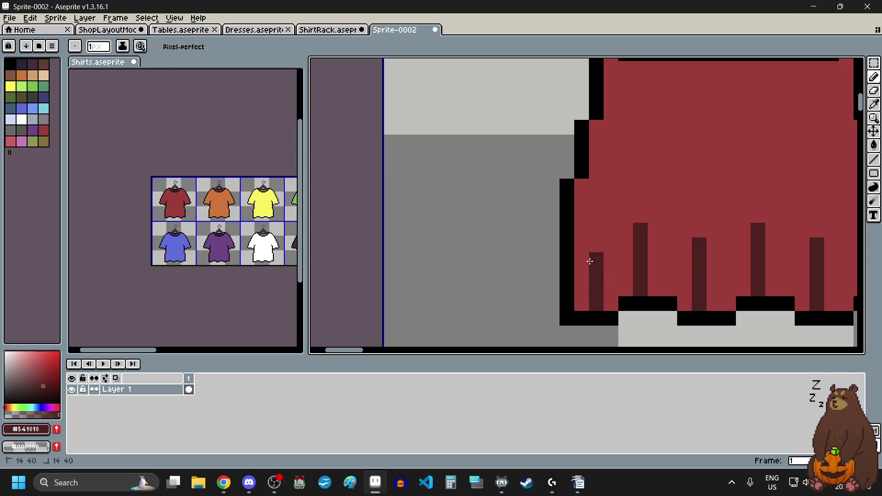
pyautogui.scroll(-2, 590, 262)
pyautogui.scroll(4, 721, 270)
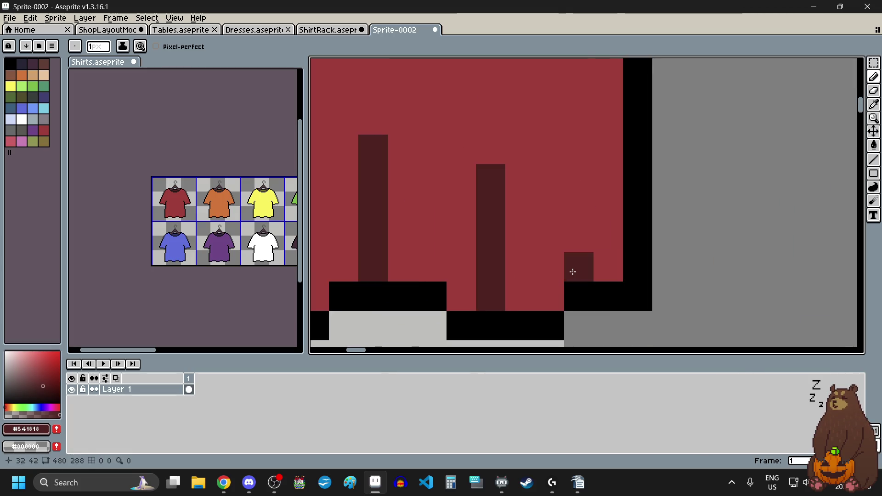
pyautogui.scroll(-2, 585, 270)
pyautogui.scroll(2, 512, 256)
pyautogui.scroll(-2, 590, 260)
pyautogui.scroll(4, 590, 259)
# Draw a pleat stripe at the skirt's lower right and lengthen it by one pixel.
pyautogui.moveTo(699, 232); pyautogui.dragTo(694, 157)
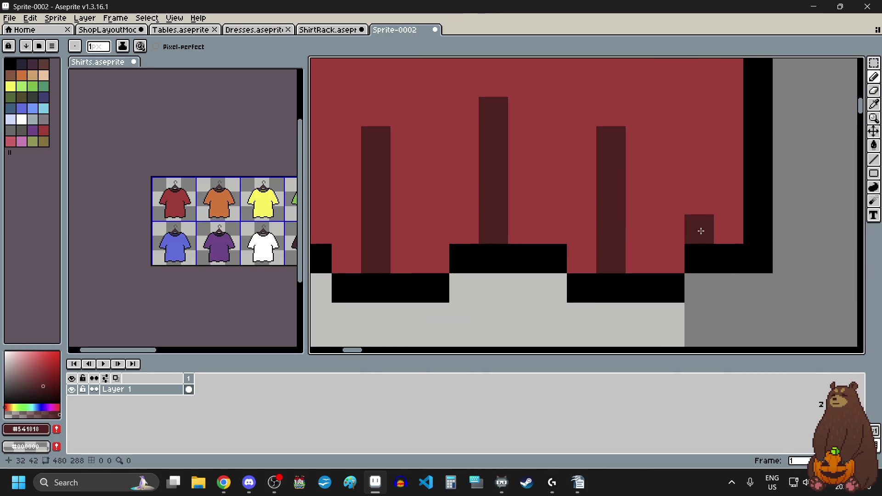
pyautogui.scroll(-4, 635, 247)
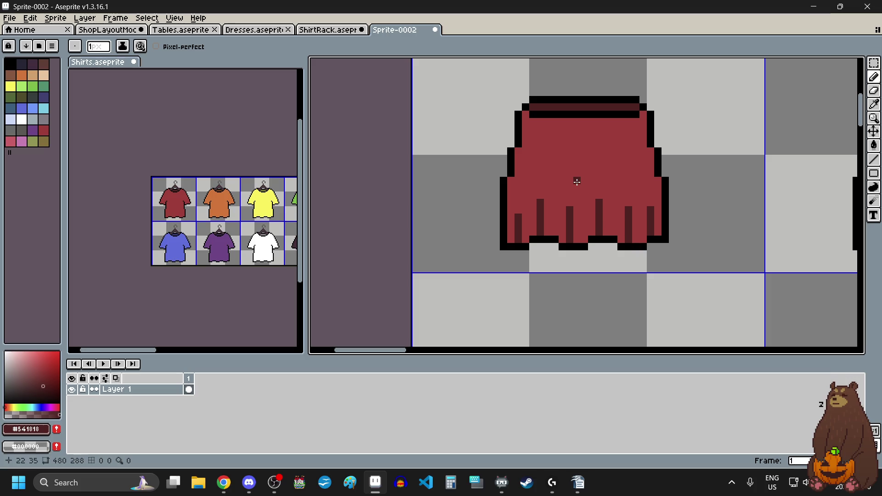
pyautogui.scroll(-1, 577, 182)
pyautogui.scroll(1, 576, 179)
pyautogui.scroll(2, 576, 179)
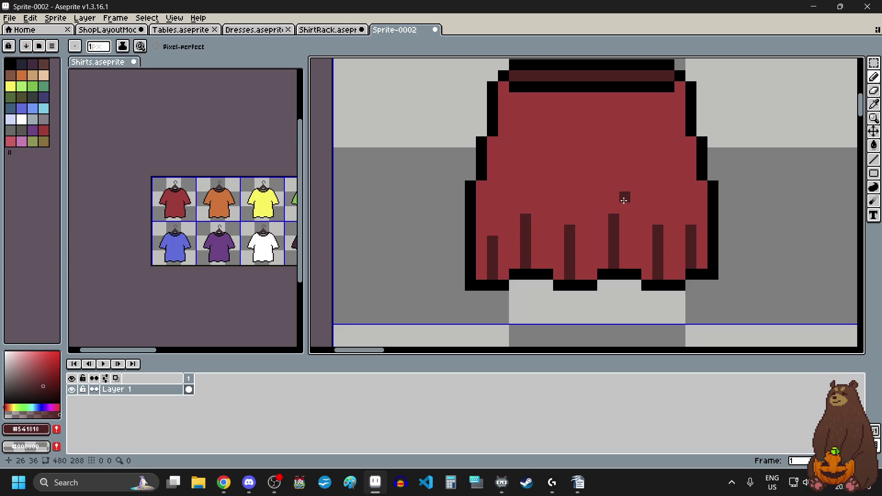
pyautogui.click(696, 217)
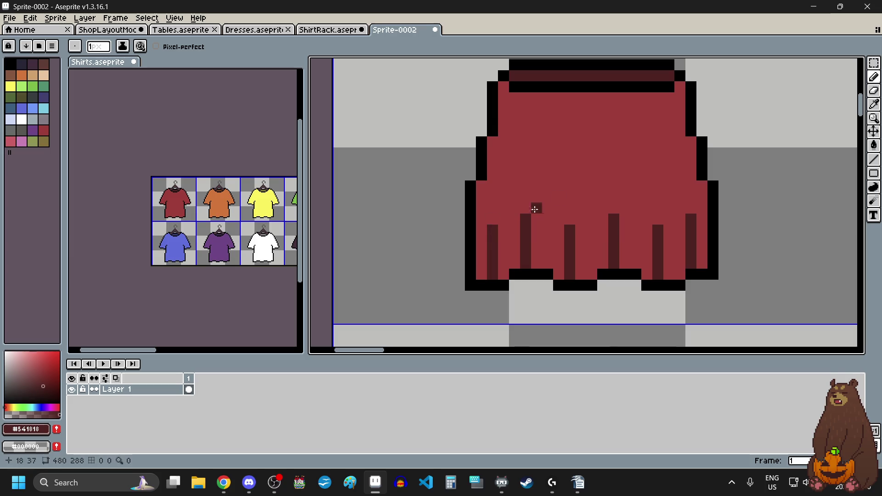
pyautogui.scroll(-3, 520, 215)
pyautogui.scroll(-2, 645, 228)
pyautogui.scroll(-1, 645, 228)
pyautogui.scroll(2, 645, 228)
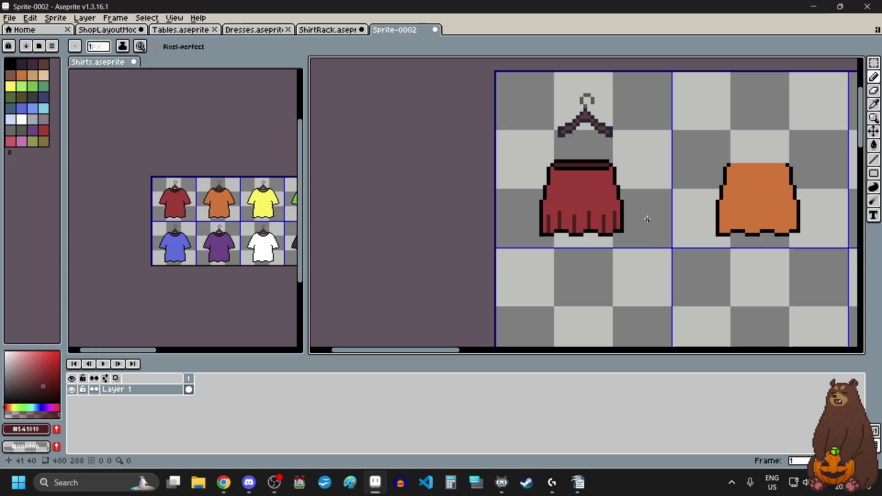
pyautogui.scroll(1, 639, 146)
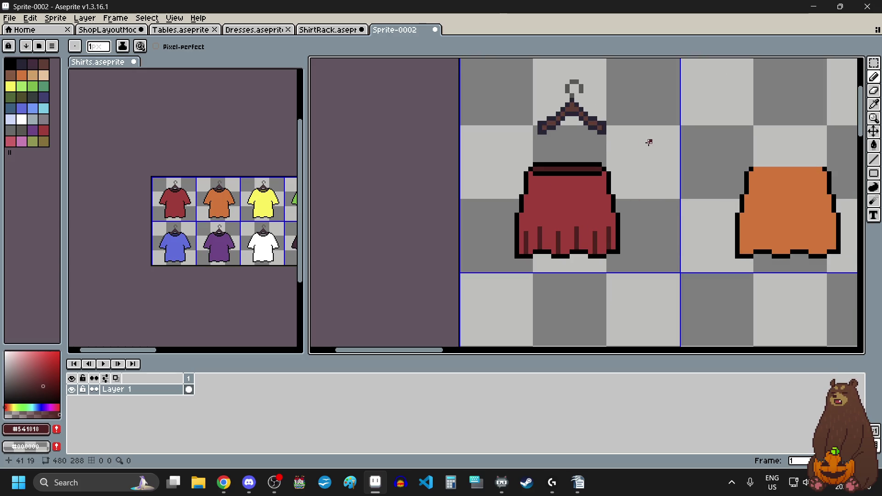
# Select the hanger and position it a few pixels above the skirt's black waistband.
pyautogui.scroll(-3, 663, 115)
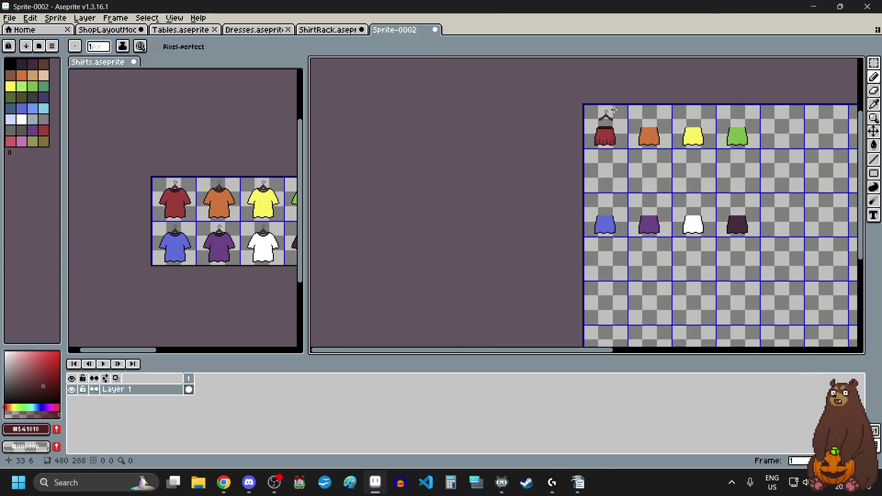
pyautogui.scroll(4, 599, 109)
pyautogui.scroll(1, 643, 137)
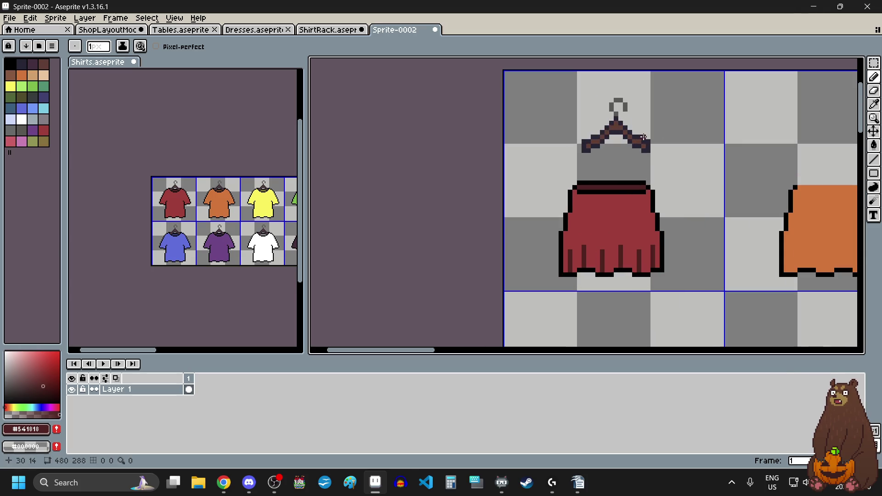
pyautogui.click(874, 62)
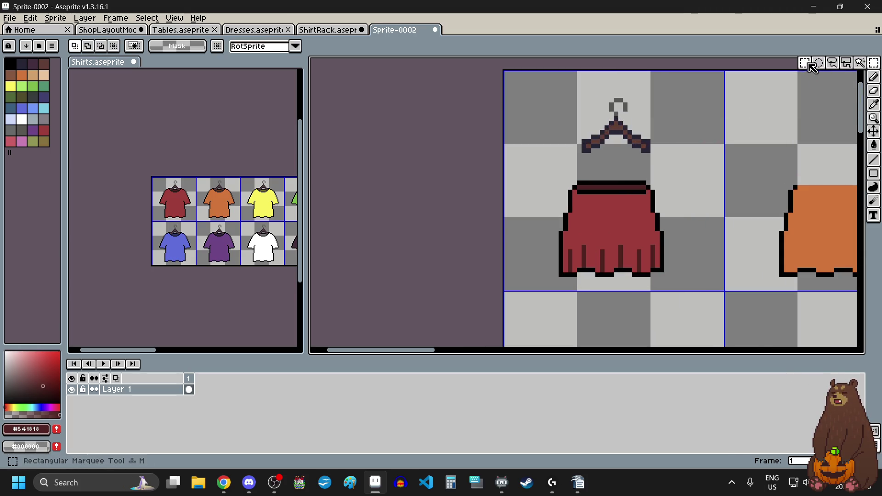
pyautogui.scroll(1, 616, 124)
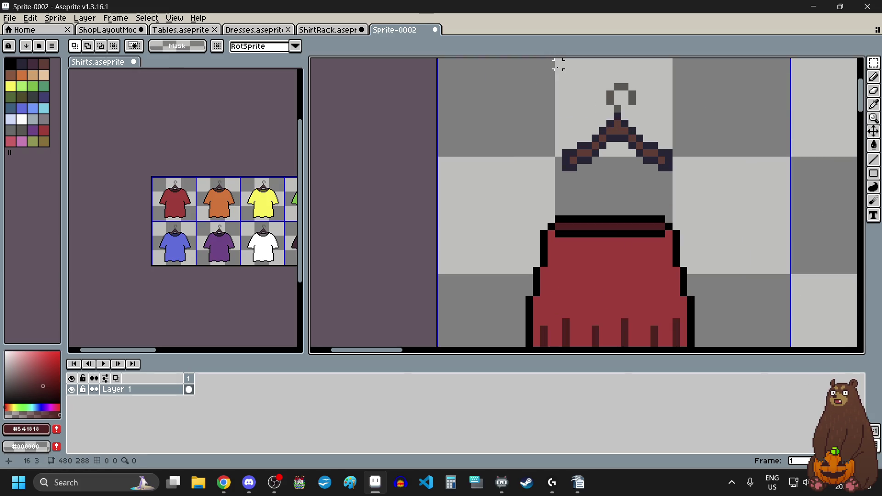
pyautogui.moveTo(557, 64); pyautogui.dragTo(680, 186)
pyautogui.moveTo(627, 143); pyautogui.dragTo(626, 207)
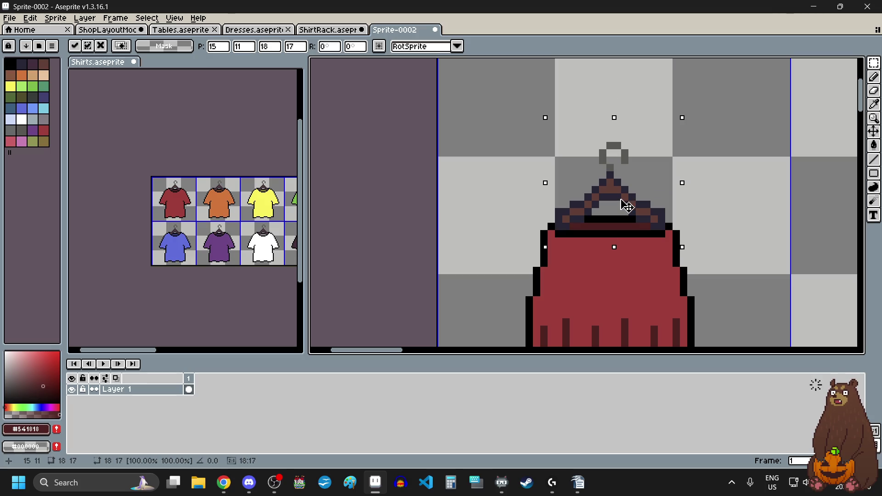
pyautogui.scroll(2, 619, 230)
pyautogui.scroll(2, 619, 230)
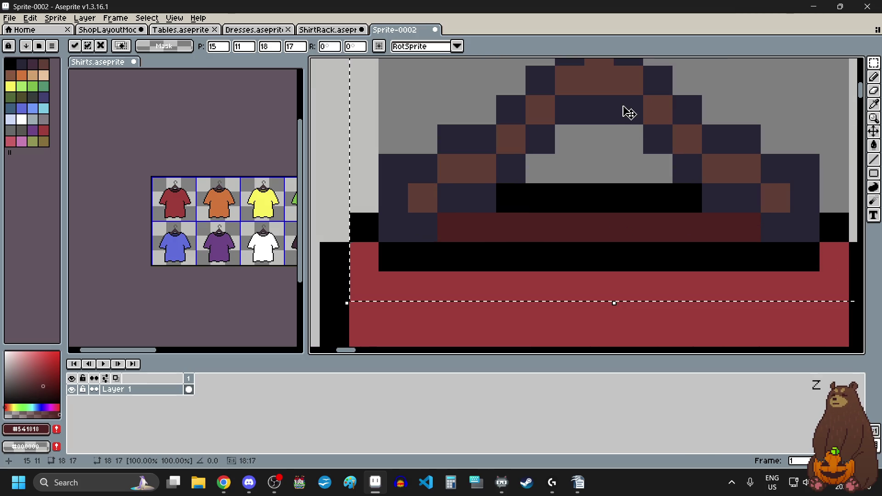
pyautogui.moveTo(626, 115); pyautogui.dragTo(628, 137)
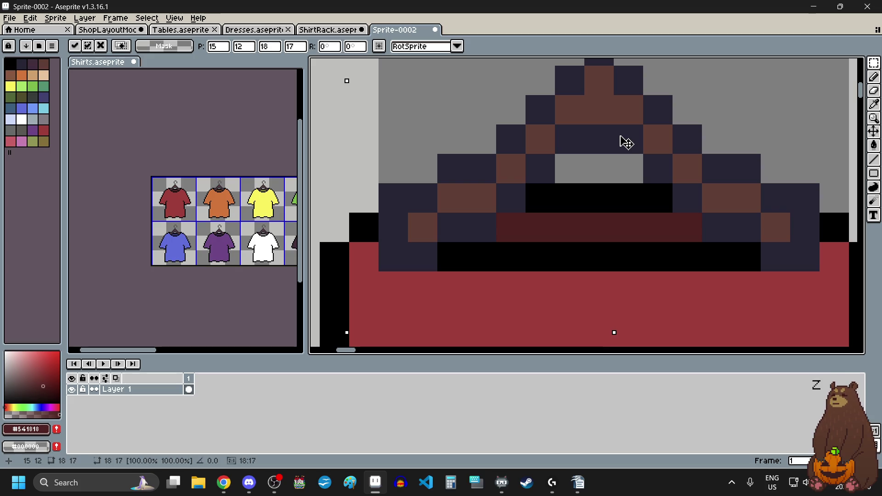
pyautogui.scroll(-1, 627, 142)
pyautogui.scroll(-1, 626, 143)
pyautogui.moveTo(627, 142); pyautogui.dragTo(622, 79)
pyautogui.press('Return')
pyautogui.hotkey('ctrl', 'd')
# Erase the lowest end pixels on both sides of the hanger.
pyautogui.press('e')
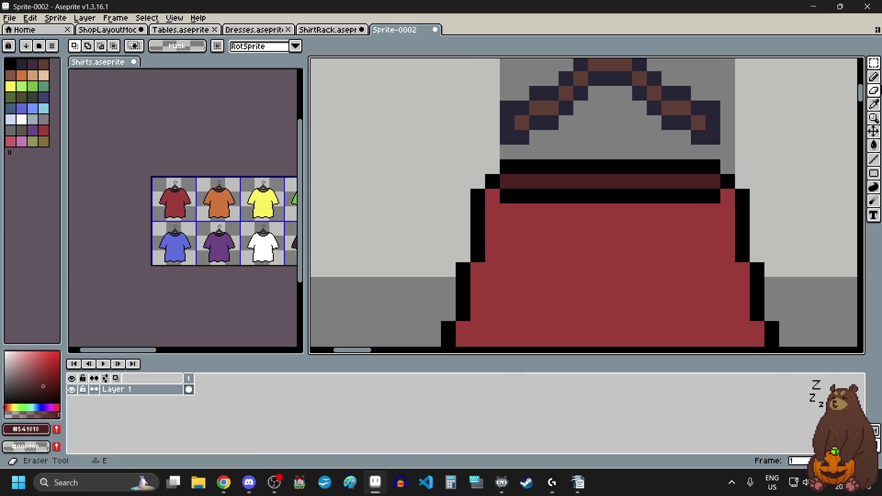
pyautogui.moveTo(684, 137); pyautogui.dragTo(713, 136)
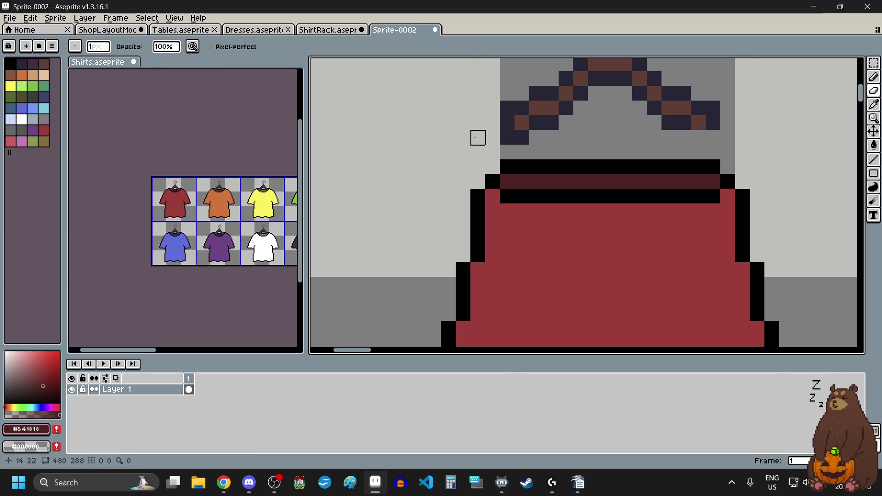
pyautogui.moveTo(522, 136); pyautogui.dragTo(505, 137)
# Try moving the whole hanger down toward the waistband, then undo that trial move.
pyautogui.scroll(-2, 523, 182)
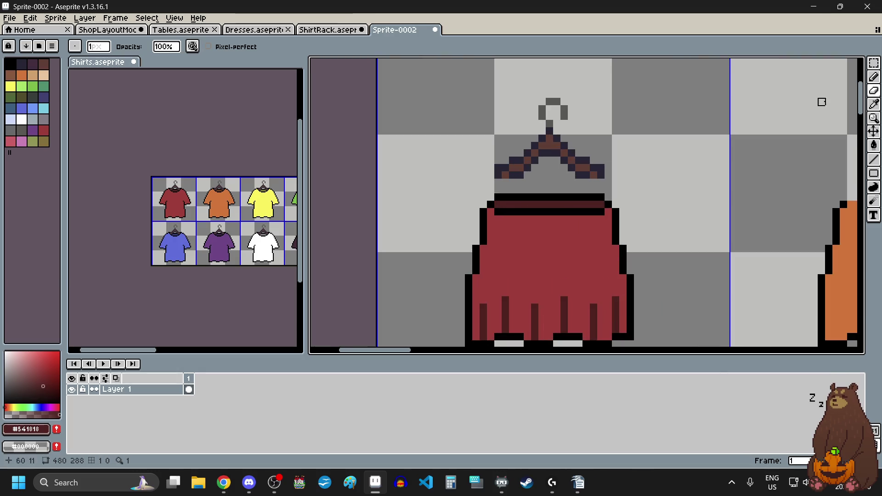
pyautogui.click(874, 63)
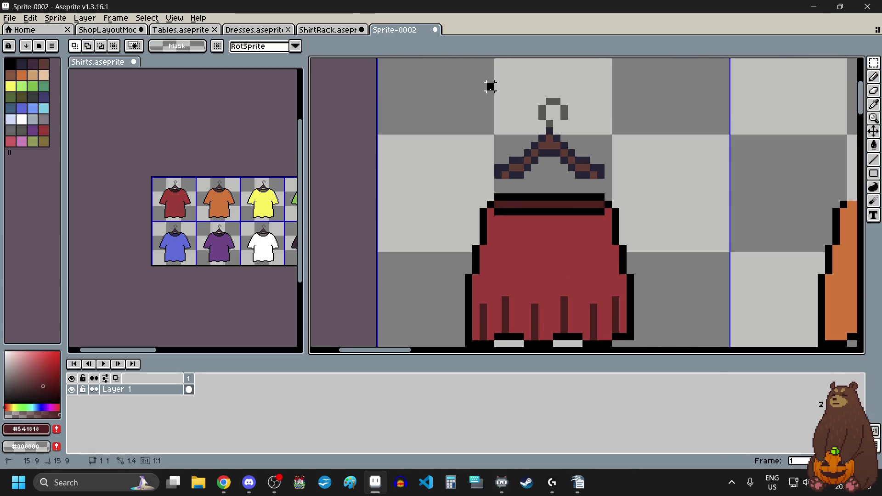
pyautogui.moveTo(490, 86); pyautogui.dragTo(606, 179)
pyautogui.scroll(3, 554, 184)
pyautogui.moveTo(563, 114); pyautogui.dragTo(564, 168)
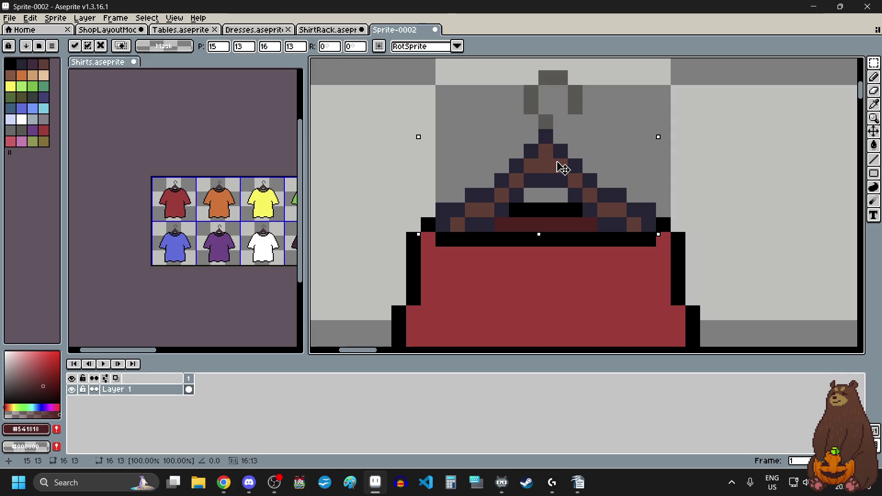
pyautogui.moveTo(563, 168); pyautogui.dragTo(564, 167)
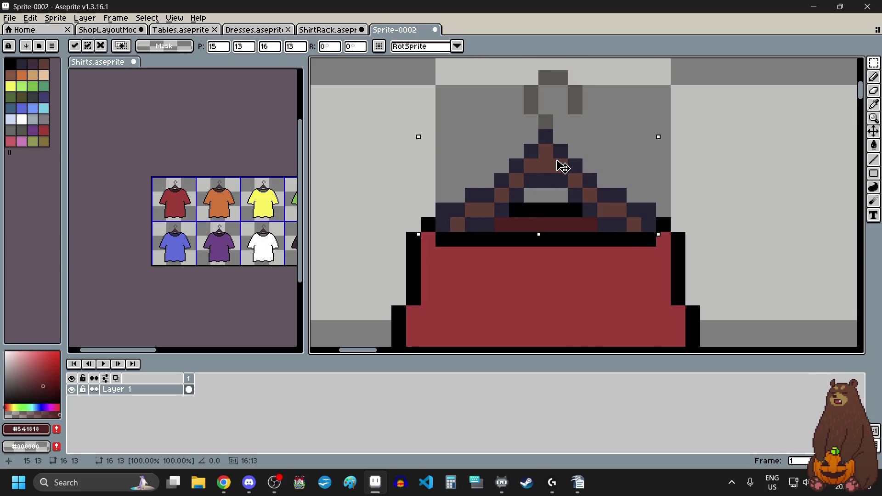
pyautogui.scroll(-2, 564, 167)
pyautogui.scroll(-1, 646, 189)
pyautogui.click(643, 187)
pyautogui.scroll(-1, 642, 185)
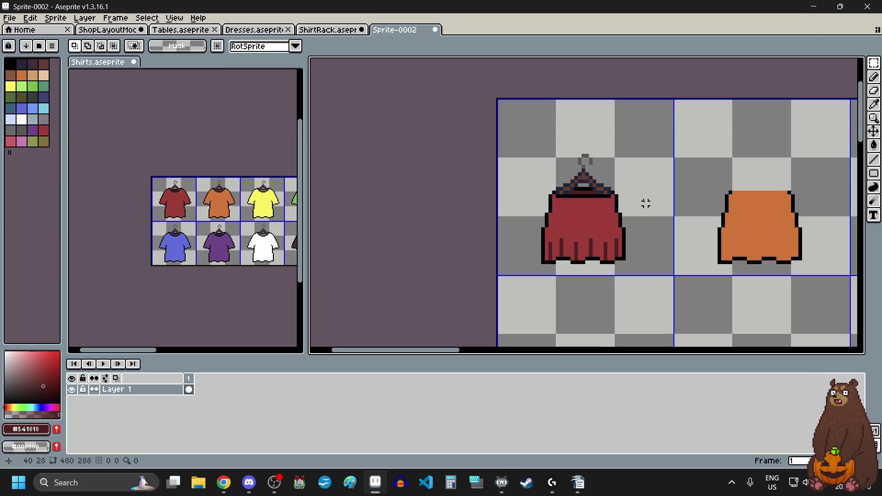
pyautogui.scroll(1, 646, 203)
pyautogui.scroll(1, 647, 204)
pyautogui.hotkey('ctrl', 'z')
pyautogui.click(647, 204)
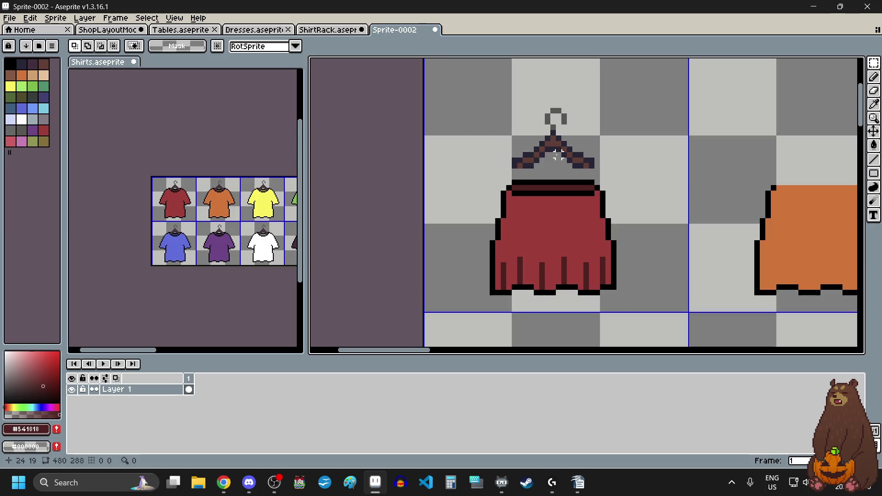
pyautogui.scroll(3, 557, 153)
pyautogui.scroll(1, 475, 172)
pyautogui.scroll(1, 531, 115)
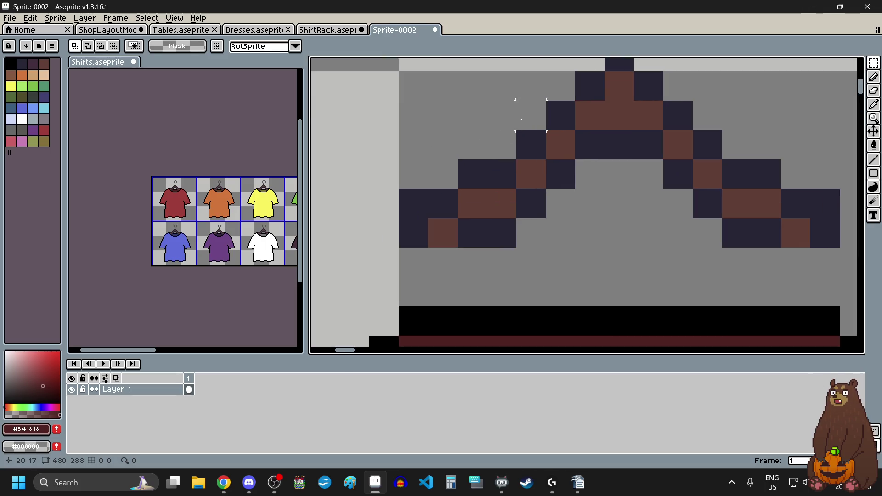
# Raise both the left and right halves of the hanger by one pixel.
pyautogui.moveTo(523, 118); pyautogui.dragTo(400, 248)
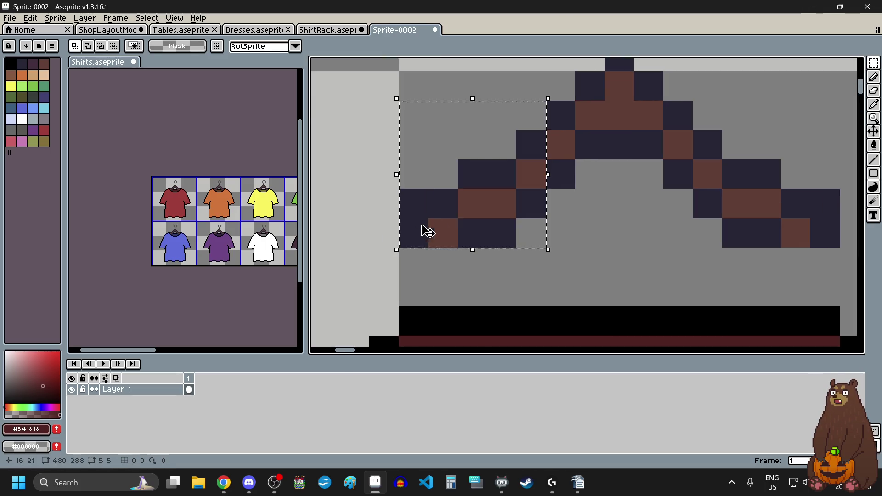
pyautogui.moveTo(464, 203); pyautogui.dragTo(464, 173)
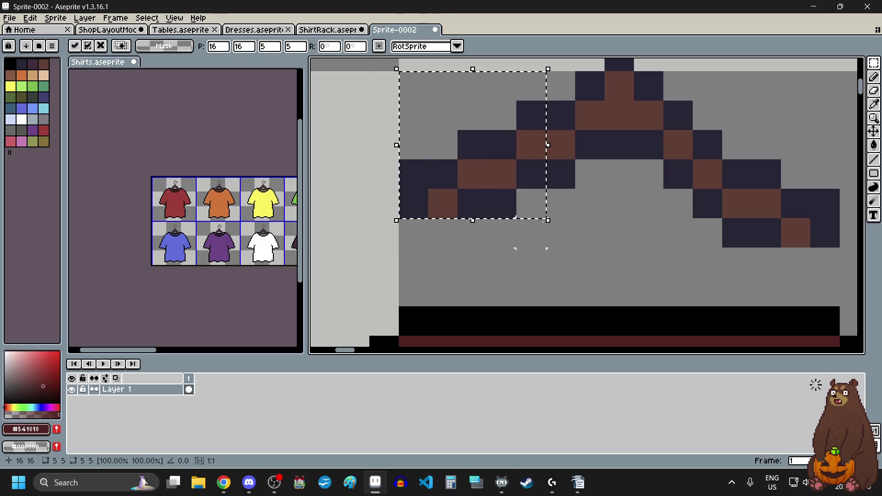
pyautogui.click(669, 194)
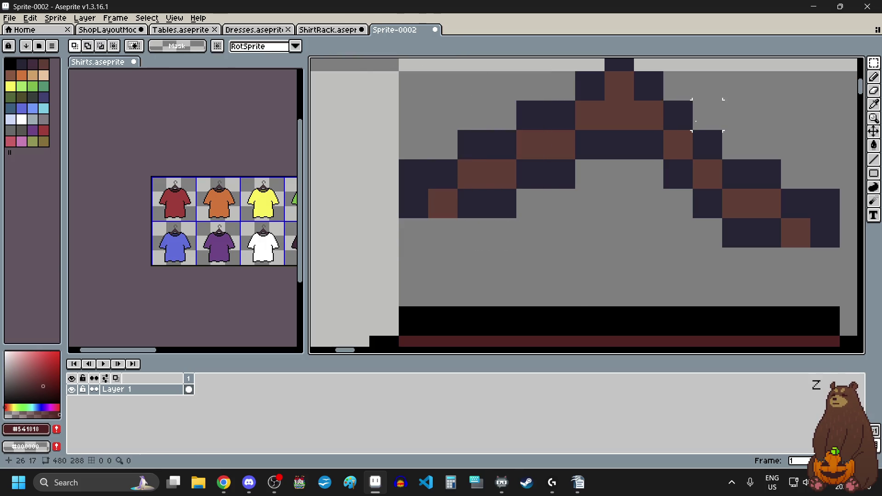
pyautogui.moveTo(696, 121); pyautogui.dragTo(839, 247)
pyautogui.moveTo(755, 197); pyautogui.dragTo(755, 168)
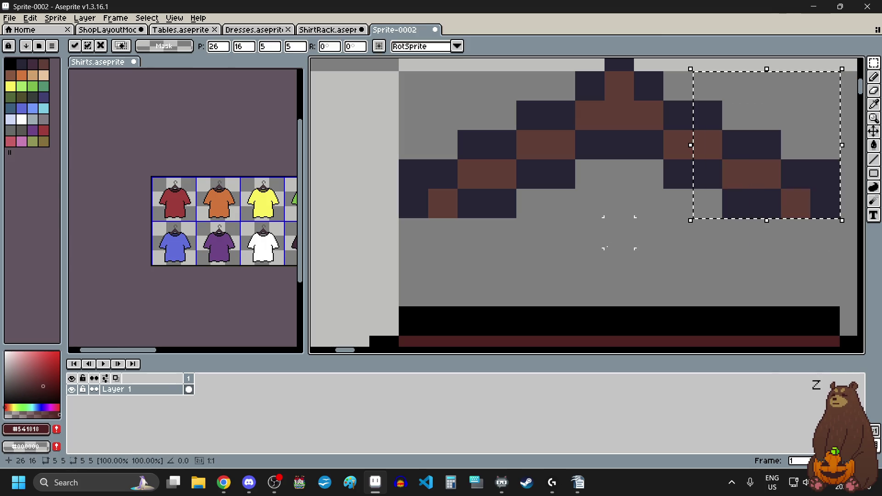
pyautogui.click(619, 233)
# Level the first sloped arm columns, nudging them up or down a pixel.
pyautogui.scroll(-1, 620, 233)
pyautogui.scroll(1, 620, 232)
pyautogui.scroll(-1, 623, 229)
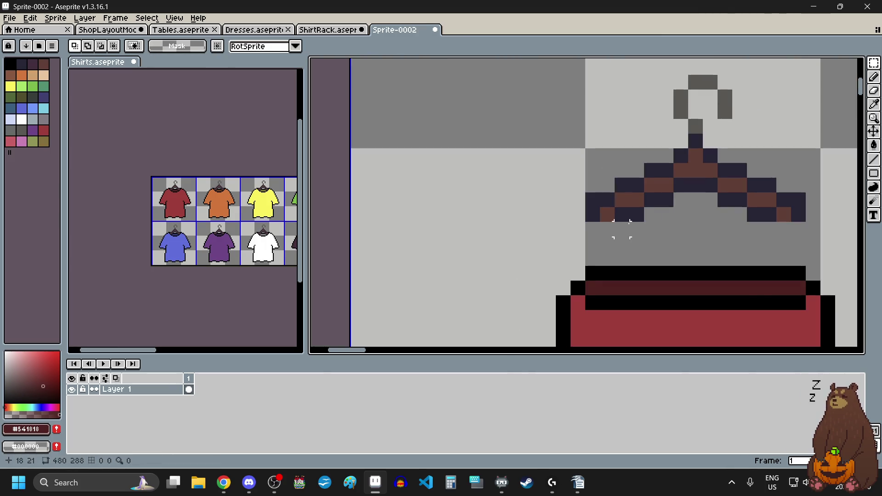
pyautogui.hscroll(2, 624, 229)
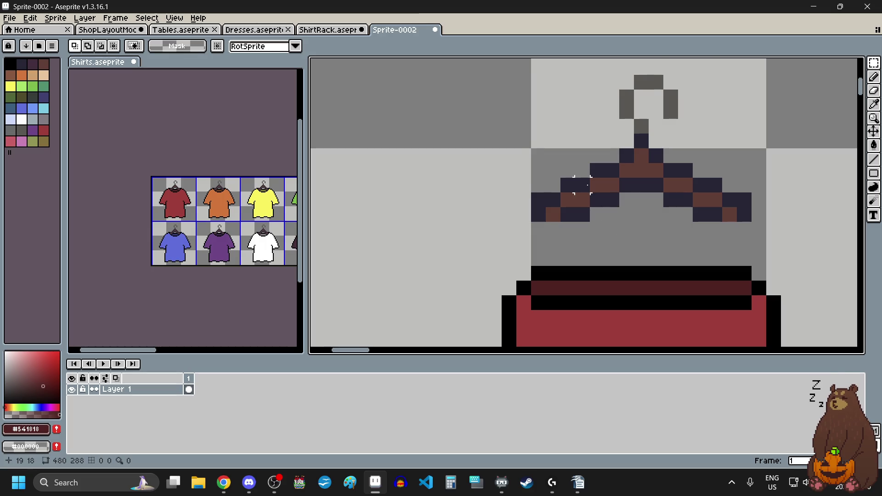
pyautogui.scroll(2, 587, 186)
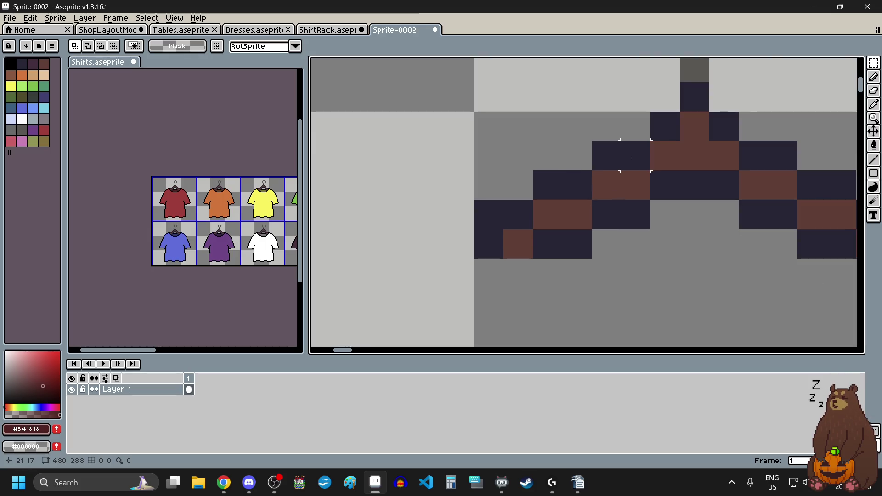
pyautogui.moveTo(631, 158); pyautogui.dragTo(642, 222)
pyautogui.press('Up')
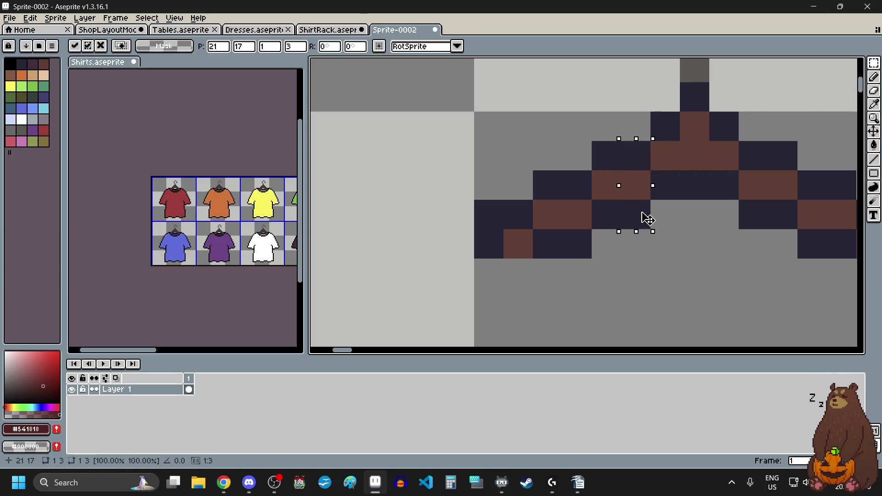
pyautogui.click(695, 243)
pyautogui.hotkey('ctrl', 'd')
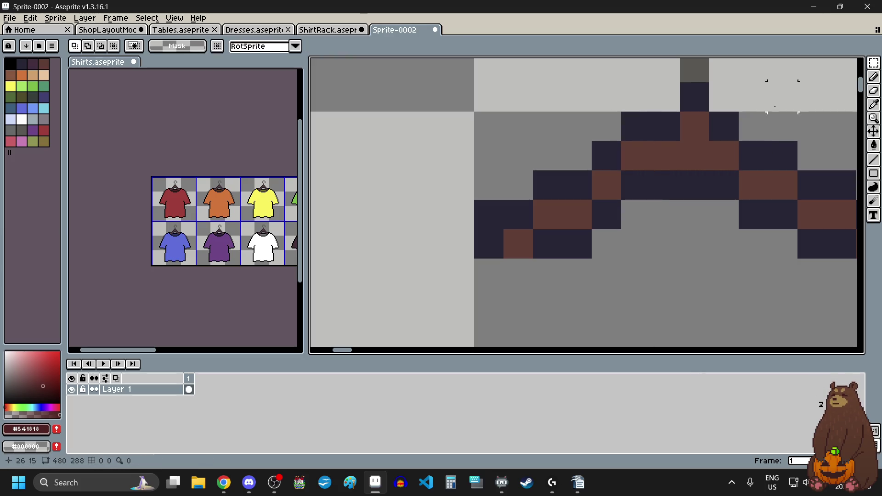
pyautogui.moveTo(747, 160)
pyautogui.mouseDown()
pyautogui.moveTo(759, 221)
pyautogui.moveTo(765, 167)
pyautogui.moveTo(759, 191)
pyautogui.mouseUp()
pyautogui.moveTo(593, 140)
pyautogui.mouseDown()
pyautogui.moveTo(621, 227)
pyautogui.moveTo(620, 198)
pyautogui.mouseUp()
pyautogui.click(725, 242)
# Raise two more arm columns and a small arm block by one pixel.
pyautogui.moveTo(785, 221); pyautogui.dragTo(786, 151)
pyautogui.moveTo(794, 201); pyautogui.dragTo(794, 172)
pyautogui.click(662, 256)
pyautogui.moveTo(574, 243)
pyautogui.mouseDown()
pyautogui.moveTo(548, 214)
pyautogui.moveTo(548, 184)
pyautogui.moveTo(557, 230)
pyautogui.mouseUp()
pyautogui.click(634, 271)
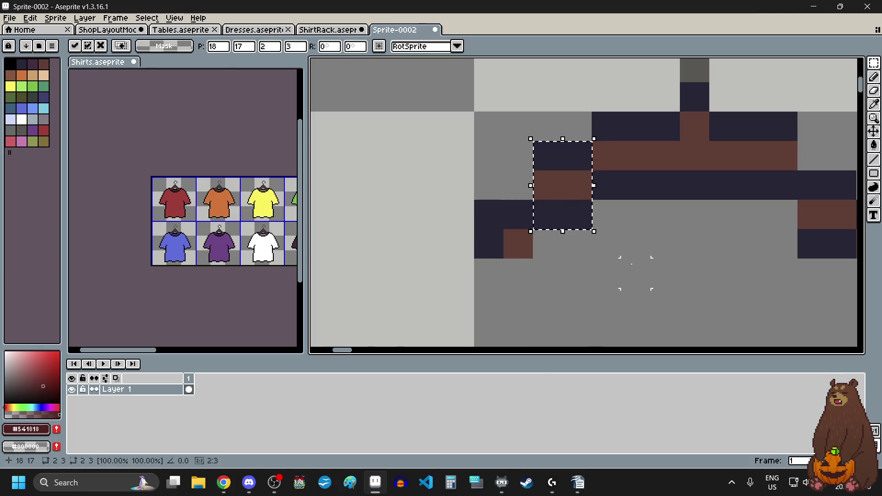
# Lift the left arm tip one pixel and a right arm block two pixels.
pyautogui.scroll(-5, 666, 267)
pyautogui.scroll(3, 666, 266)
pyautogui.scroll(-2, 675, 234)
pyautogui.scroll(2, 678, 231)
pyautogui.moveTo(678, 232); pyautogui.dragTo(712, 138)
pyautogui.scroll(-2, 685, 228)
pyautogui.scroll(1, 691, 230)
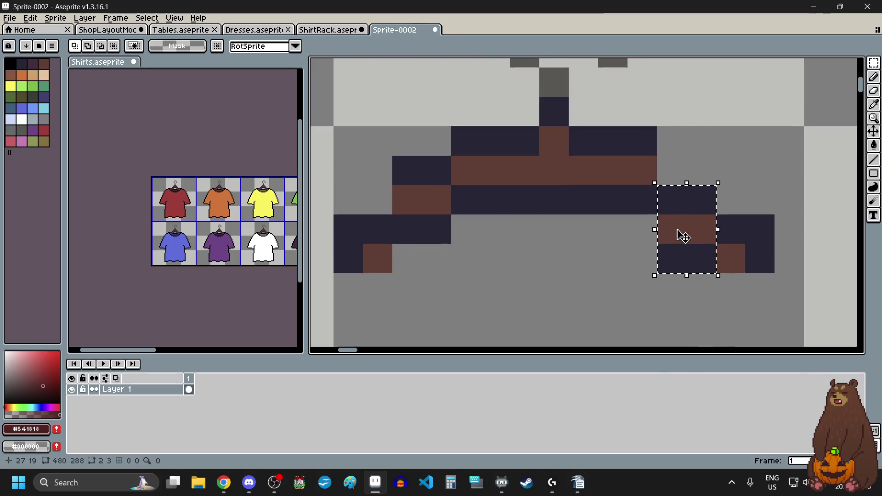
pyautogui.scroll(1, 695, 232)
pyautogui.click(609, 266)
pyautogui.scroll(-2, 606, 280)
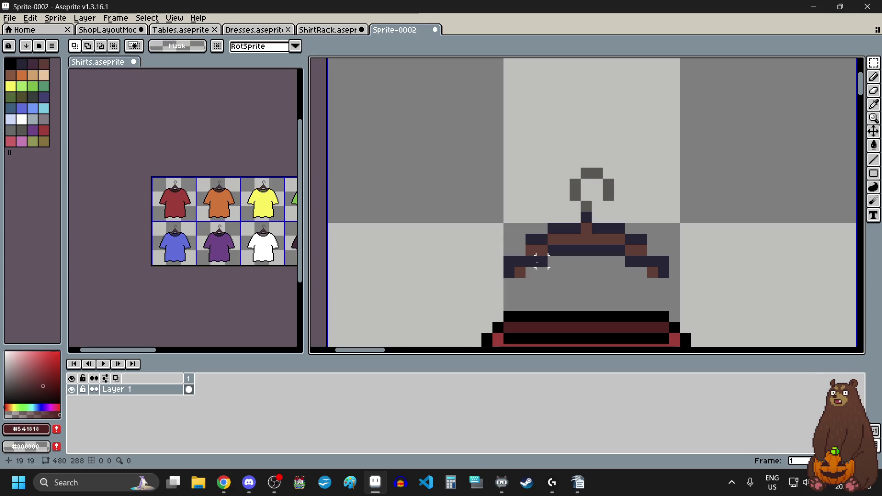
pyautogui.moveTo(543, 261); pyautogui.dragTo(531, 237)
pyautogui.press('Up')
pyautogui.click(608, 294)
pyautogui.moveTo(647, 268); pyautogui.dragTo(625, 234)
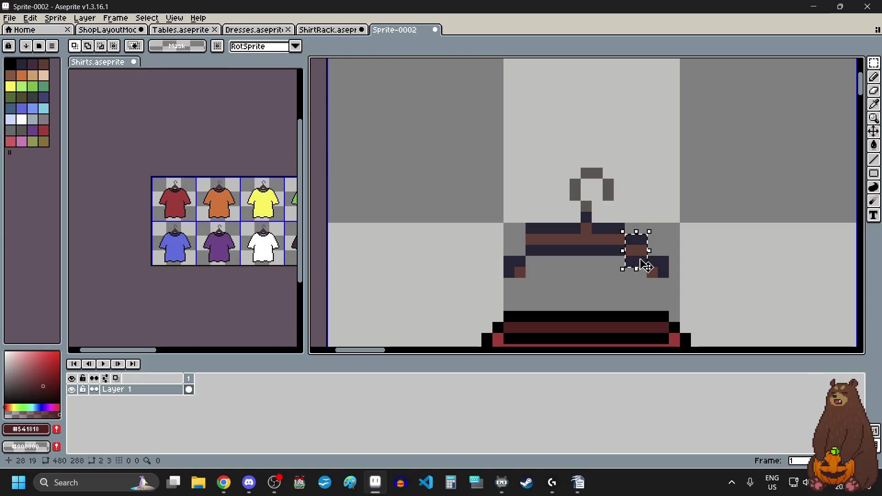
pyautogui.moveTo(643, 267); pyautogui.dragTo(645, 250)
pyautogui.click(616, 269)
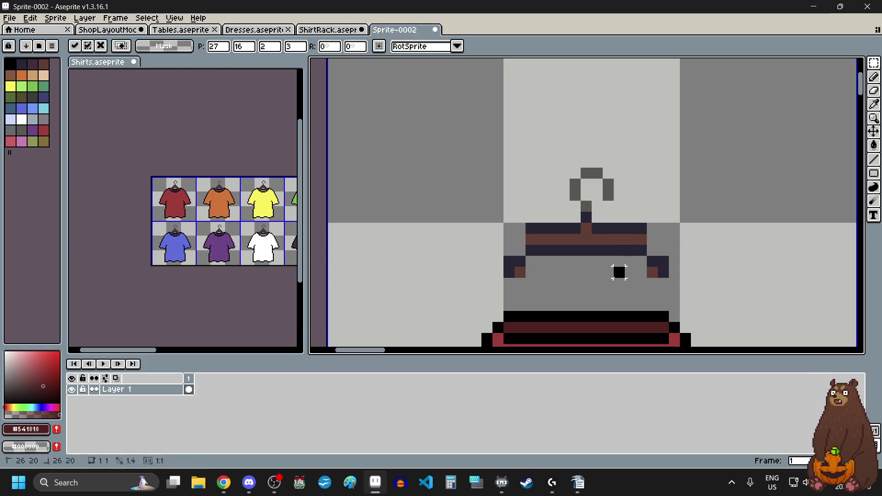
pyautogui.scroll(3, 636, 276)
# Delete the stray dark 2x2 block next to the hanger bar.
pyautogui.moveTo(666, 225); pyautogui.dragTo(725, 281)
pyautogui.click(710, 267)
pyautogui.scroll(-2, 710, 267)
pyautogui.scroll(1, 535, 276)
pyautogui.moveTo(493, 214); pyautogui.dragTo(549, 271)
pyautogui.press('Delete')
pyautogui.scroll(-2, 507, 252)
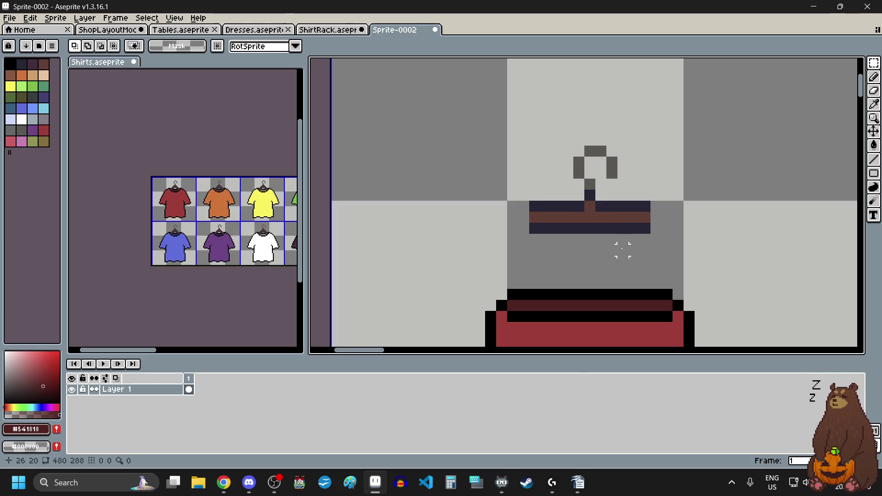
pyautogui.scroll(-2, 622, 249)
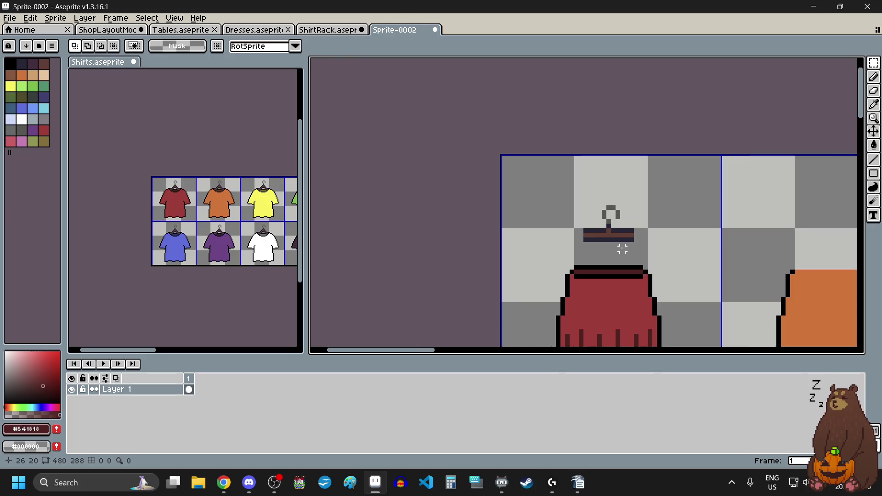
# Sample the dark #222034 and draw dark clip legs down both ends of the bar.
pyautogui.scroll(-1, 655, 281)
pyautogui.scroll(2, 657, 285)
pyautogui.scroll(1, 621, 236)
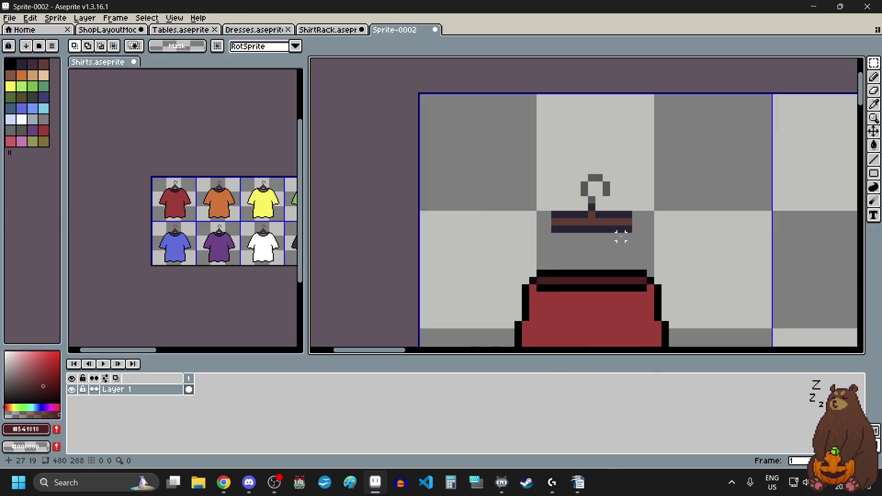
pyautogui.scroll(2, 621, 236)
pyautogui.scroll(2, 621, 237)
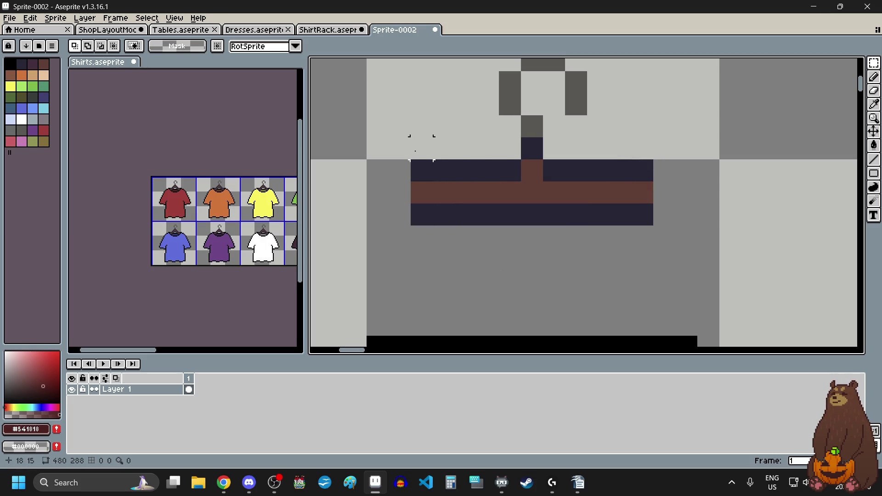
pyautogui.scroll(-5, 469, 261)
pyautogui.scroll(1, 453, 268)
pyautogui.scroll(2, 453, 272)
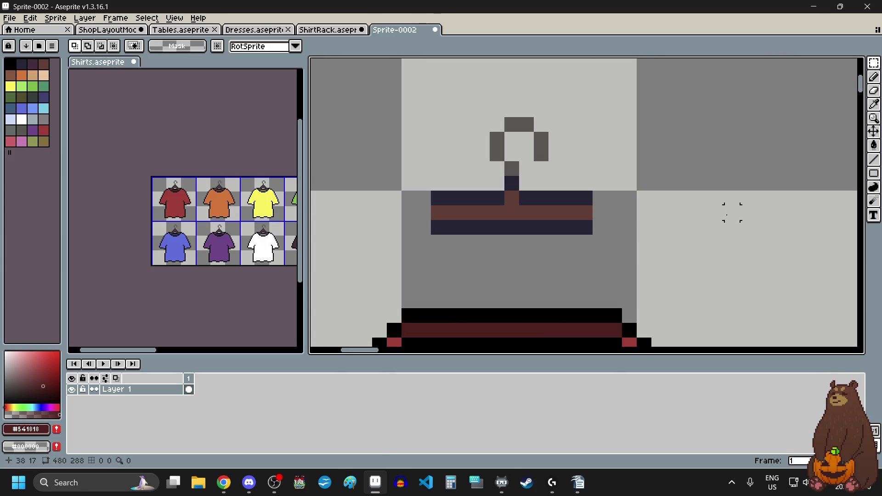
pyautogui.click(874, 104)
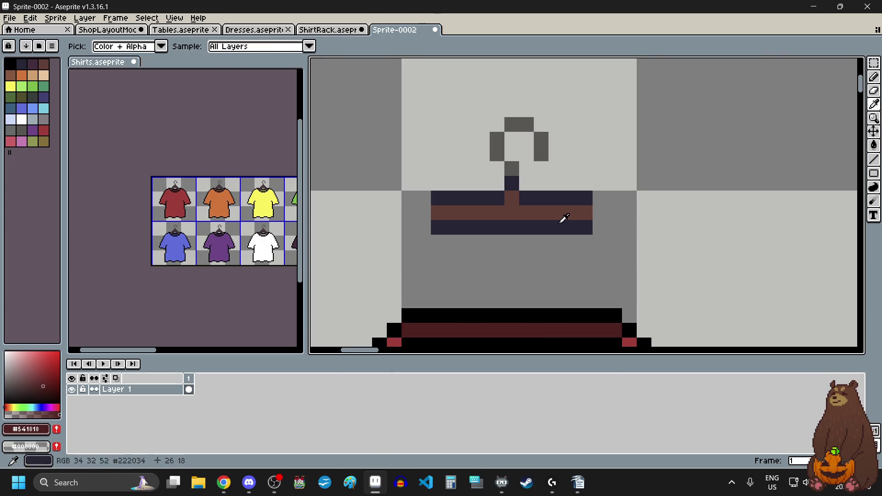
pyautogui.click(569, 192)
pyautogui.click(874, 76)
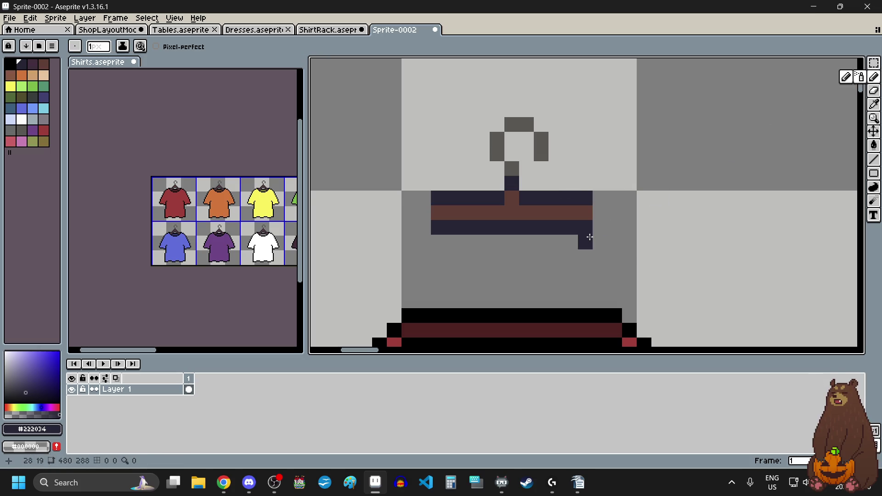
pyautogui.moveTo(602, 198); pyautogui.dragTo(602, 229)
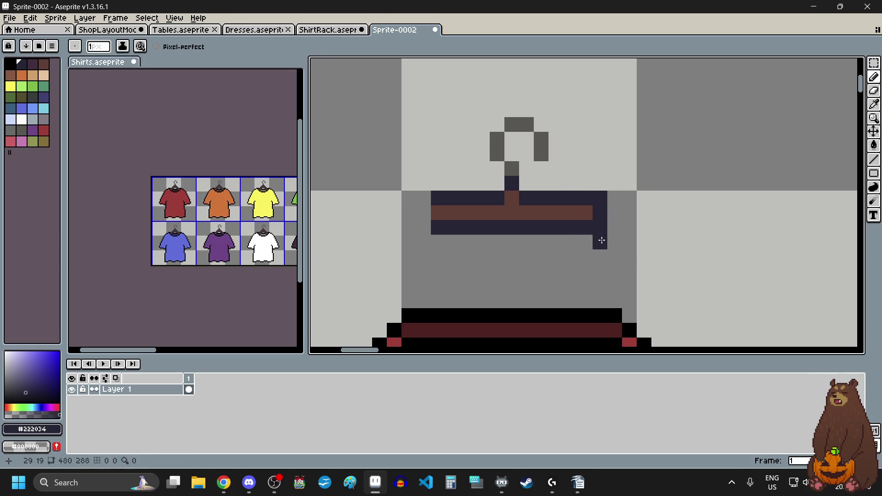
pyautogui.moveTo(423, 195); pyautogui.dragTo(424, 242)
# Add dark foot and inner leg pixels under the clip ends, removing one stray pixel.
pyautogui.click(453, 242)
pyautogui.click(557, 243)
pyautogui.click(569, 242)
pyautogui.click(437, 255)
pyautogui.click(511, 271)
pyautogui.scroll(-2, 511, 271)
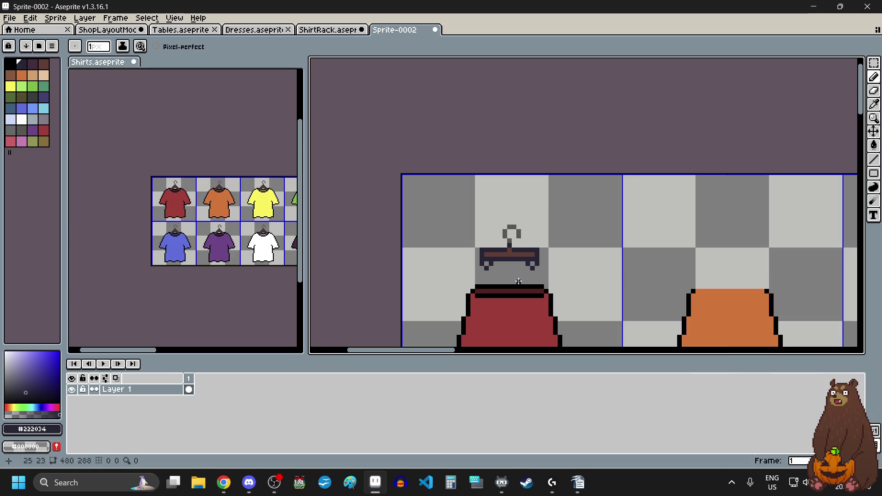
pyautogui.scroll(2, 514, 268)
pyautogui.hotkey('ctrl', 'z')
# Sample grey #595652 from the hanger and paint two inner clip pixels grey.
pyautogui.press('i')
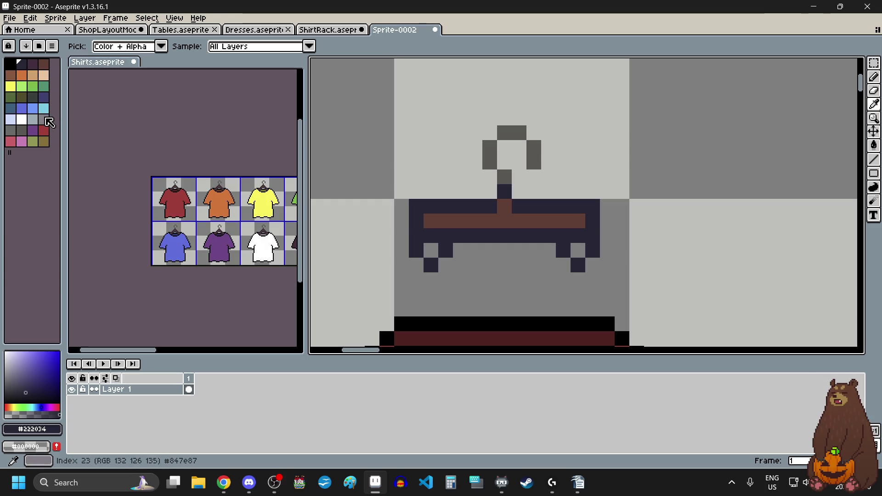
pyautogui.click(10, 130)
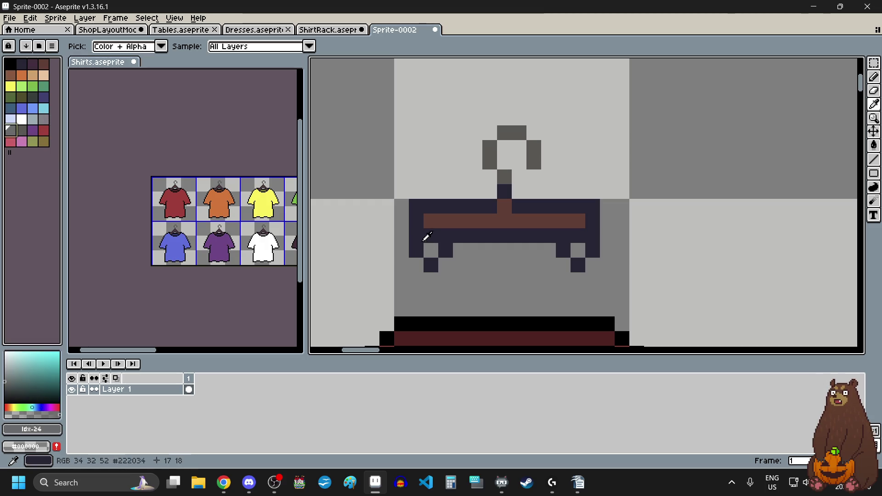
pyautogui.click(875, 78)
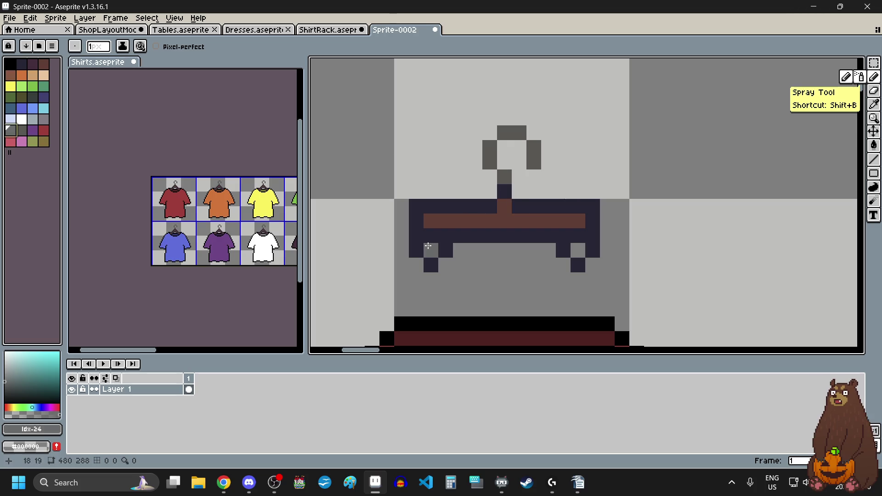
pyautogui.click(874, 105)
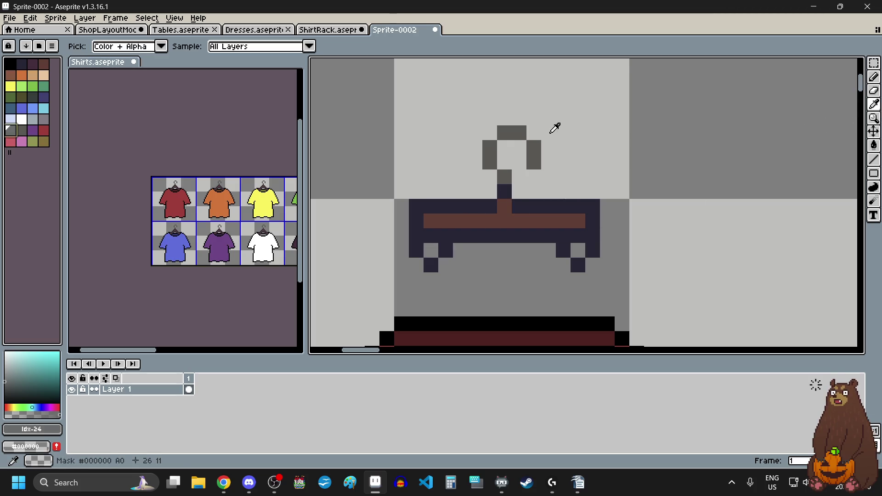
pyautogui.click(534, 148)
pyautogui.click(874, 77)
pyautogui.click(578, 250)
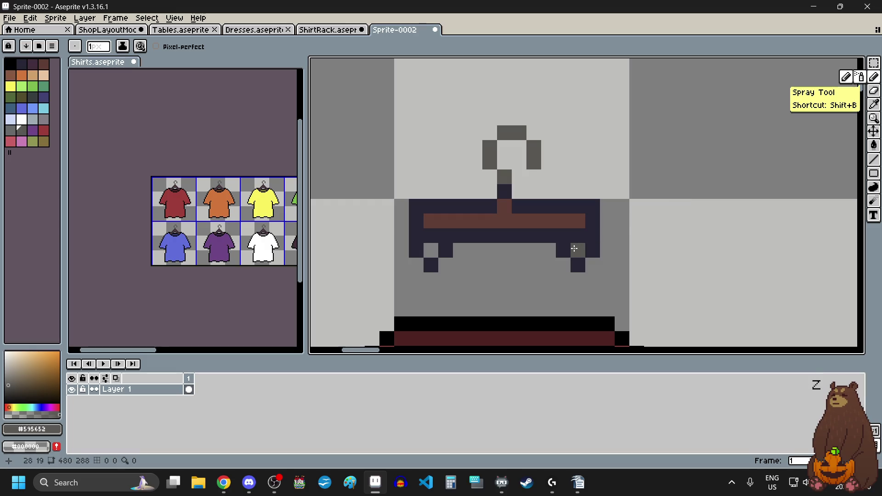
pyautogui.click(578, 236)
pyautogui.scroll(-2, 502, 262)
pyautogui.scroll(2, 492, 272)
pyautogui.scroll(-1, 492, 272)
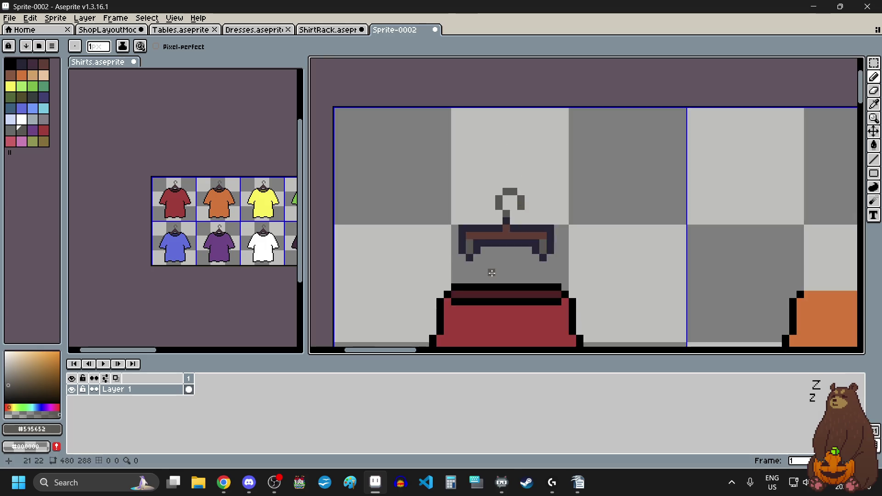
pyautogui.scroll(-1, 493, 272)
pyautogui.scroll(1, 492, 287)
pyautogui.click(875, 66)
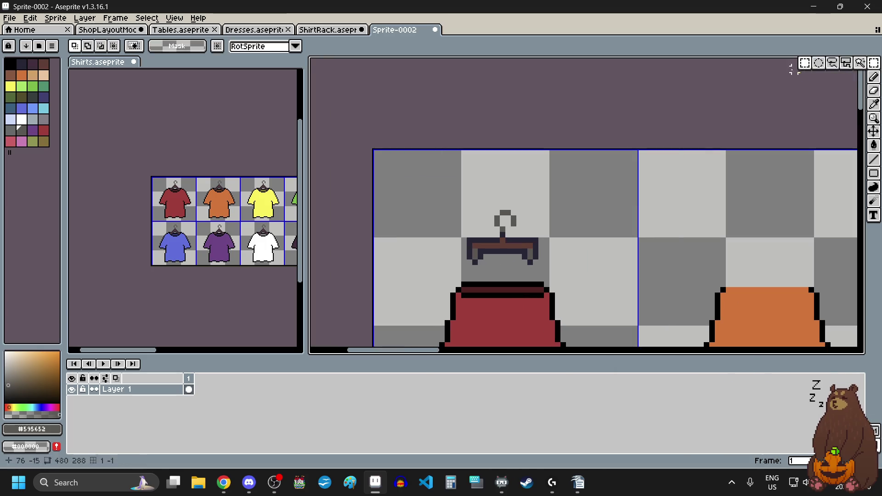
# Marquee-select the clip hanger, drag it down toward the skirt, commit, and deselect.
pyautogui.scroll(1, 459, 213)
pyautogui.moveTo(432, 159); pyautogui.dragTo(631, 301)
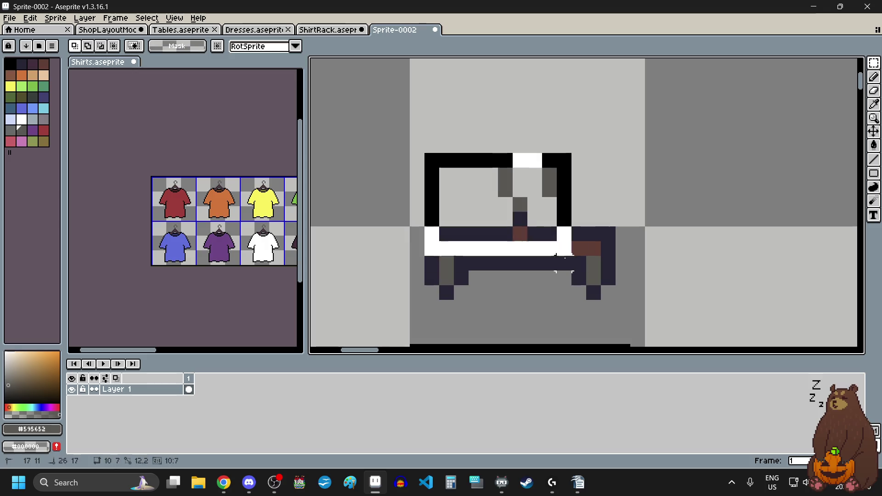
pyautogui.scroll(-1, 631, 302)
pyautogui.scroll(1, 568, 179)
pyautogui.moveTo(568, 180); pyautogui.dragTo(568, 246)
pyautogui.press('Return')
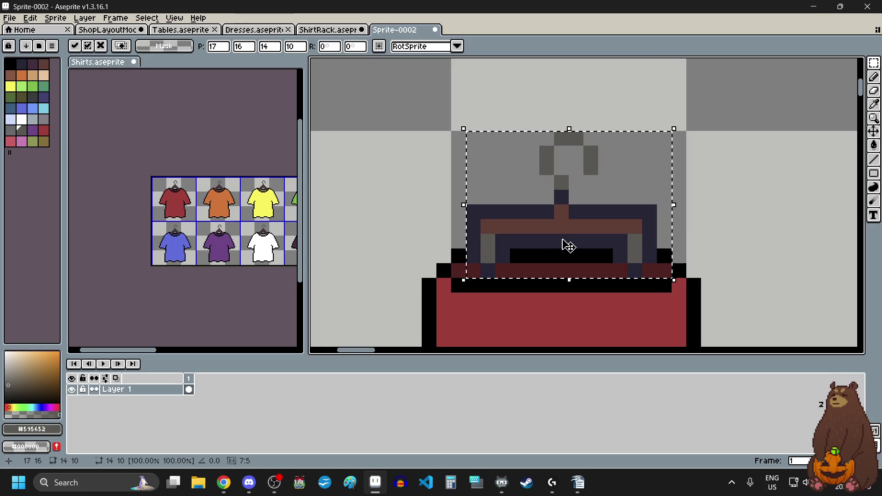
pyautogui.scroll(-4, 621, 266)
pyautogui.hotkey('ctrl', 'd')
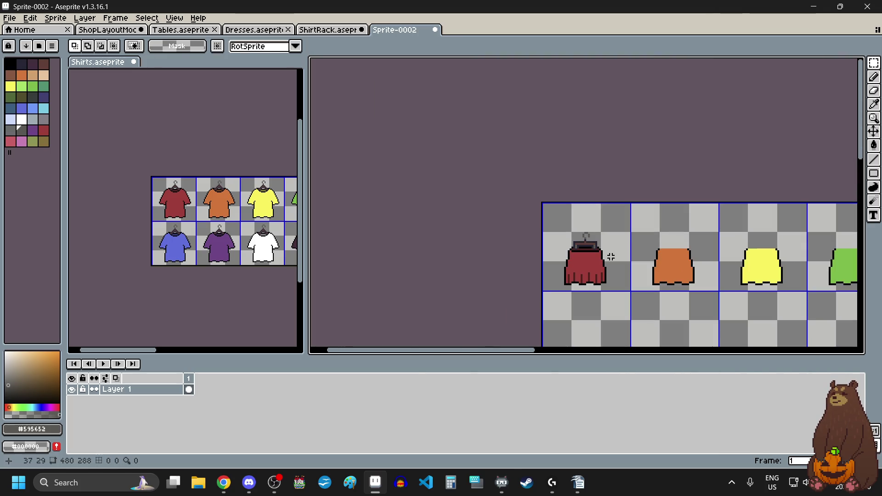
# Undo the first hanger move, returning to the selected hanger at its original height.
pyautogui.scroll(1, 611, 256)
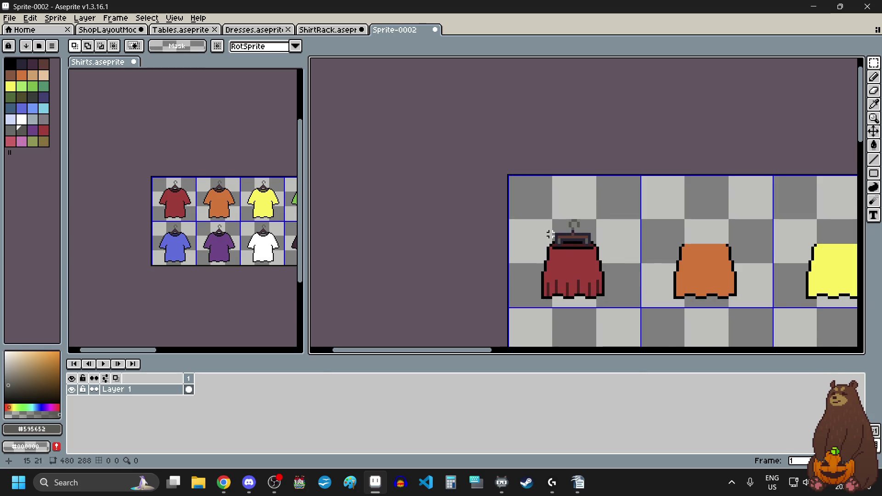
pyautogui.scroll(2, 548, 233)
pyautogui.scroll(3, 648, 248)
pyautogui.scroll(2, 655, 253)
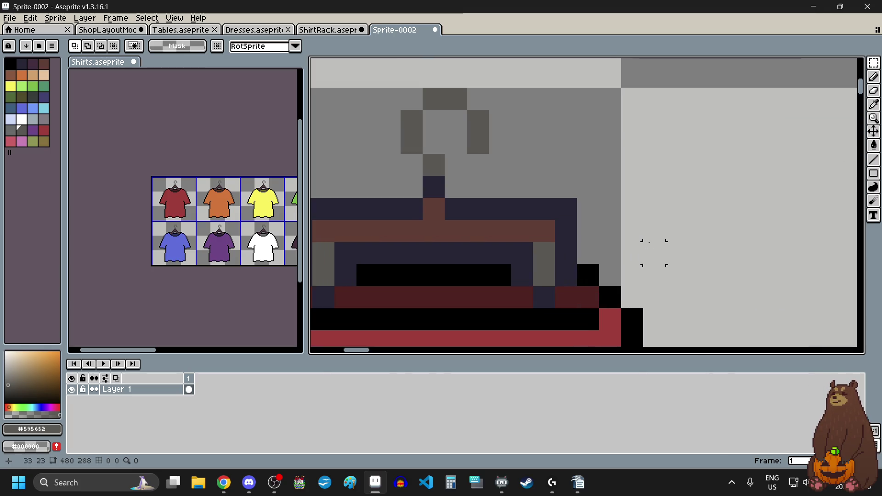
pyautogui.scroll(-1, 654, 253)
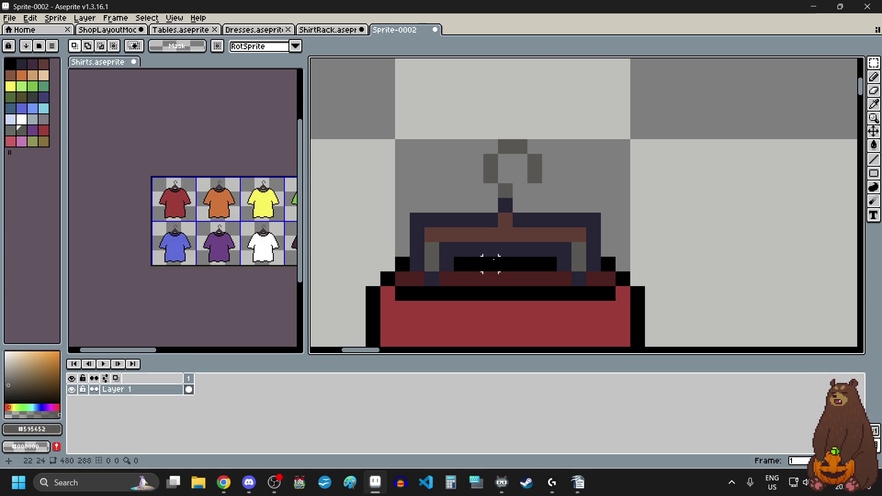
pyautogui.scroll(-2, 491, 263)
pyautogui.scroll(-1, 493, 262)
pyautogui.scroll(1, 492, 262)
pyautogui.scroll(-1, 492, 262)
pyautogui.scroll(2, 490, 262)
pyautogui.hotkey('ctrl', 'z')
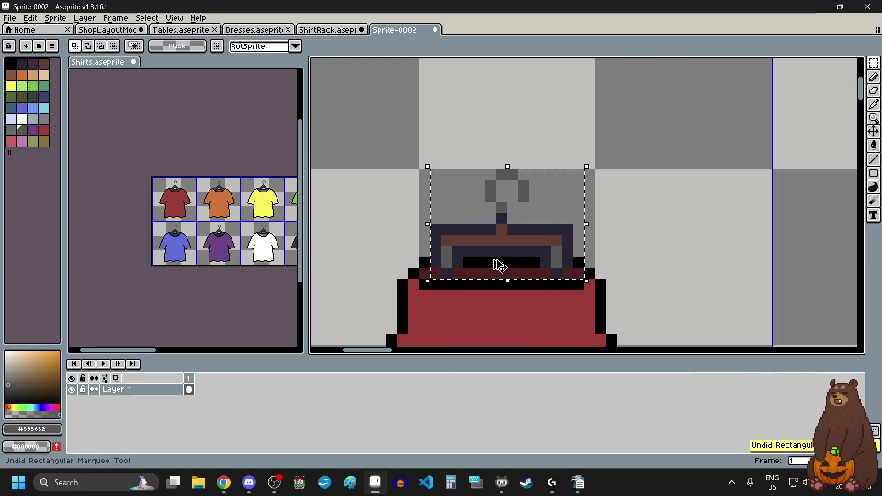
pyautogui.hotkey('ctrl', 'z')
# Lower the selected hanger 5 px so its clips rest on the black waistband, and commit.
pyautogui.click(500, 202)
pyautogui.moveTo(500, 203); pyautogui.dragTo(500, 256)
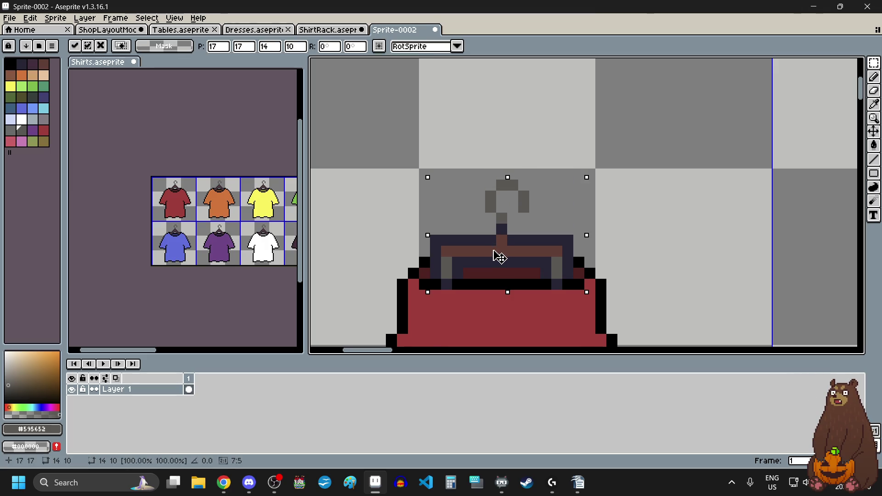
pyautogui.scroll(-3, 500, 256)
pyautogui.click(627, 249)
pyautogui.scroll(-2, 603, 244)
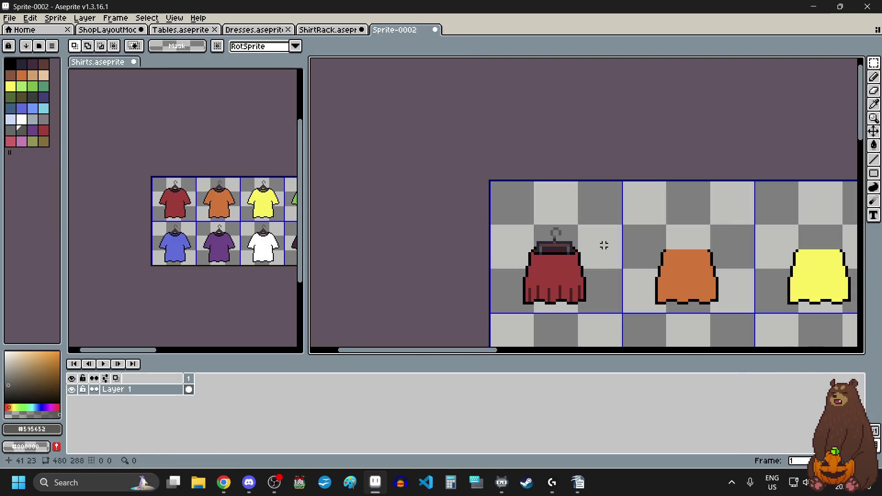
pyautogui.scroll(-1, 605, 246)
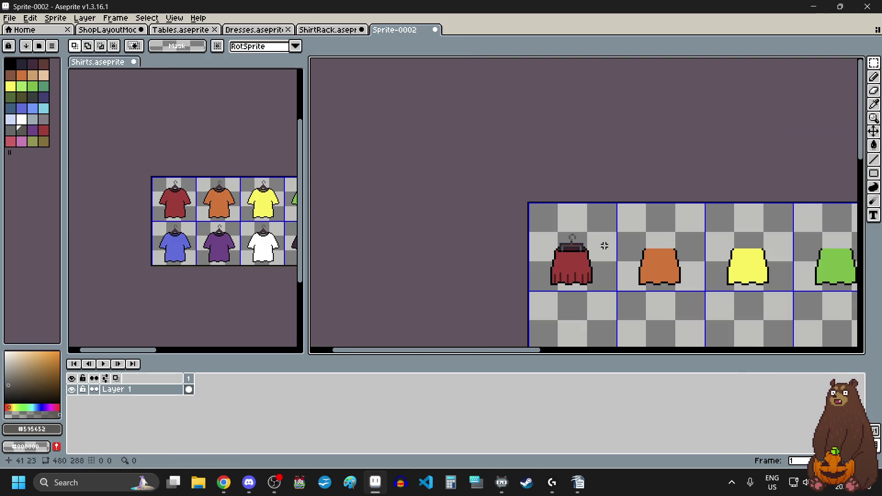
pyautogui.scroll(2, 605, 246)
pyautogui.scroll(1, 605, 246)
pyautogui.scroll(1, 605, 246)
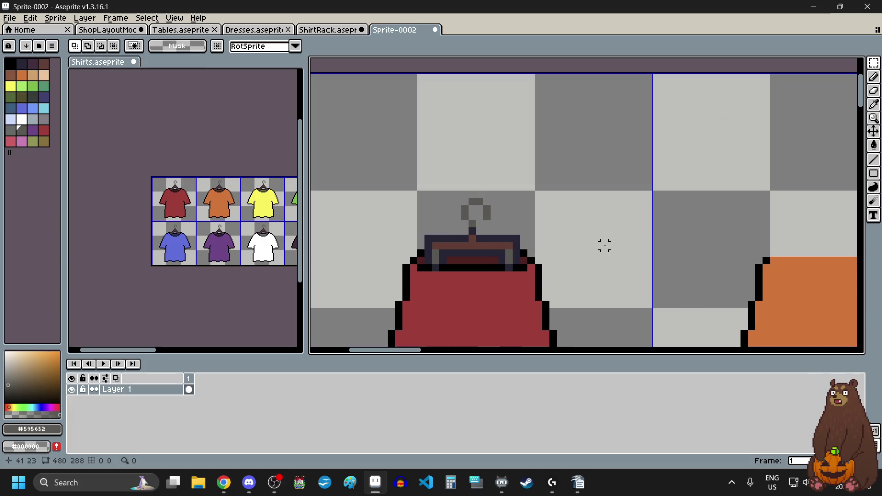
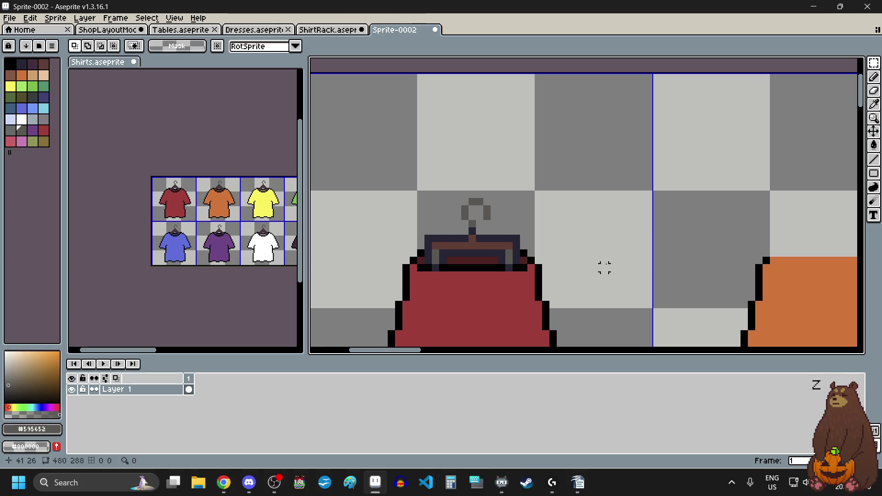
# Undo the hanger move, then drag the hanger down onto the skirt and commit it.
pyautogui.scroll(-1, 605, 252)
pyautogui.scroll(-1, 605, 253)
pyautogui.scroll(-1, 605, 253)
pyautogui.scroll(1, 604, 251)
pyautogui.hotkey('ctrl', 'z')
pyautogui.hotkey('ctrl', 'z')
pyautogui.scroll(2, 551, 271)
pyautogui.scroll(1, 502, 197)
pyautogui.moveTo(502, 197); pyautogui.dragTo(504, 238)
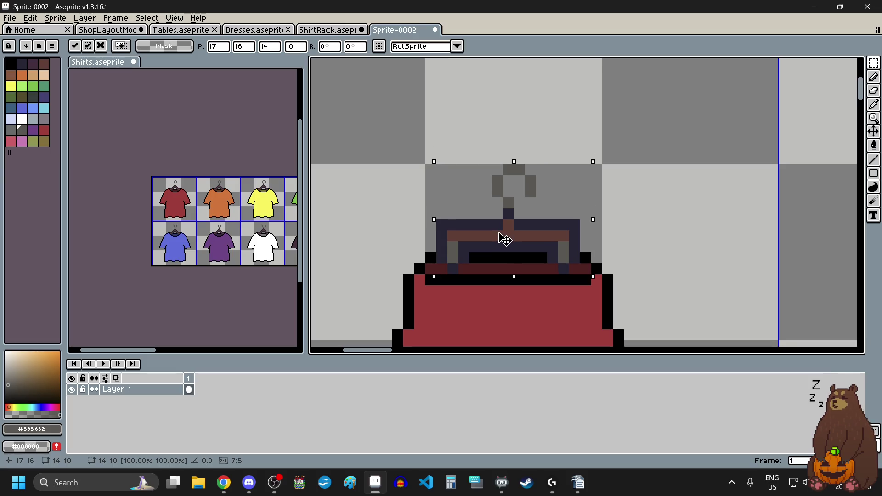
pyautogui.press('Return')
pyautogui.hotkey('ctrl', 'd')
# Undo that hanger move again and clear the selection.
pyautogui.scroll(-3, 606, 222)
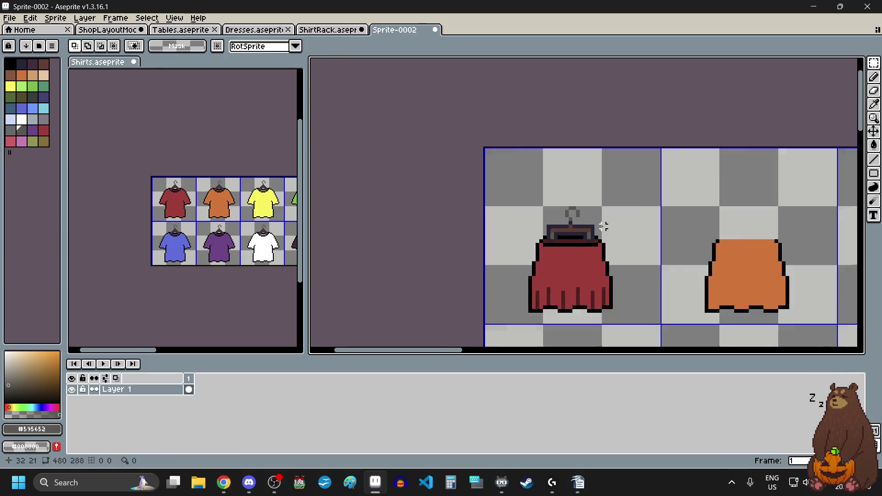
pyautogui.scroll(3, 634, 247)
pyautogui.hotkey('ctrl', 'z')
pyautogui.hotkey('ctrl', 'd')
# Erase the other shirts in the grid, including the blue one.
pyautogui.scroll(-1, 629, 244)
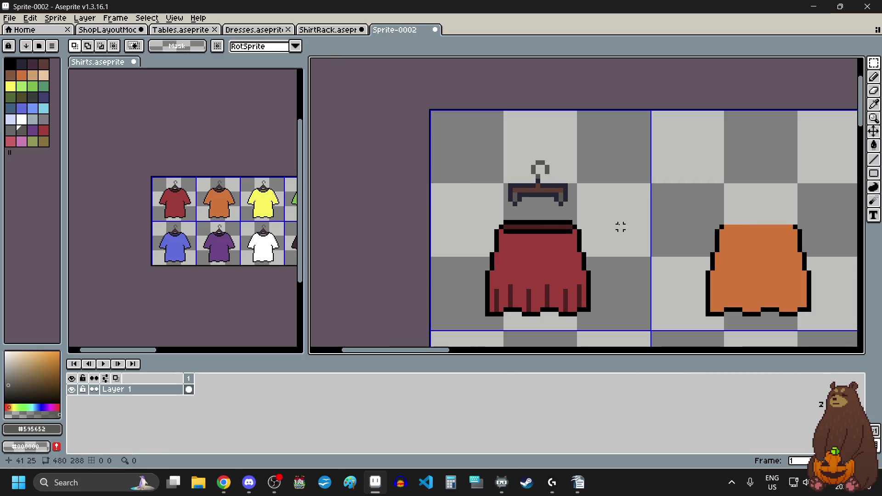
pyautogui.scroll(-1, 632, 248)
pyautogui.scroll(-1, 636, 254)
pyautogui.scroll(-5, 648, 239)
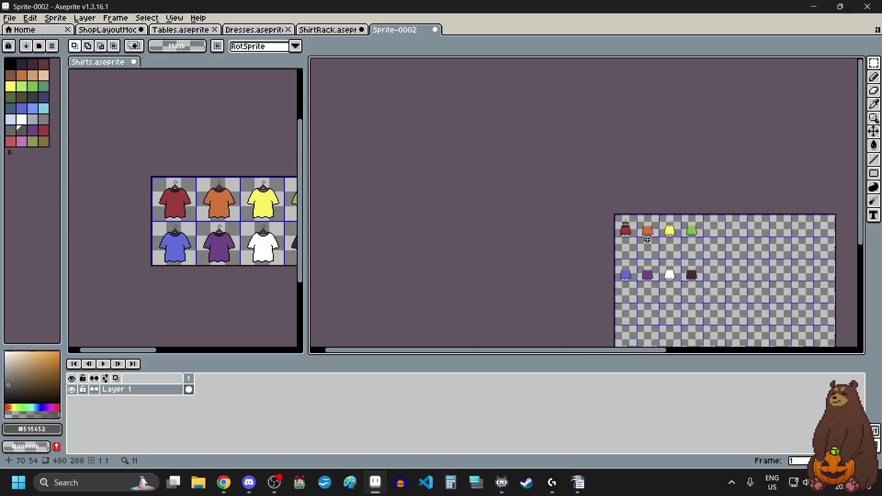
pyautogui.scroll(5, 615, 165)
pyautogui.scroll(-5, 598, 149)
pyautogui.moveTo(595, 146); pyautogui.dragTo(681, 232)
pyautogui.press('Delete')
pyautogui.scroll(3, 665, 235)
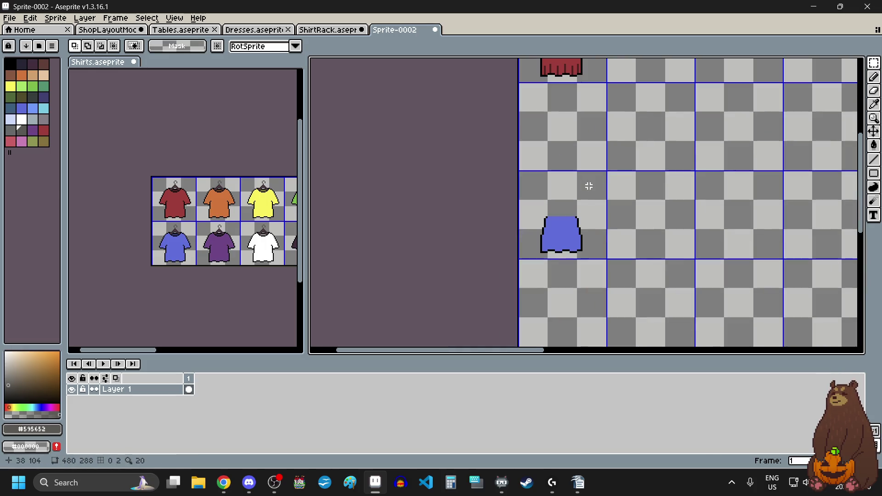
pyautogui.moveTo(611, 167); pyautogui.dragTo(522, 292)
pyautogui.press('Delete')
# Marquee the hanger above the red skirt and grab it for moving.
pyautogui.scroll(-5, 550, 228)
pyautogui.scroll(3, 550, 228)
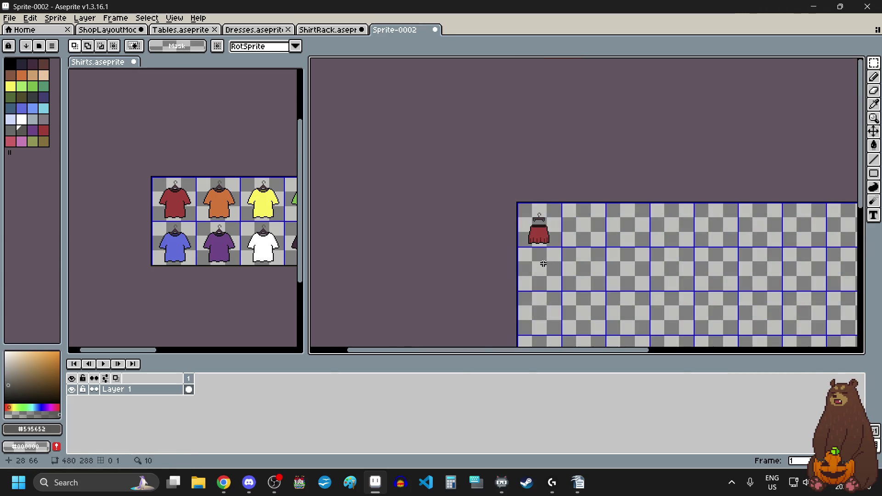
pyautogui.scroll(6, 547, 203)
pyautogui.scroll(-3, 516, 227)
pyautogui.scroll(4, 484, 178)
pyautogui.moveTo(484, 164); pyautogui.dragTo(563, 222)
pyautogui.scroll(2, 532, 193)
pyautogui.click(532, 193)
# Lower the hanger three pixels onto the skirt, commit, and deselect.
pyautogui.moveTo(532, 193); pyautogui.dragTo(533, 217)
pyautogui.press('Return')
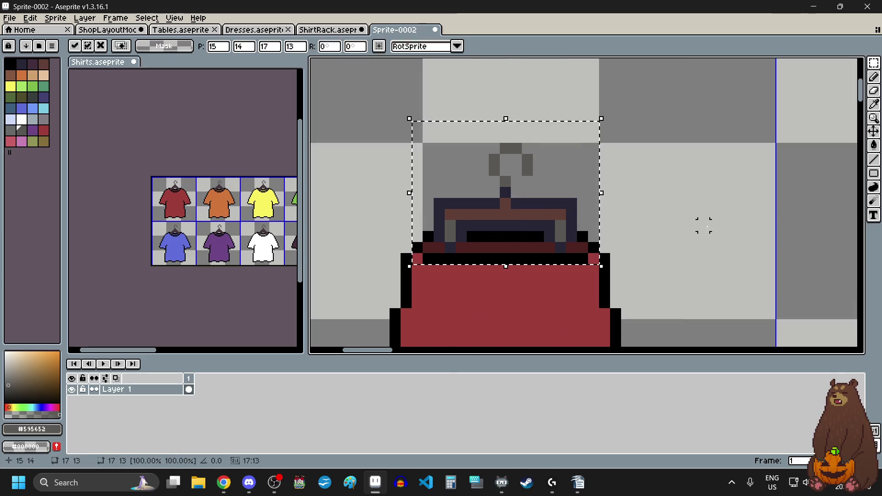
pyautogui.click(703, 225)
pyautogui.scroll(-4, 639, 231)
# Select the red skirt's cell and raise the skirt six pixels.
pyautogui.moveTo(652, 266); pyautogui.dragTo(657, 269)
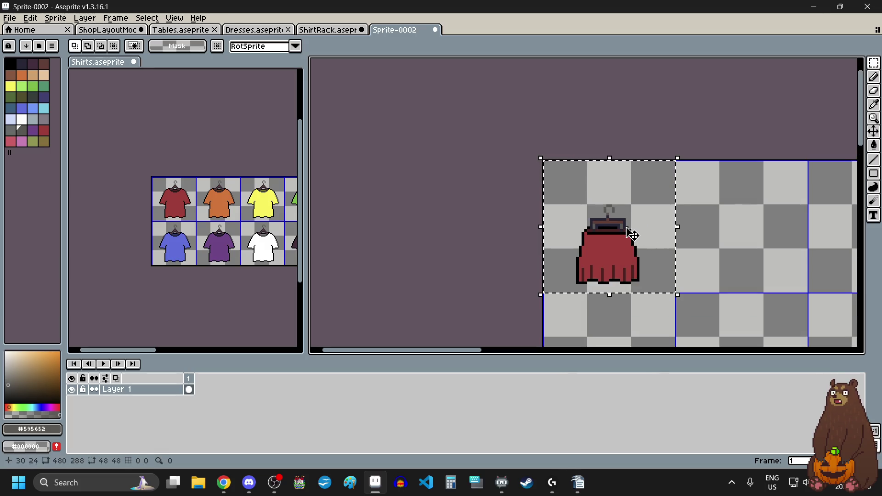
pyautogui.scroll(3, 632, 235)
pyautogui.click(616, 241)
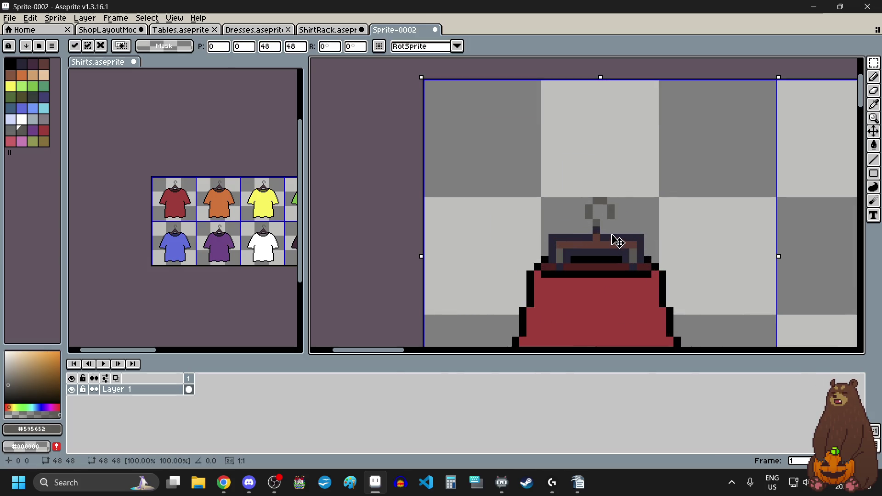
pyautogui.moveTo(618, 242); pyautogui.dragTo(619, 216)
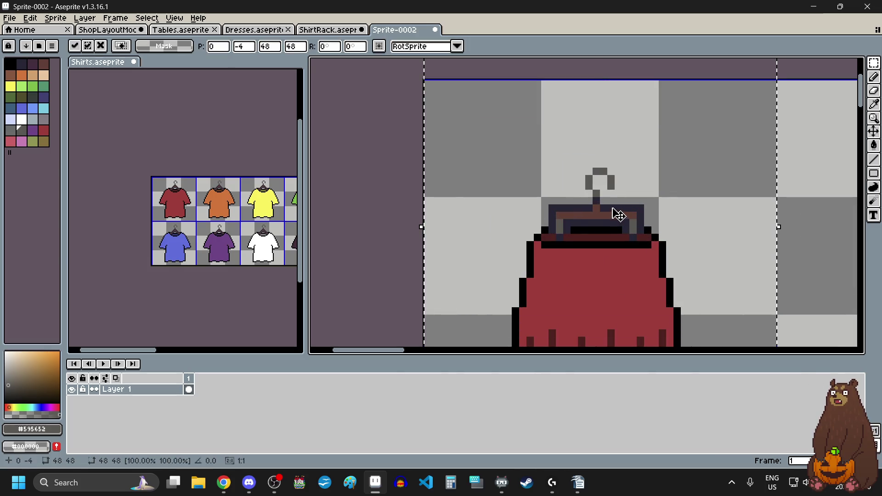
pyautogui.scroll(-3, 620, 215)
pyautogui.scroll(2, 618, 196)
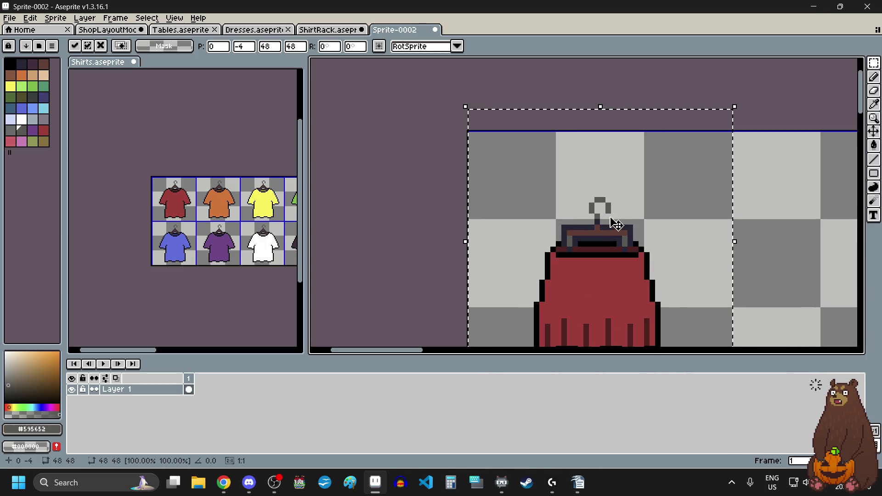
pyautogui.scroll(-2, 607, 231)
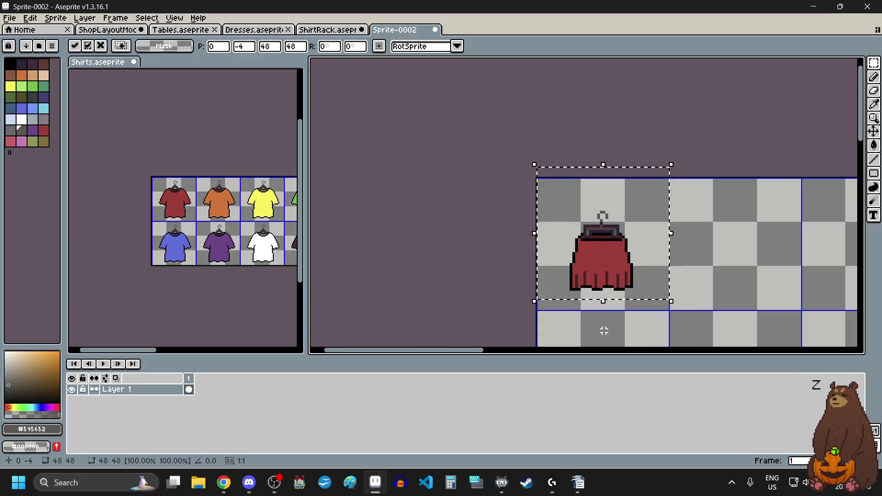
pyautogui.scroll(2, 623, 248)
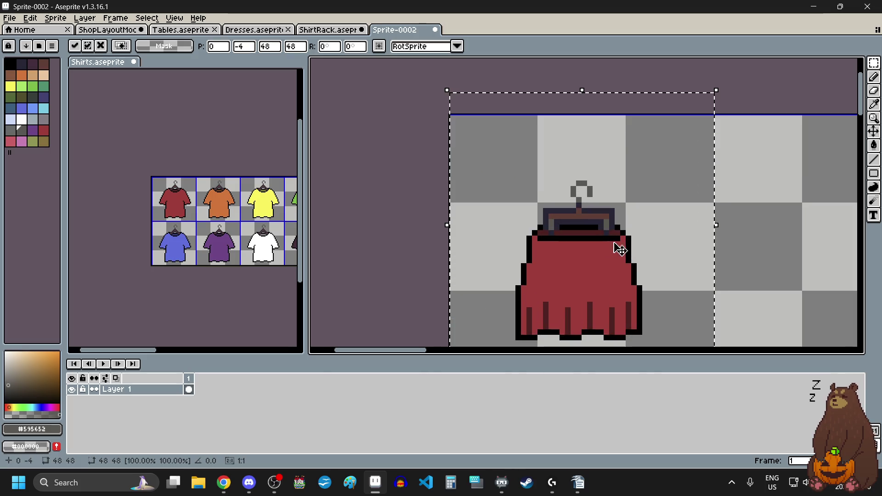
pyautogui.press('Up')
pyautogui.moveTo(579, 260); pyautogui.dragTo(579, 256)
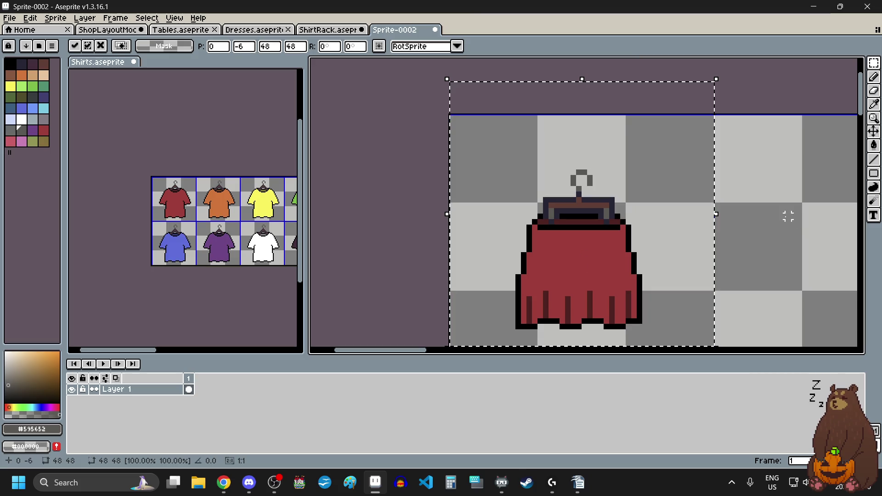
pyautogui.hotkey('ctrl', 'd')
# Drop a copy of the skirt lower down, then undo the last change.
pyautogui.scroll(-2, 585, 237)
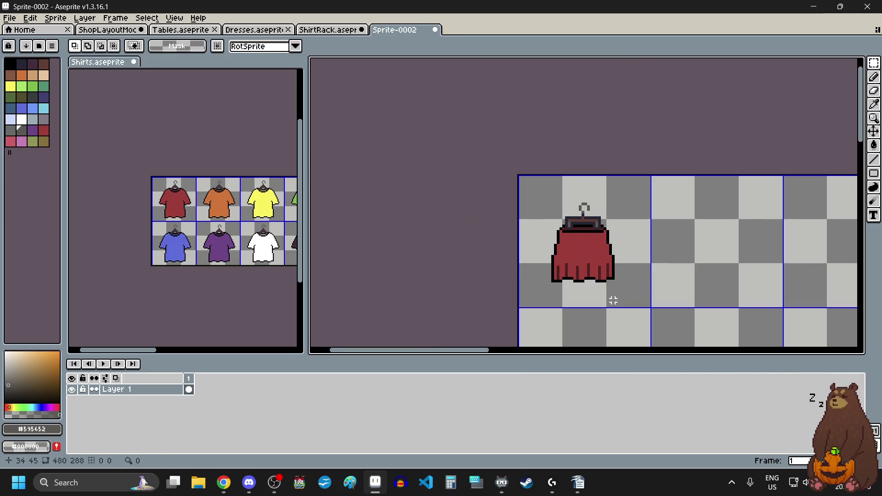
pyautogui.moveTo(613, 300); pyautogui.dragTo(618, 307)
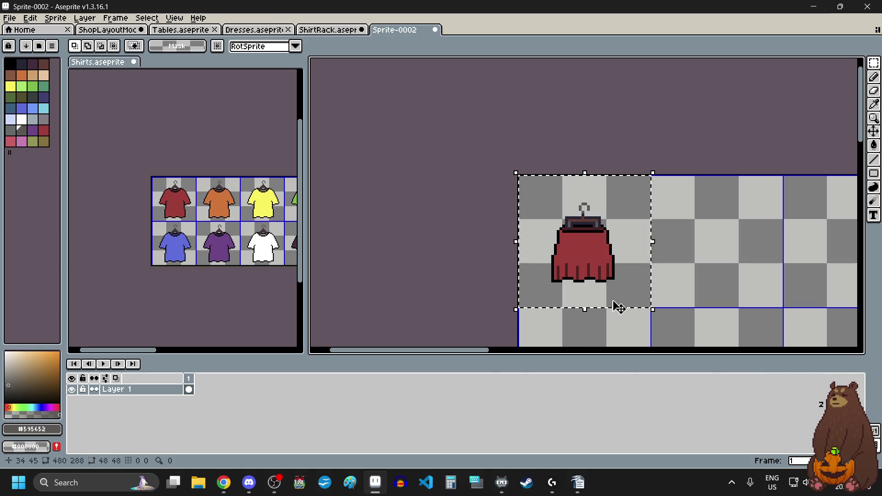
pyautogui.moveTo(611, 256)
pyautogui.mouseDown()
pyautogui.moveTo(607, 286)
pyautogui.moveTo(563, 268)
pyautogui.mouseUp()
pyautogui.scroll(4, 570, 248)
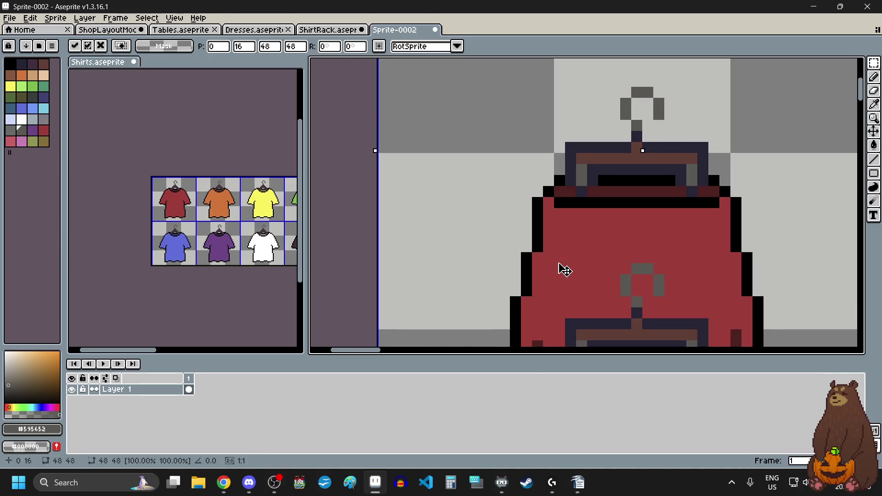
pyautogui.scroll(-4, 558, 258)
pyautogui.scroll(-2, 558, 258)
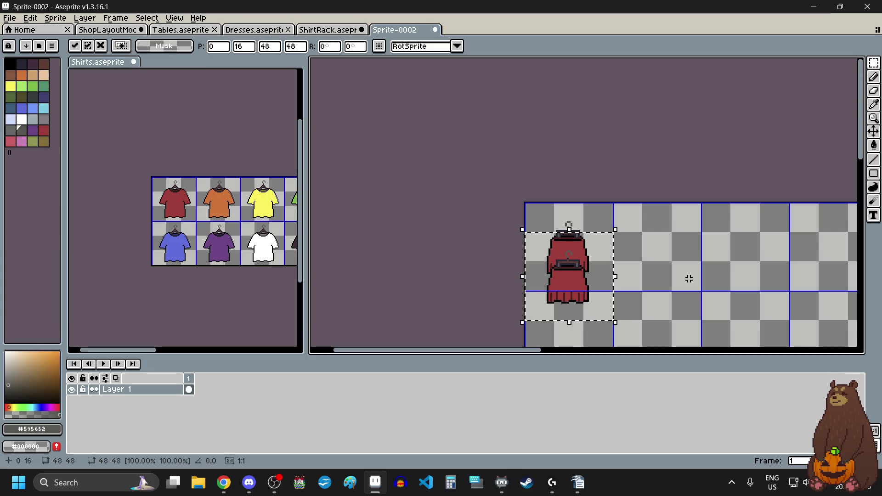
pyautogui.hotkey('ctrl', 'd')
pyautogui.scroll(-3, 690, 278)
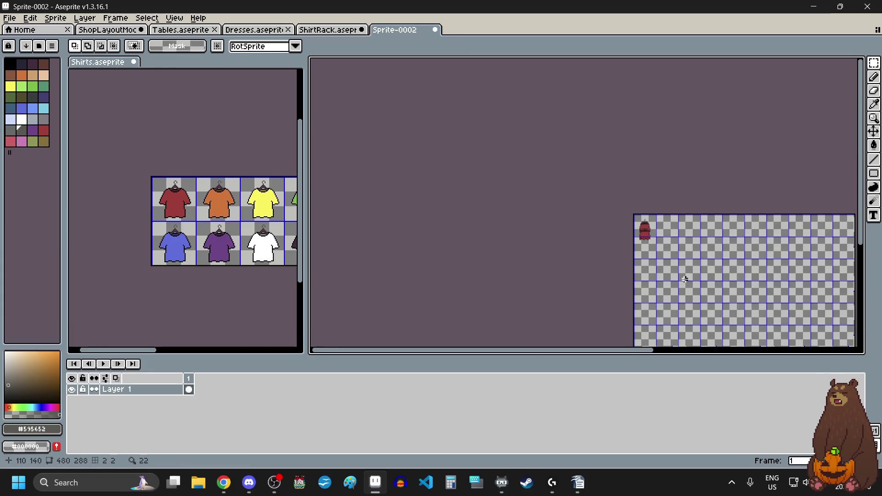
pyautogui.scroll(5, 653, 224)
pyautogui.hotkey('ctrl', 'z')
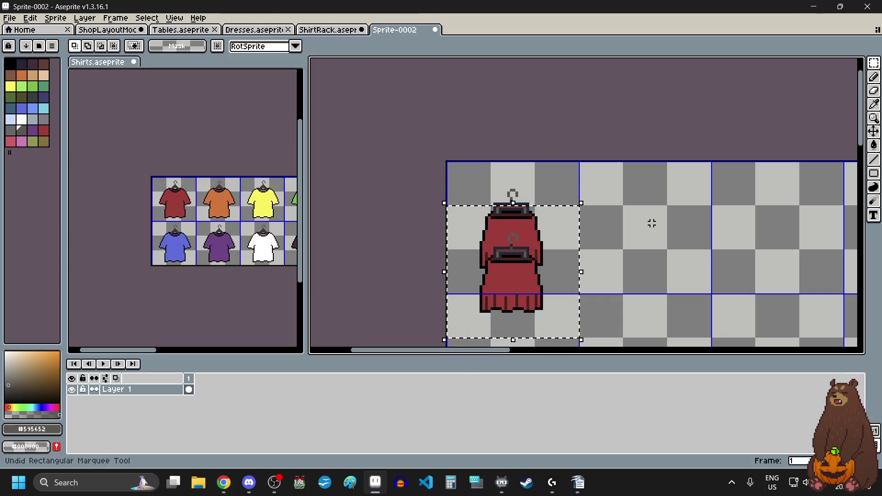
# Undo the duplicated skirt and move the reselected skirt down one pixel.
pyautogui.hotkey('ctrl', 'z')
pyautogui.hotkey('ctrl', 'd')
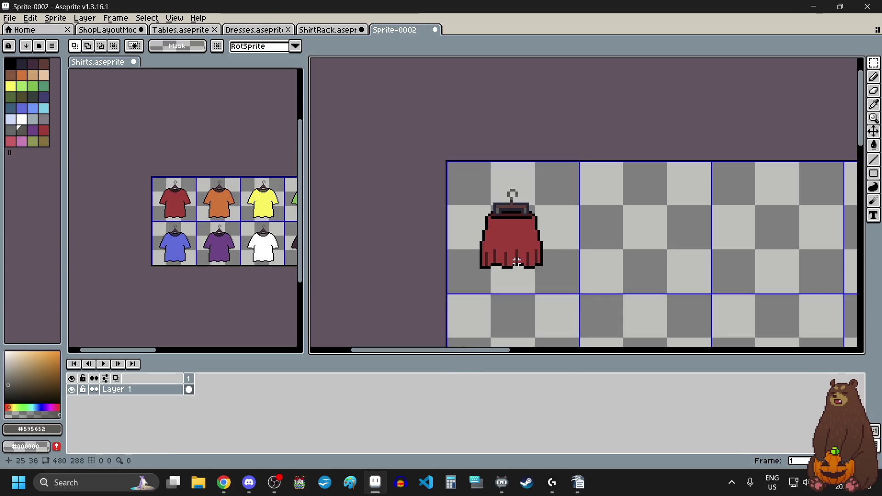
pyautogui.hotkey('ctrl', 'z')
pyautogui.scroll(2, 503, 247)
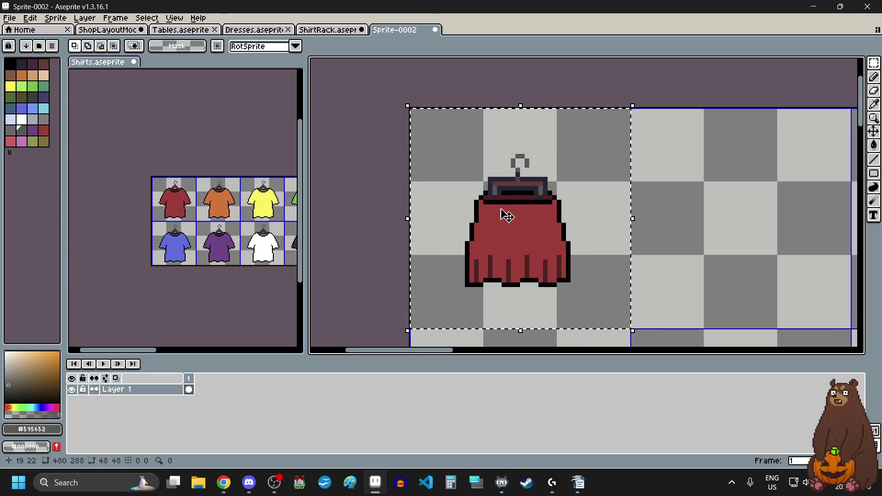
pyautogui.click(505, 216)
pyautogui.moveTo(503, 209); pyautogui.dragTo(504, 214)
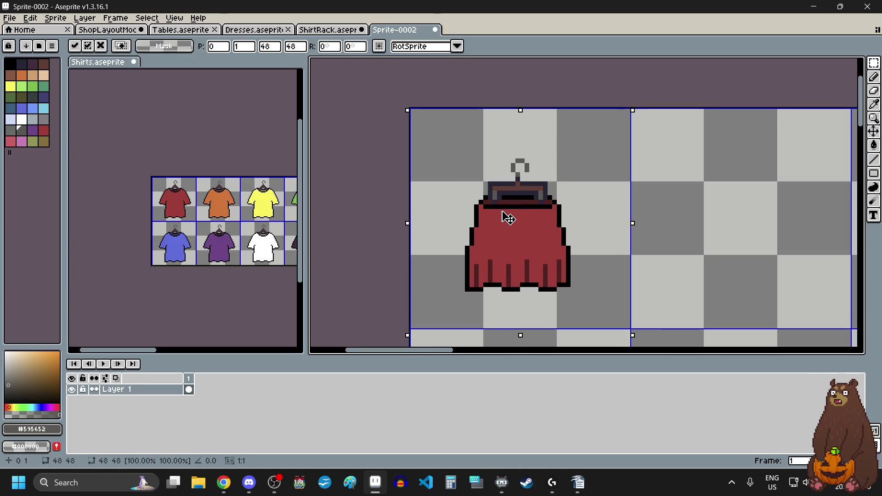
pyautogui.hotkey('ctrl', 'd')
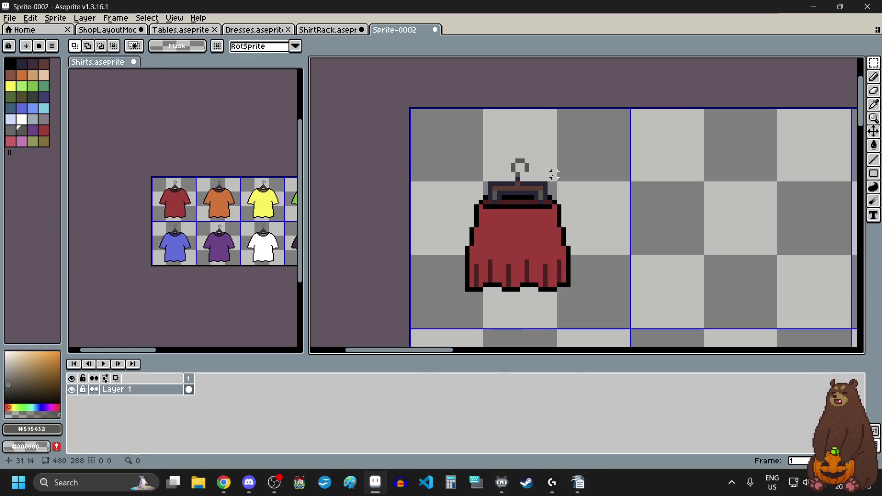
# Erase a narrow strip above the hanger and clear the selection.
pyautogui.scroll(2, 518, 133)
pyautogui.moveTo(522, 210); pyautogui.dragTo(521, 98)
pyautogui.scroll(-1, 521, 138)
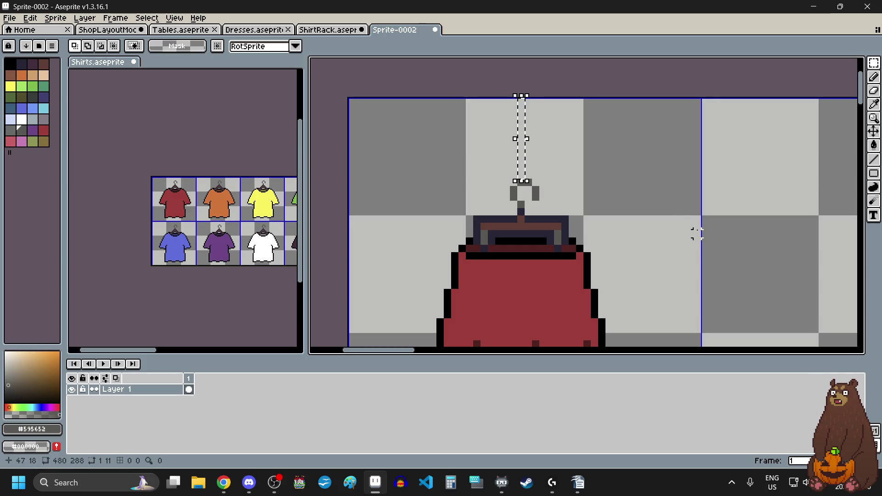
pyautogui.press('Delete')
pyautogui.hotkey('ctrl', 'a')
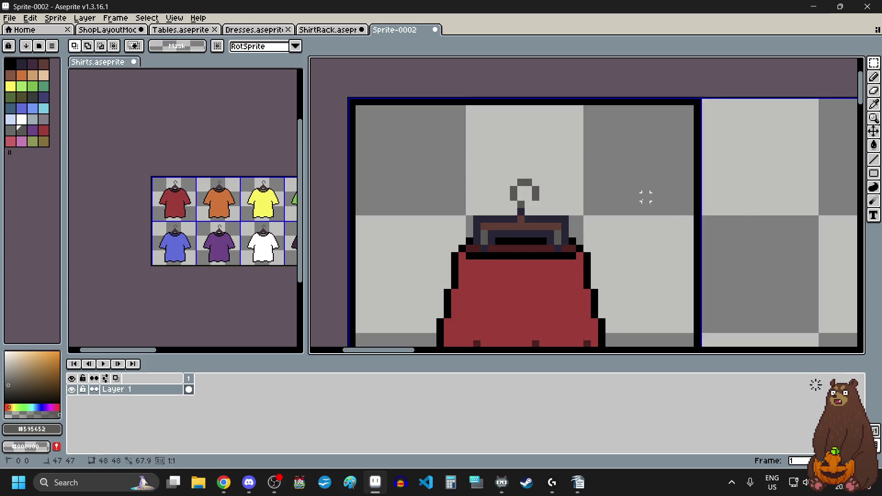
pyautogui.hotkey('ctrl', 'd')
# Select the skirt's lower half and shift it down one pixel.
pyautogui.scroll(-1, 643, 188)
pyautogui.scroll(-1, 544, 309)
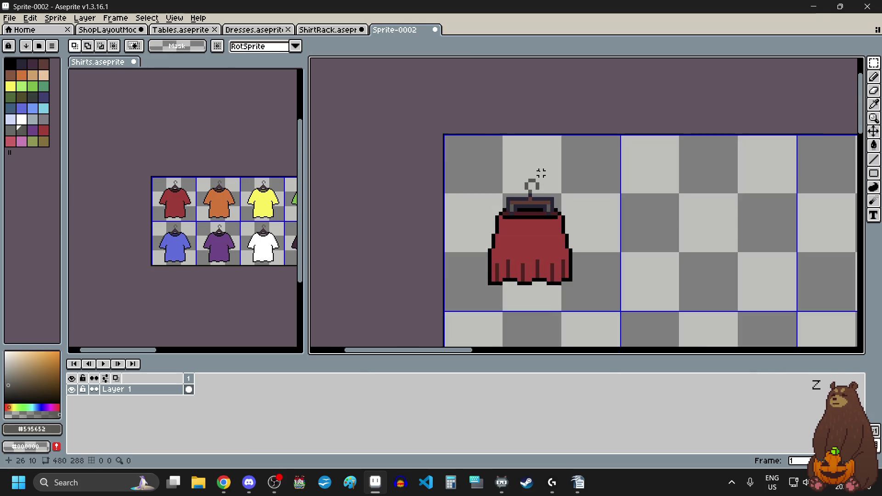
pyautogui.scroll(2, 545, 309)
pyautogui.moveTo(486, 239); pyautogui.dragTo(489, 306)
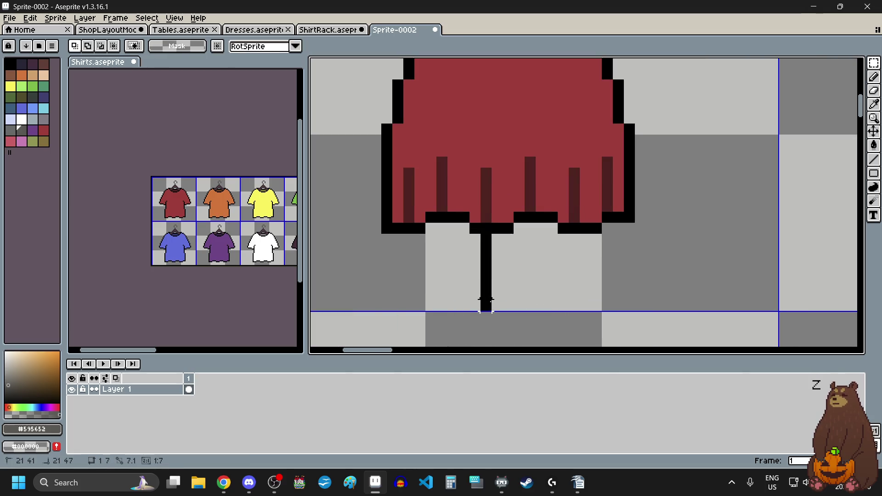
pyautogui.scroll(-3, 610, 309)
pyautogui.scroll(-1, 610, 309)
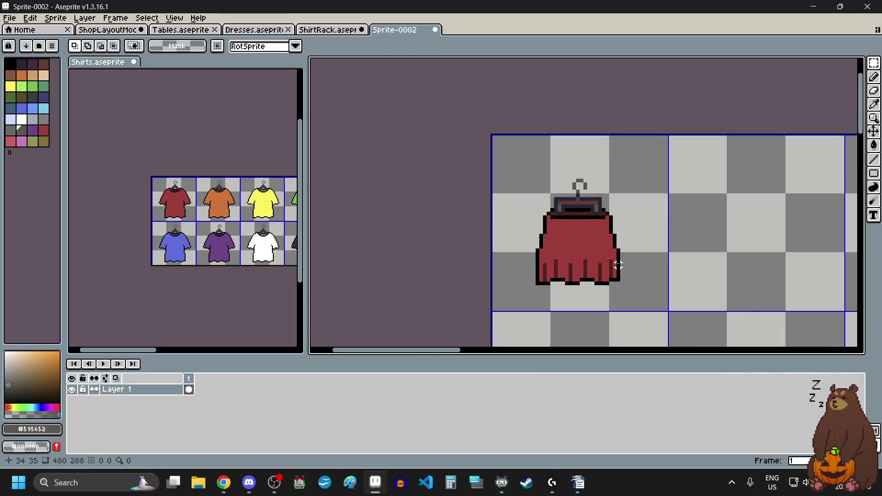
pyautogui.scroll(1, 618, 265)
pyautogui.scroll(1, 618, 265)
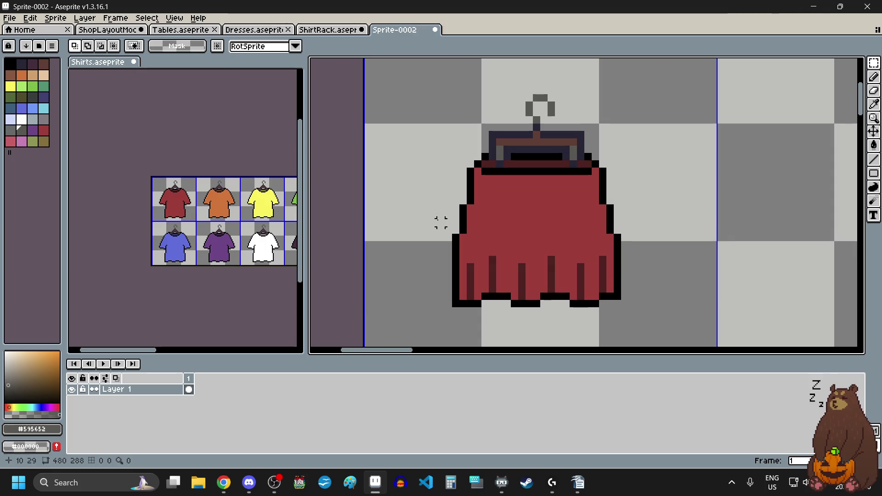
pyautogui.moveTo(441, 223); pyautogui.dragTo(652, 344)
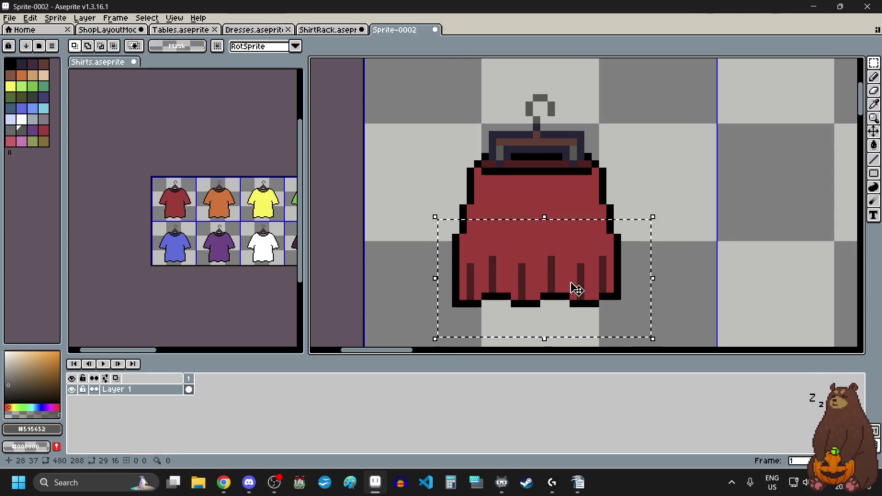
# Nudge the lower half down, then select the dress's middle band and move it down.
pyautogui.press('Down')
pyautogui.hotkey('ctrl', 'd')
pyautogui.scroll(2, 427, 213)
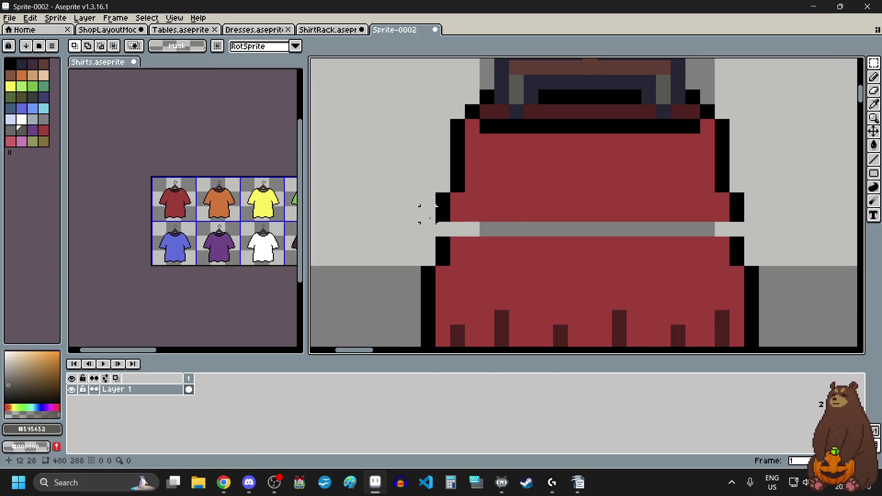
pyautogui.moveTo(443, 207); pyautogui.dragTo(742, 221)
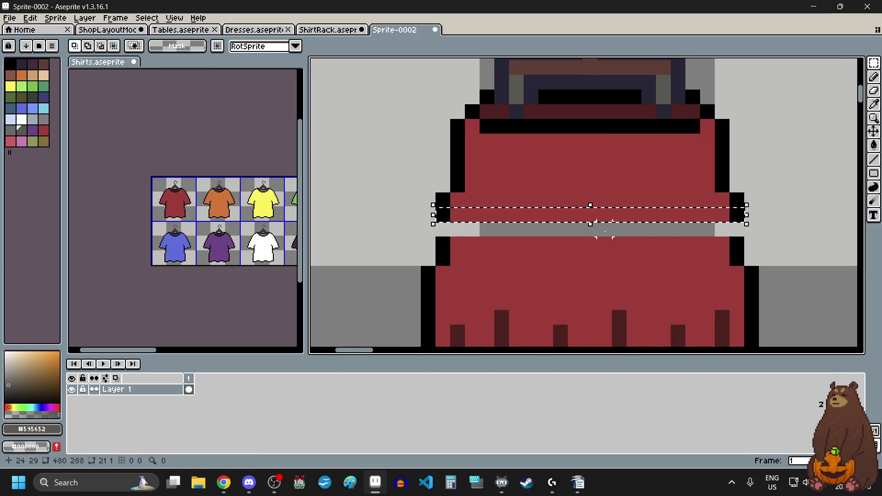
pyautogui.moveTo(592, 230); pyautogui.dragTo(593, 242)
# Undo the trial band move and deselect the skirt.
pyautogui.scroll(-1, 589, 238)
pyautogui.scroll(-1, 707, 258)
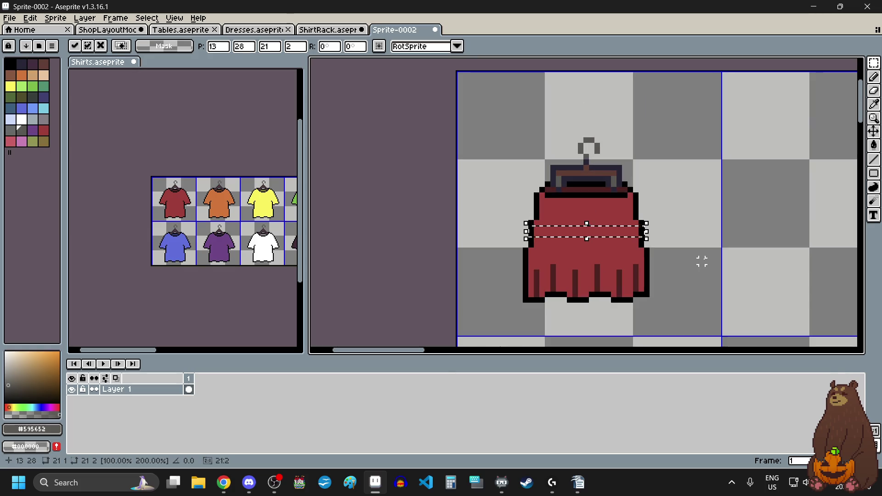
pyautogui.scroll(-2, 704, 260)
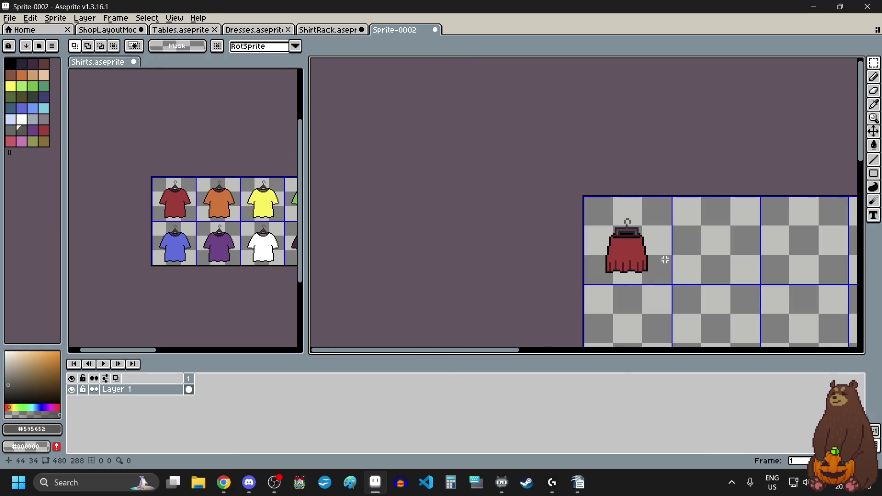
pyautogui.hotkey('ctrl', 'z')
pyautogui.hotkey('ctrl', 'z')
pyautogui.hotkey('ctrl', 'z')
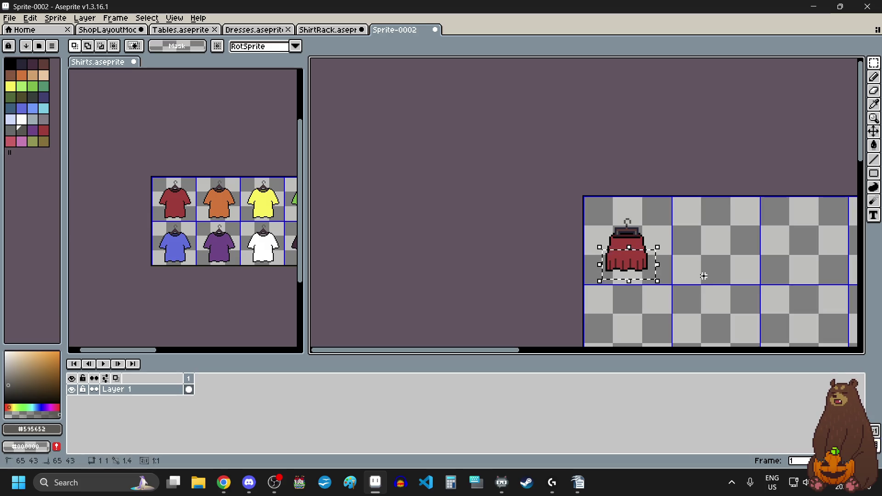
pyautogui.click(704, 276)
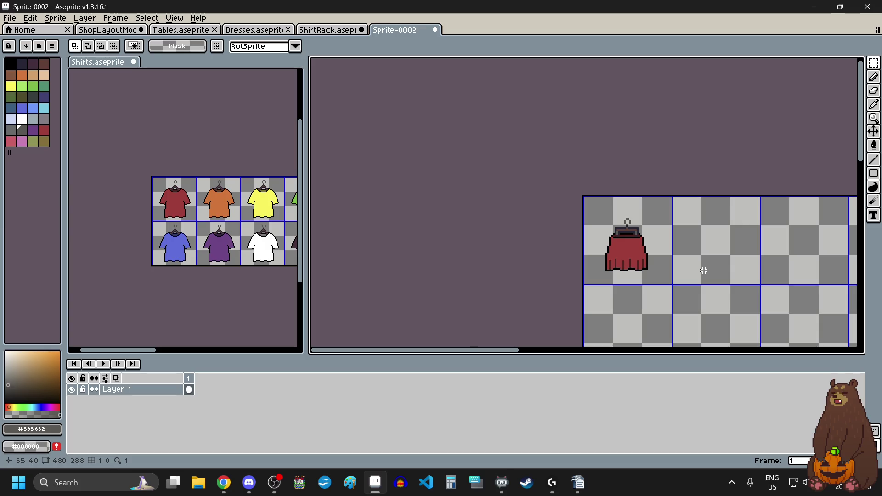
pyautogui.scroll(1, 636, 236)
pyautogui.scroll(1, 628, 220)
pyautogui.scroll(-1, 629, 214)
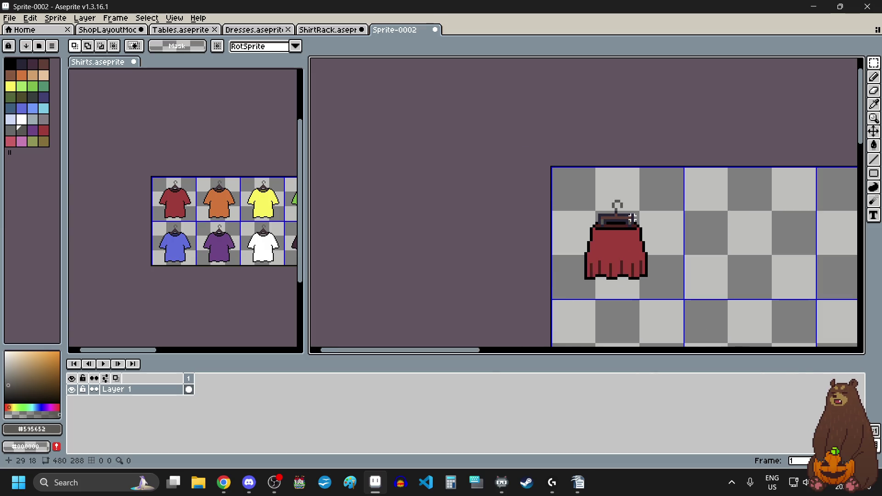
pyautogui.scroll(-1, 639, 235)
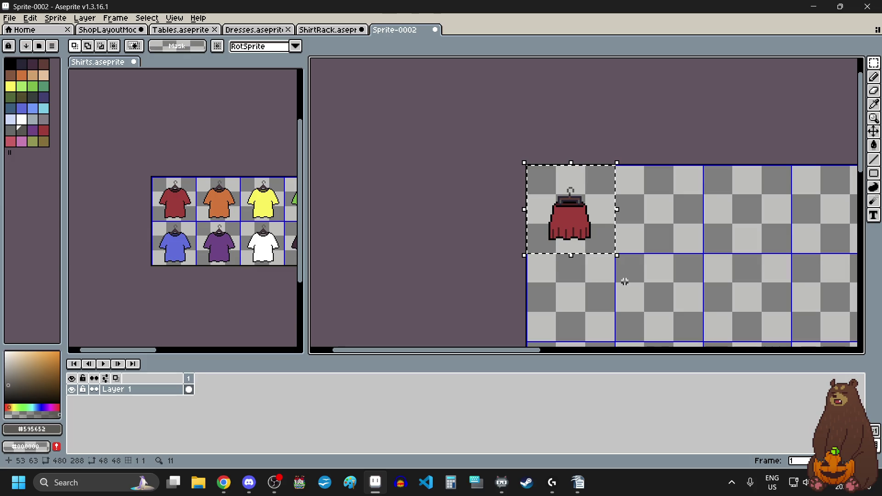
# Fill tiles two to four of the first row with copies of the skirt and hanger.
pyautogui.moveTo(590, 234); pyautogui.dragTo(679, 235)
pyautogui.scroll(4, 679, 235)
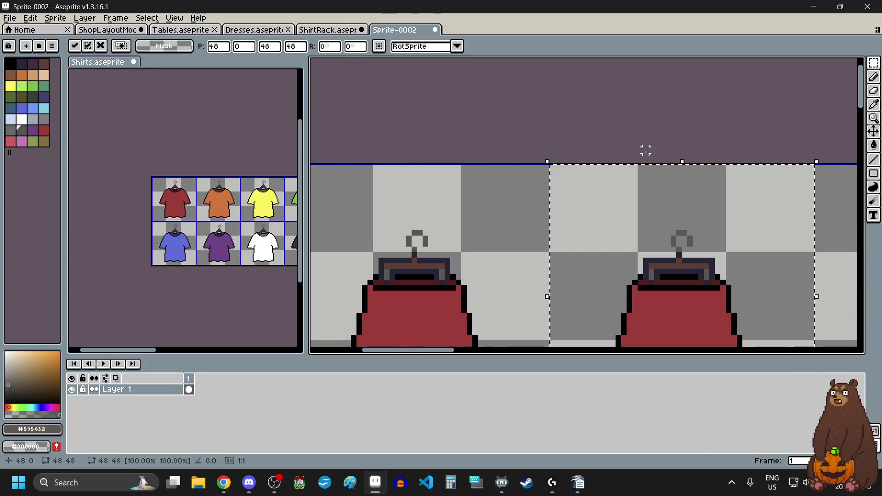
pyautogui.scroll(-2, 609, 212)
pyautogui.scroll(-2, 725, 252)
pyautogui.scroll(2, 729, 264)
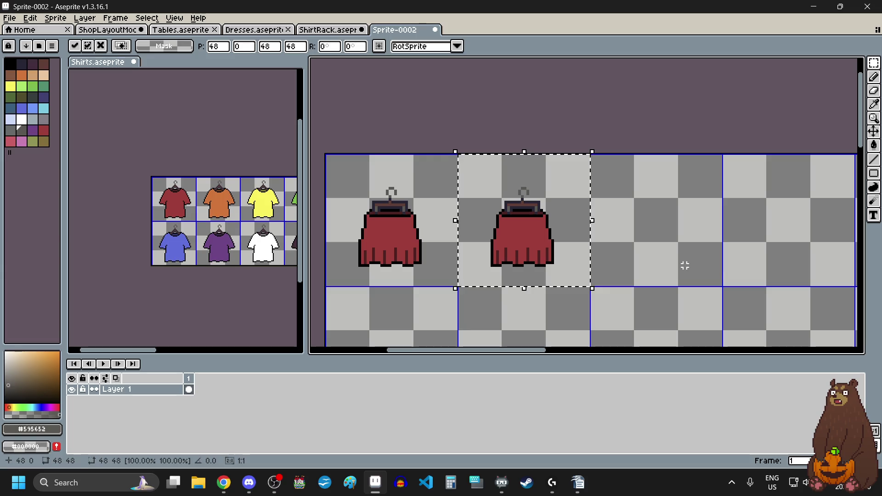
pyautogui.click(682, 266)
pyautogui.hotkey('ctrl', 'v')
pyautogui.moveTo(412, 227)
pyautogui.mouseDown()
pyautogui.moveTo(662, 226)
pyautogui.moveTo(671, 202)
pyautogui.moveTo(607, 219)
pyautogui.mouseUp()
pyautogui.scroll(3, 633, 214)
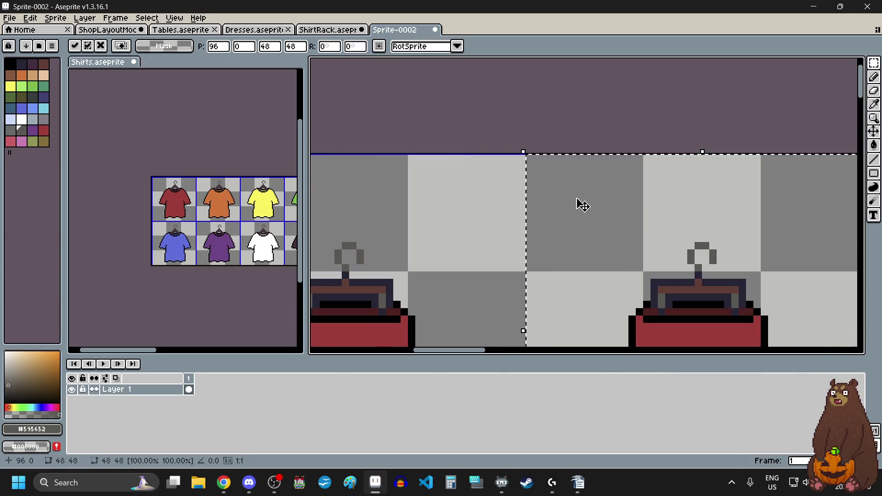
pyautogui.scroll(-6, 585, 207)
pyautogui.scroll(2, 601, 231)
pyautogui.click(697, 244)
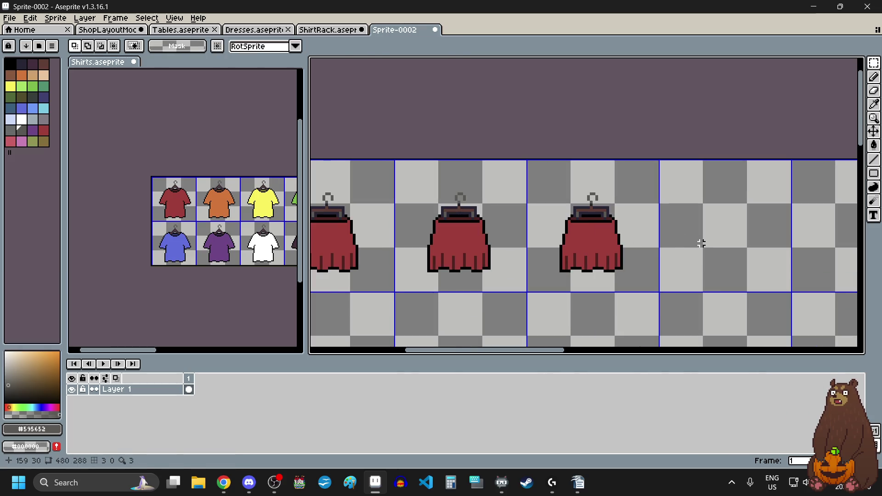
pyautogui.hotkey('ctrl', 'v')
pyautogui.moveTo(413, 226); pyautogui.dragTo(750, 236)
pyautogui.scroll(2, 706, 190)
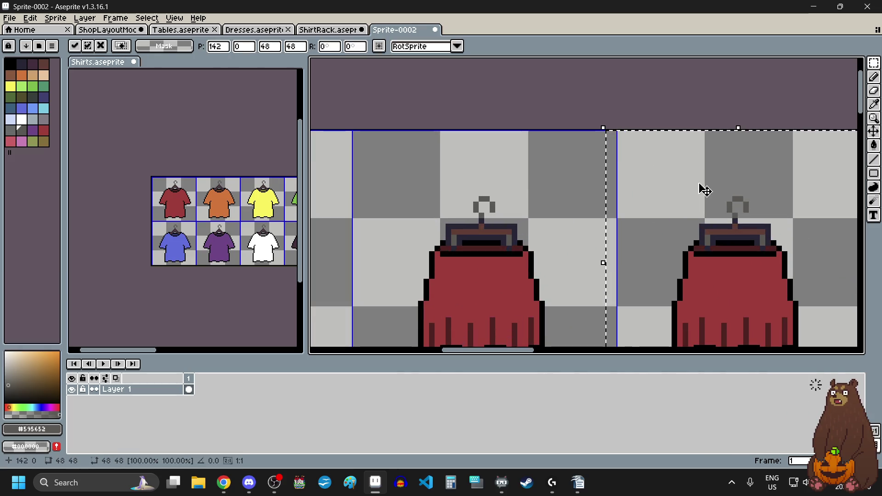
pyautogui.moveTo(706, 190); pyautogui.dragTo(716, 190)
pyautogui.scroll(-5, 627, 219)
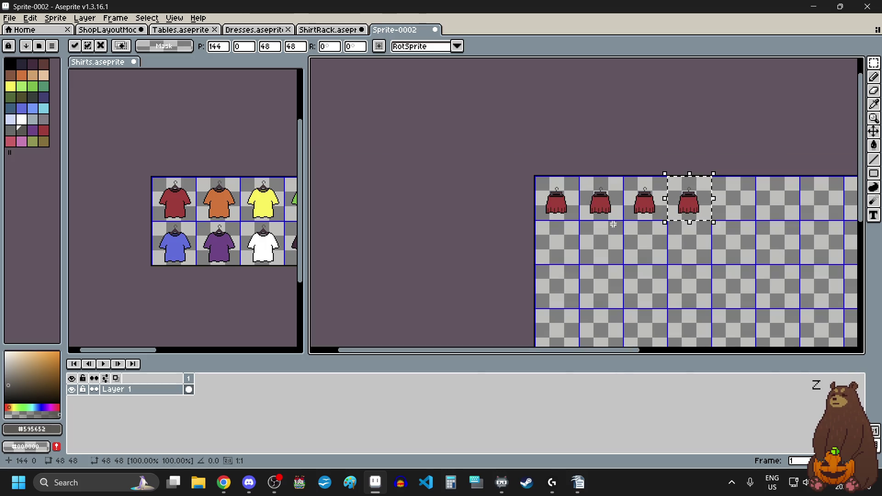
pyautogui.scroll(3, 562, 250)
pyautogui.click(552, 256)
# Paste four more skirt copies into columns 1 to 4 of the second row.
pyautogui.hotkey('ctrl', 'v')
pyautogui.moveTo(552, 205); pyautogui.dragTo(550, 299)
pyautogui.scroll(4, 506, 257)
pyautogui.moveTo(501, 271); pyautogui.dragTo(506, 255)
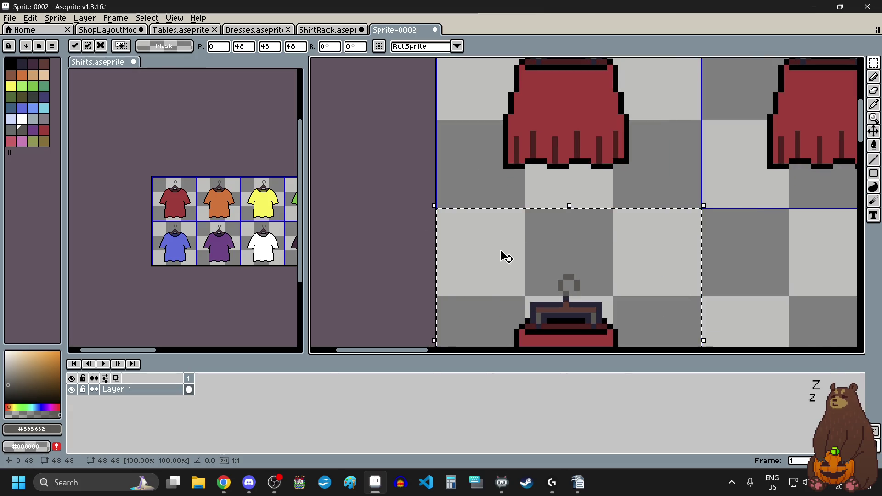
pyautogui.scroll(-3, 535, 271)
pyautogui.click(622, 287)
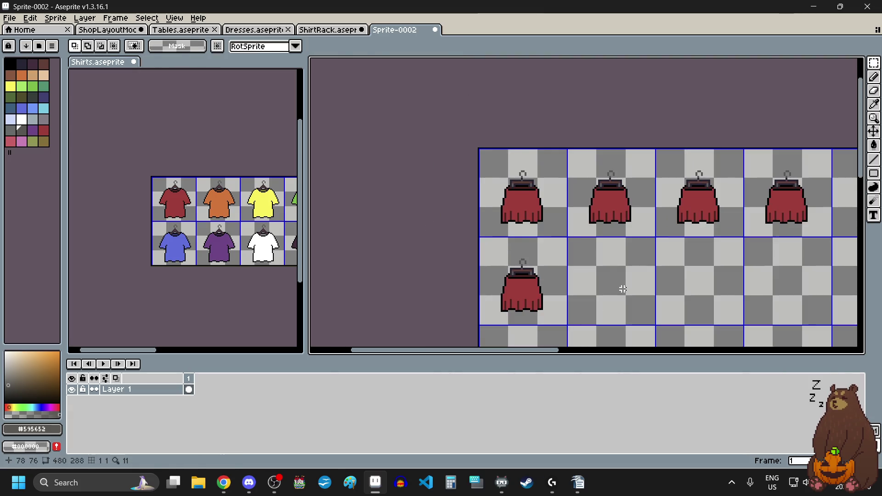
pyautogui.hotkey('ctrl', 'v')
pyautogui.moveTo(524, 168); pyautogui.dragTo(608, 252)
pyautogui.scroll(4, 616, 239)
pyautogui.scroll(-6, 601, 246)
pyautogui.scroll(3, 550, 227)
pyautogui.scroll(-2, 489, 205)
pyautogui.scroll(2, 528, 203)
pyautogui.click(571, 215)
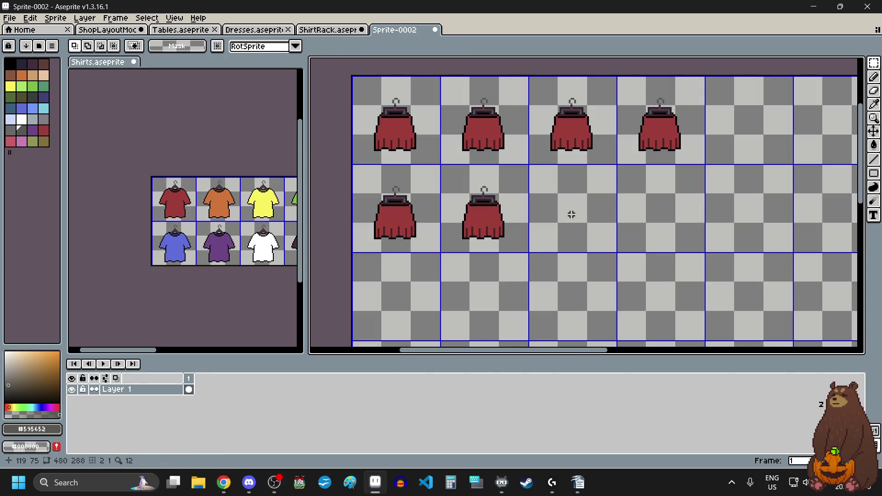
pyautogui.hotkey('ctrl', 'v')
pyautogui.moveTo(429, 146); pyautogui.dragTo(602, 232)
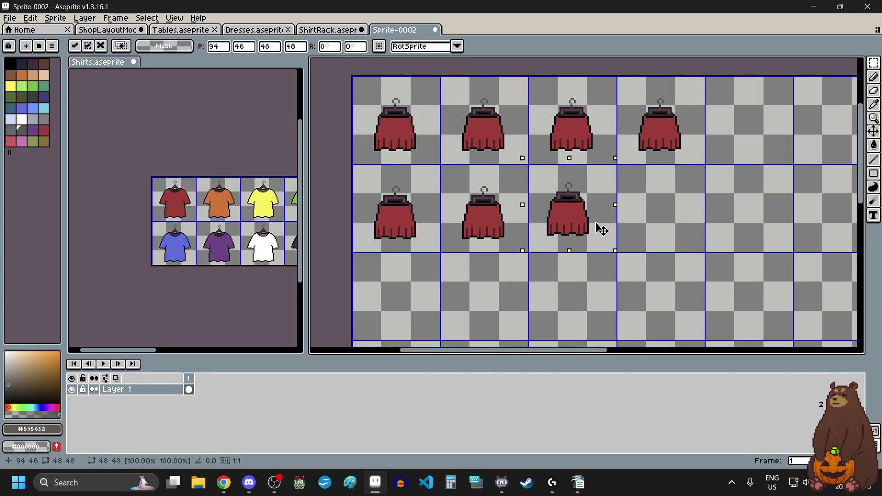
pyautogui.scroll(5, 593, 221)
pyautogui.scroll(-5, 542, 173)
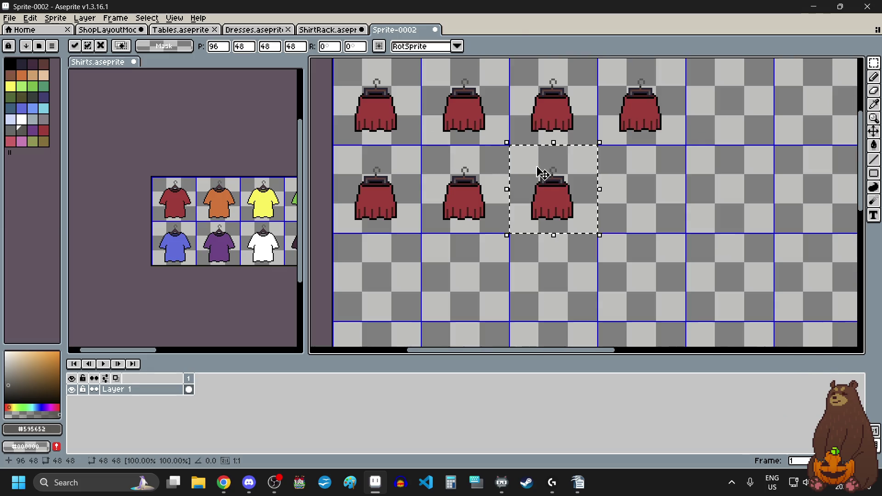
pyautogui.click(653, 179)
pyautogui.hotkey('ctrl', 'v')
pyautogui.moveTo(402, 119); pyautogui.dragTo(662, 209)
pyautogui.scroll(5, 666, 208)
pyautogui.scroll(-5, 630, 209)
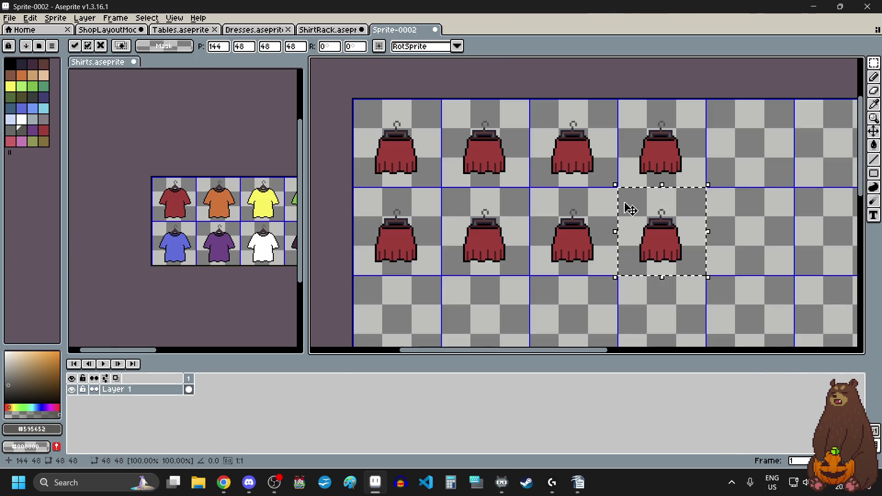
pyautogui.click(551, 317)
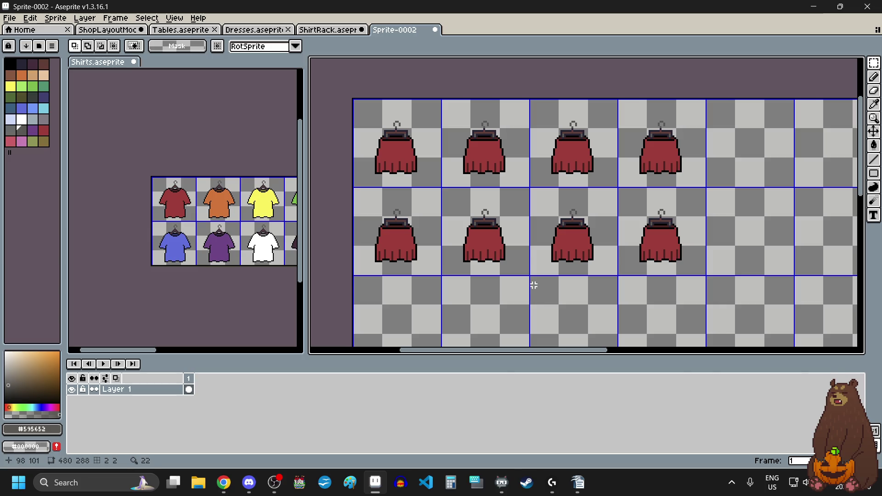
# Fill the top-row skirts orange, yellow and green, sampling each colour from its matching shirt.
pyautogui.scroll(3, 215, 201)
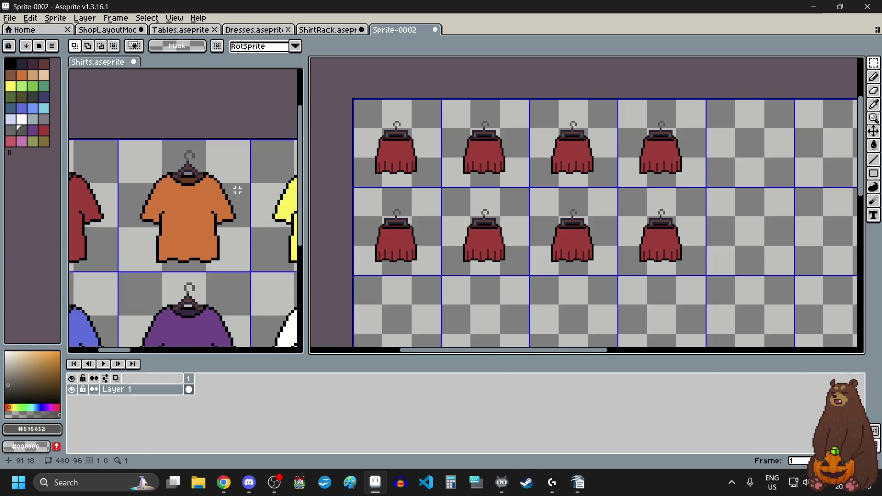
pyautogui.press('i')
pyautogui.click(189, 197)
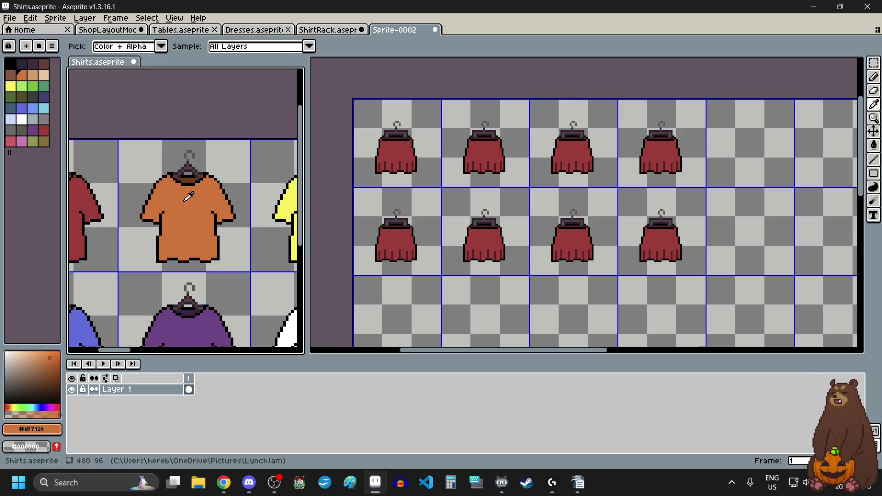
pyautogui.press('g')
pyautogui.click(481, 151)
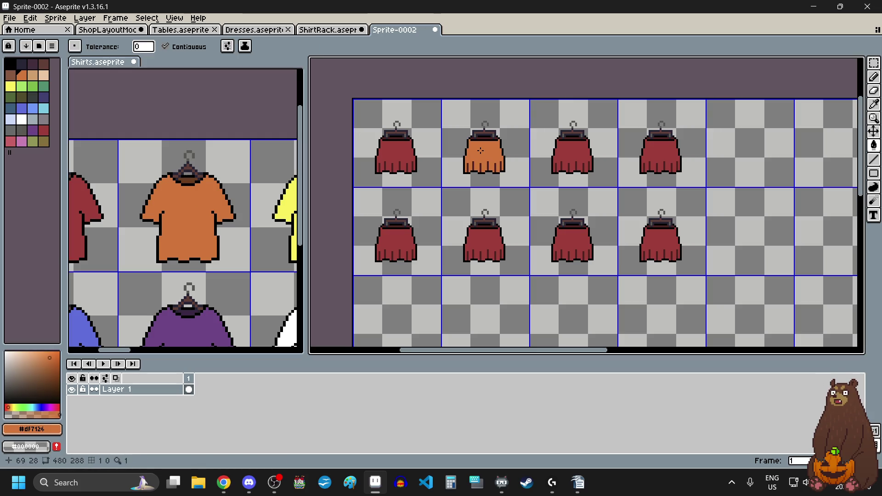
pyautogui.press('i')
pyautogui.scroll(-3, 235, 214)
pyautogui.scroll(1, 235, 214)
pyautogui.click(233, 217)
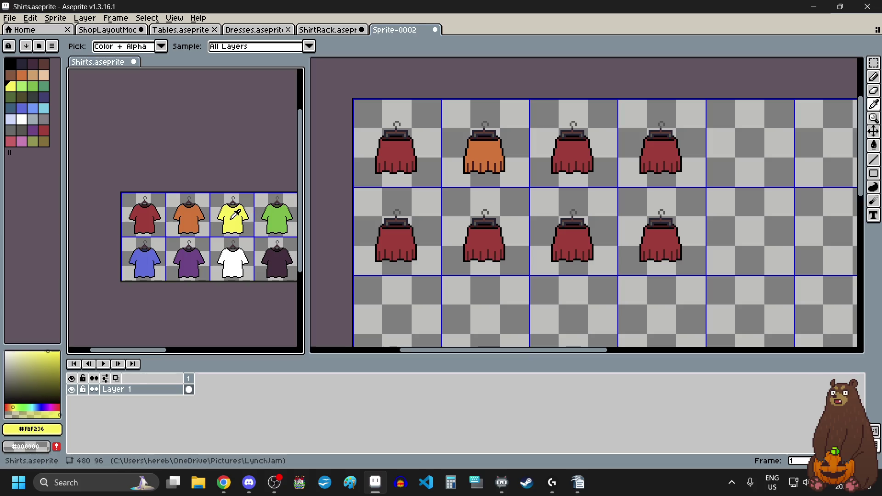
pyautogui.press('g')
pyautogui.click(567, 151)
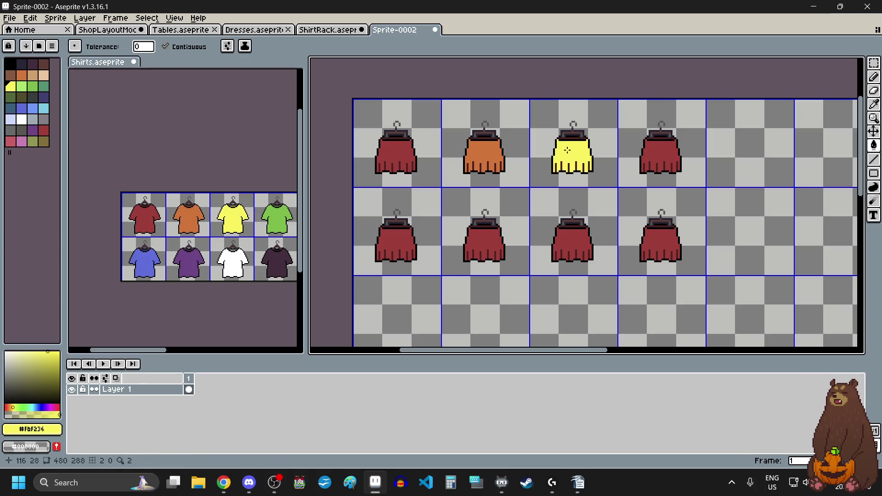
pyautogui.press('i')
pyautogui.click(277, 213)
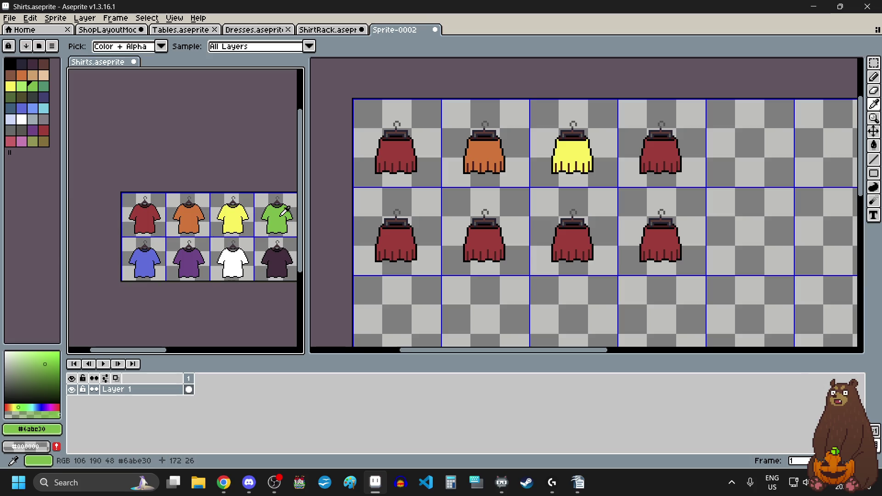
pyautogui.press('g')
pyautogui.click(667, 152)
# Fill the bottom-row skirts blue, purple, white and dark plum to match the shirts below.
pyautogui.press('i')
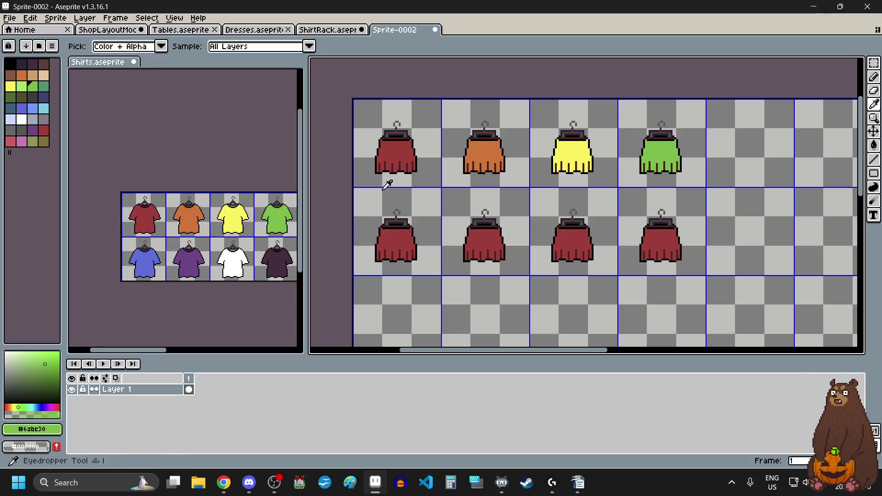
pyautogui.click(144, 256)
pyautogui.press('g')
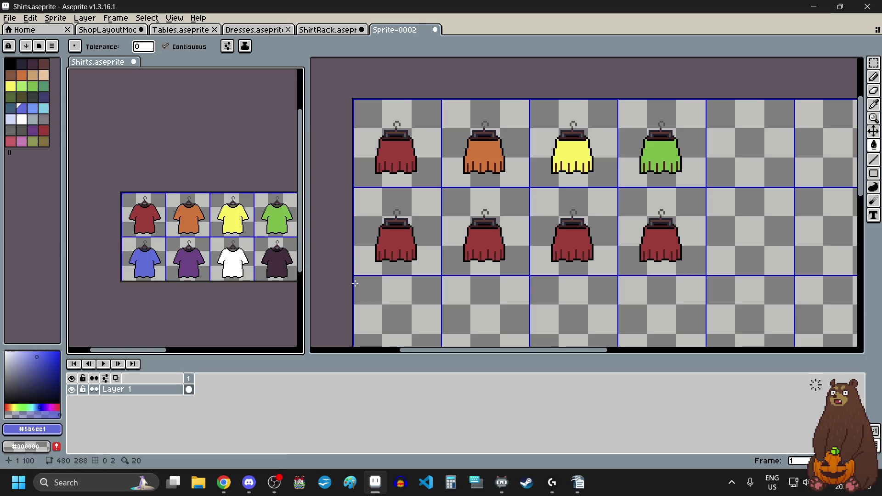
pyautogui.click(400, 238)
pyautogui.press('i')
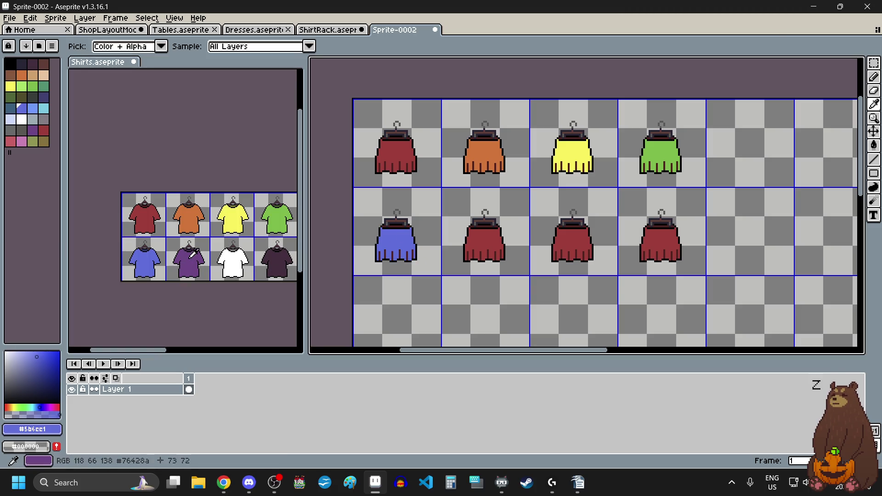
pyautogui.click(192, 254)
pyautogui.press('g')
pyautogui.click(486, 242)
pyautogui.press('i')
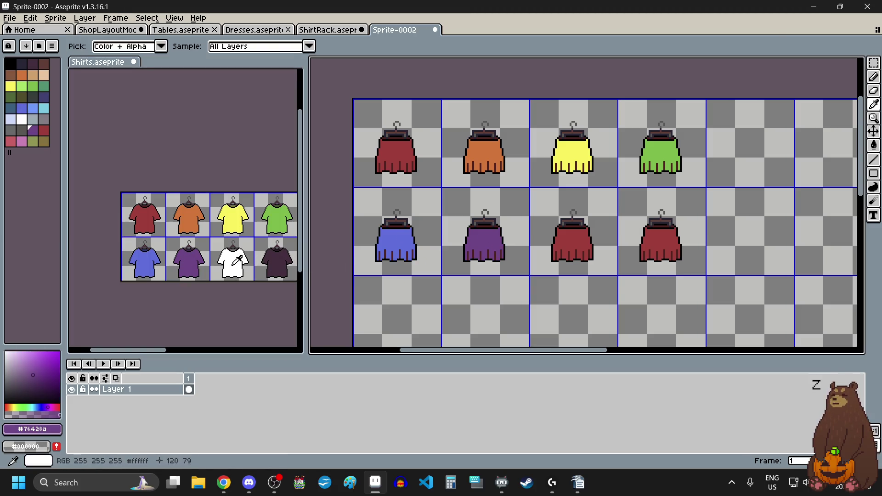
pyautogui.click(236, 261)
pyautogui.press('g')
pyautogui.click(572, 245)
pyautogui.press('i')
pyautogui.click(284, 260)
pyautogui.press('g')
pyautogui.click(660, 241)
pyautogui.press('i')
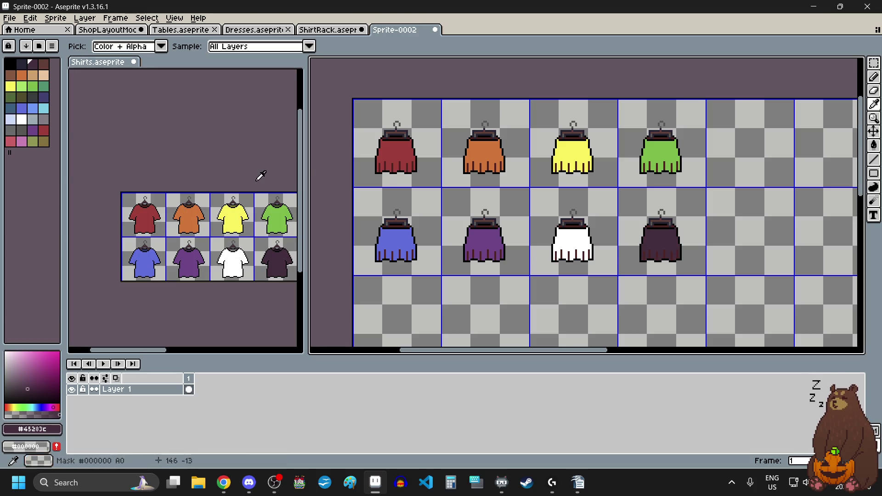
pyautogui.scroll(3, 181, 202)
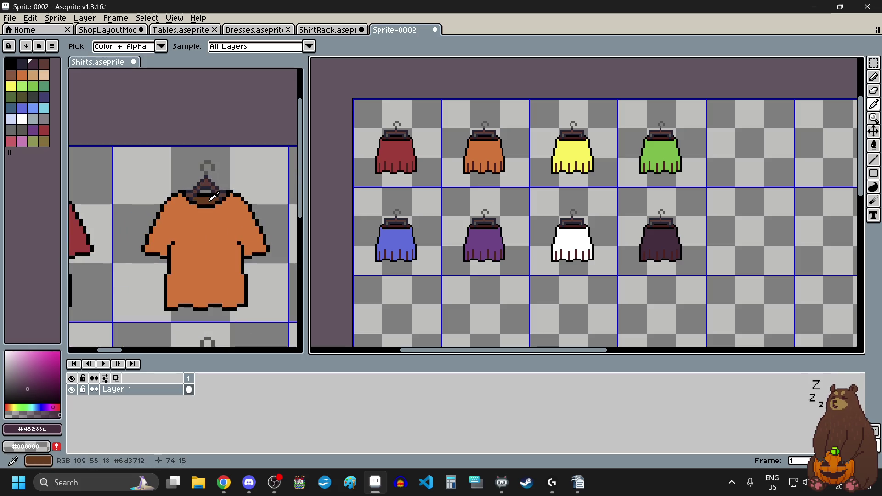
# Recolour the orange dress's collar strip brown, sampled from the orange shirt's collar.
pyautogui.click(207, 195)
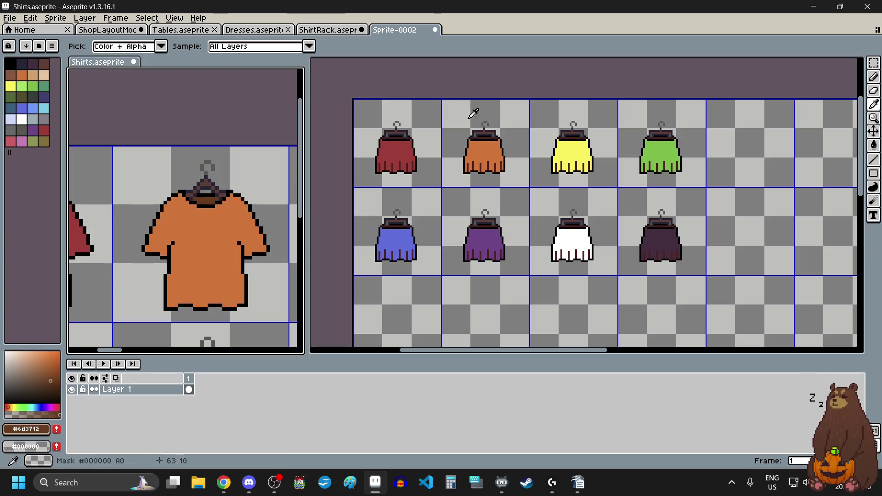
pyautogui.scroll(3, 484, 133)
pyautogui.press('g')
pyautogui.click(484, 166)
pyautogui.scroll(1, 483, 166)
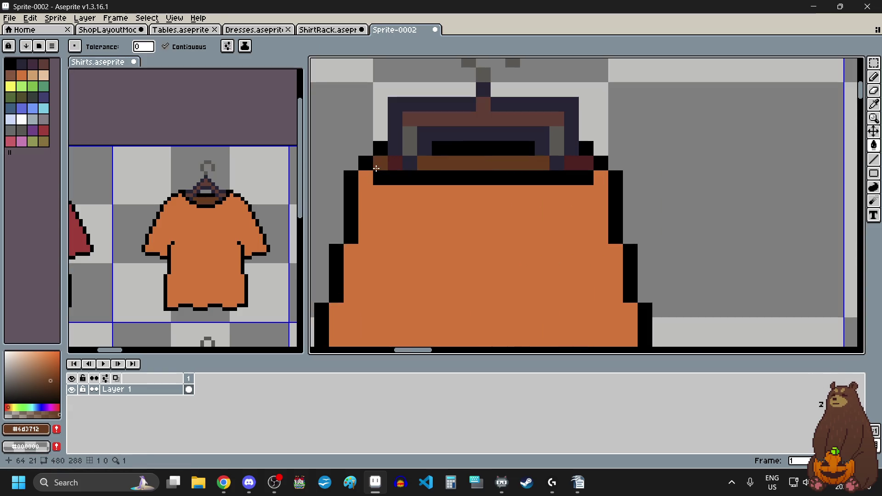
pyautogui.scroll(-2, 229, 221)
pyautogui.hscroll(3, 247, 221)
# Recolour the yellow dress's collar strip olive, matching the yellow shirt's collar.
pyautogui.press('i')
pyautogui.scroll(3, 238, 205)
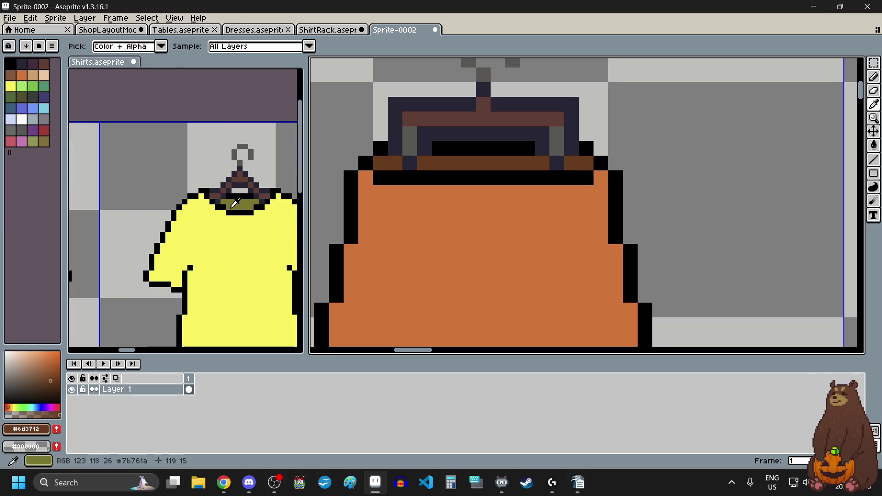
pyautogui.click(242, 197)
pyautogui.scroll(-2, 430, 229)
pyautogui.scroll(2, 681, 207)
pyautogui.press('g')
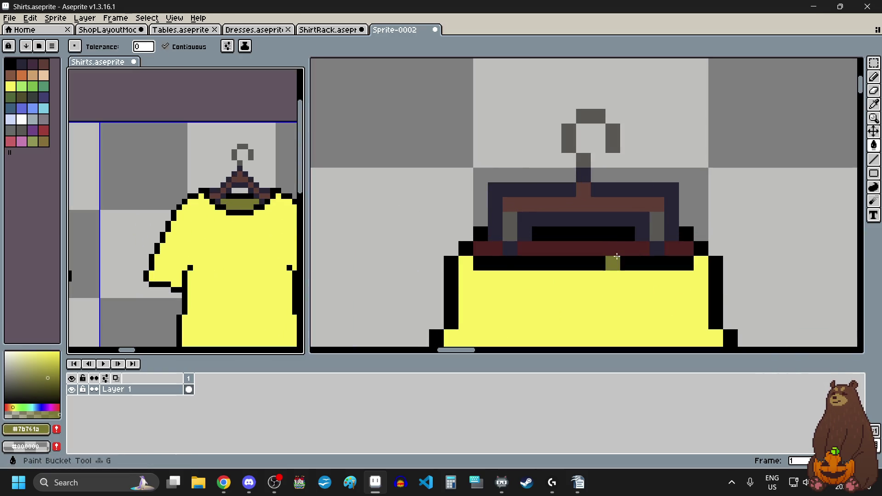
pyautogui.click(668, 249)
pyautogui.click(495, 249)
pyautogui.scroll(-2, 495, 248)
pyautogui.scroll(1, 689, 207)
pyautogui.scroll(1, 690, 207)
pyautogui.scroll(-3, 211, 252)
pyautogui.scroll(2, 283, 244)
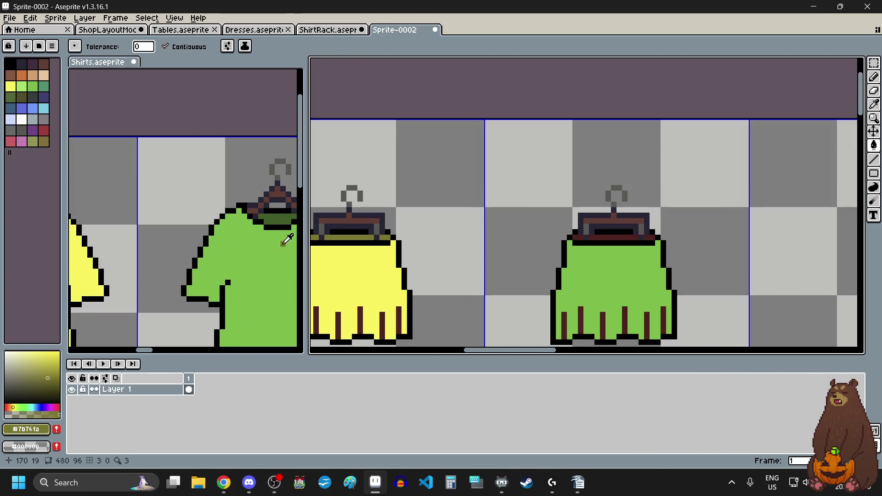
# Recolour the green dress's collar pixels dark green, matching the green shirt's collar.
pyautogui.keyDown('alt'); pyautogui.click(283, 221); pyautogui.keyUp('alt')
pyautogui.scroll(2, 614, 238)
pyautogui.click(614, 238)
pyautogui.click(614, 238)
pyautogui.click(502, 232)
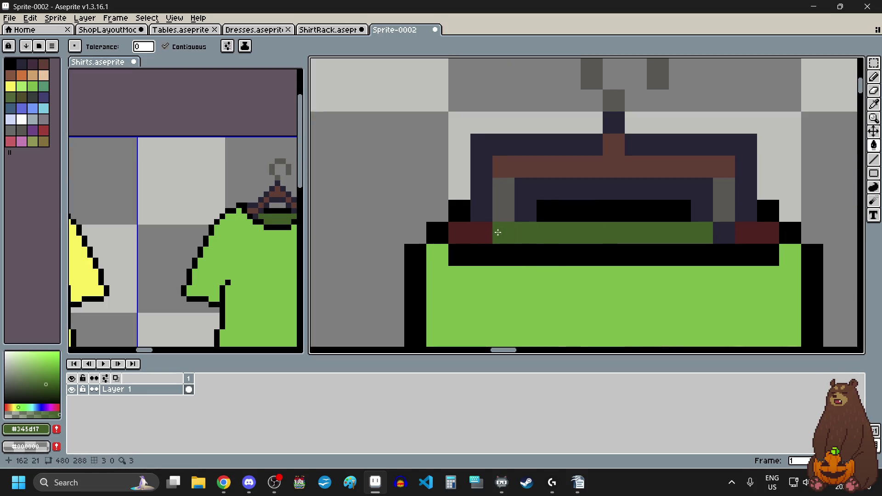
pyautogui.scroll(-3, 751, 234)
pyautogui.scroll(-3, 751, 235)
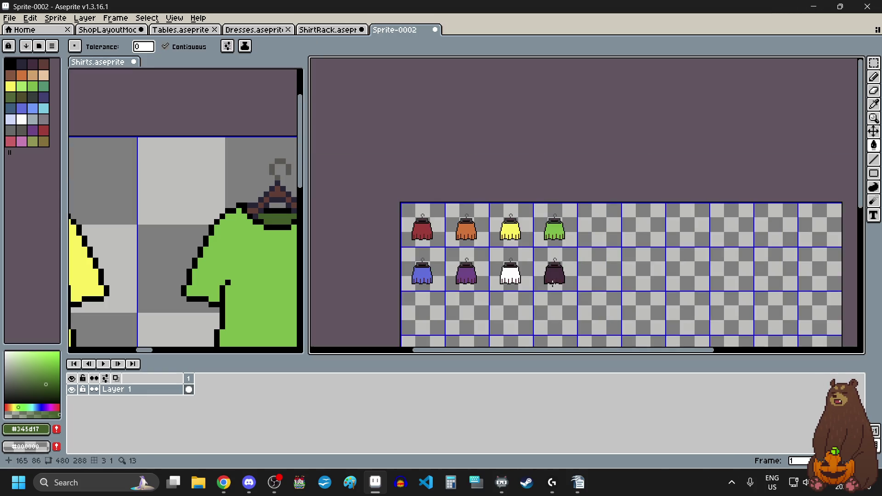
pyautogui.scroll(4, 552, 273)
pyautogui.scroll(-3, 238, 261)
pyautogui.scroll(2, 232, 249)
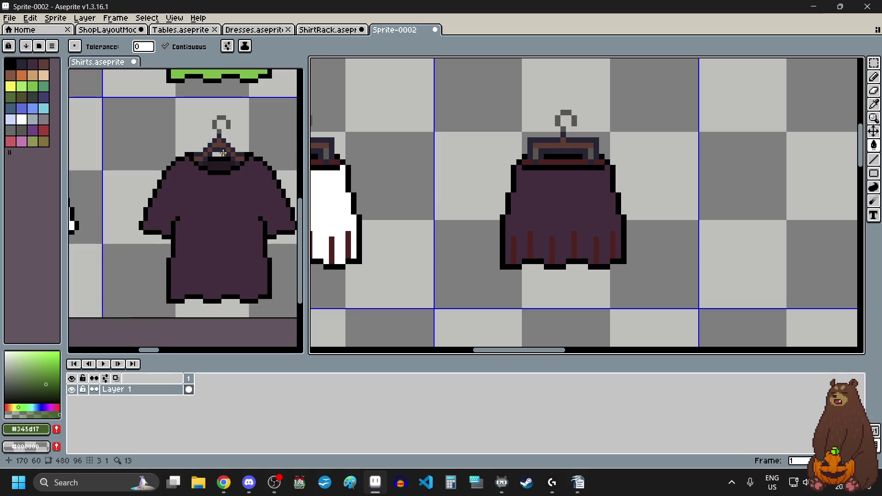
pyautogui.scroll(2, 231, 139)
# Recolour the dark dress's collar strip with the dark shirt's darkest collar shade.
pyautogui.click(231, 139)
pyautogui.scroll(3, 615, 158)
pyautogui.press('g')
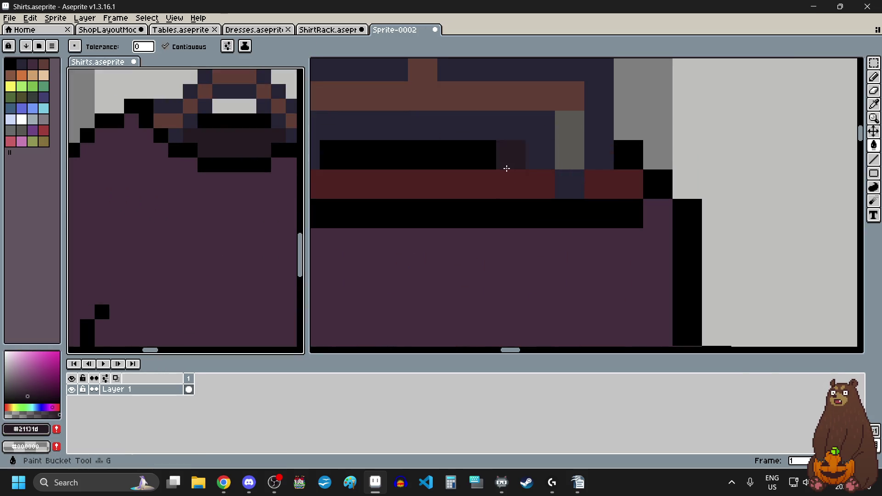
pyautogui.click(510, 184)
pyautogui.click(611, 187)
pyautogui.scroll(-2, 608, 192)
pyautogui.scroll(2, 602, 191)
pyautogui.scroll(2, 551, 191)
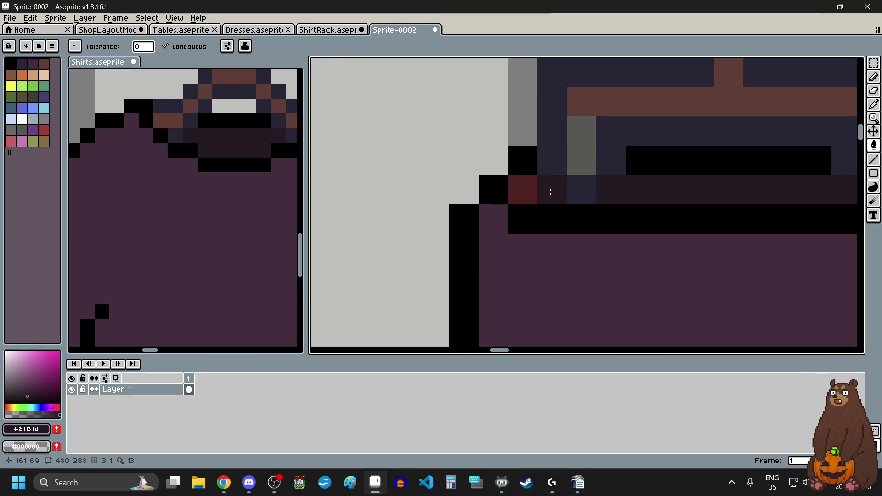
pyautogui.click(523, 189)
pyautogui.scroll(-4, 523, 190)
pyautogui.hscroll(-3, 610, 219)
pyautogui.scroll(-3, 206, 207)
pyautogui.hscroll(-3, 207, 207)
pyautogui.hscroll(-3, 207, 207)
pyautogui.scroll(3, 206, 206)
# Recolour the white dress's collar pixels grey, matching the white shirt's collar.
pyautogui.keyDown('alt'); pyautogui.click(174, 199); pyautogui.keyUp('alt')
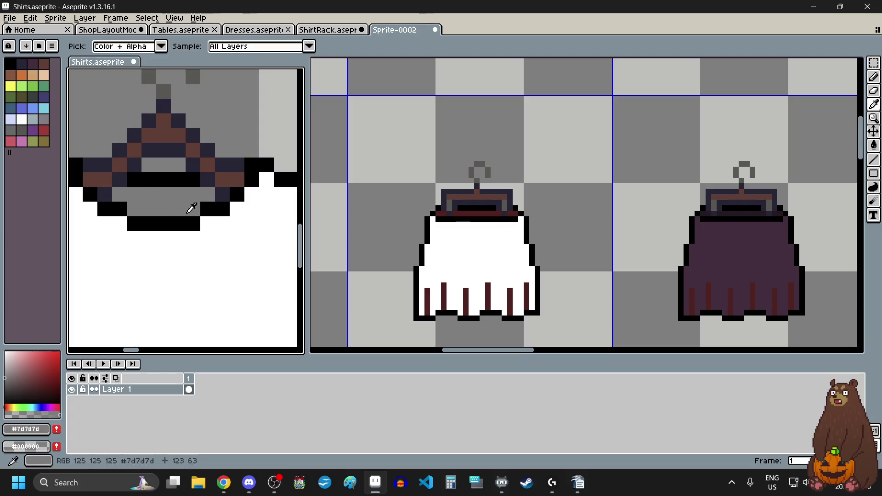
pyautogui.scroll(2, 478, 211)
pyautogui.scroll(2, 485, 202)
pyautogui.click(486, 203)
pyautogui.click(403, 201)
pyautogui.click(682, 202)
pyautogui.click(654, 202)
pyautogui.scroll(-2, 654, 201)
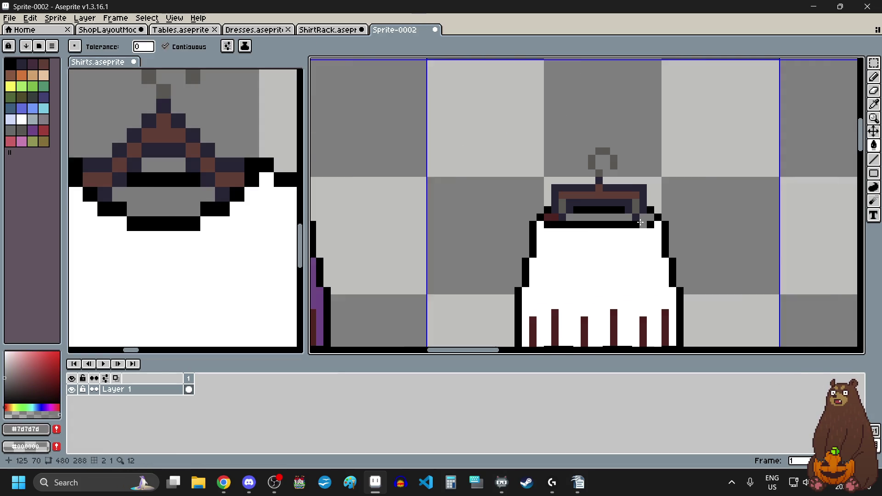
pyautogui.scroll(2, 574, 211)
pyautogui.click(576, 215)
pyautogui.click(600, 212)
pyautogui.scroll(-2, 598, 212)
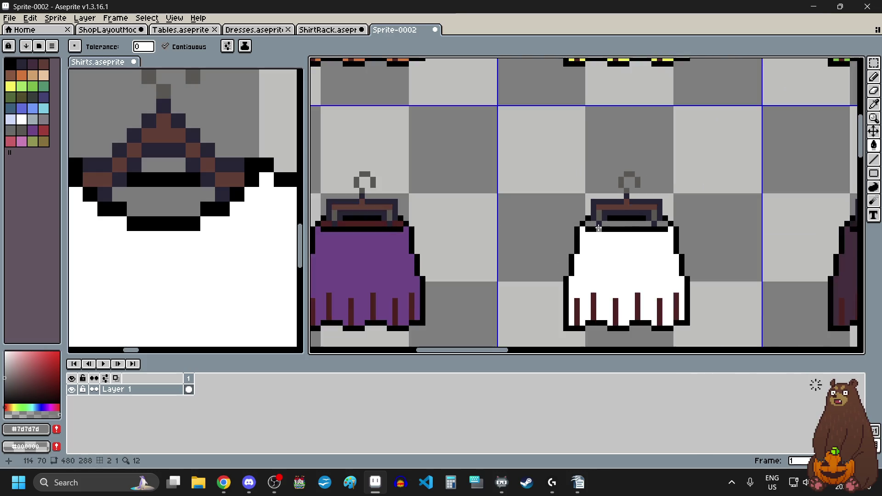
pyautogui.scroll(-2, 551, 221)
pyautogui.scroll(2, 512, 225)
# Recolour the purple dress's collar strip dark purple, sampled from the purple shirt.
pyautogui.press('i')
pyautogui.scroll(-3, 183, 207)
pyautogui.hscroll(-5, 161, 206)
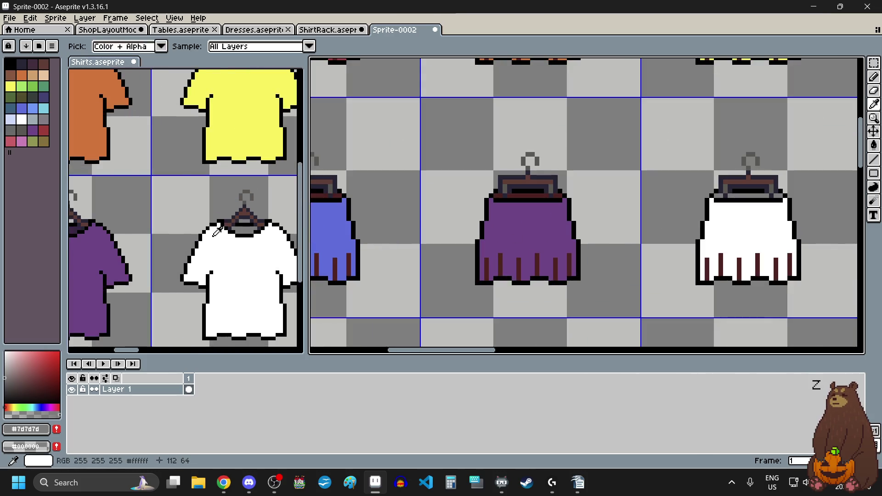
pyautogui.click(105, 250)
pyautogui.scroll(3, 696, 229)
pyautogui.press('g')
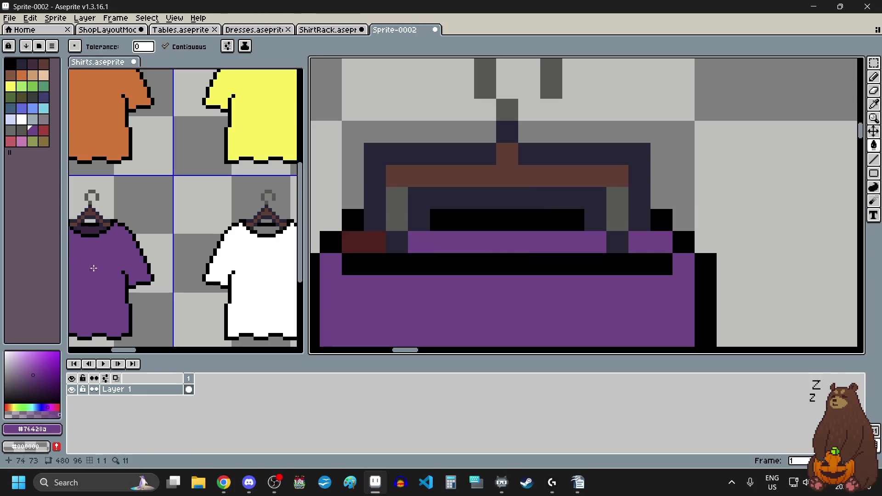
pyautogui.press('i')
pyautogui.click(94, 224)
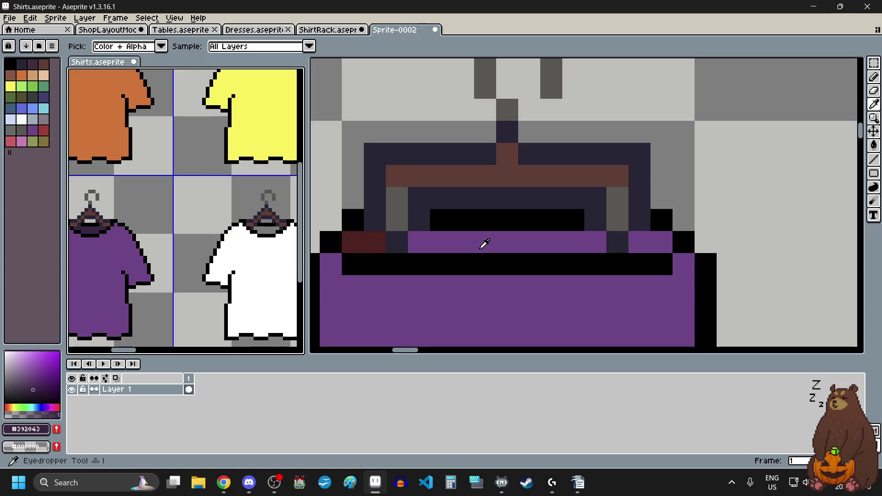
pyautogui.press('g')
pyautogui.click(488, 239)
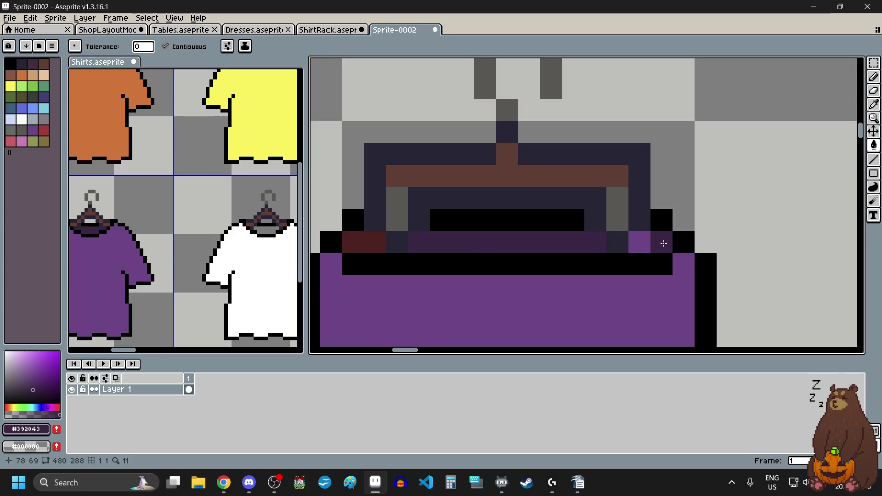
pyautogui.scroll(-2, 509, 258)
pyautogui.scroll(-1, 508, 259)
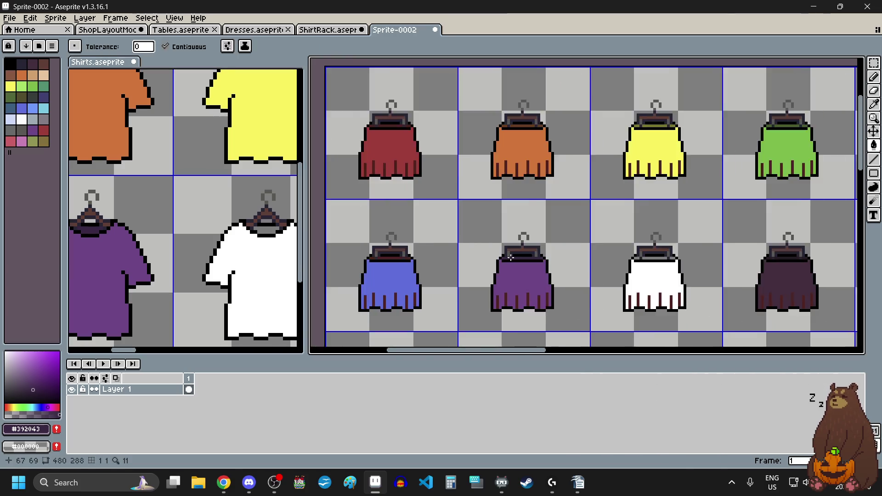
pyautogui.scroll(2, 509, 258)
pyautogui.scroll(1, 509, 258)
pyautogui.scroll(-3, 164, 251)
pyautogui.scroll(2, 165, 251)
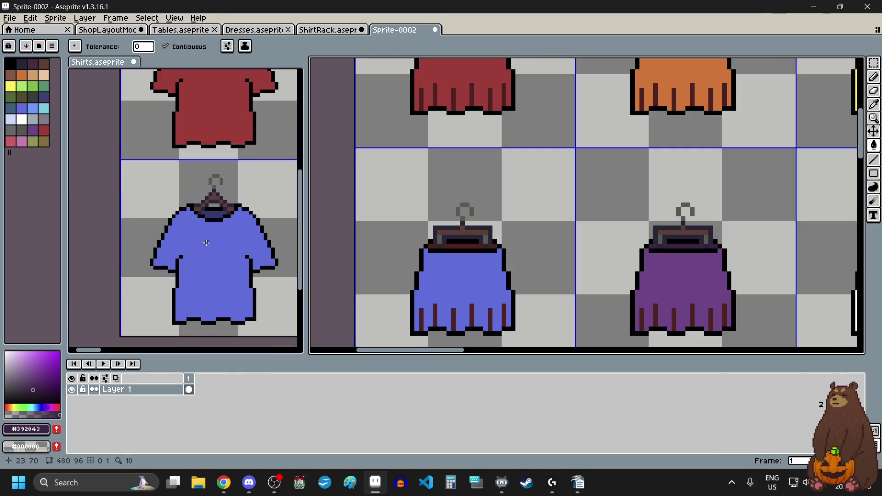
pyautogui.scroll(1, 221, 207)
# Recolour the blue dress's collar strip navy, matching the blue shirt's collar.
pyautogui.press('i')
pyautogui.click(232, 199)
pyautogui.scroll(3, 492, 246)
pyautogui.press('g')
pyautogui.scroll(-1, 409, 241)
pyautogui.click(431, 211)
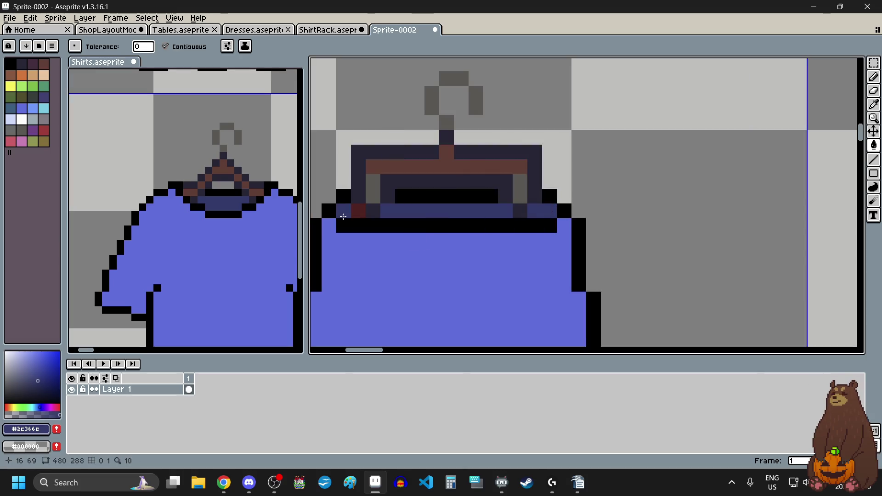
pyautogui.scroll(-2, 184, 207)
pyautogui.scroll(-2, 552, 207)
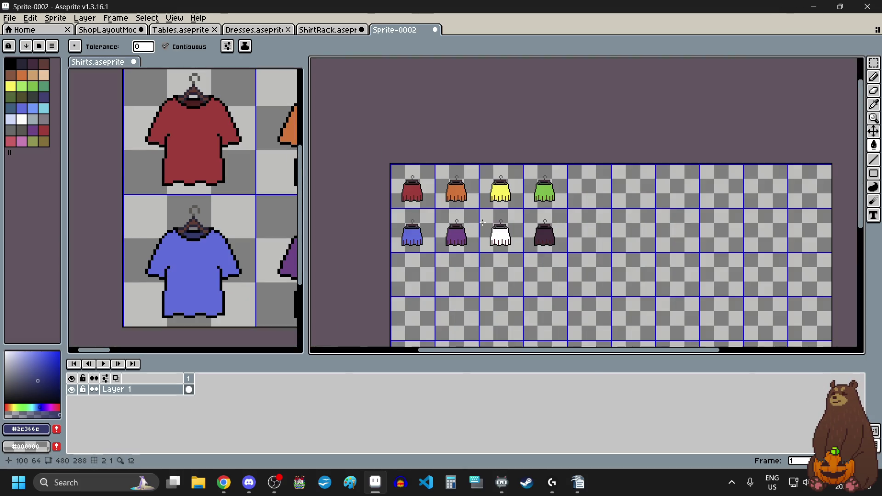
pyautogui.click(876, 65)
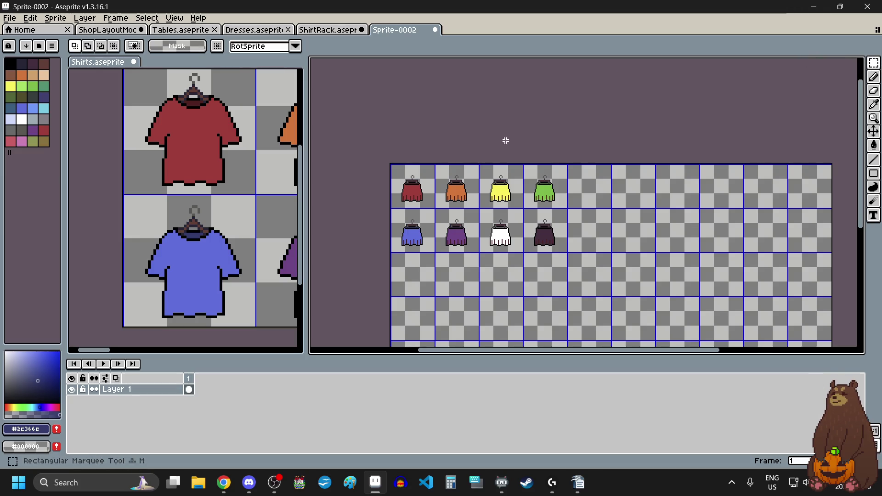
pyautogui.scroll(5, 384, 152)
pyautogui.scroll(-2, 399, 187)
pyautogui.scroll(4, 418, 164)
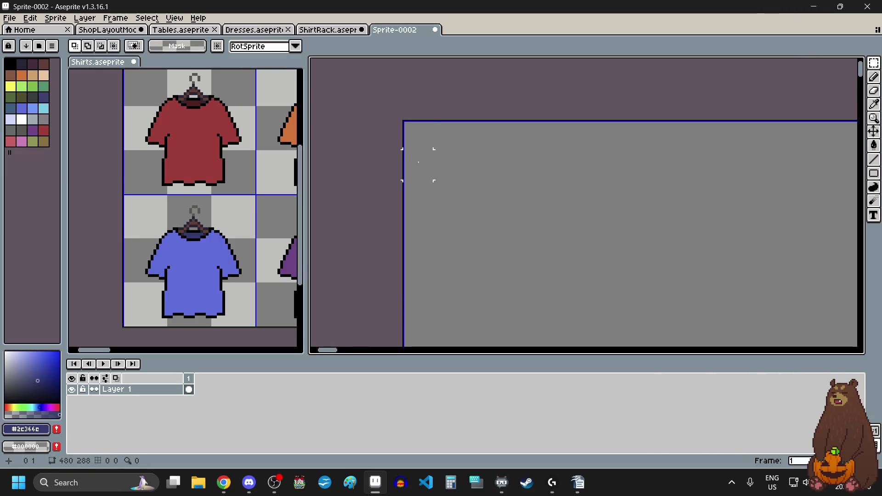
pyautogui.scroll(-3, 422, 146)
pyautogui.scroll(-3, 422, 146)
pyautogui.scroll(-4, 421, 146)
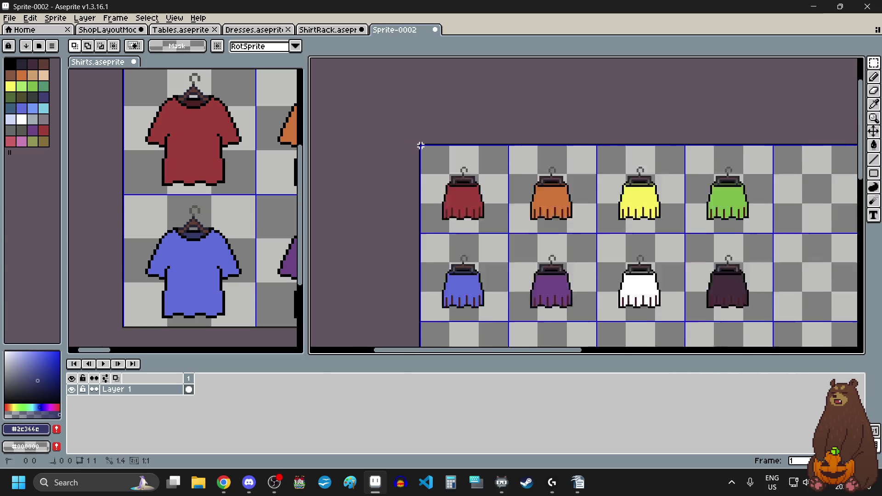
pyautogui.scroll(3, 576, 218)
pyautogui.scroll(1, 579, 223)
pyautogui.scroll(2, 584, 228)
pyautogui.scroll(1, 590, 234)
pyautogui.scroll(-4, 590, 235)
pyautogui.scroll(-2, 586, 233)
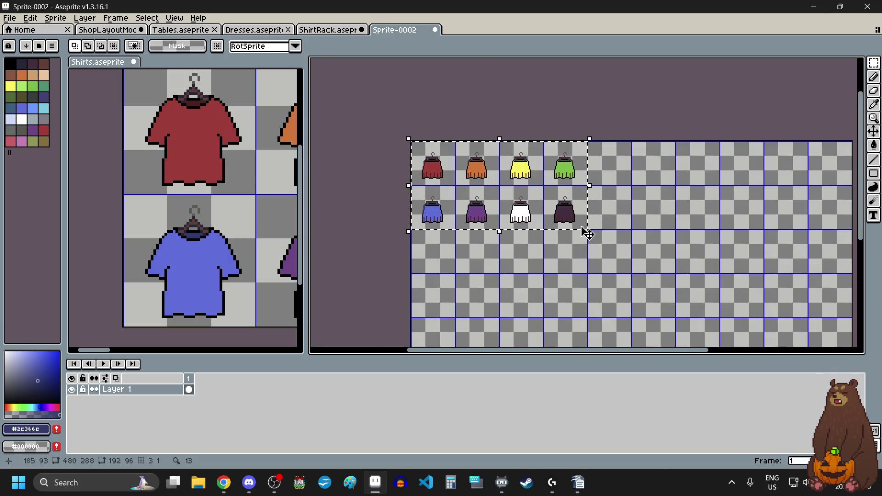
pyautogui.scroll(3, 509, 188)
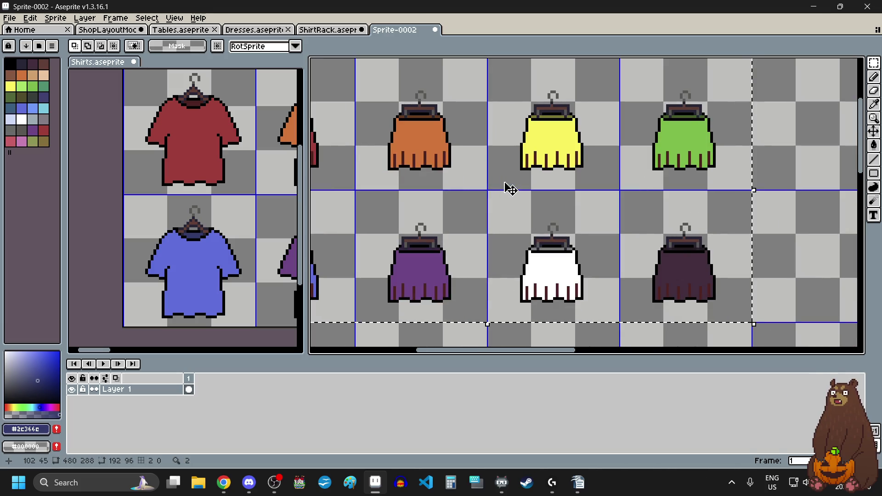
pyautogui.click(775, 249)
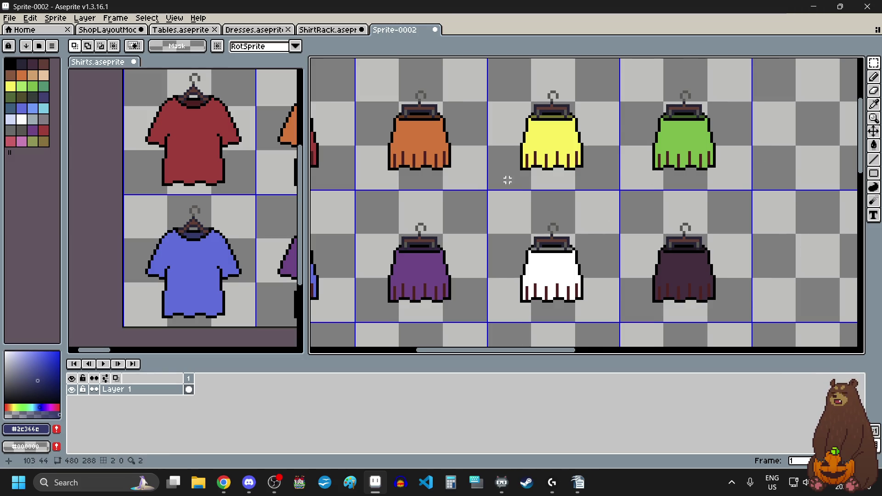
pyautogui.hscroll(-3, 507, 180)
pyautogui.scroll(2, 554, 81)
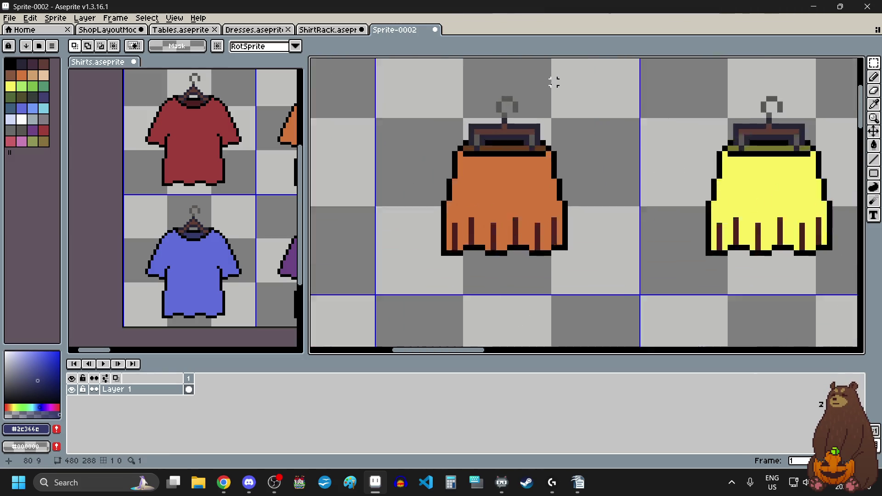
# Sample the orange skirt's brown collar and fill all its maroon stripes brown.
pyautogui.click(874, 105)
pyautogui.scroll(3, 513, 137)
pyautogui.click(494, 150)
pyautogui.scroll(-2, 495, 150)
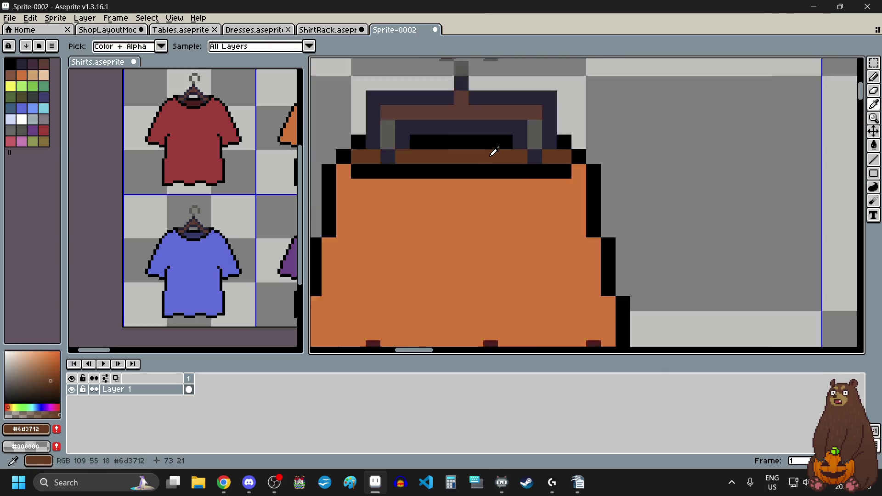
pyautogui.scroll(-2, 492, 201)
pyautogui.scroll(1, 492, 201)
pyautogui.click(873, 145)
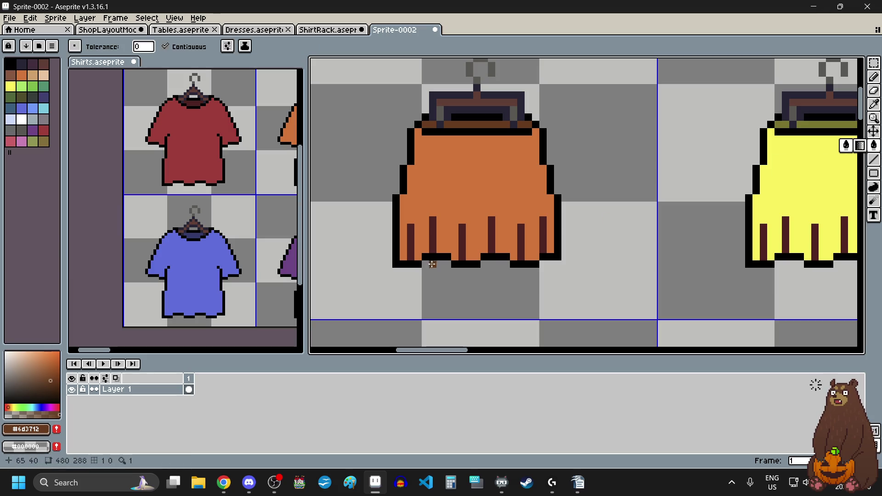
pyautogui.scroll(3, 427, 265)
pyautogui.click(363, 173)
pyautogui.click(451, 147)
pyautogui.click(568, 161)
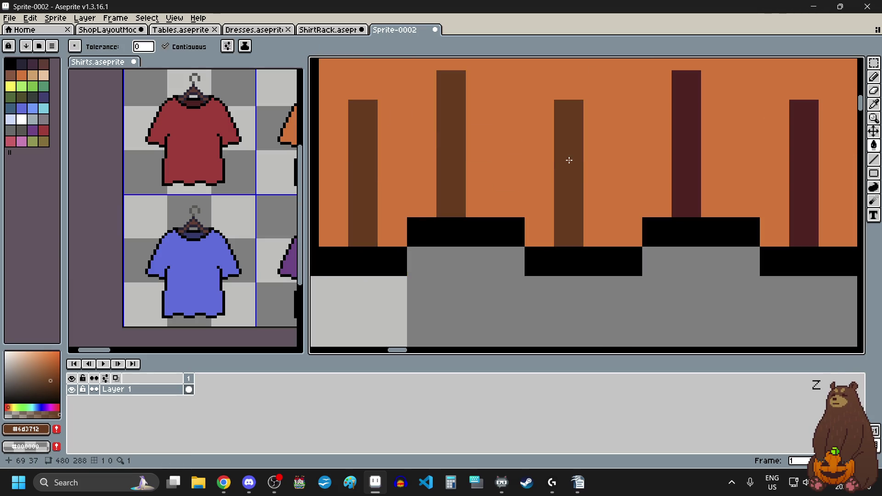
pyautogui.click(684, 148)
pyautogui.scroll(-3, 684, 148)
pyautogui.scroll(3, 534, 222)
pyautogui.click(533, 222)
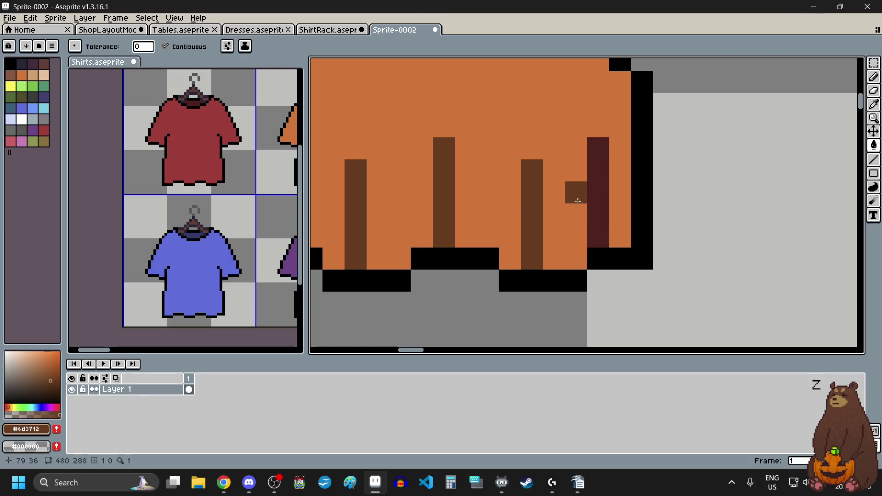
pyautogui.click(597, 194)
pyautogui.scroll(-4, 645, 258)
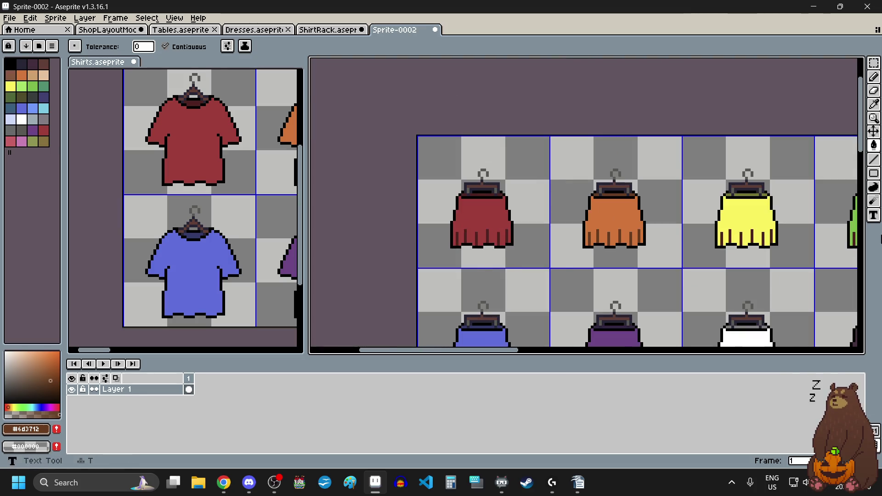
pyautogui.scroll(5, 677, 164)
# Recolour the yellow skirt's maroon stripes olive, undoing an accidental fill of the yellow body.
pyautogui.press('i')
pyautogui.click(676, 163)
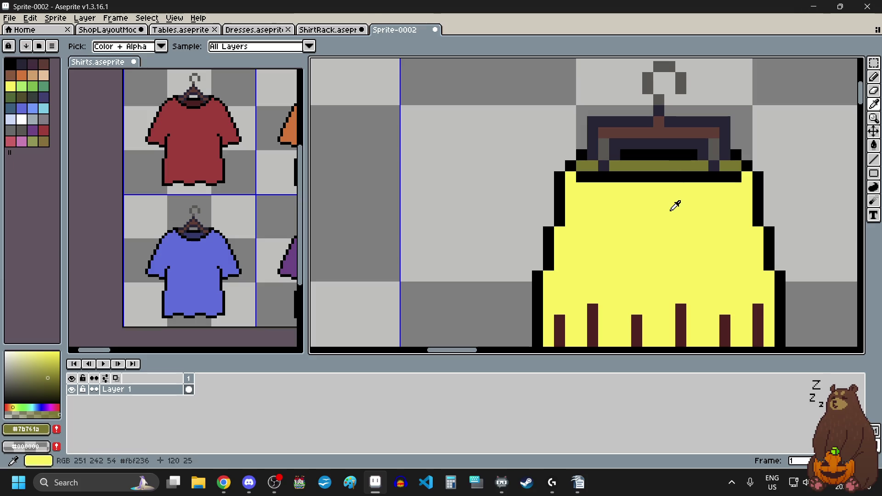
pyautogui.press('g')
pyautogui.scroll(-4, 660, 261)
pyautogui.scroll(5, 540, 268)
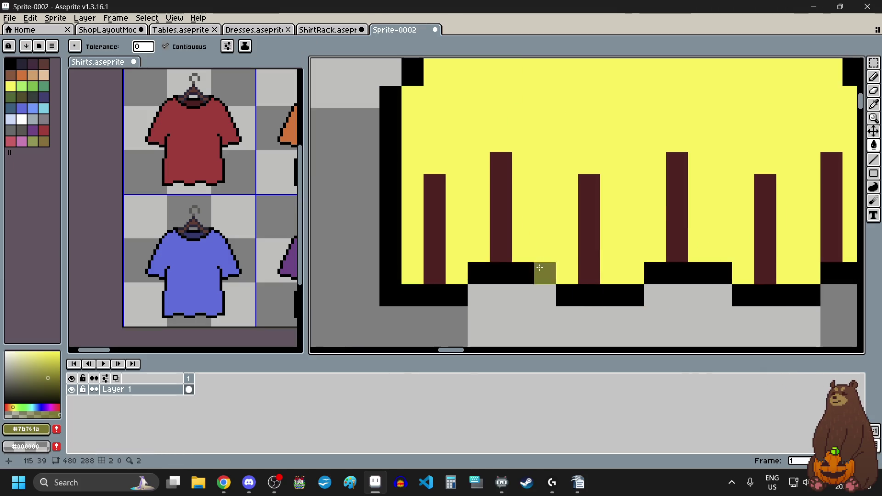
pyautogui.click(434, 207)
pyautogui.click(522, 186)
pyautogui.hotkey('ctrl', 'z')
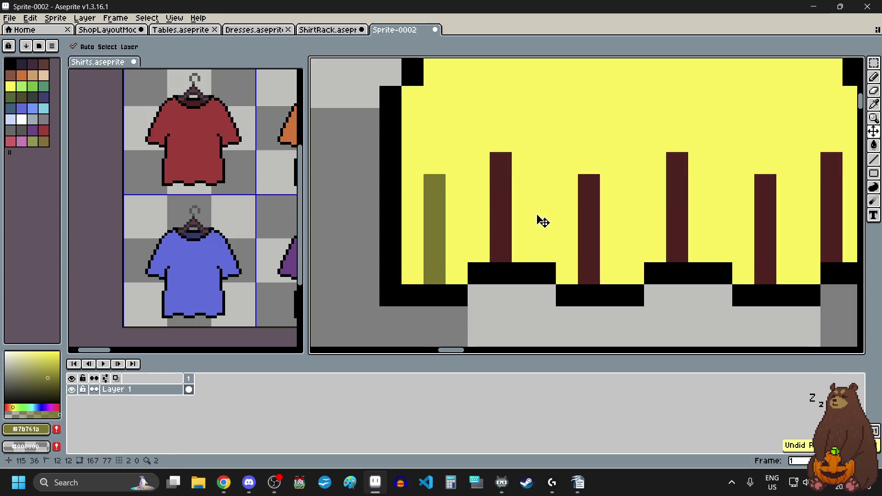
pyautogui.click(501, 185)
pyautogui.click(590, 207)
pyautogui.click(669, 190)
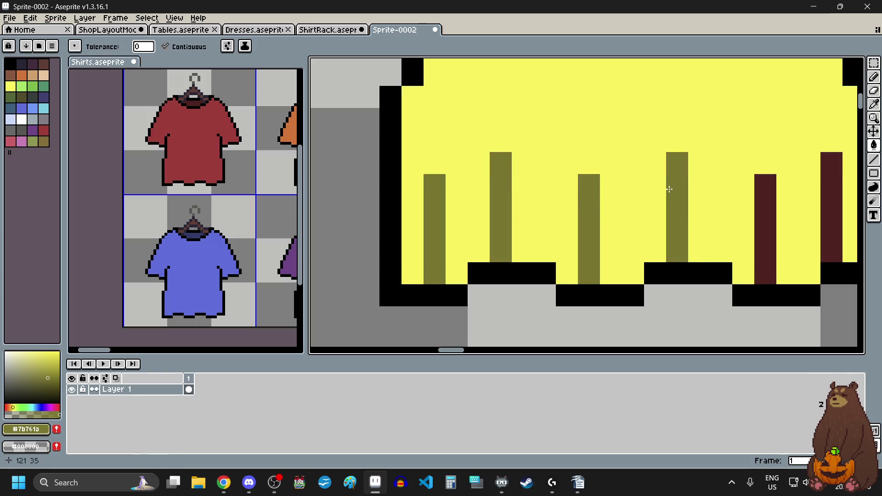
pyautogui.click(766, 244)
pyautogui.click(832, 207)
pyautogui.scroll(-2, 781, 184)
pyautogui.hscroll(3, 591, 203)
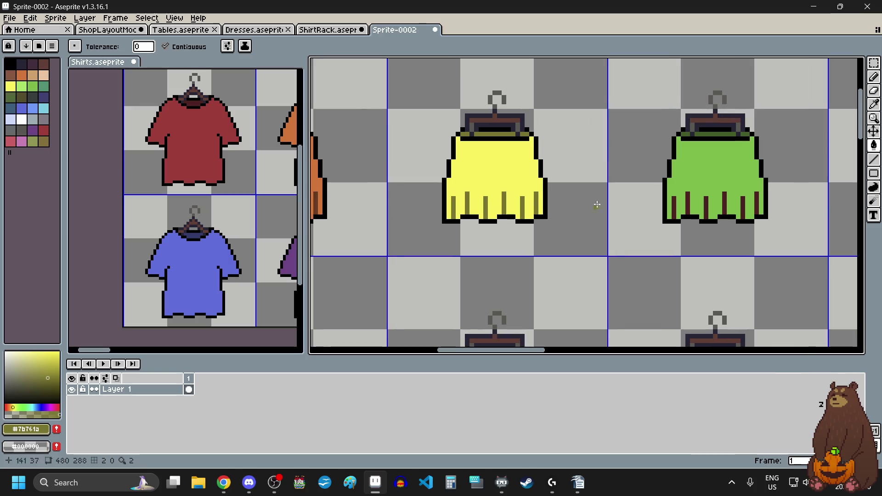
pyautogui.scroll(1, 730, 121)
pyautogui.scroll(1, 730, 121)
# Sample the green skirt's dark green collar and fill its six maroon stripes with it.
pyautogui.press('i')
pyautogui.click(669, 146)
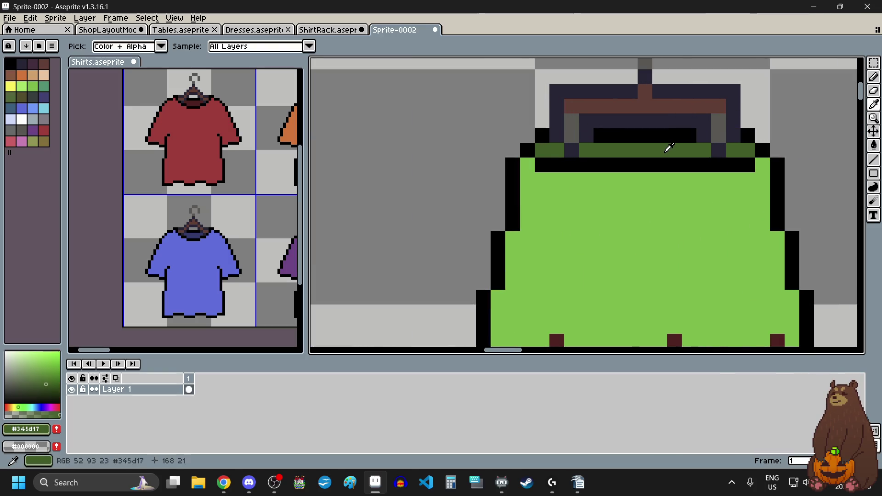
pyautogui.scroll(-3, 662, 226)
pyautogui.scroll(3, 646, 292)
pyautogui.press('g')
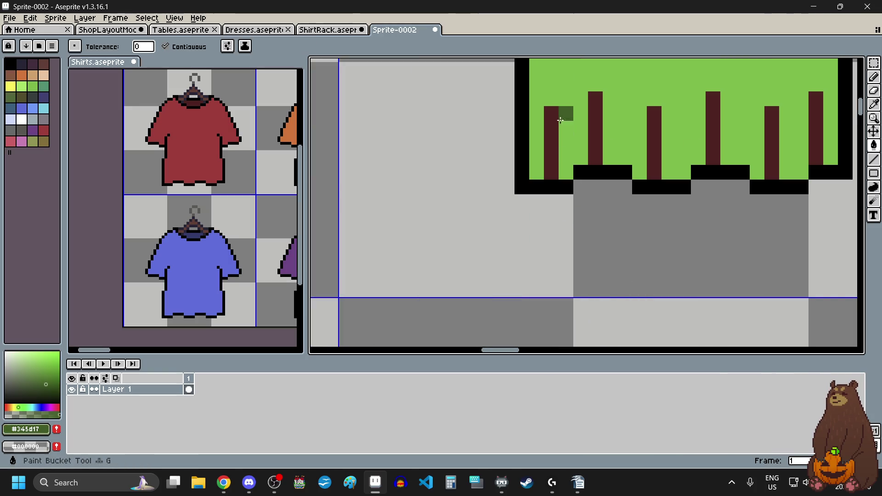
pyautogui.click(551, 126)
pyautogui.click(595, 126)
pyautogui.click(654, 138)
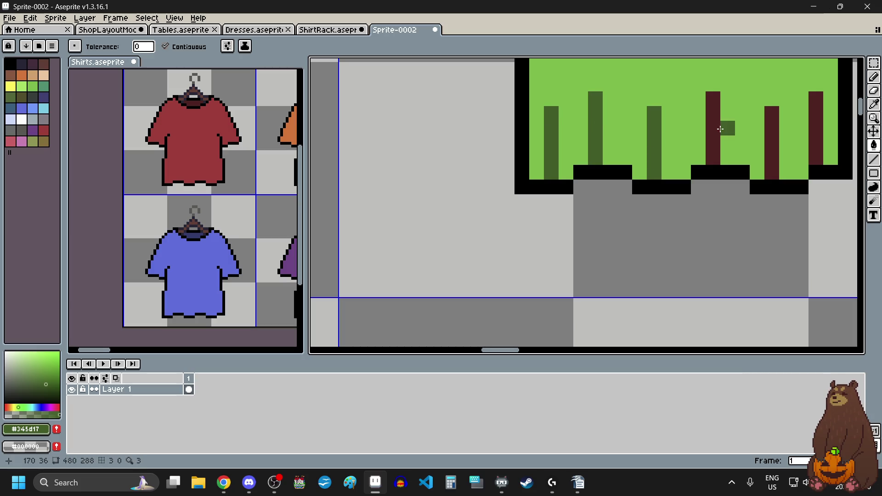
pyautogui.click(714, 129)
pyautogui.click(772, 138)
pyautogui.click(816, 128)
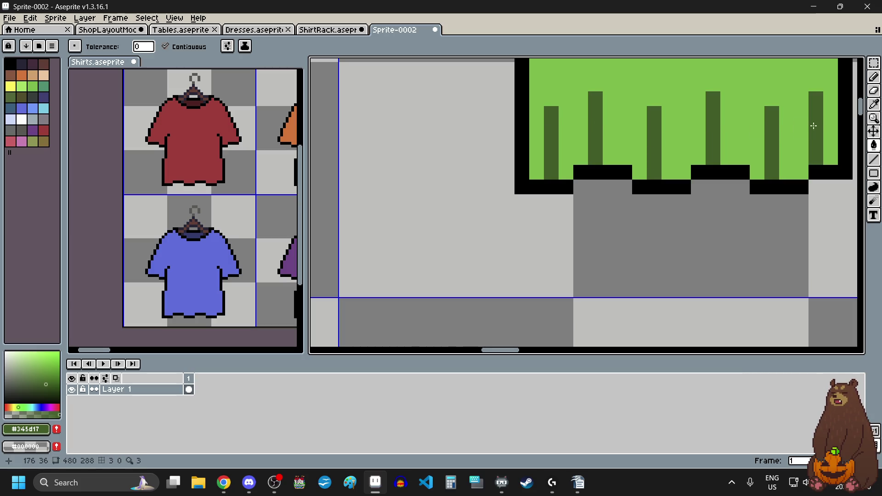
pyautogui.scroll(-2, 640, 133)
pyautogui.scroll(2, 641, 278)
pyautogui.press('i')
pyautogui.scroll(2, 669, 236)
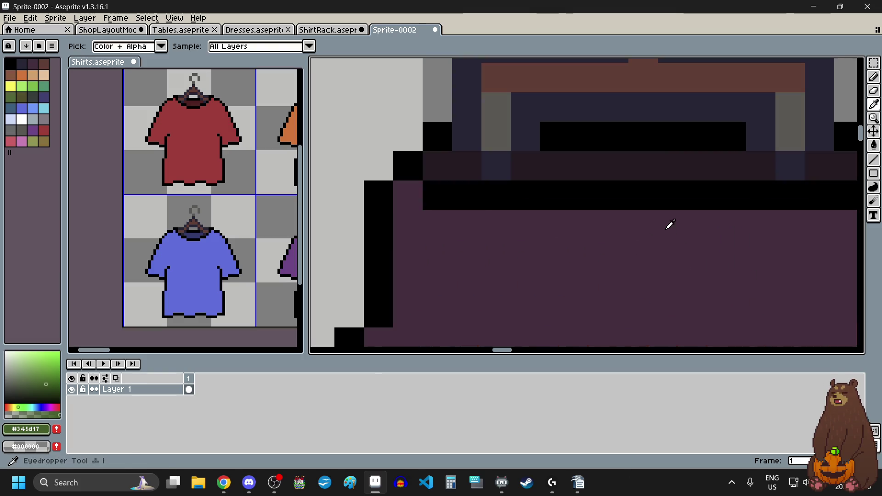
# Fill the dark skirt's six maroon stripes with its darker collar shade.
pyautogui.click(653, 158)
pyautogui.scroll(-2, 651, 159)
pyautogui.scroll(3, 648, 275)
pyautogui.press('g')
pyautogui.click(451, 258)
pyautogui.click(517, 237)
pyautogui.click(605, 257)
pyautogui.click(694, 255)
pyautogui.click(783, 264)
pyautogui.scroll(-2, 777, 266)
pyautogui.scroll(2, 765, 267)
pyautogui.click(802, 261)
pyautogui.scroll(-3, 802, 261)
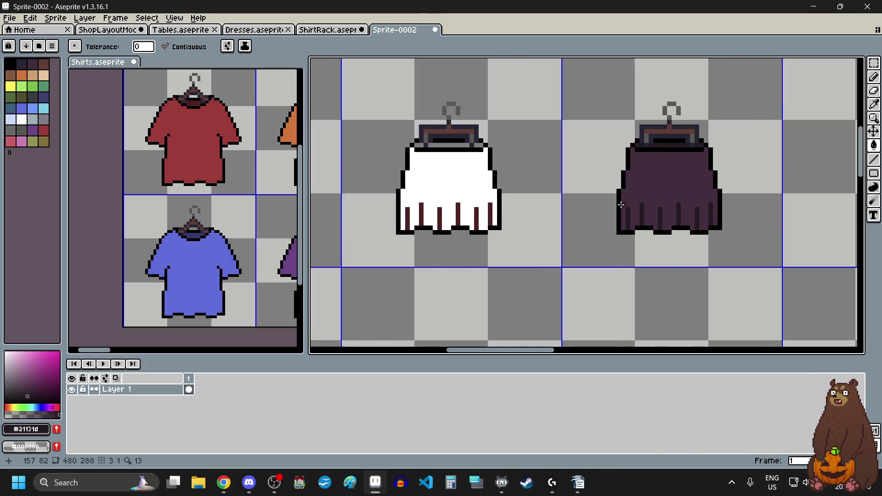
pyautogui.scroll(3, 506, 154)
# Turn the white skirt's six maroon stripes grey using its collar shade.
pyautogui.press('i')
pyautogui.click(498, 120)
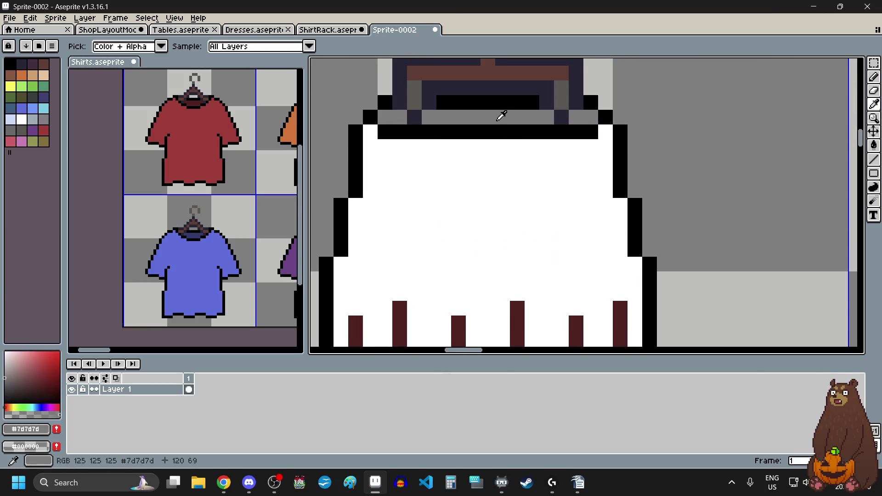
pyautogui.press('g')
pyautogui.scroll(-3, 427, 205)
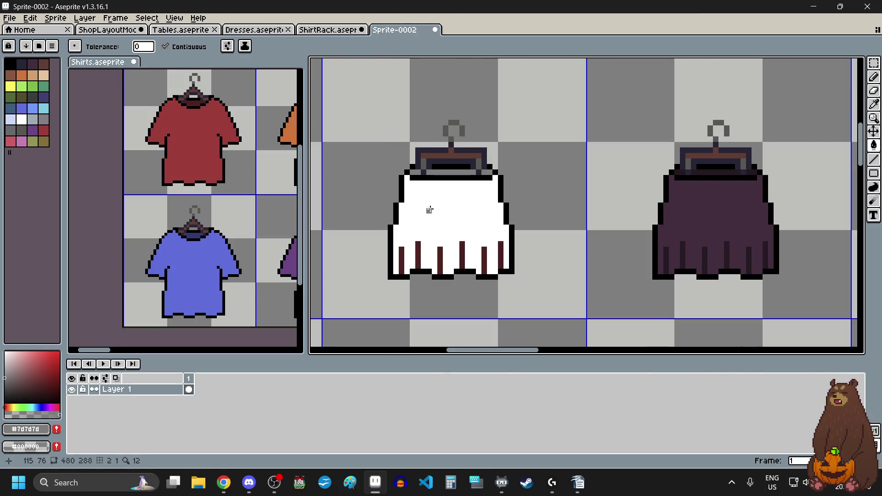
pyautogui.scroll(3, 430, 207)
pyautogui.click(372, 176)
pyautogui.click(428, 148)
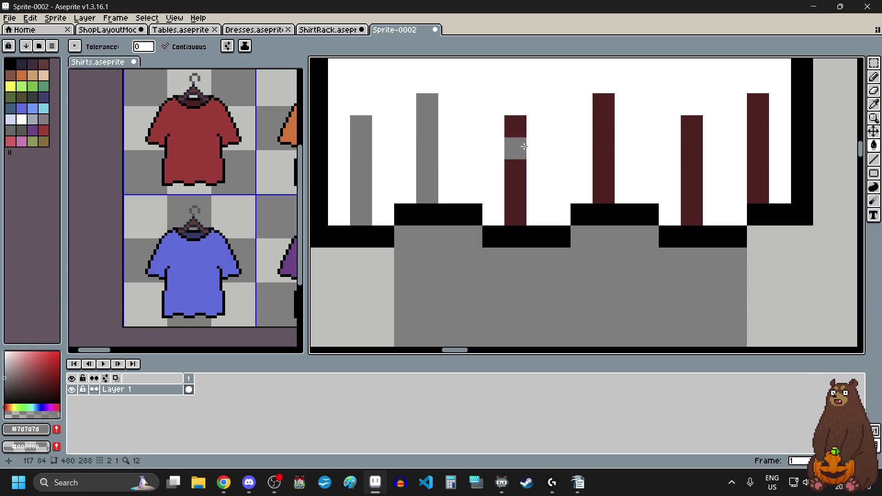
pyautogui.click(515, 148)
pyautogui.click(604, 126)
pyautogui.click(687, 142)
pyautogui.click(758, 150)
pyautogui.scroll(-2, 759, 150)
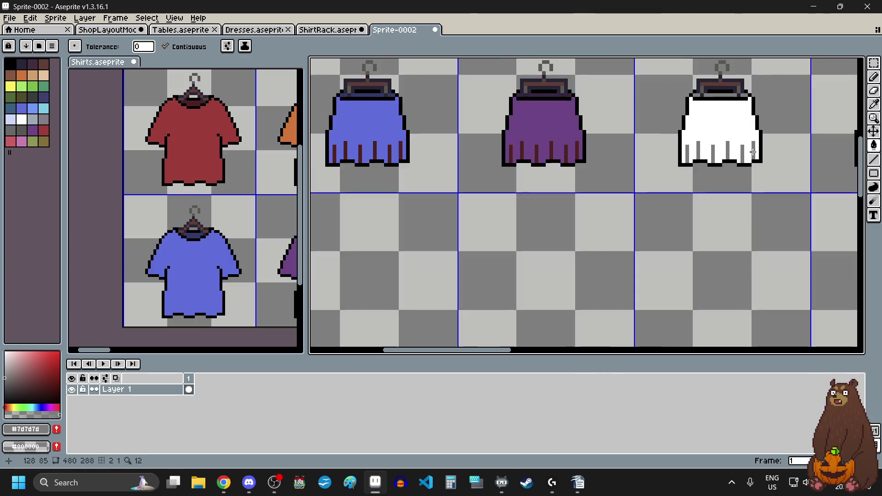
pyautogui.scroll(-1, 643, 138)
pyautogui.scroll(3, 636, 99)
pyautogui.scroll(1, 592, 109)
pyautogui.scroll(1, 592, 110)
# Sample the purple skirt's dark purple collar shade and fill its stripe with it.
pyautogui.press('i')
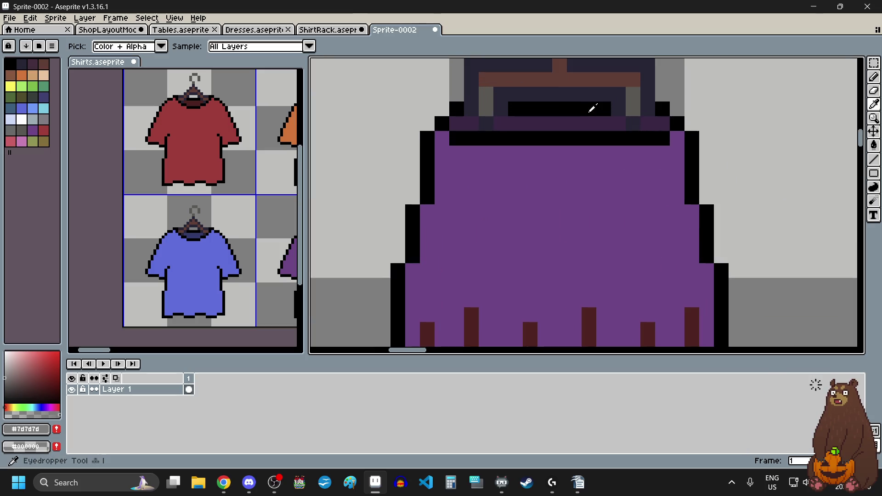
pyautogui.click(575, 120)
pyautogui.press('g')
pyautogui.scroll(-3, 487, 255)
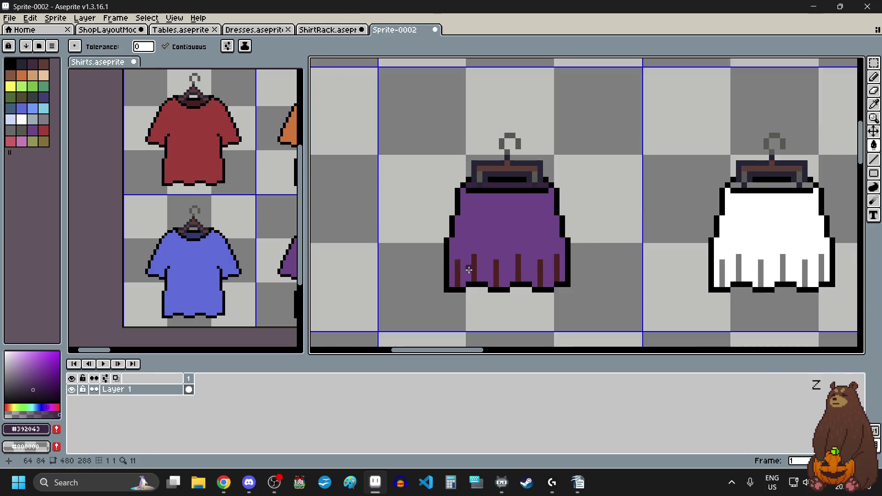
pyautogui.scroll(5, 413, 254)
pyautogui.click(603, 248)
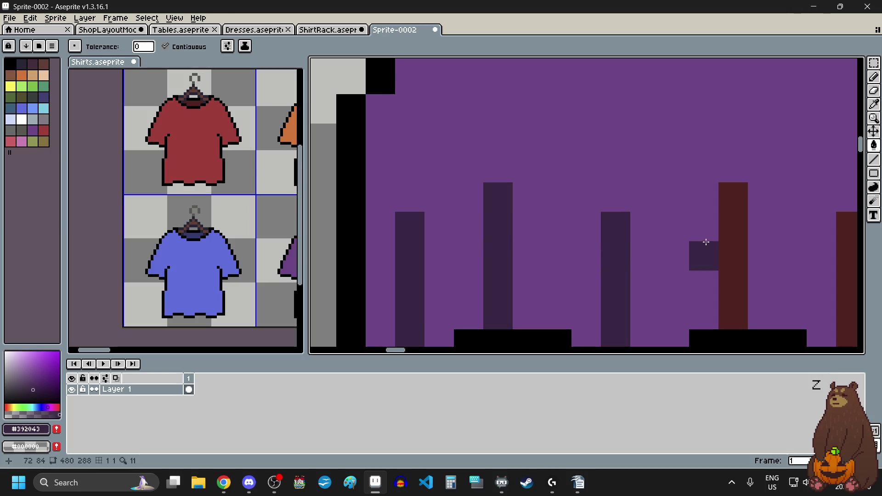
pyautogui.scroll(-5, 802, 246)
pyautogui.scroll(4, 715, 230)
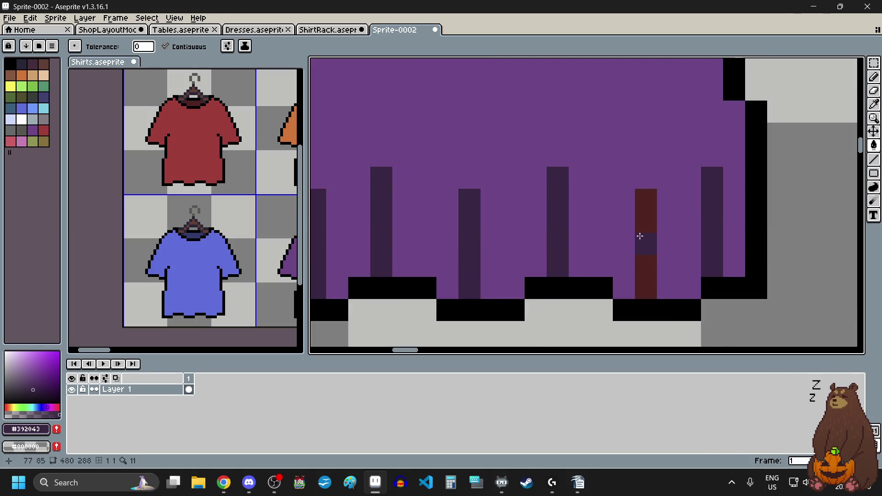
pyautogui.scroll(-4, 640, 236)
pyautogui.scroll(1, 457, 162)
pyautogui.scroll(4, 465, 170)
# Sample the blue skirt's dark blue collar and fill its first two stripes dark blue.
pyautogui.press('i')
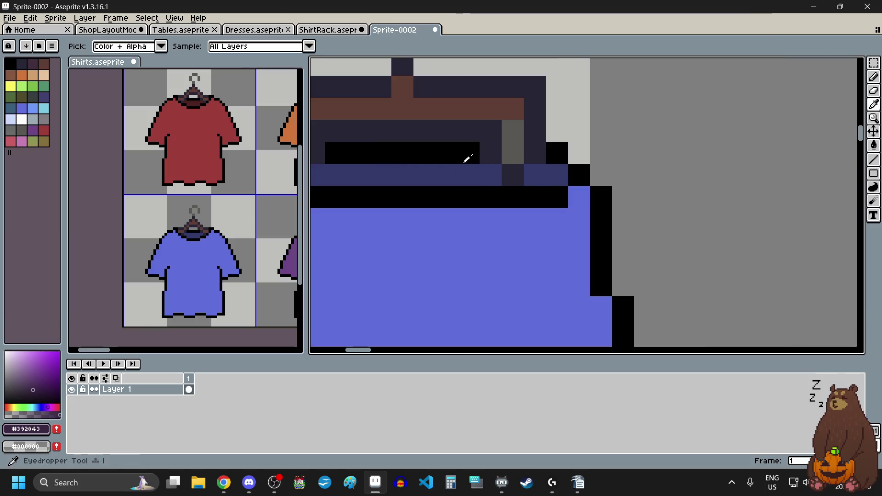
pyautogui.click(452, 168)
pyautogui.scroll(-2, 451, 169)
pyautogui.scroll(-1, 429, 227)
pyautogui.scroll(2, 406, 212)
pyautogui.press('g')
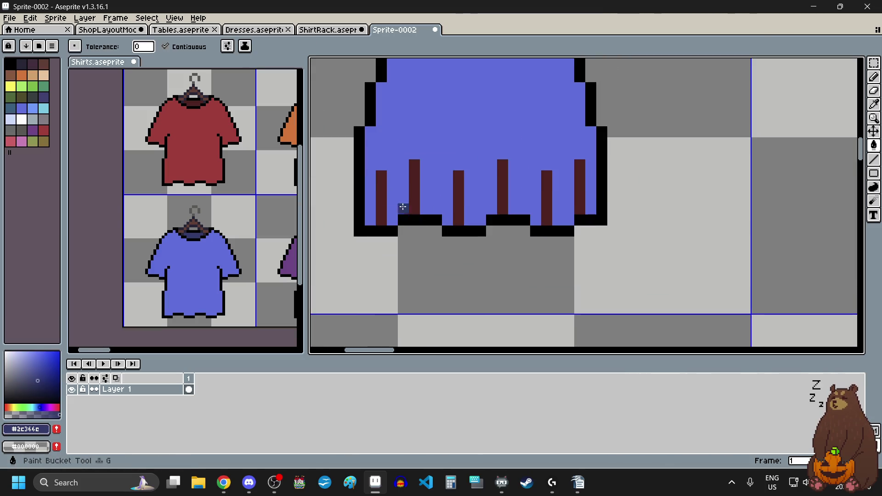
pyautogui.click(458, 195)
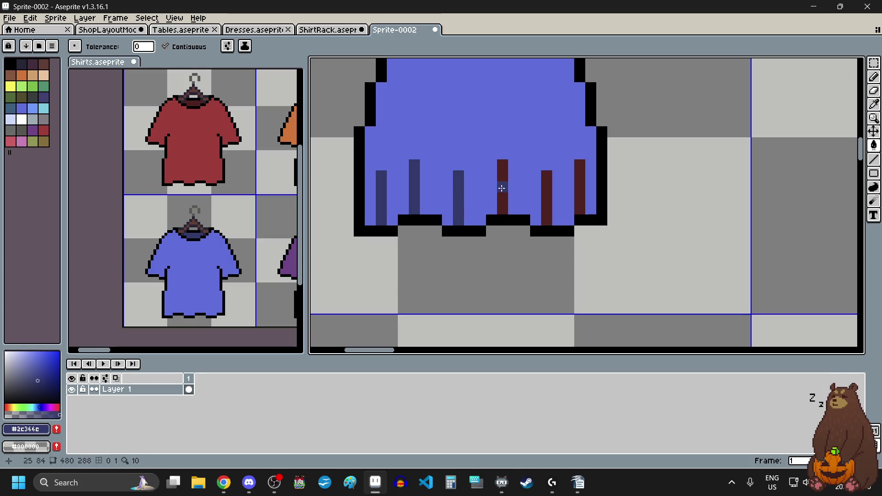
pyautogui.click(581, 189)
pyautogui.scroll(-6, 581, 189)
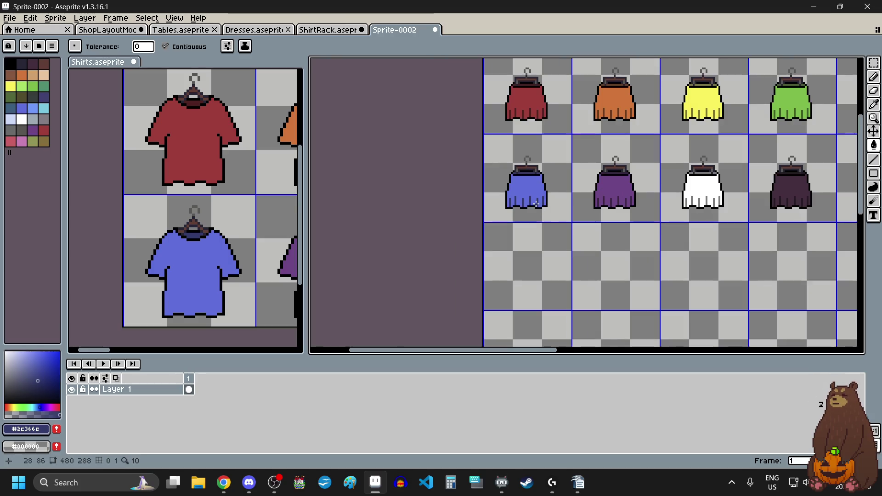
pyautogui.scroll(-4, 581, 188)
pyautogui.scroll(1, 780, 183)
# Marquee-select the two rows of eight finished skirts, copy them, and deselect.
pyautogui.scroll(3, 781, 184)
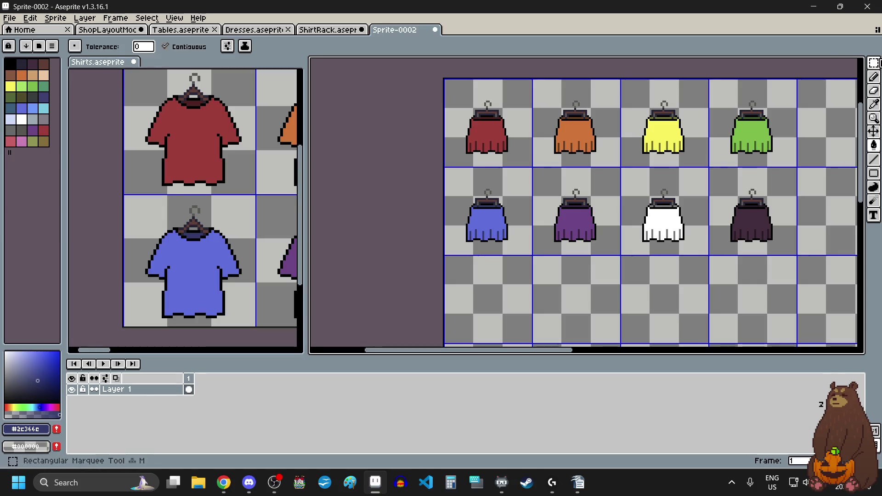
pyautogui.click(875, 62)
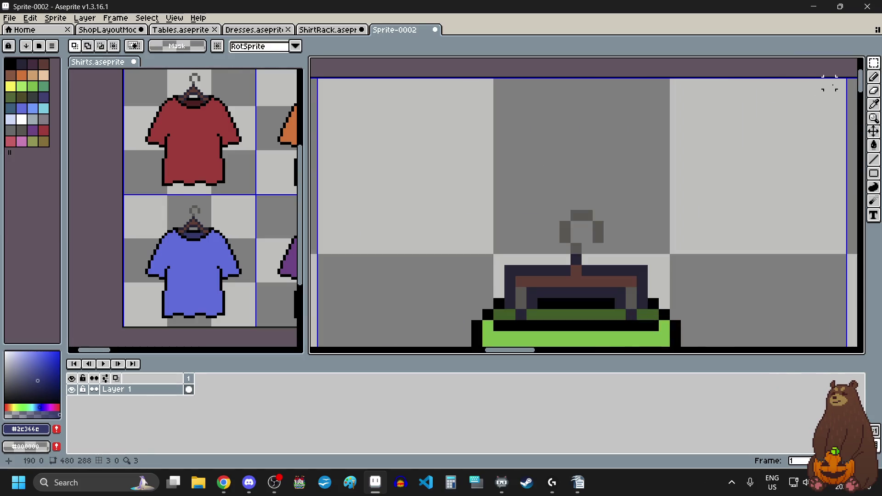
pyautogui.scroll(-5, 841, 78)
pyautogui.scroll(5, 463, 283)
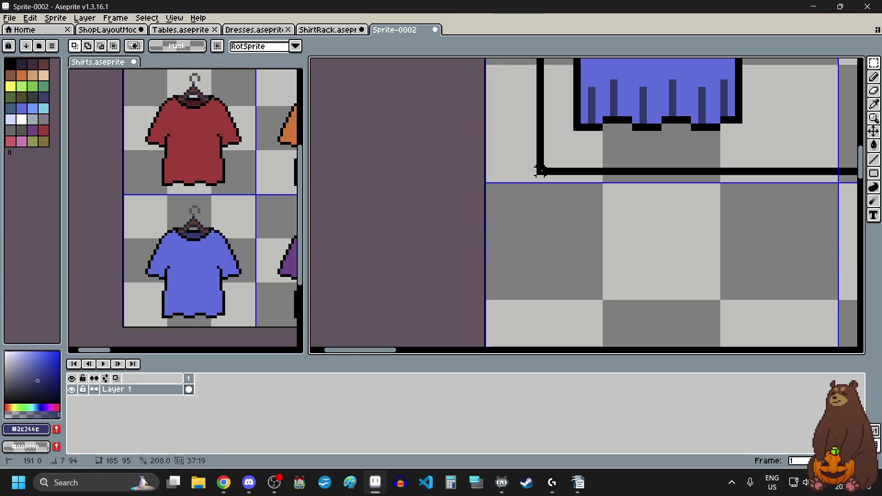
pyautogui.scroll(-5, 478, 197)
pyautogui.moveTo(463, 283); pyautogui.dragTo(510, 218)
pyautogui.scroll(-3, 510, 219)
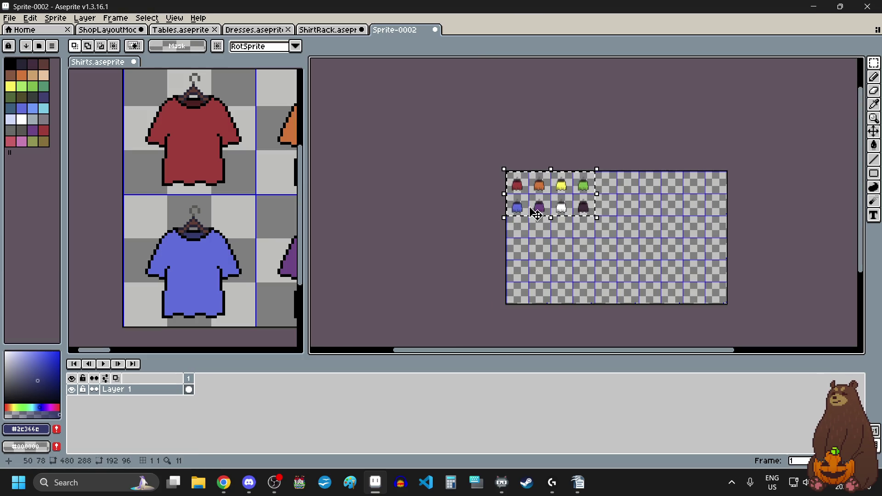
pyautogui.scroll(1, 542, 207)
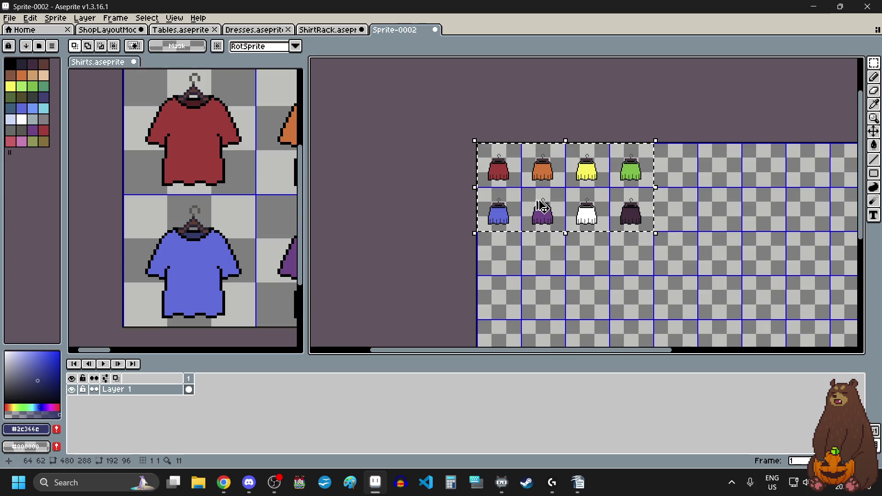
pyautogui.hotkey('ctrl', 'd')
pyautogui.click(10, 19)
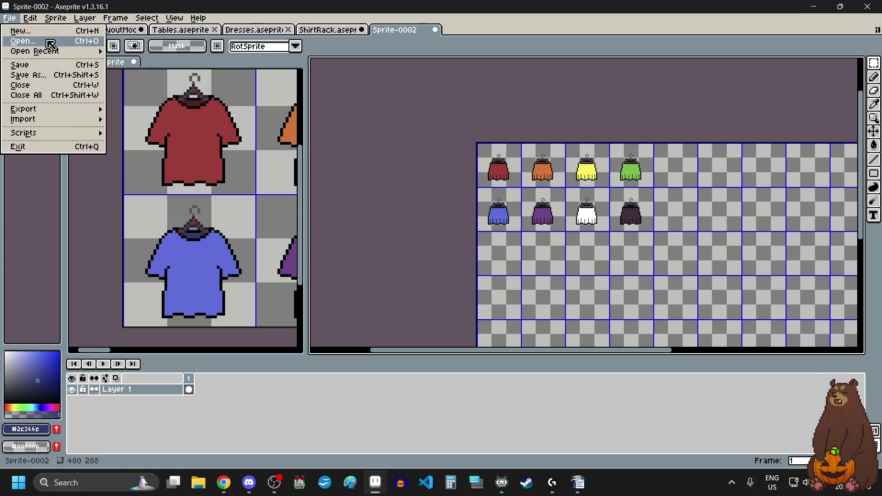
# Create a new 192×96 sprite and paste the eight skirts into it.
pyautogui.click(27, 30)
pyautogui.click(415, 320)
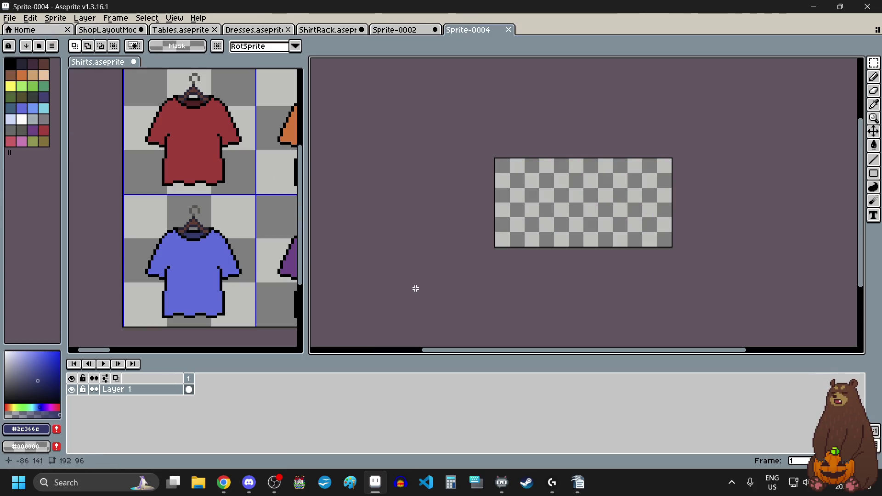
pyautogui.hotkey('ctrl', 'v')
pyautogui.hotkey('ctrl', 'd')
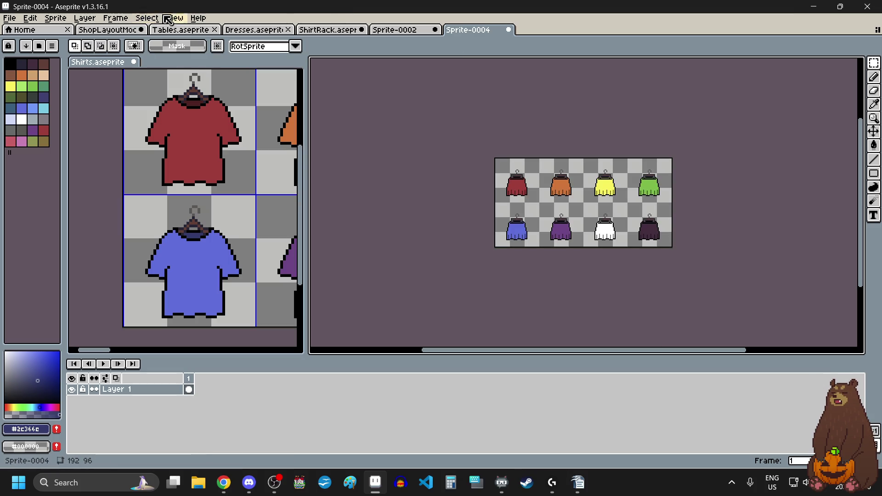
# Set the new sprite's grid to 48×48 px, then return to the Sprite-0002 sheet.
pyautogui.click(174, 18)
pyautogui.moveTo(216, 89)
pyautogui.click(342, 89)
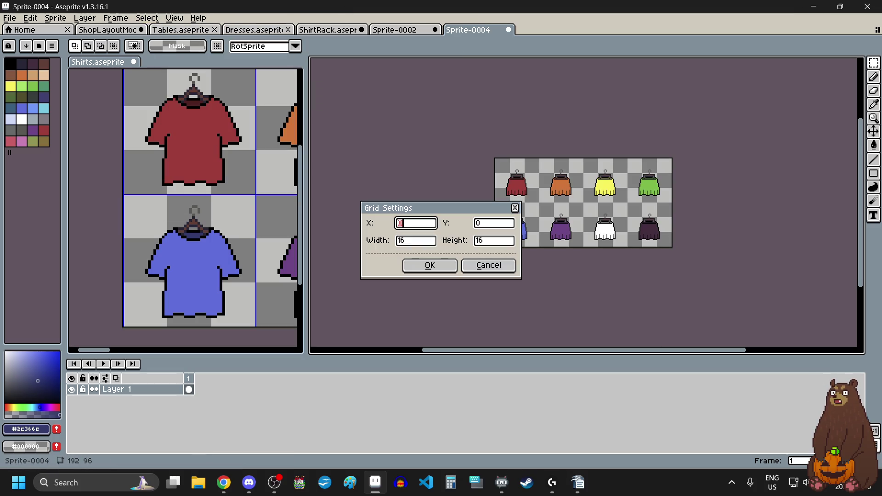
pyautogui.press('Tab')
pyautogui.press('Tab')
pyautogui.write('48')
pyautogui.press('Tab')
pyautogui.press('Return')
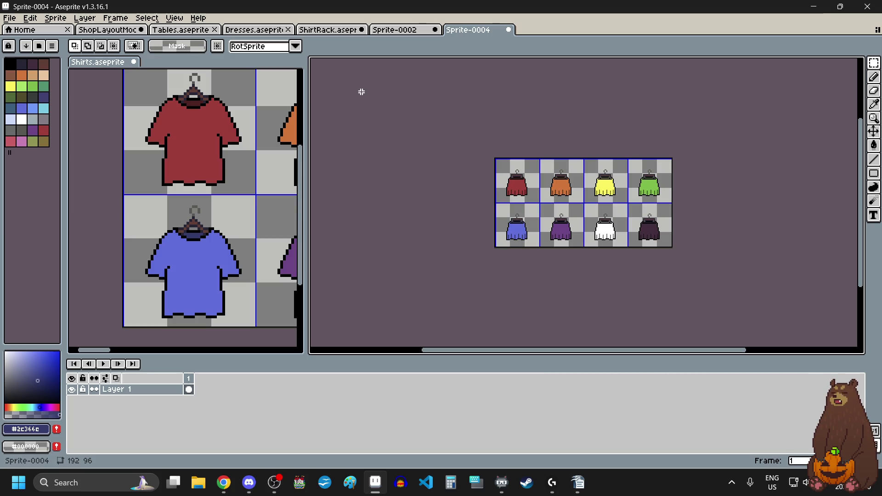
pyautogui.click(393, 30)
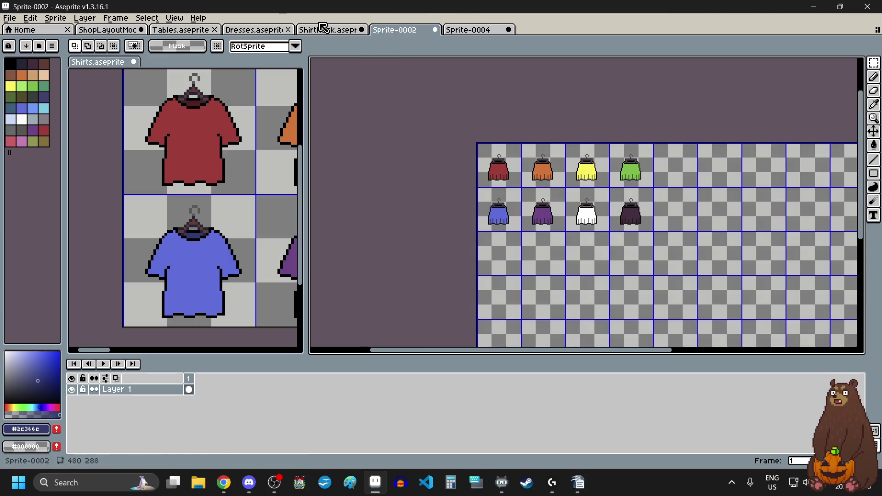
# Change the Dresses sheet's grid height to 96 px, keeping the 48 px width.
pyautogui.click(257, 29)
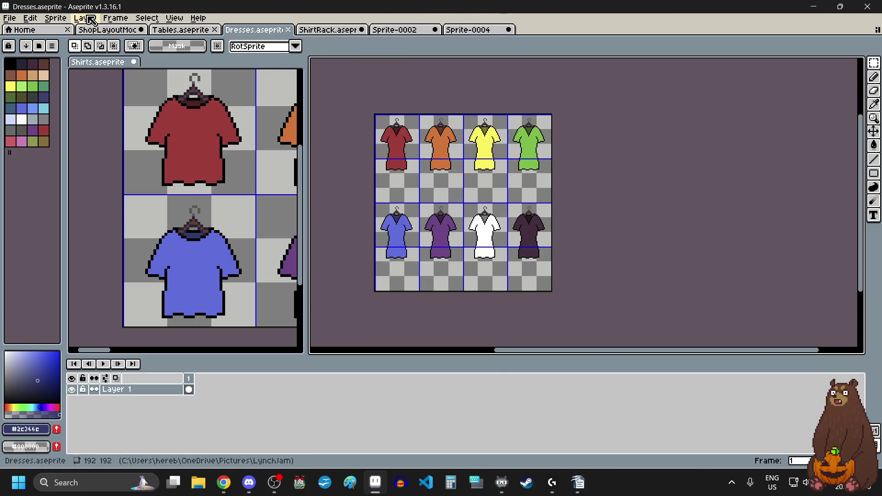
pyautogui.click(174, 17)
pyautogui.moveTo(205, 90)
pyautogui.click(332, 89)
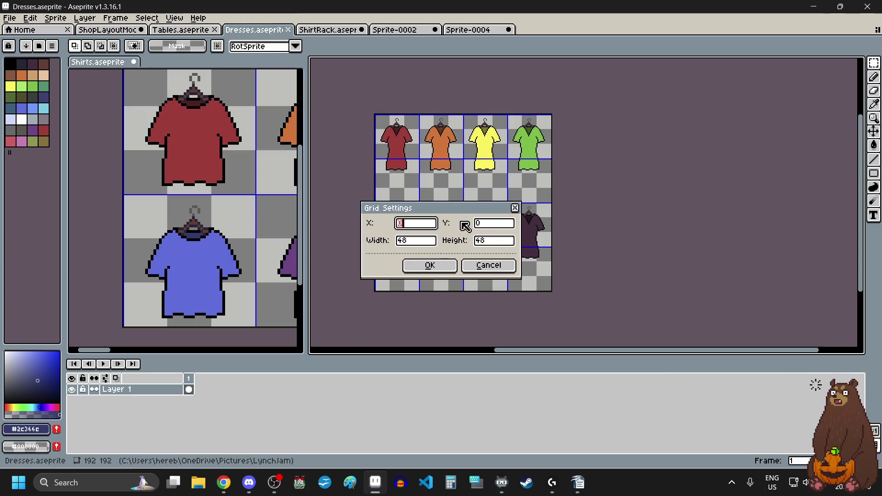
pyautogui.click(500, 241)
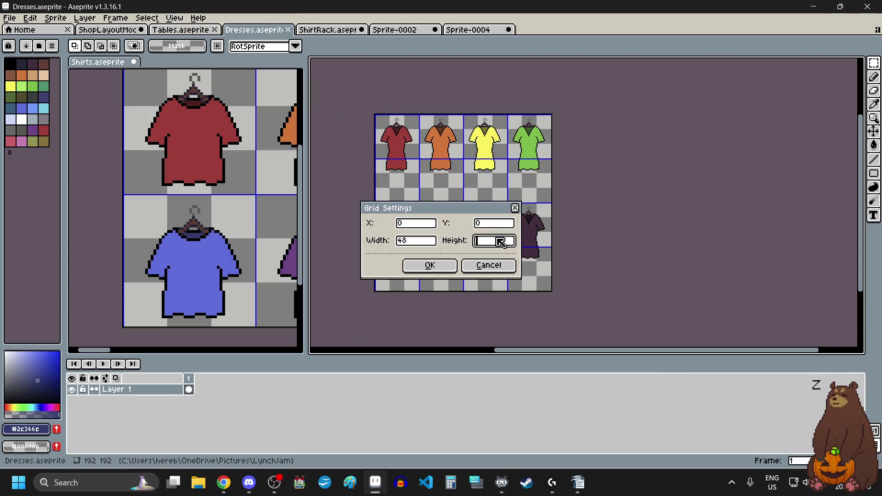
pyautogui.write('6')
pyautogui.click(430, 265)
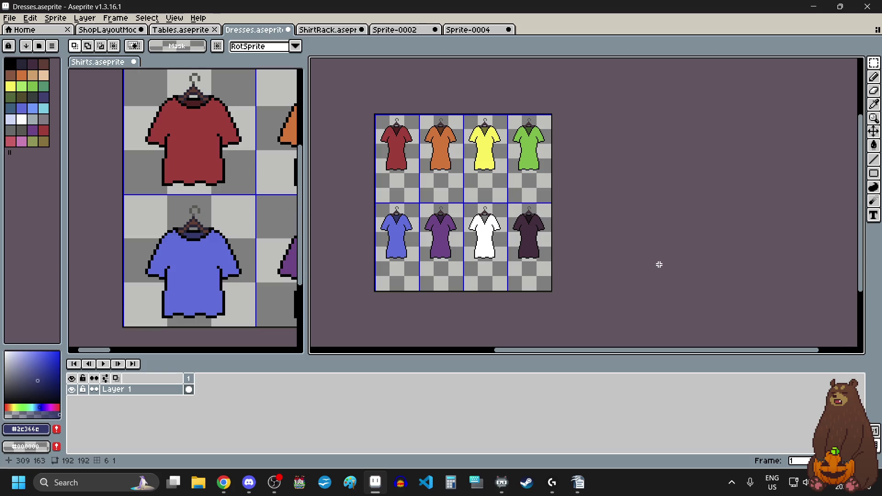
# Zoom around the finished Dresses canvas, then bring up the ShirtRack.aseprite sprite.
pyautogui.scroll(-1, 497, 196)
pyautogui.scroll(3, 497, 195)
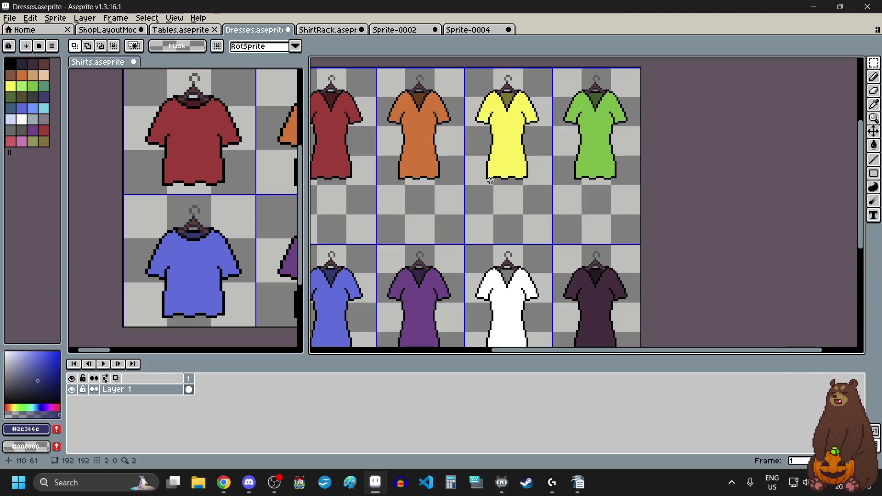
pyautogui.scroll(-2, 495, 195)
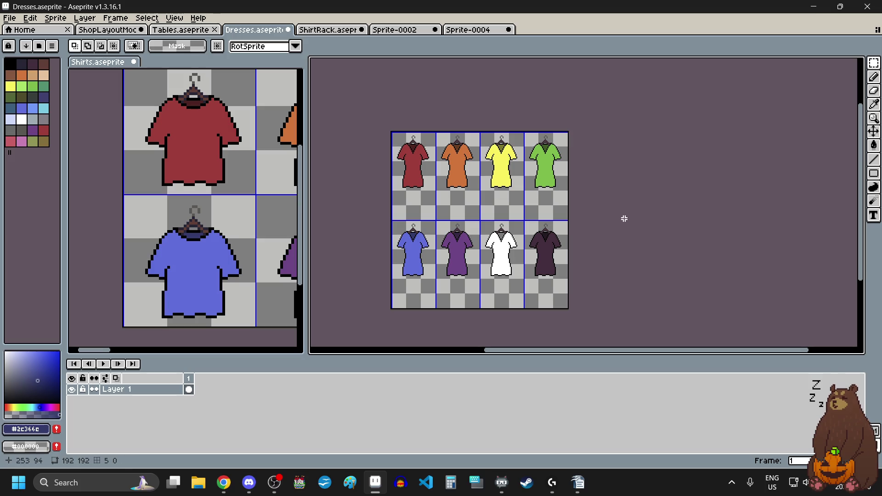
pyautogui.click(329, 30)
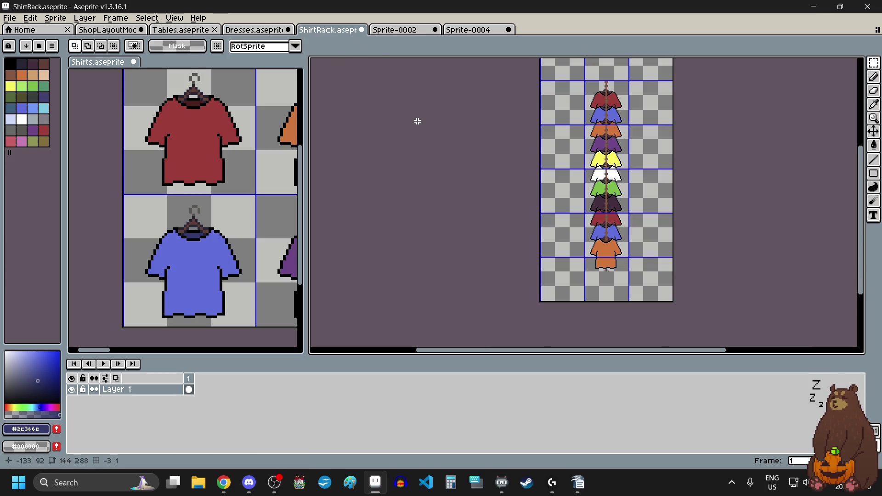
# Save ShirtRack.aseprite with File > Save.
pyautogui.click(14, 18)
pyautogui.click(28, 65)
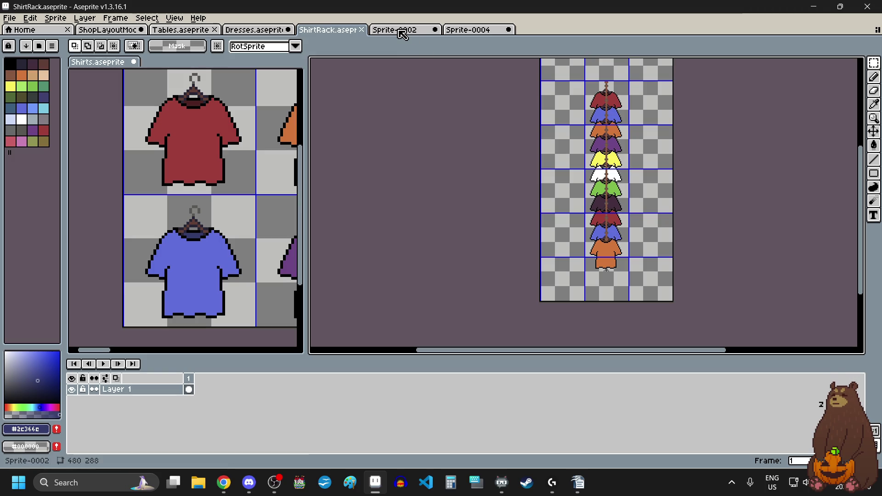
pyautogui.scroll(5, 593, 275)
# Switch the view to the ShopLayoutMockup document.
pyautogui.scroll(-4, 593, 275)
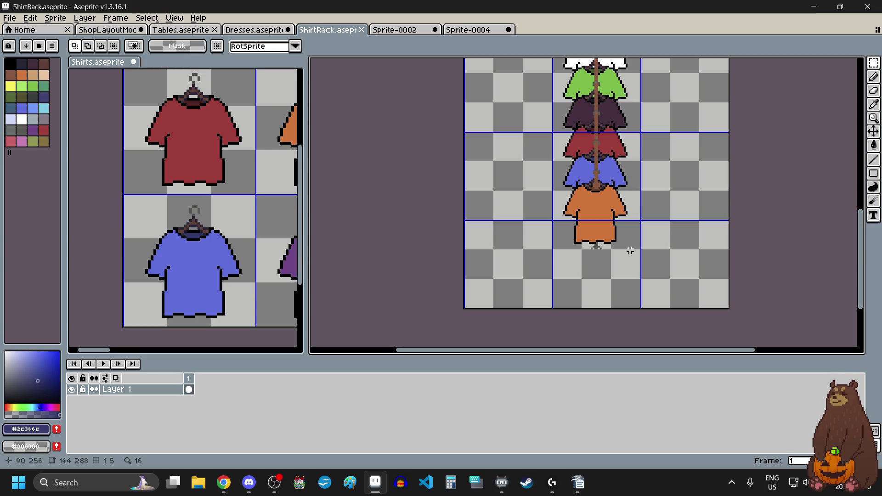
pyautogui.scroll(-4, 630, 248)
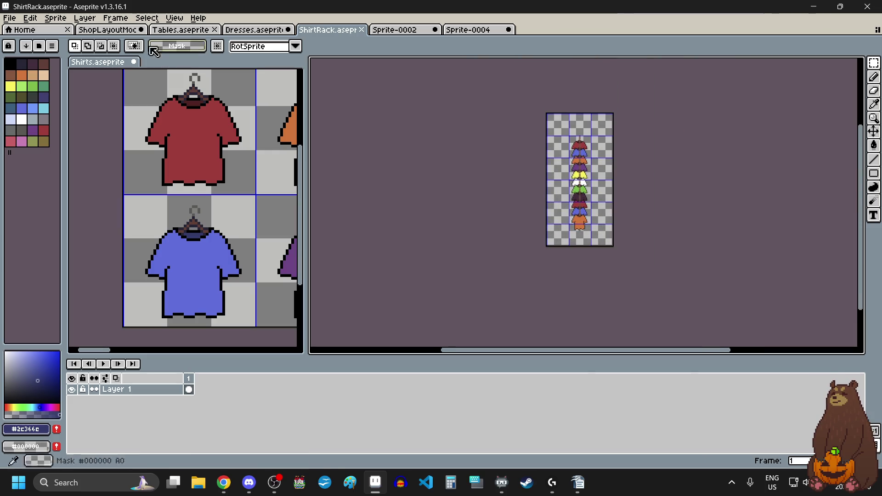
pyautogui.click(100, 31)
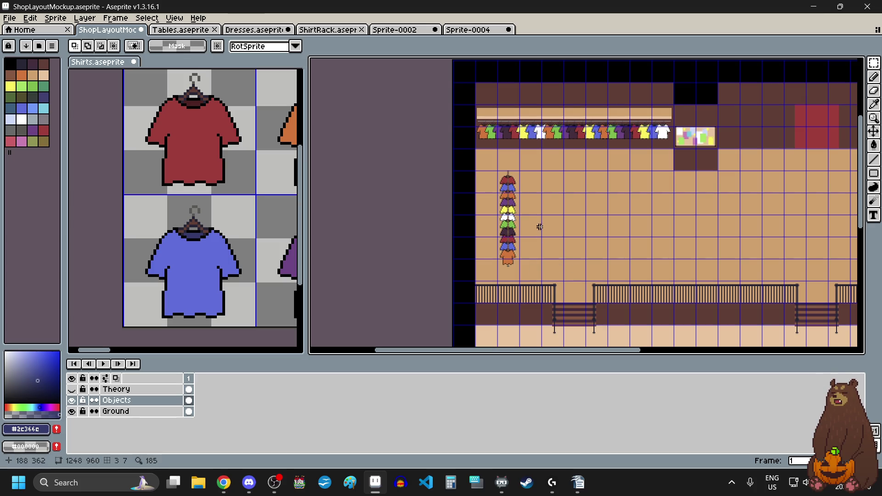
# Zoom and pan over the shop layout's shirt rack, then bring Dresses.aseprite back up.
pyautogui.scroll(3, 508, 187)
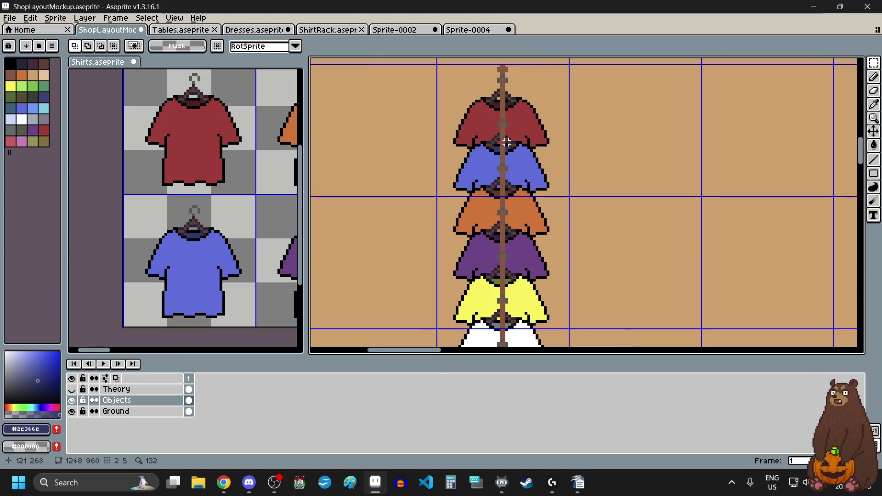
pyautogui.scroll(2, 505, 97)
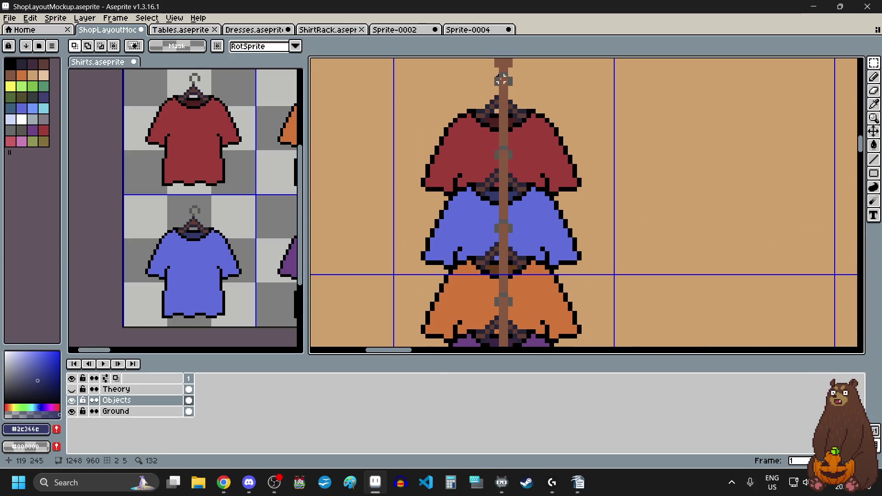
pyautogui.scroll(-2, 502, 83)
pyautogui.scroll(-3, 503, 101)
pyautogui.scroll(-2, 505, 118)
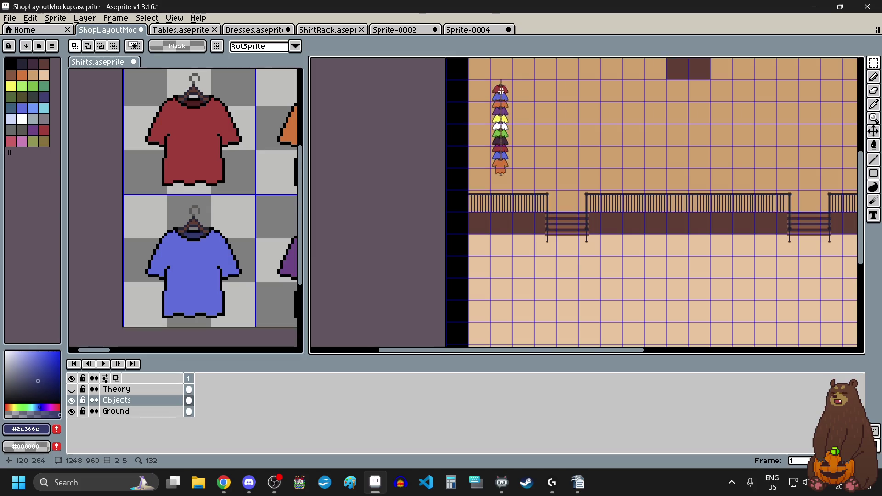
pyautogui.scroll(-1, 504, 117)
pyautogui.scroll(1, 545, 90)
pyautogui.scroll(1, 544, 90)
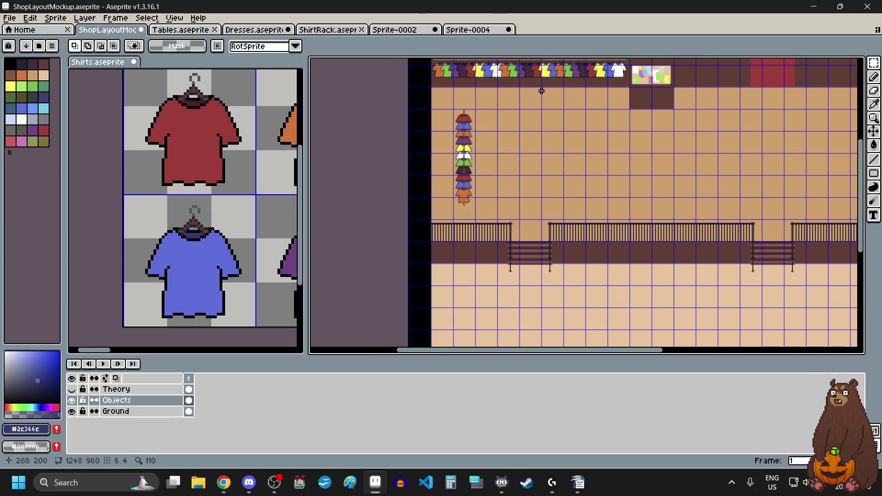
pyautogui.moveTo(860, 164); pyautogui.dragTo(851, 143)
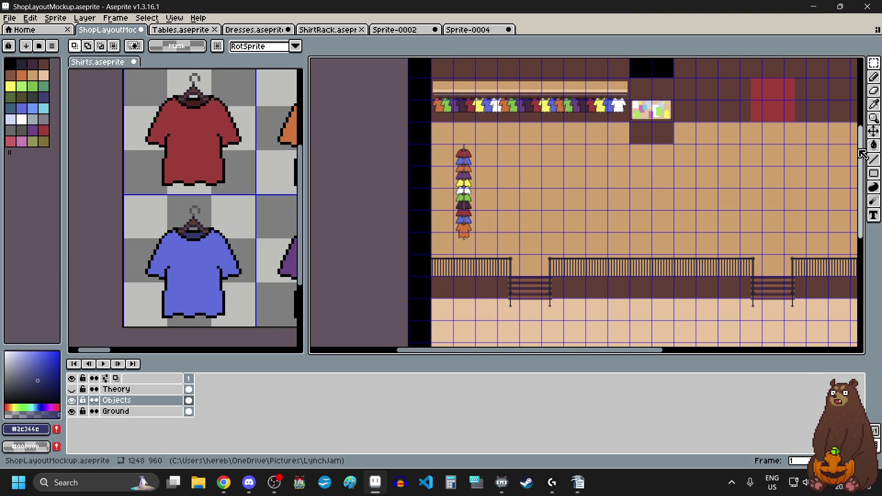
pyautogui.scroll(1, 534, 204)
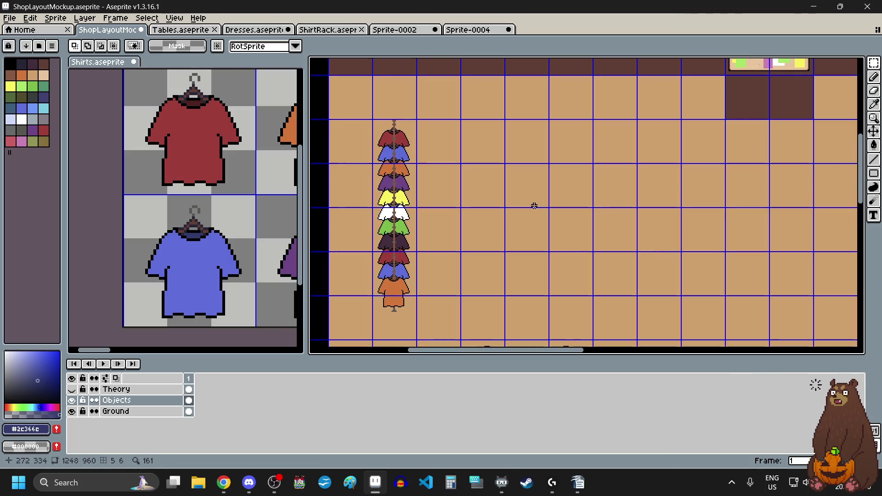
pyautogui.click(254, 30)
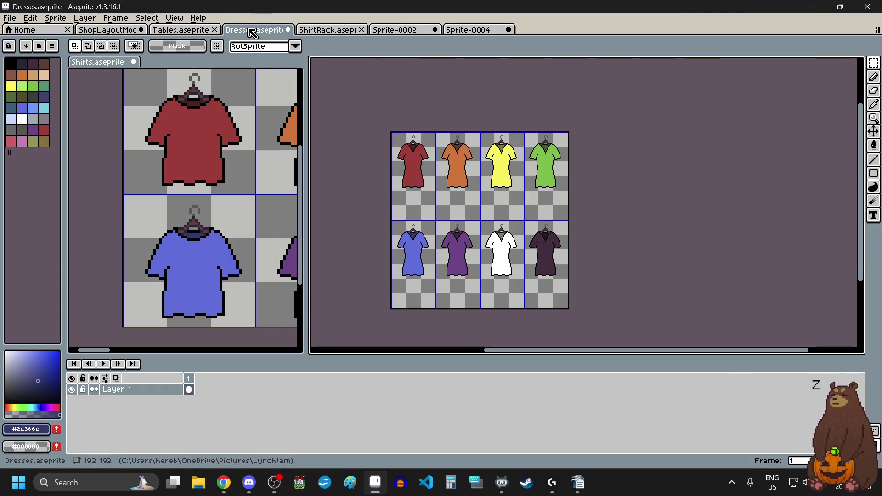
# Flip through the ShirtRack, Sprite-0002 and Sprite-0004 sheets.
pyautogui.click(339, 31)
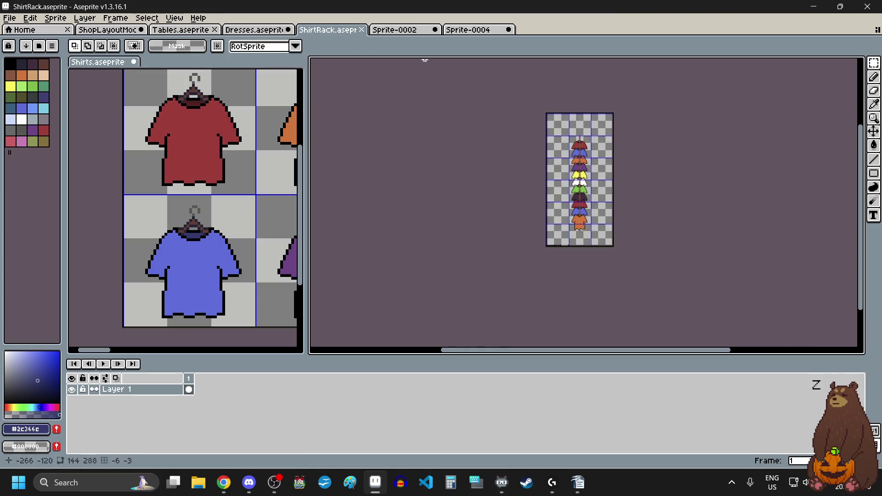
pyautogui.scroll(2, 572, 239)
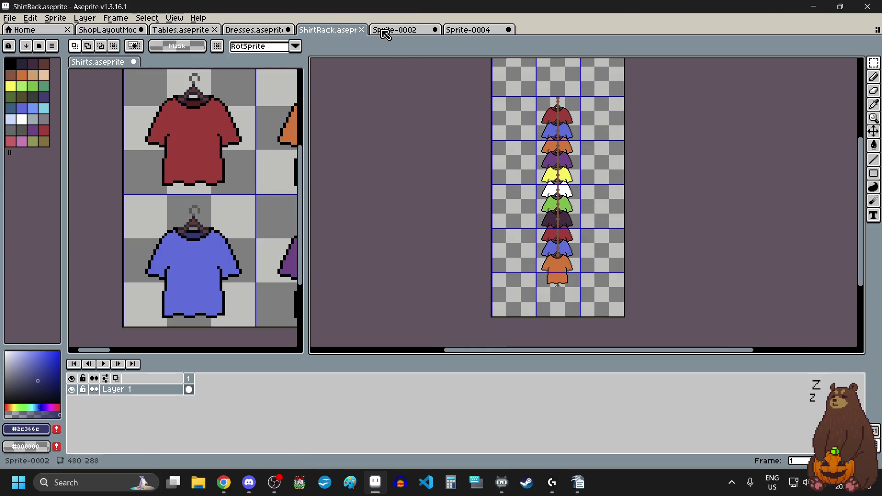
pyautogui.click(385, 31)
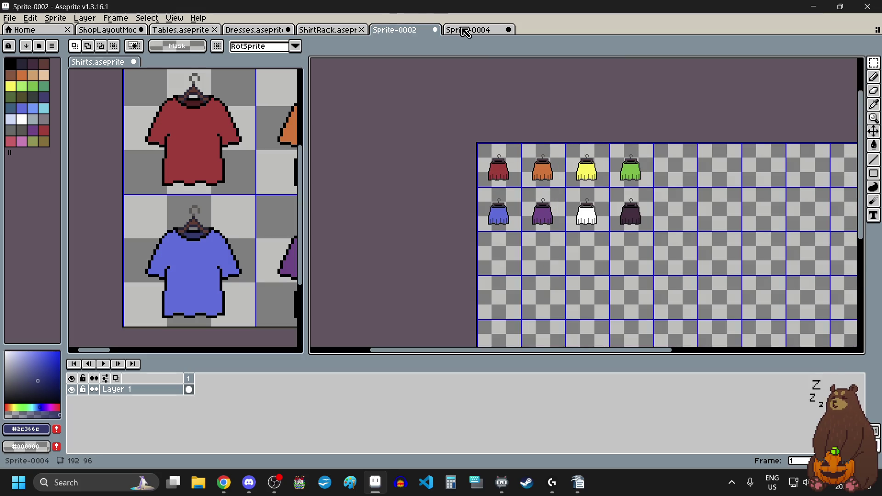
pyautogui.click(465, 31)
# On Sprite-0002, marquee-select the 4×2 block of eight skirts and delete it.
pyautogui.click(420, 32)
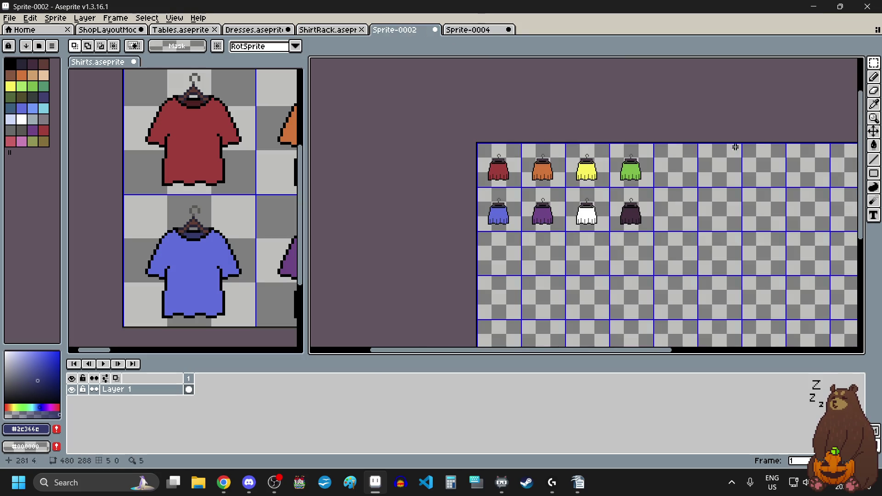
pyautogui.moveTo(876, 65)
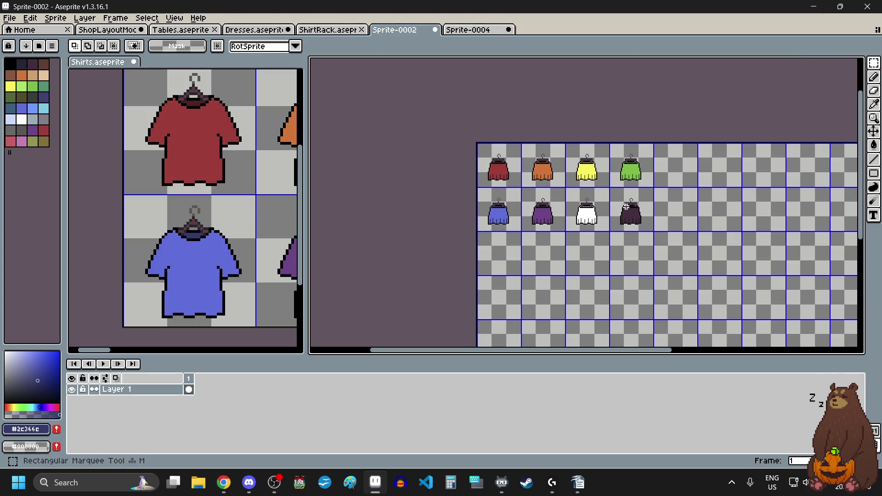
pyautogui.scroll(3, 672, 256)
pyautogui.scroll(2, 685, 280)
pyautogui.scroll(-2, 692, 260)
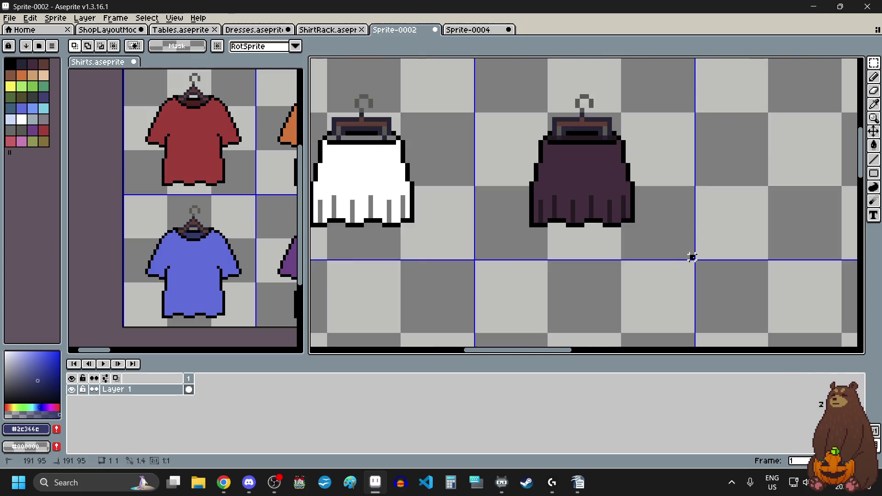
pyautogui.scroll(-1, 692, 259)
pyautogui.scroll(-1, 694, 259)
pyautogui.scroll(3, 534, 182)
pyautogui.scroll(2, 483, 138)
pyautogui.moveTo(482, 138); pyautogui.dragTo(473, 152)
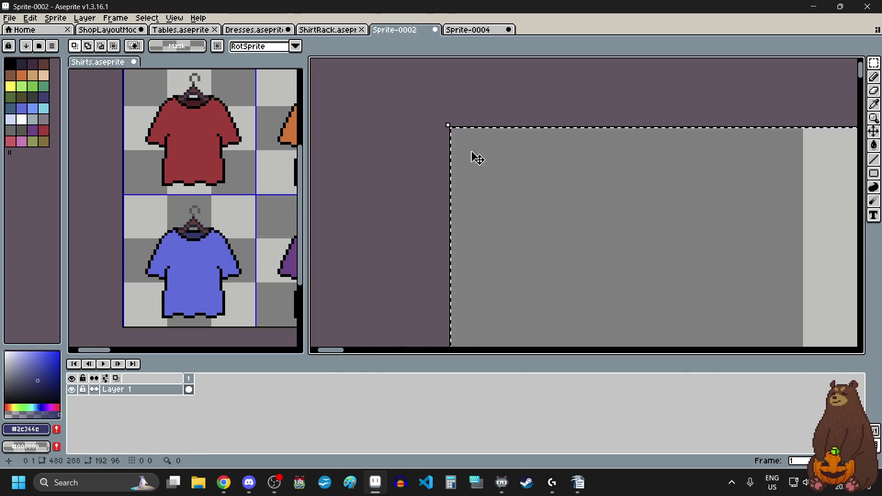
pyautogui.scroll(-6, 473, 152)
pyautogui.scroll(-2, 503, 178)
pyautogui.scroll(1, 517, 204)
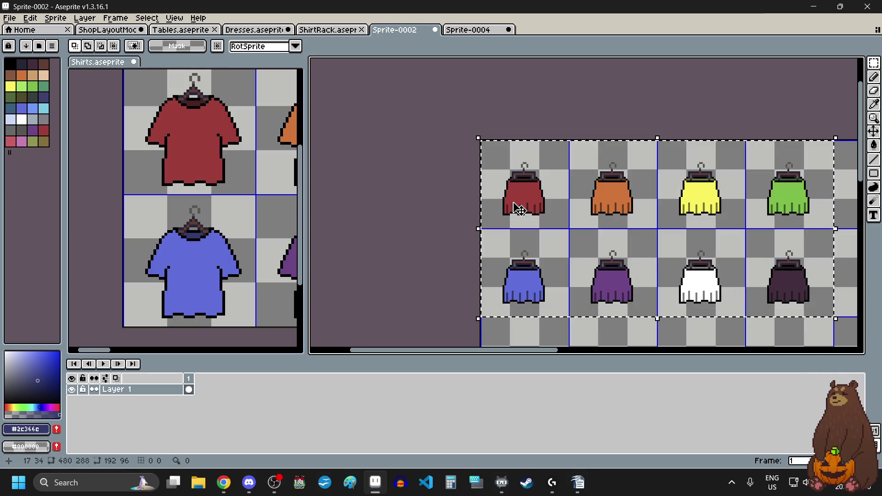
pyautogui.press('Delete')
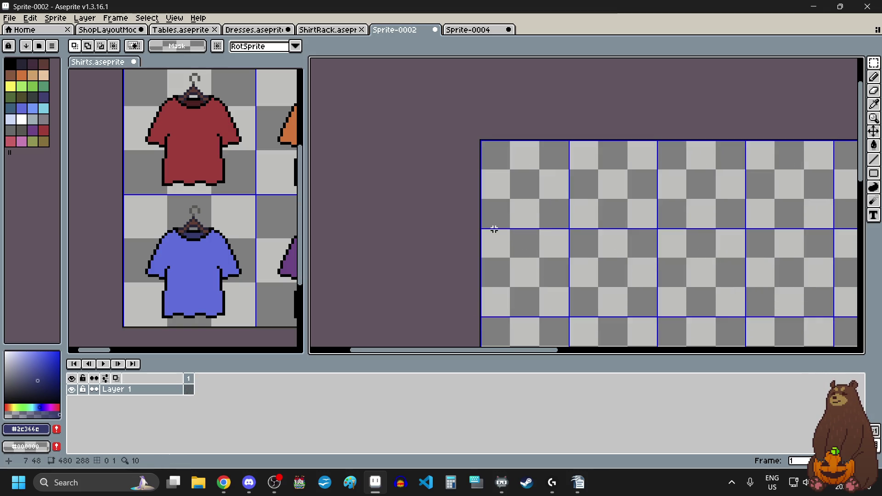
# Set the Sprite-0002 grid height to 60 in Grid Settings.
pyautogui.click(174, 18)
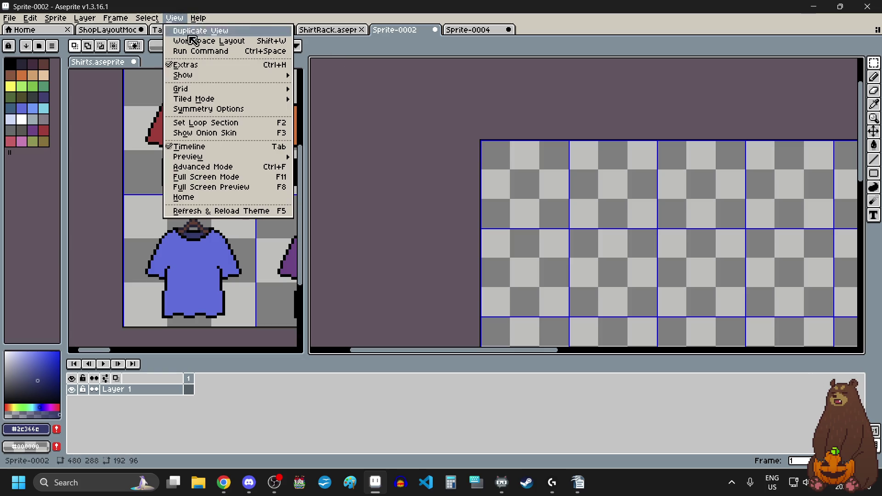
pyautogui.moveTo(220, 89)
pyautogui.click(312, 96)
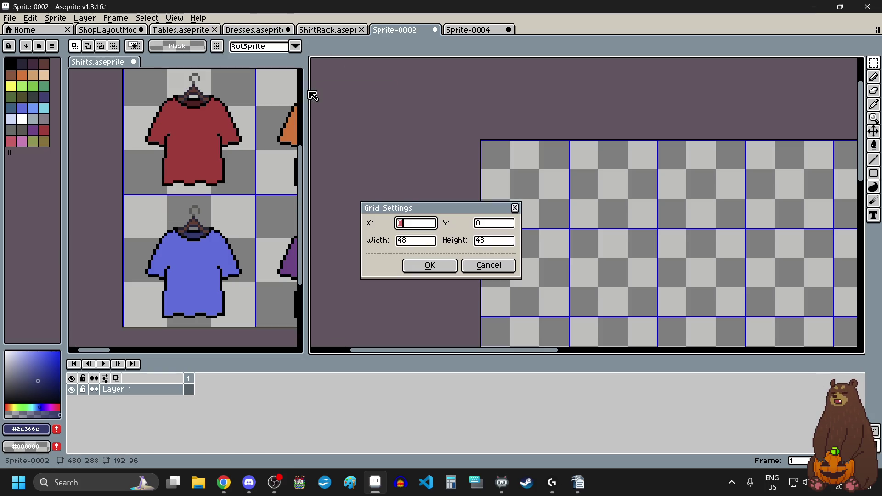
pyautogui.click(500, 244)
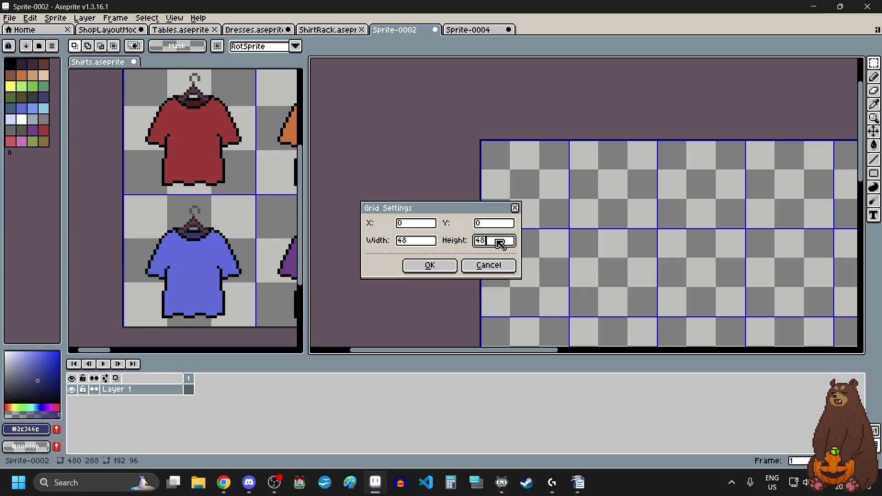
pyautogui.write('60')
pyautogui.press('Return')
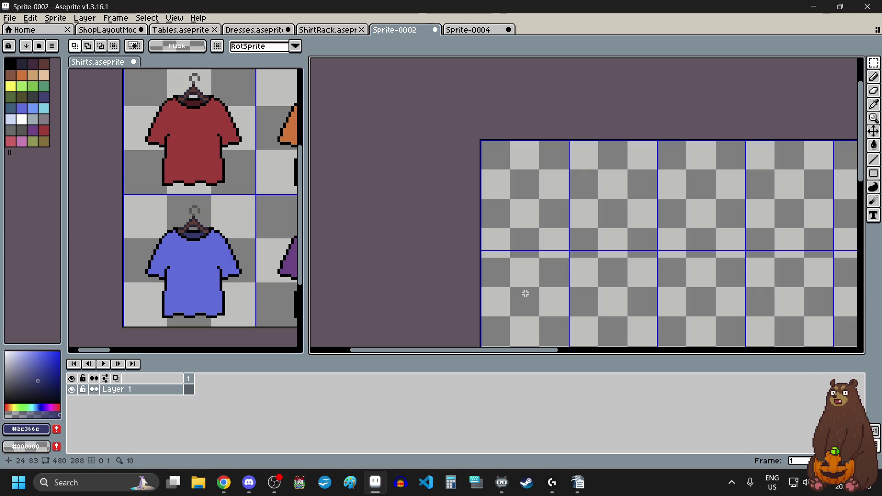
# Draw a small black test stroke on the canvas, then undo it.
pyautogui.scroll(4, 535, 260)
pyautogui.scroll(1, 514, 305)
pyautogui.moveTo(551, 251); pyautogui.dragTo(551, 169)
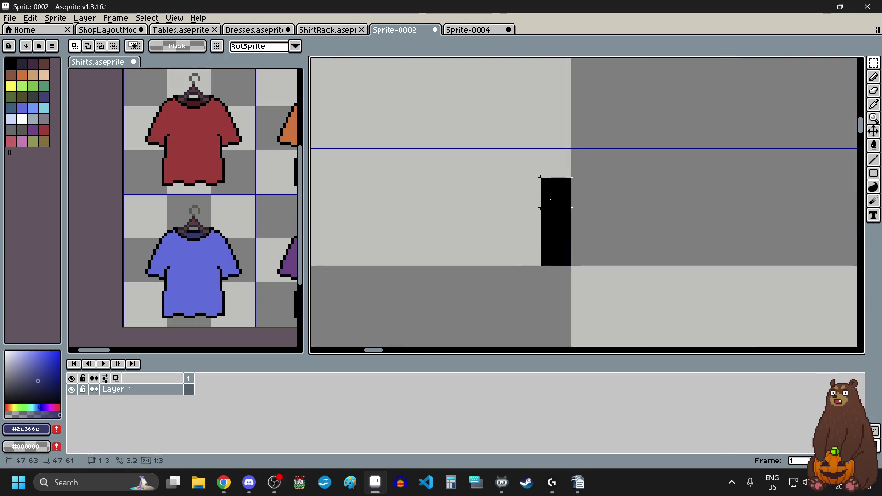
pyautogui.hotkey('ctrl', 'z')
pyautogui.scroll(-5, 615, 253)
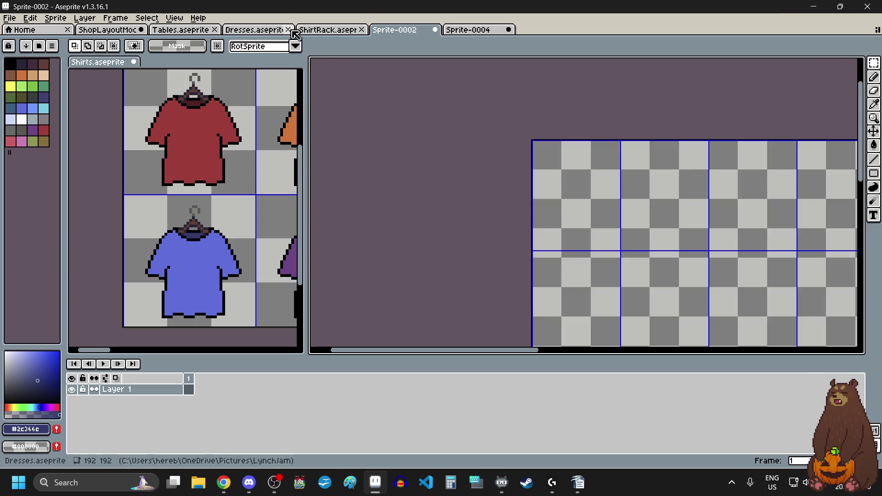
pyautogui.click(170, 18)
# Change the Sprite-0002 grid to 48 by 64 cells in Grid Settings.
pyautogui.moveTo(228, 89)
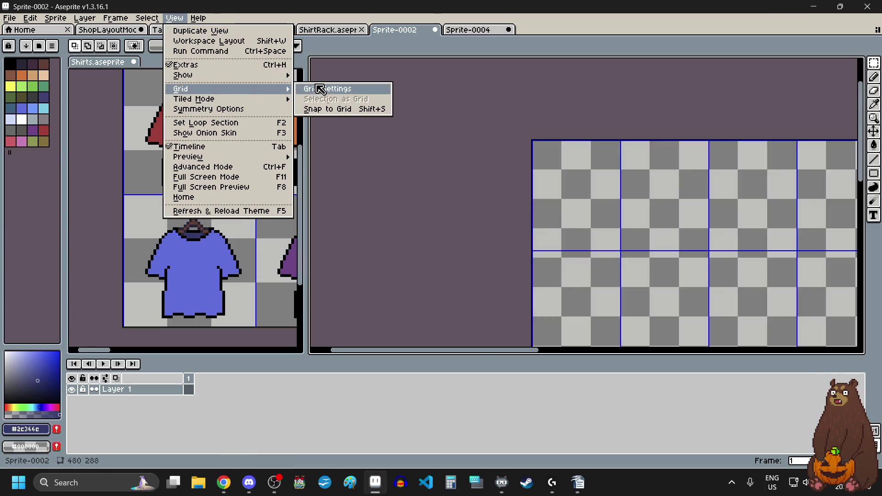
pyautogui.click(326, 87)
pyautogui.click(508, 244)
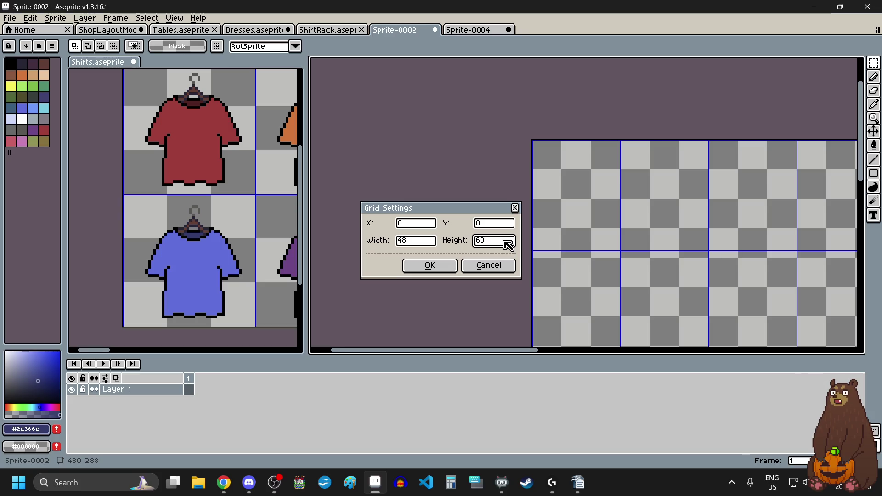
pyautogui.press('Return')
# Check the new grid, glance at the web browser, then show the ShirtRack sprite.
pyautogui.scroll(-4, 506, 235)
pyautogui.scroll(1, 506, 234)
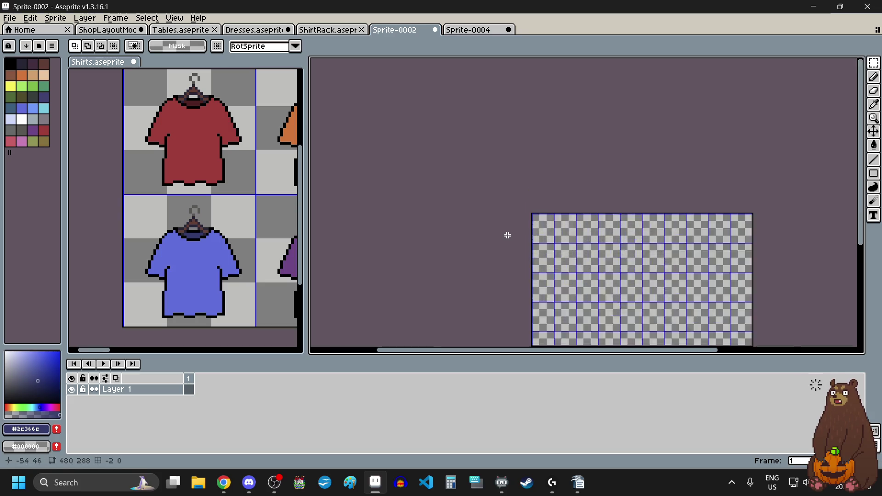
pyautogui.scroll(1, 506, 235)
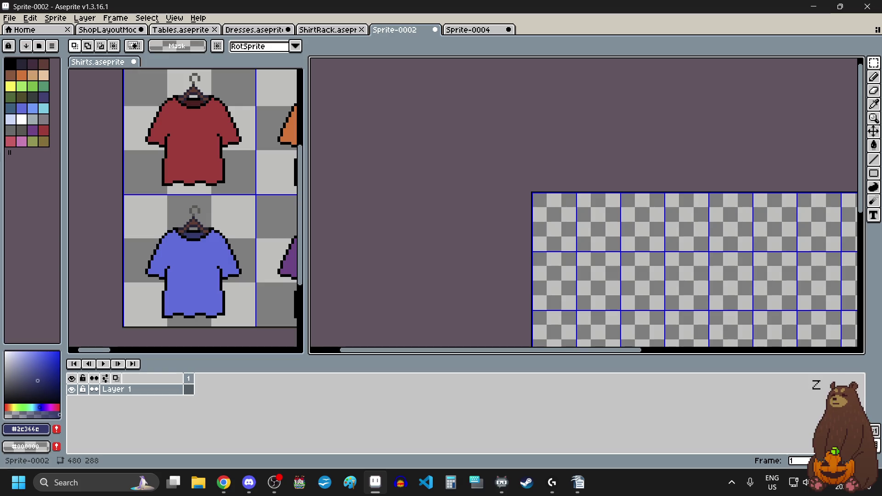
pyautogui.hotkey('alt', 'Tab')
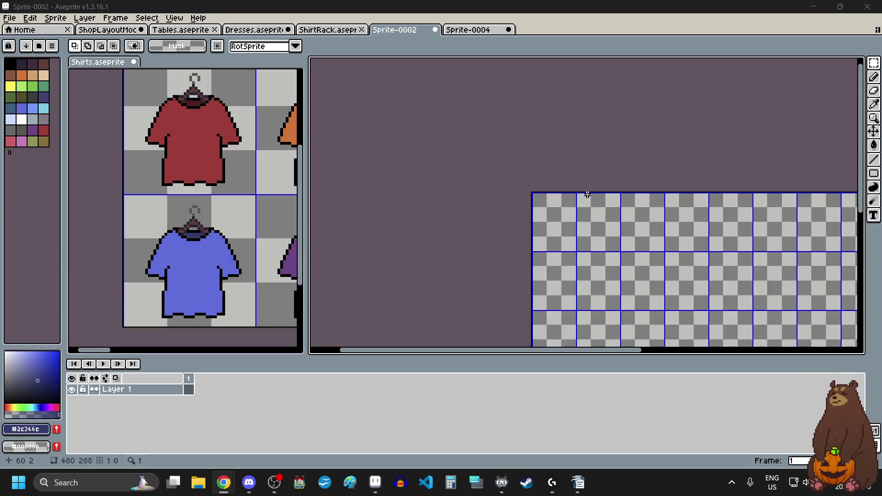
pyautogui.click(348, 30)
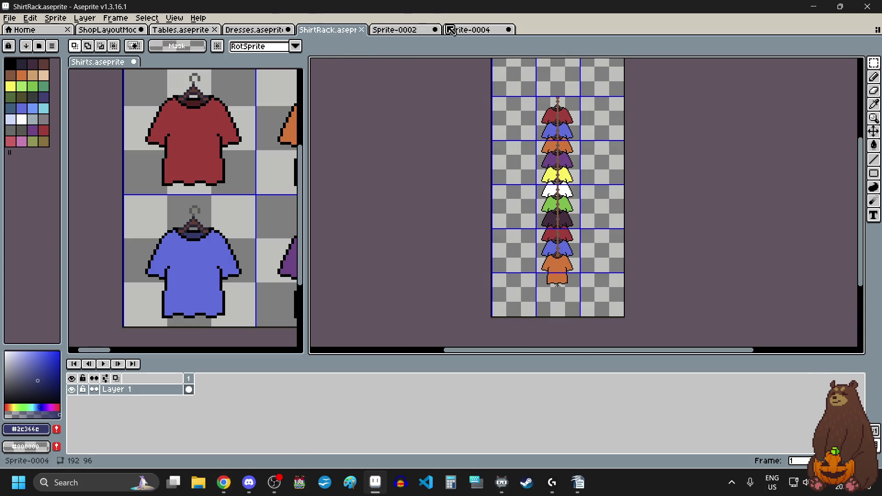
# Save the unsaved eight-skirt sprite as Skirts.aseprite.
pyautogui.click(256, 29)
pyautogui.click(471, 29)
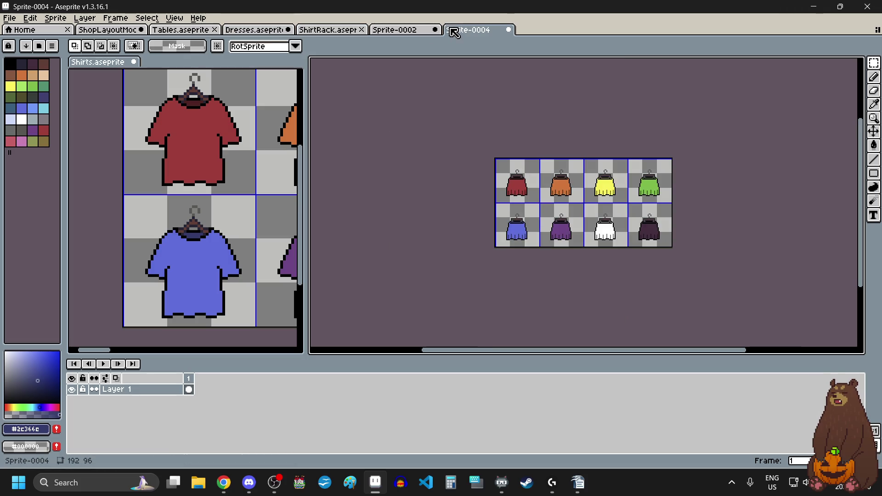
pyautogui.click(10, 18)
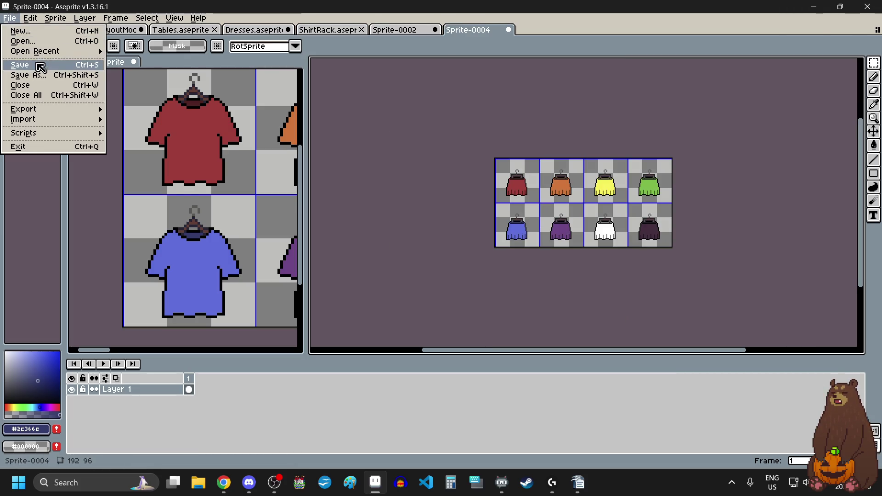
pyautogui.click(27, 66)
pyautogui.write('Skirts')
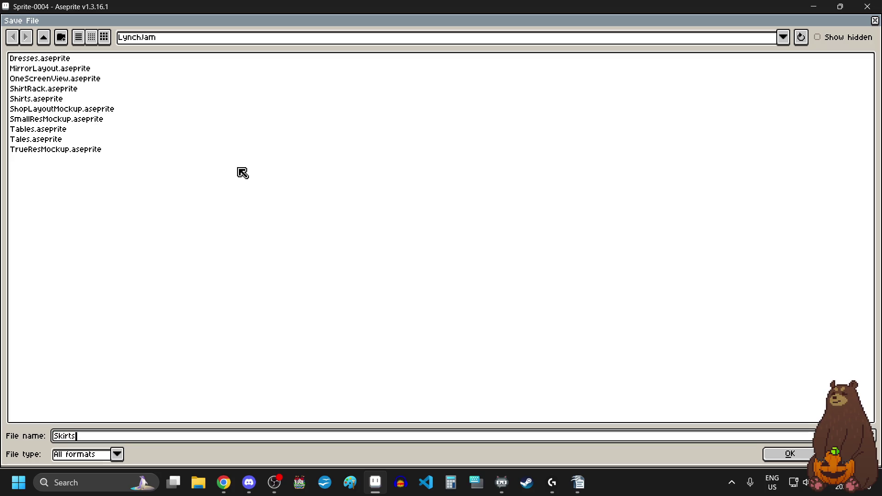
pyautogui.press('Return')
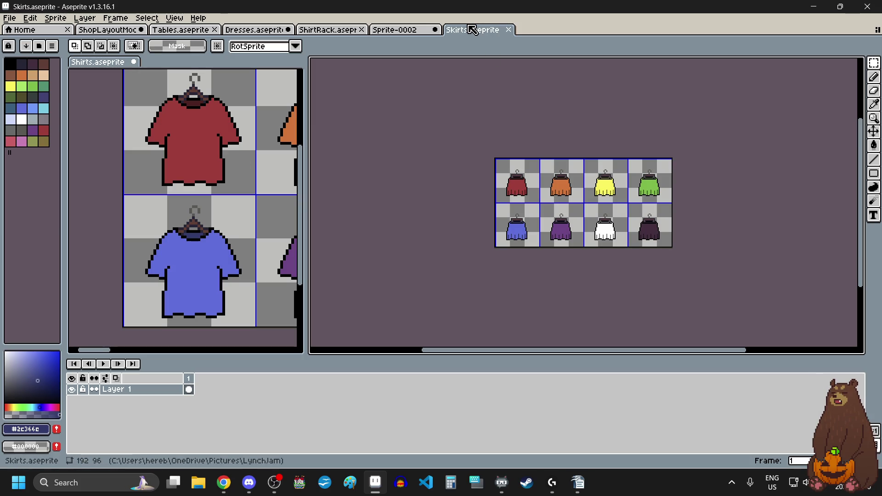
# Save the Dresses sheet, then return to the empty Sprite-0002.
pyautogui.click(269, 30)
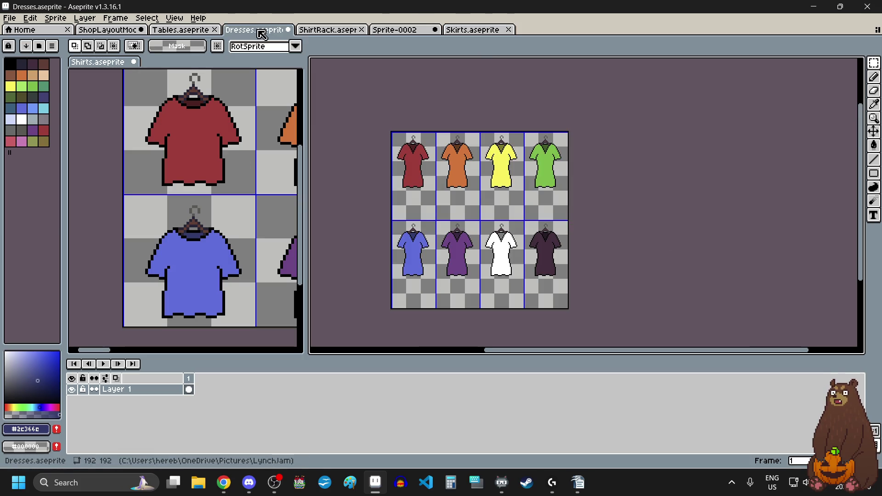
pyautogui.click(10, 17)
pyautogui.click(19, 63)
pyautogui.click(392, 30)
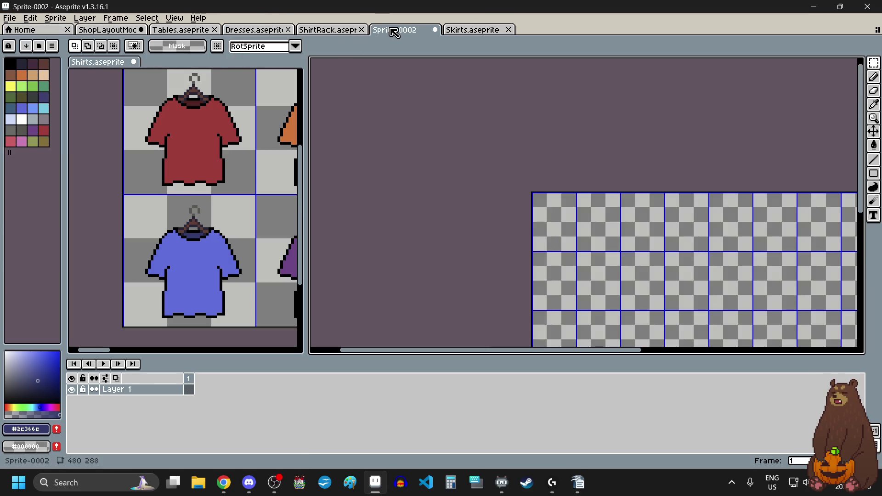
# In Skirts.aseprite, select and copy the red skirt's hanger.
pyautogui.moveTo(458, 35); pyautogui.dragTo(404, 29)
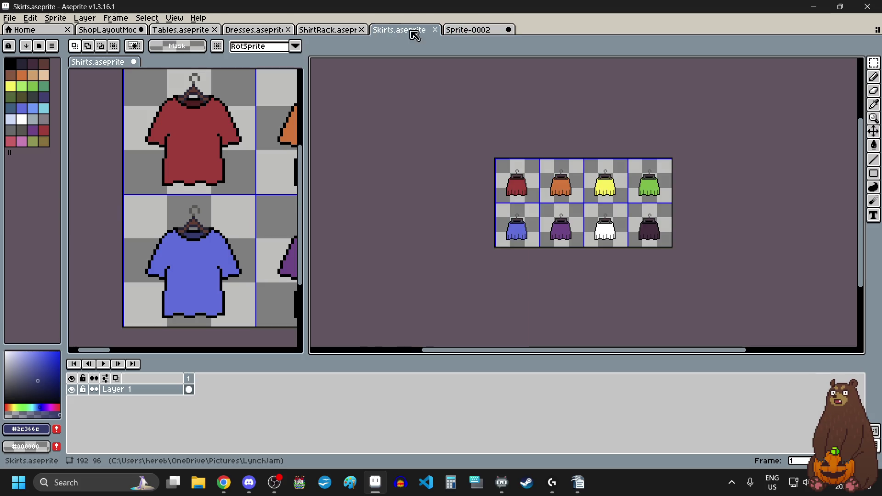
pyautogui.scroll(3, 549, 185)
pyautogui.scroll(1, 548, 185)
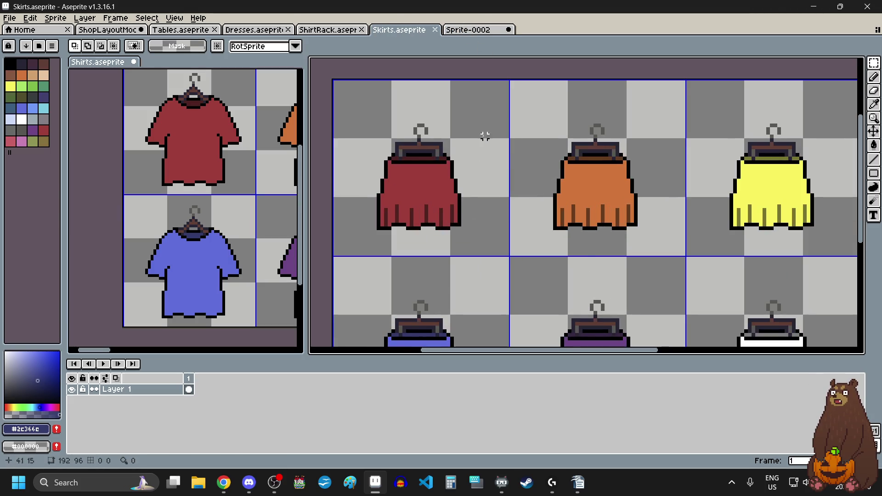
pyautogui.scroll(1, 480, 136)
pyautogui.moveTo(327, 115); pyautogui.dragTo(457, 180)
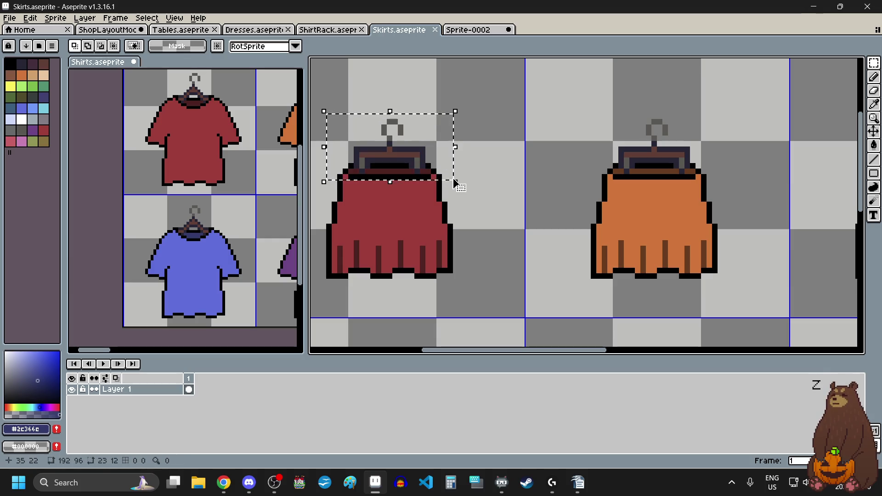
pyautogui.hotkey('ctrl', 'd')
# Paste the hanger into Sprite-0002 and drop it inside a grid cell.
pyautogui.click(478, 28)
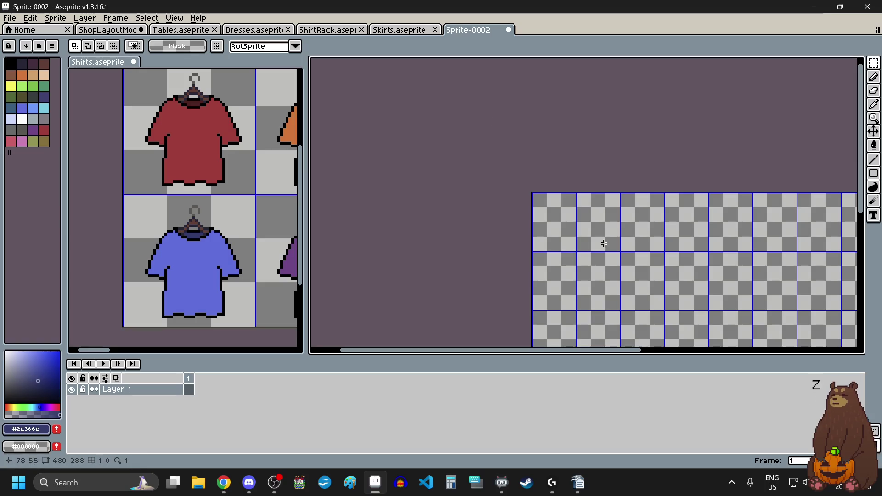
pyautogui.hotkey('ctrl', 'v')
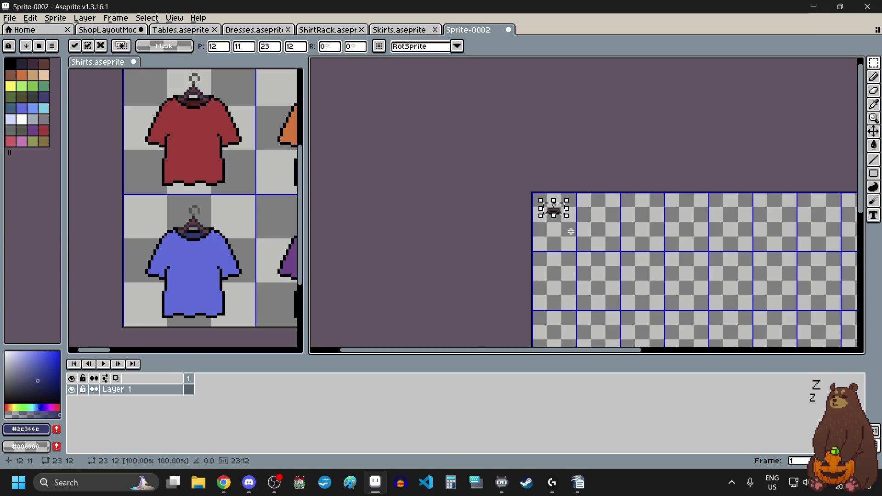
pyautogui.scroll(4, 616, 213)
pyautogui.moveTo(616, 213); pyautogui.dragTo(655, 219)
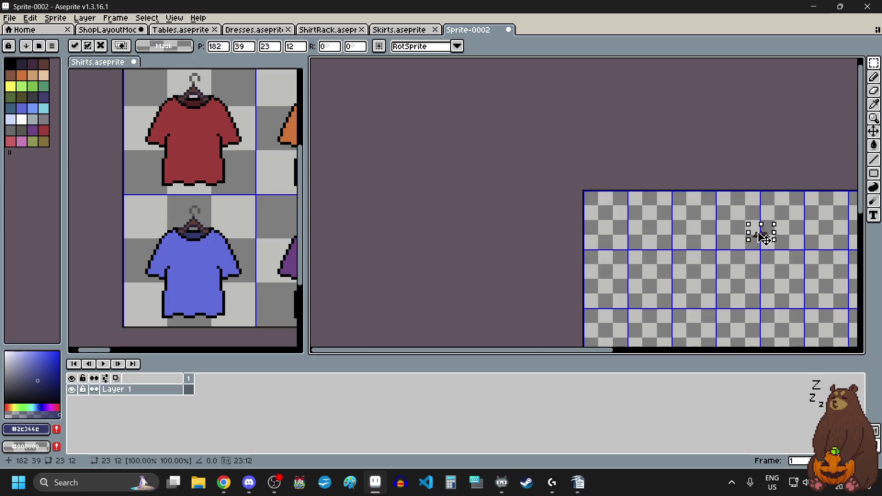
pyautogui.click(611, 235)
pyautogui.scroll(4, 623, 223)
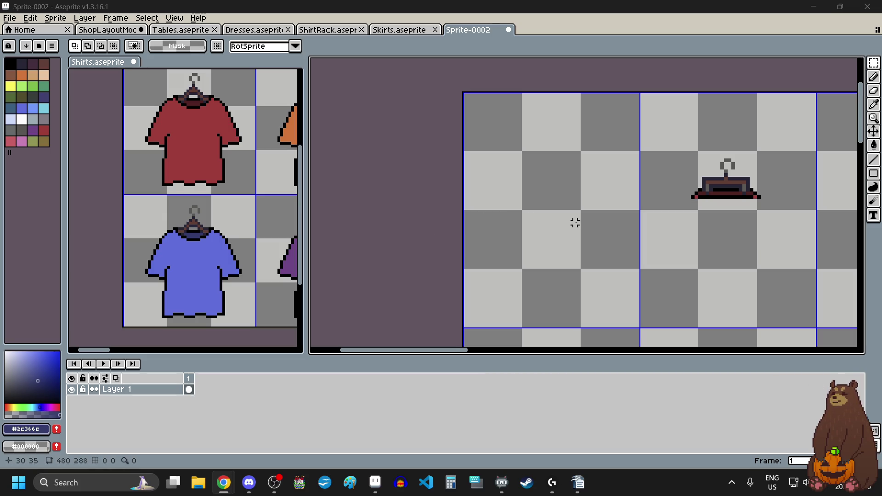
# Pick black from the canvas and draw the rack's top bar with the Pencil.
pyautogui.click(874, 105)
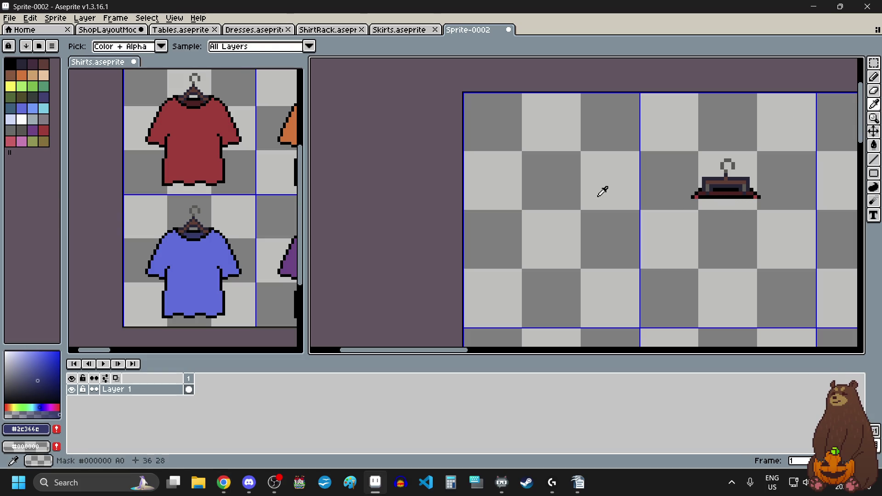
pyautogui.click(586, 217)
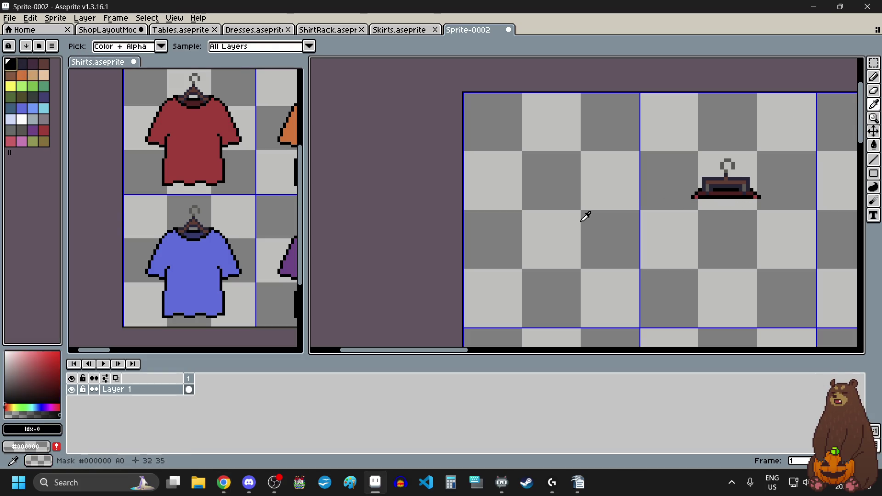
pyautogui.click(874, 77)
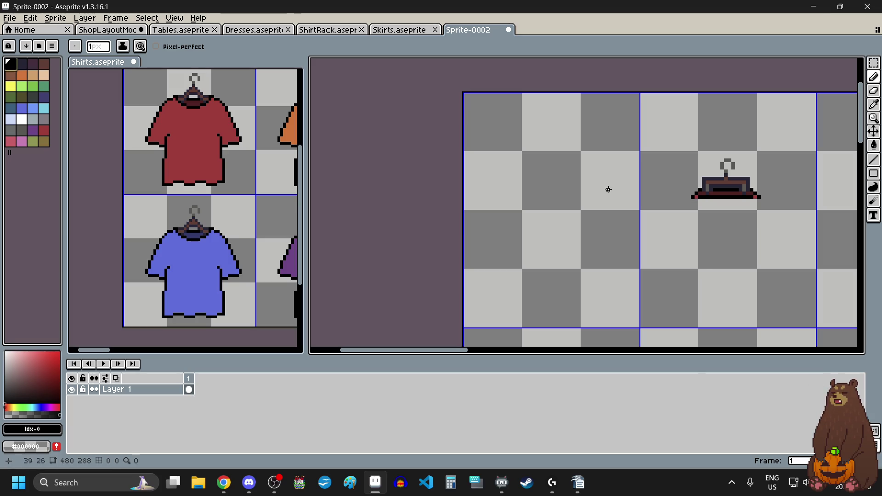
pyautogui.scroll(5, 539, 157)
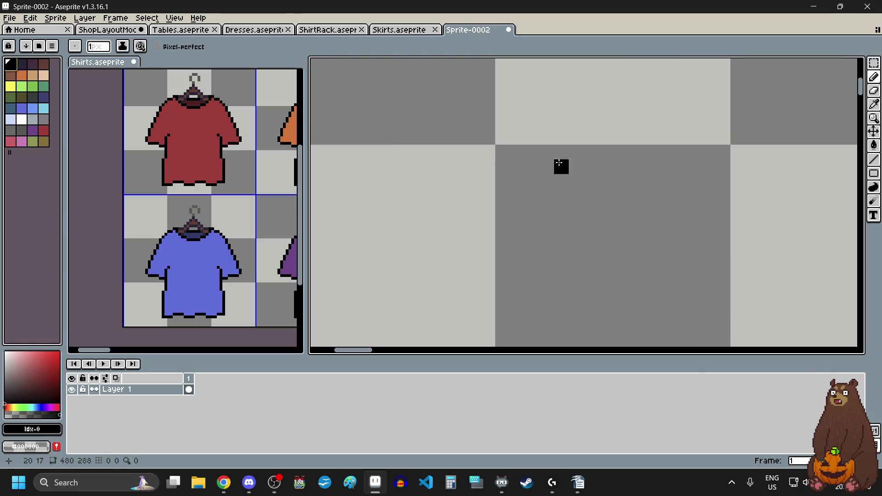
pyautogui.moveTo(530, 158); pyautogui.dragTo(721, 152)
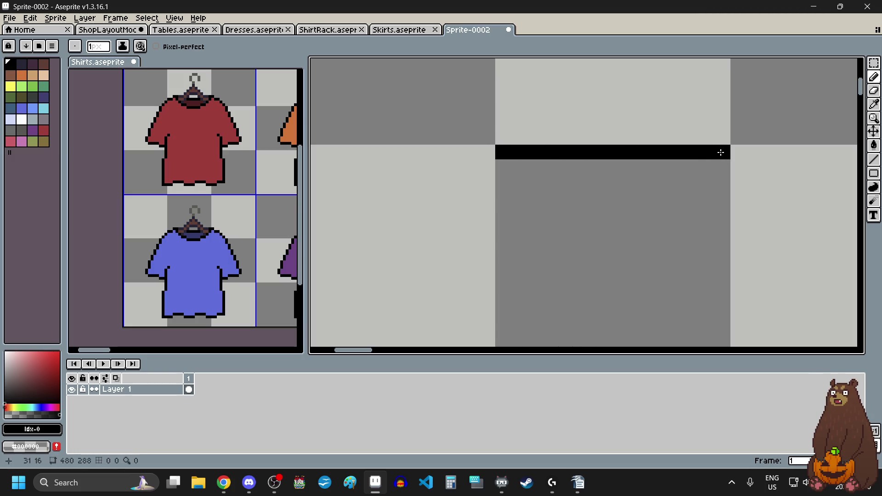
pyautogui.scroll(-1, 662, 179)
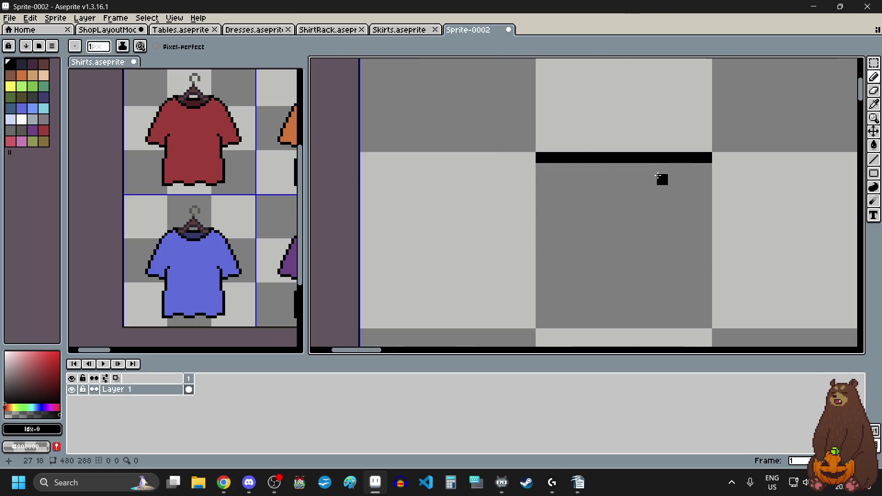
pyautogui.scroll(-4, 658, 177)
pyautogui.scroll(2, 673, 186)
pyautogui.scroll(3, 616, 174)
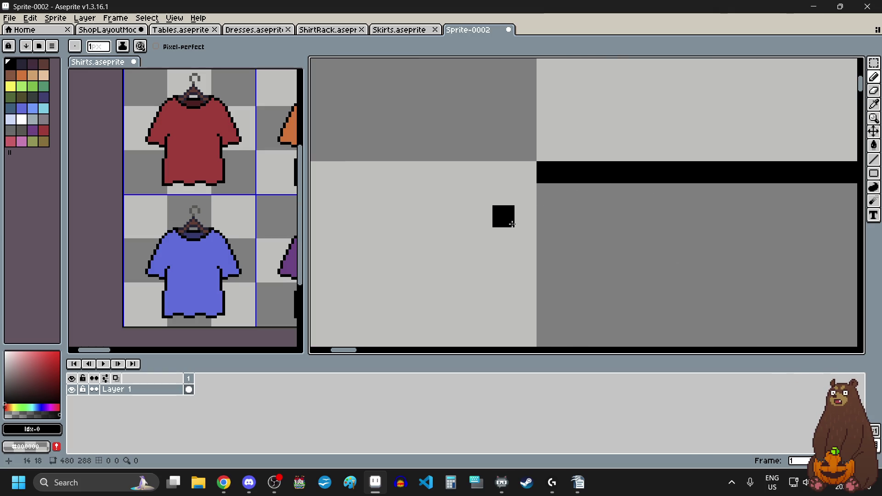
# Extend both ends of the top bar outward, adding corner pixels below each end.
pyautogui.moveTo(529, 198); pyautogui.dragTo(510, 198)
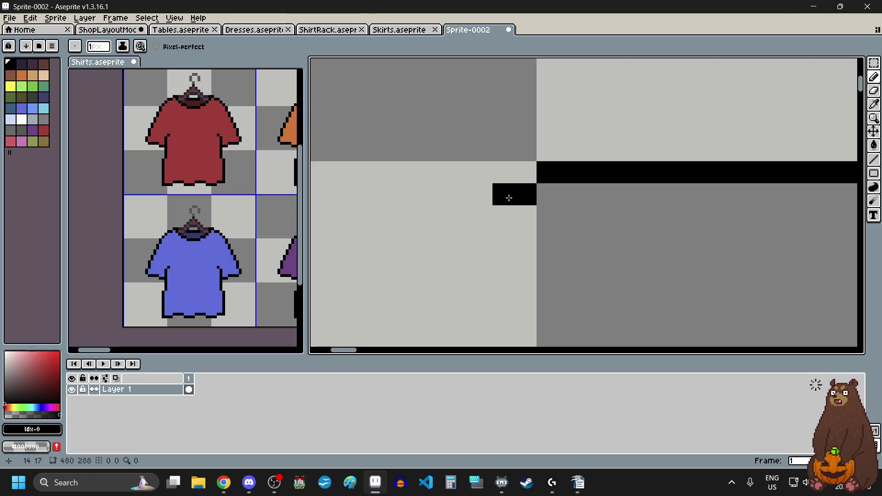
pyautogui.scroll(-3, 510, 198)
pyautogui.scroll(3, 654, 217)
pyautogui.moveTo(593, 152); pyautogui.dragTo(627, 180)
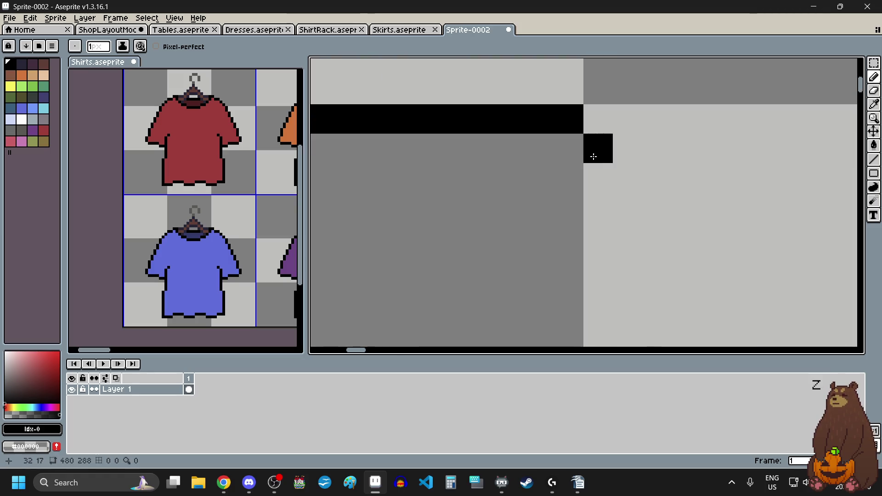
pyautogui.scroll(-3, 628, 179)
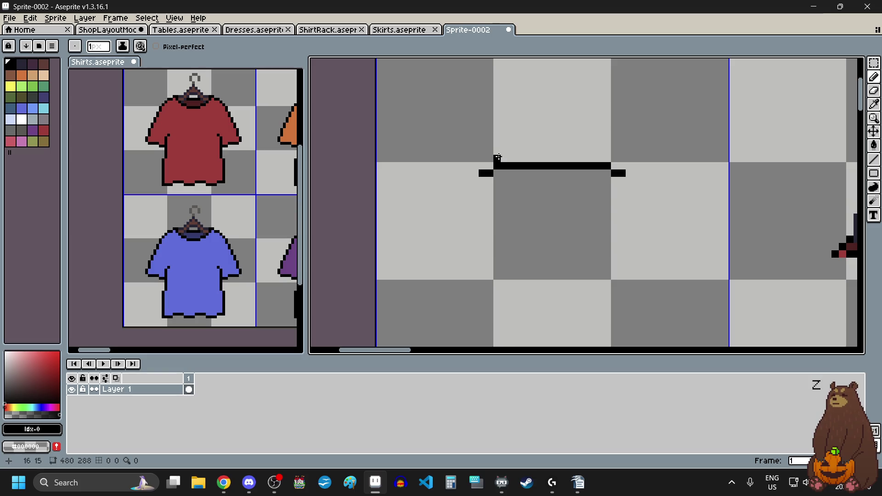
pyautogui.scroll(1, 460, 174)
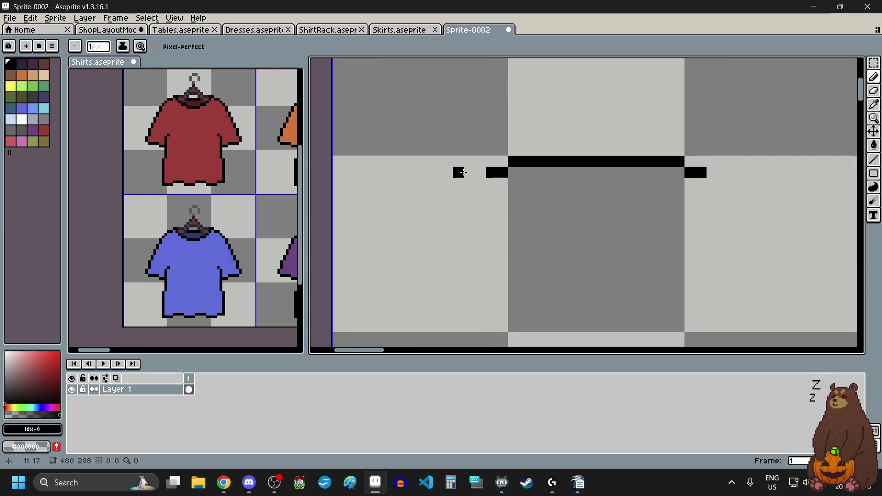
pyautogui.click(476, 172)
pyautogui.moveTo(456, 175); pyautogui.dragTo(446, 173)
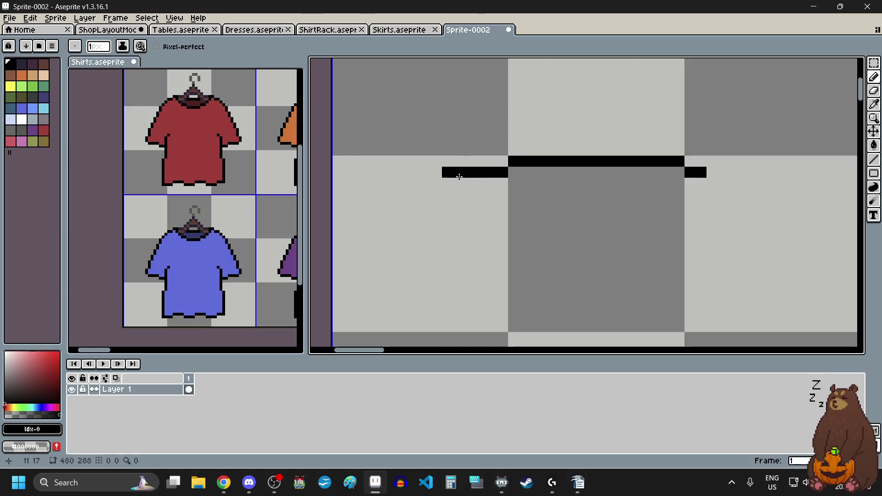
pyautogui.moveTo(746, 173); pyautogui.dragTo(735, 173)
pyautogui.click(757, 183)
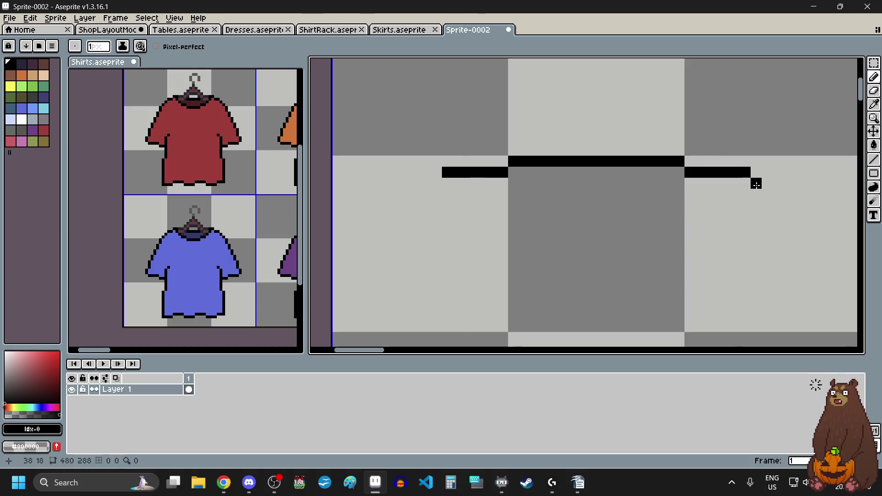
pyautogui.click(437, 183)
# Draw parallel lines under the left and right arms and a bottom line under the middle.
pyautogui.moveTo(447, 195); pyautogui.dragTo(499, 195)
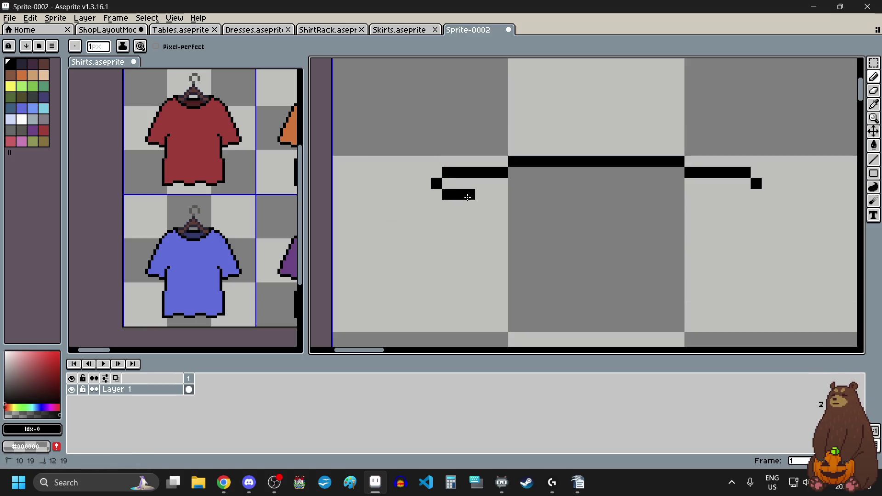
pyautogui.moveTo(745, 195); pyautogui.dragTo(691, 194)
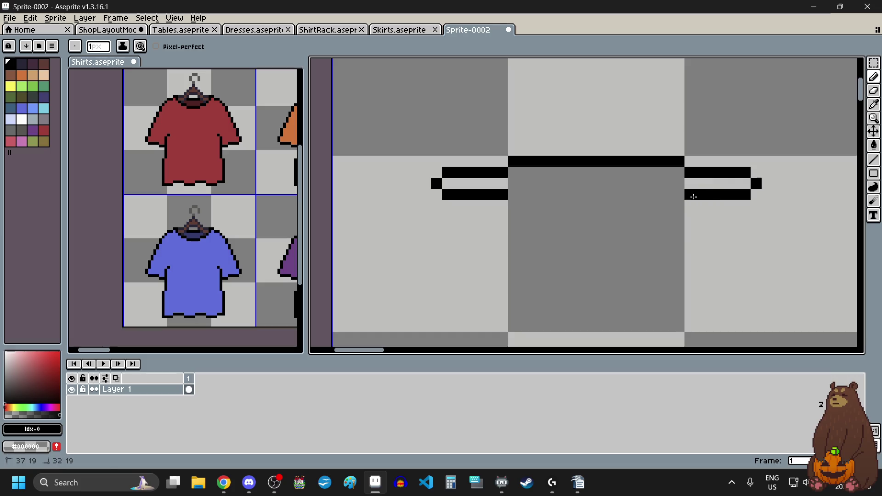
pyautogui.moveTo(514, 205); pyautogui.dragTo(663, 203)
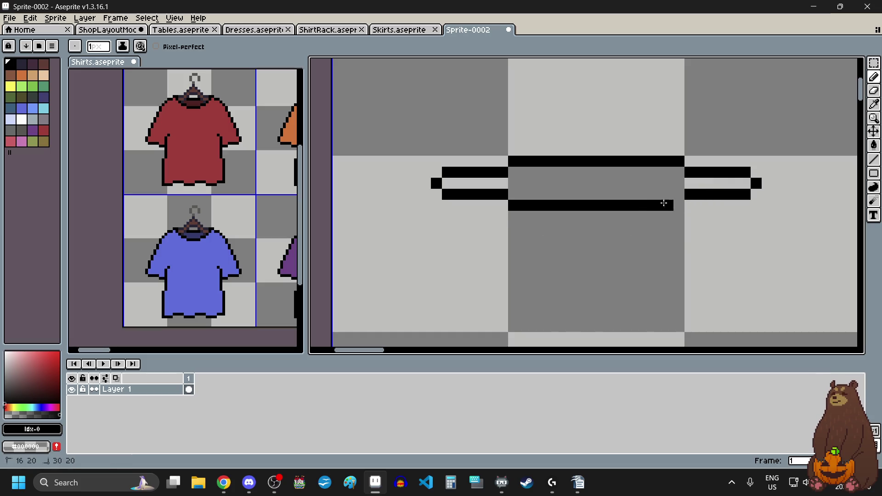
pyautogui.scroll(-5, 531, 258)
pyautogui.scroll(-2, 532, 258)
pyautogui.scroll(2, 532, 232)
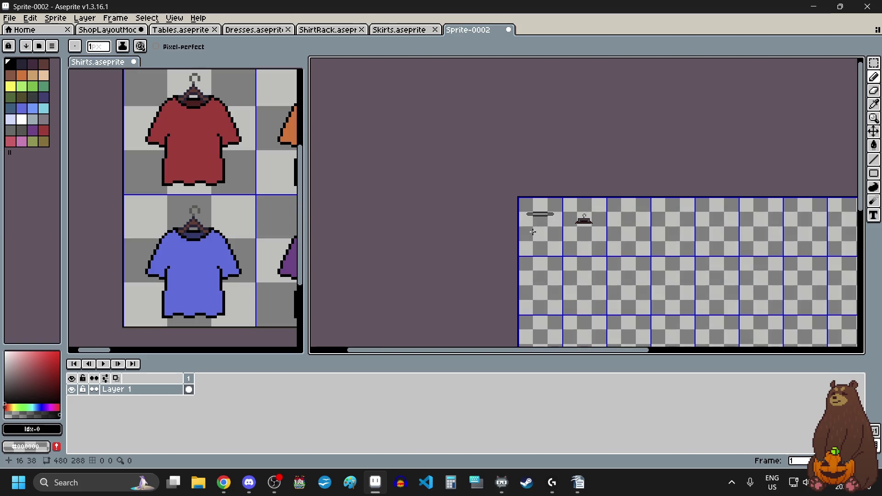
pyautogui.scroll(3, 544, 228)
pyautogui.scroll(2, 497, 251)
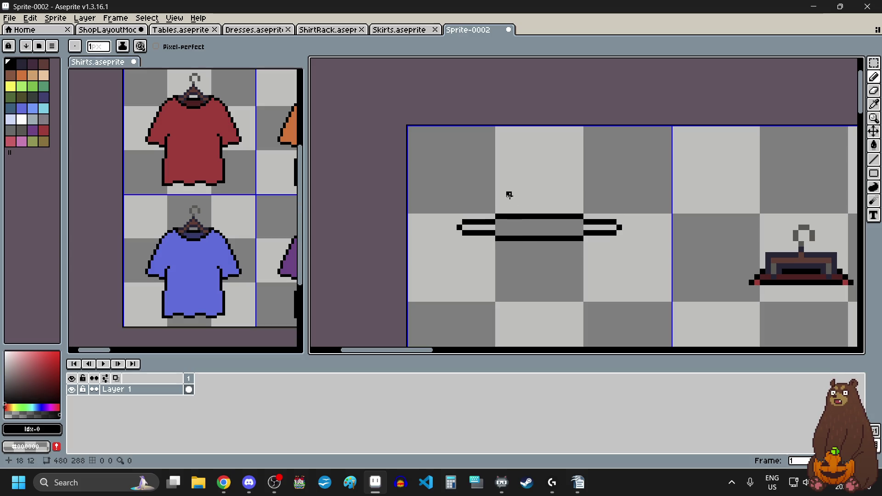
# Make trial marquee selections on the shirt sheet and across the rack's bar, then deselect.
pyautogui.scroll(1, 175, 325)
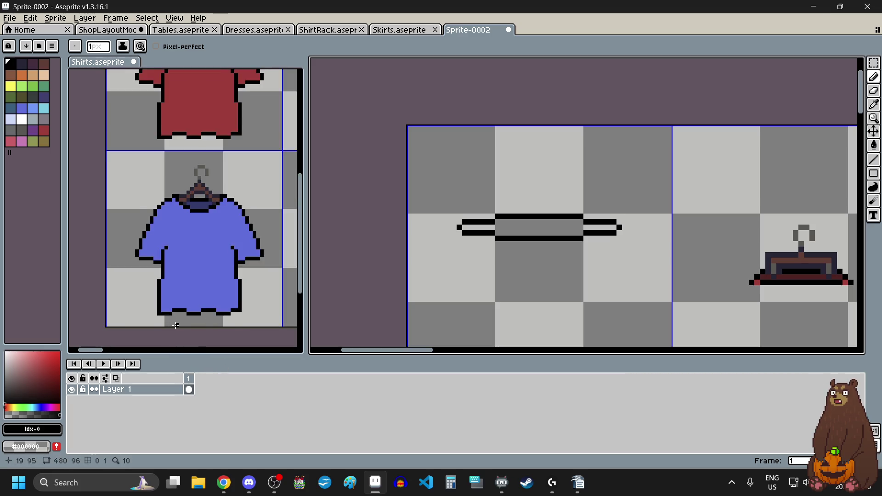
pyautogui.scroll(1, 176, 326)
pyautogui.click(875, 63)
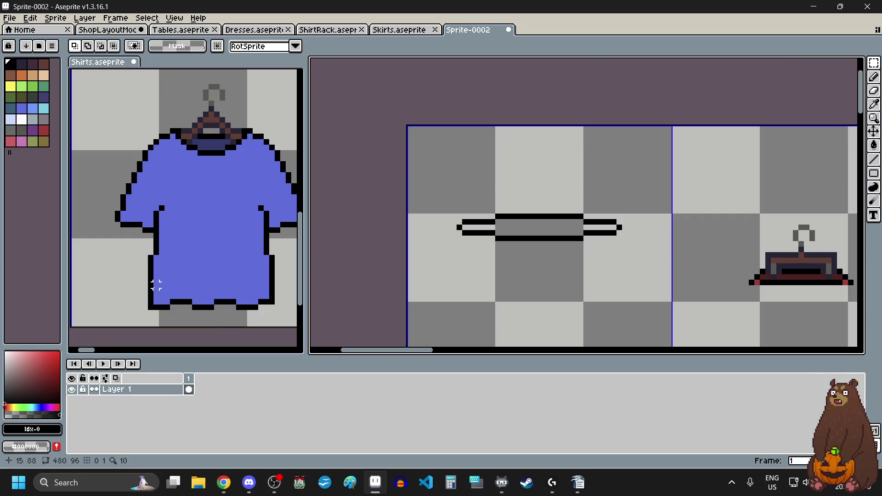
pyautogui.moveTo(146, 281); pyautogui.dragTo(277, 289)
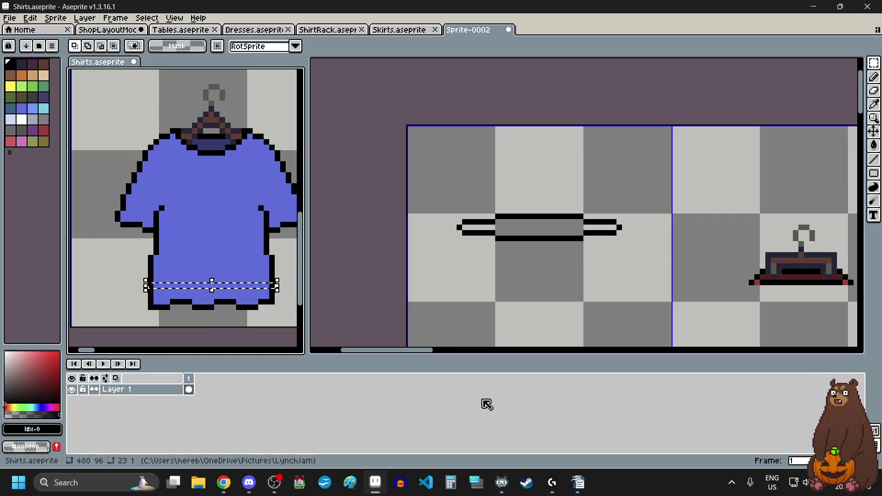
pyautogui.click(511, 304)
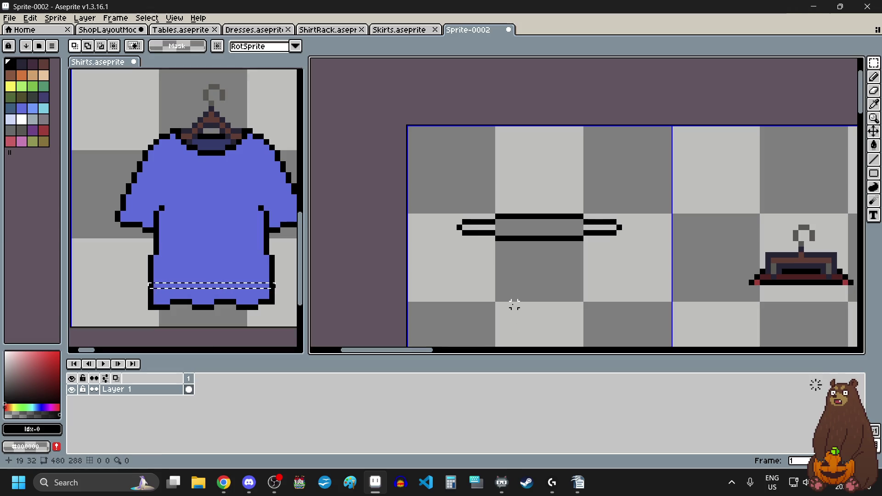
pyautogui.click(195, 256)
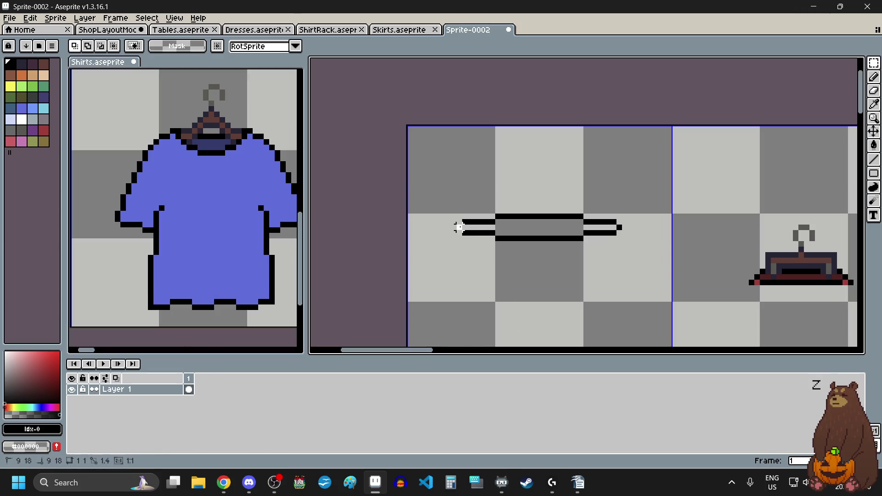
pyautogui.moveTo(460, 229); pyautogui.dragTo(625, 232)
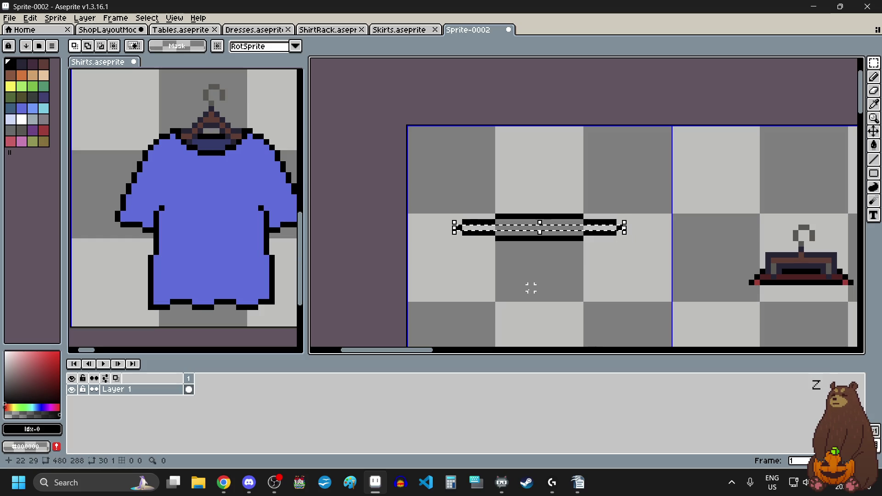
pyautogui.click(537, 245)
pyautogui.scroll(3, 537, 244)
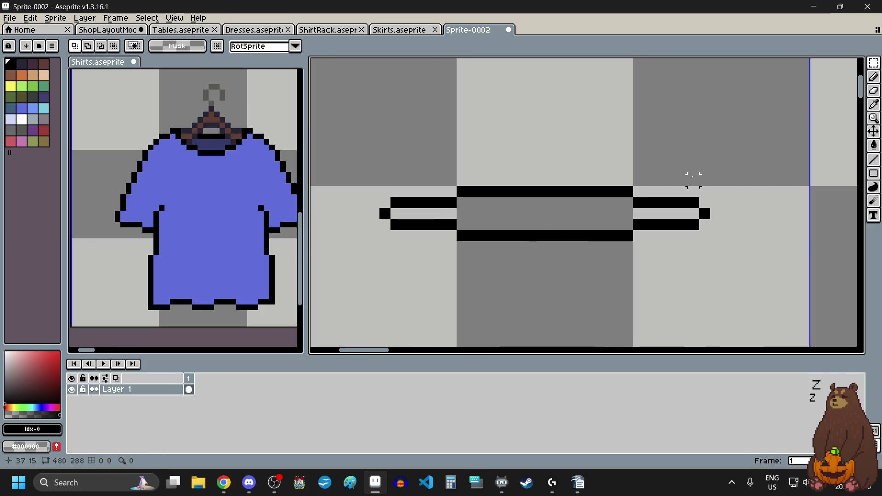
# Erase the stray end pixels on the top bar, bottom bar and right arm.
pyautogui.click(875, 91)
pyautogui.click(628, 192)
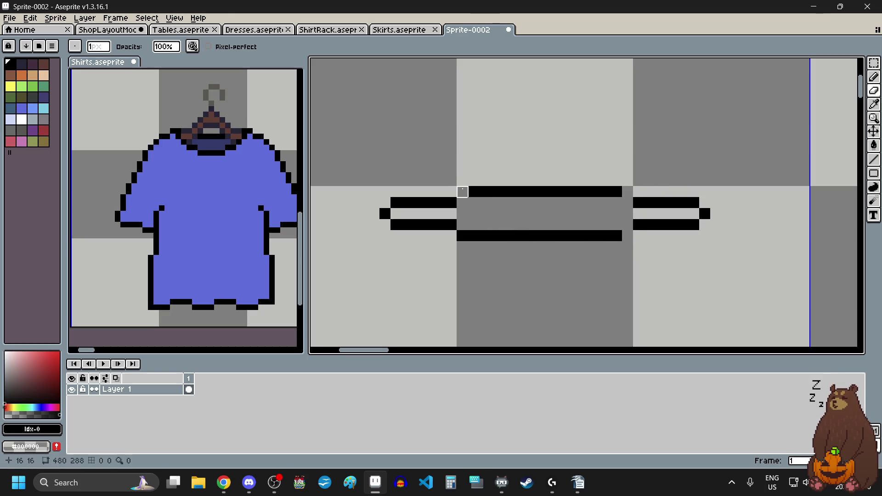
pyautogui.click(463, 236)
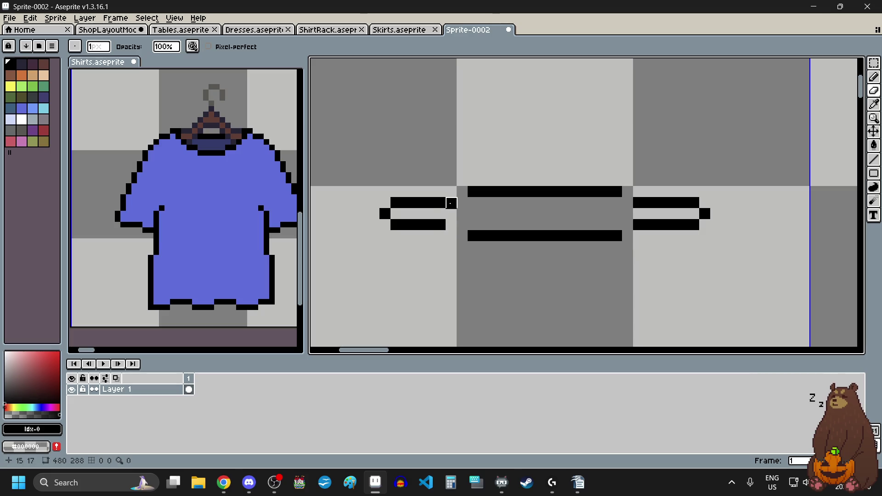
pyautogui.click(639, 203)
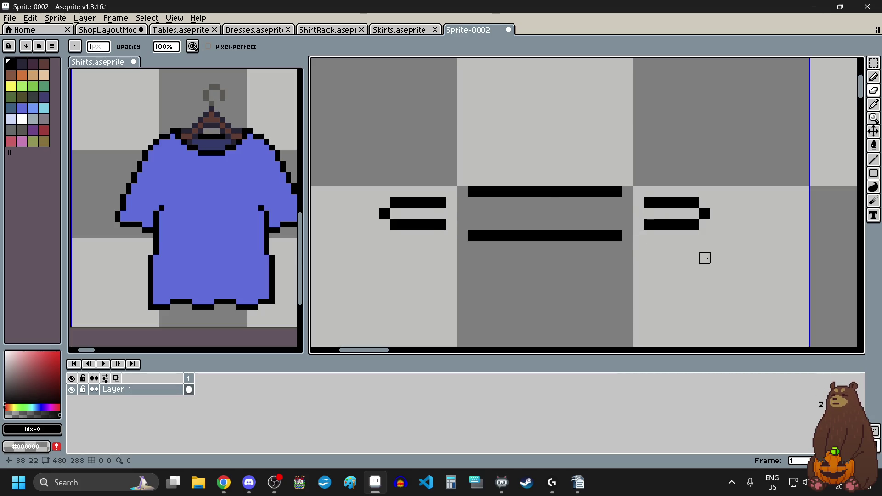
# Select the right arm and shift it inward to the left, then deselect.
pyautogui.click(874, 63)
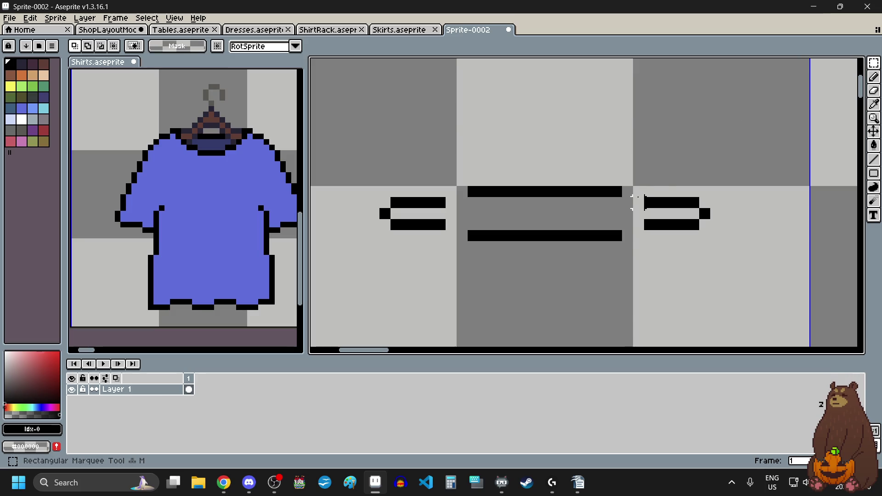
pyautogui.moveTo(632, 184)
pyautogui.mouseDown()
pyautogui.moveTo(714, 232)
pyautogui.moveTo(673, 222)
pyautogui.mouseUp()
pyautogui.click(429, 236)
pyautogui.click(104, 286)
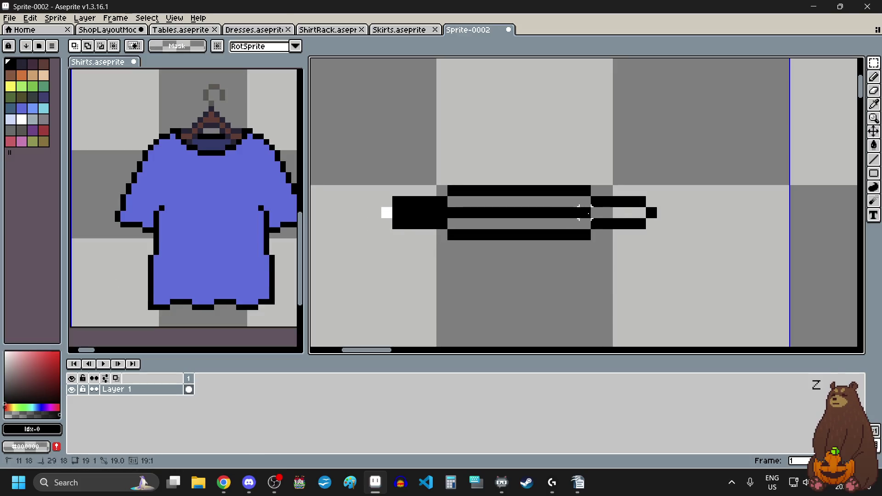
pyautogui.moveTo(380, 213); pyautogui.dragTo(660, 220)
pyautogui.hotkey('ctrl', 'd')
# Remove a pixel from each bar and shift the left half right to close the gap.
pyautogui.press('b')
pyautogui.rightClick(509, 190)
pyautogui.rightClick(497, 235)
pyautogui.click(874, 63)
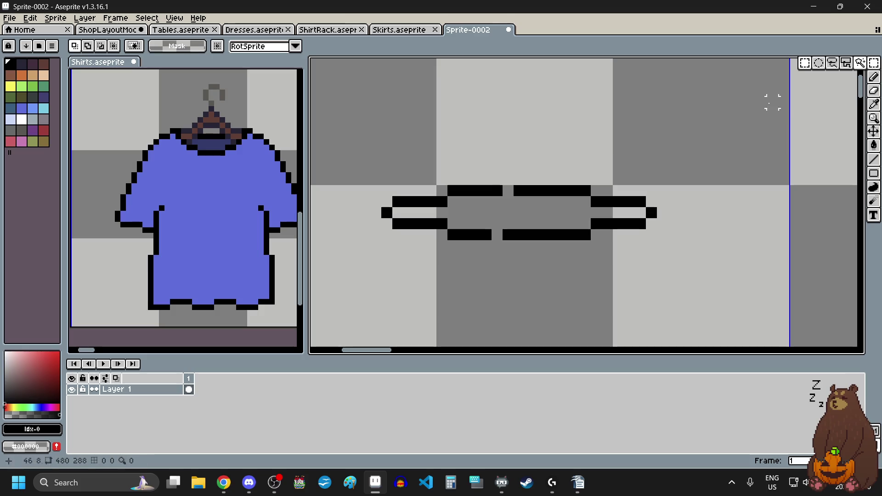
pyautogui.moveTo(496, 190); pyautogui.dragTo(383, 241)
pyautogui.moveTo(435, 213); pyautogui.dragTo(449, 215)
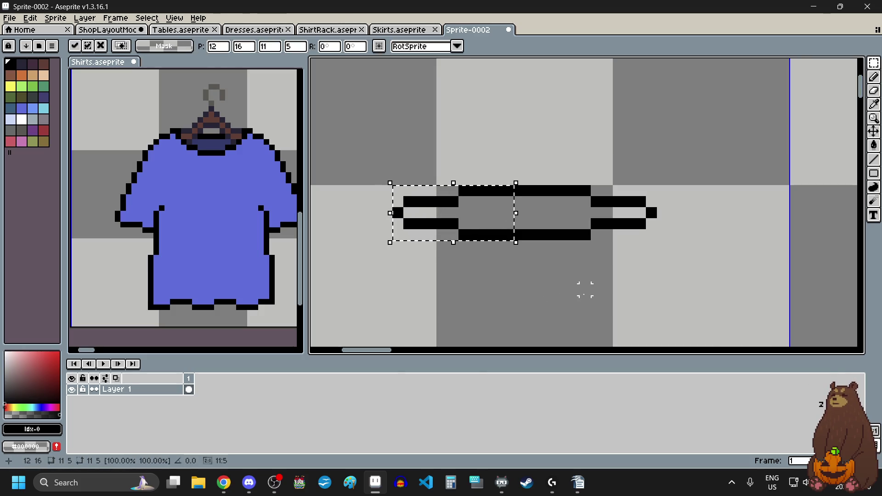
pyautogui.hotkey('ctrl', 'd')
pyautogui.scroll(-4, 519, 271)
pyautogui.scroll(-1, 517, 271)
pyautogui.scroll(-2, 517, 270)
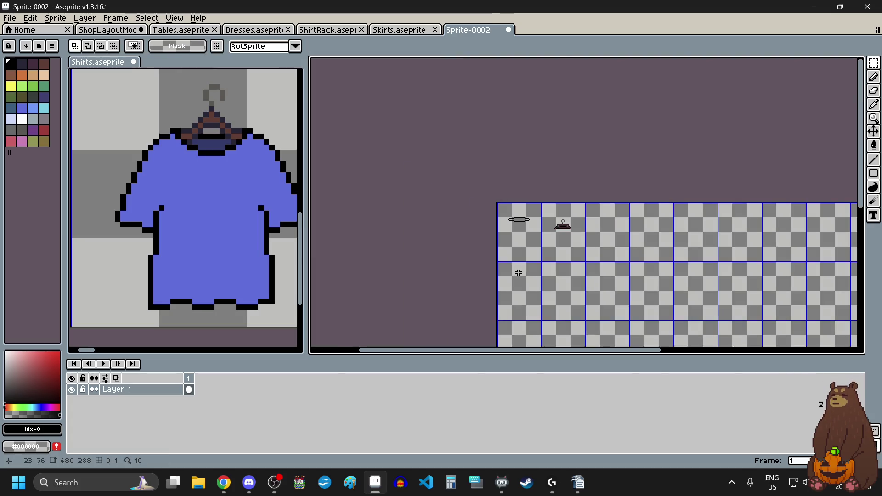
# Begin the black left leg just below the left end of the top bar.
pyautogui.scroll(2, 511, 250)
pyautogui.scroll(-1, 518, 184)
pyautogui.scroll(3, 519, 185)
pyautogui.scroll(1, 525, 183)
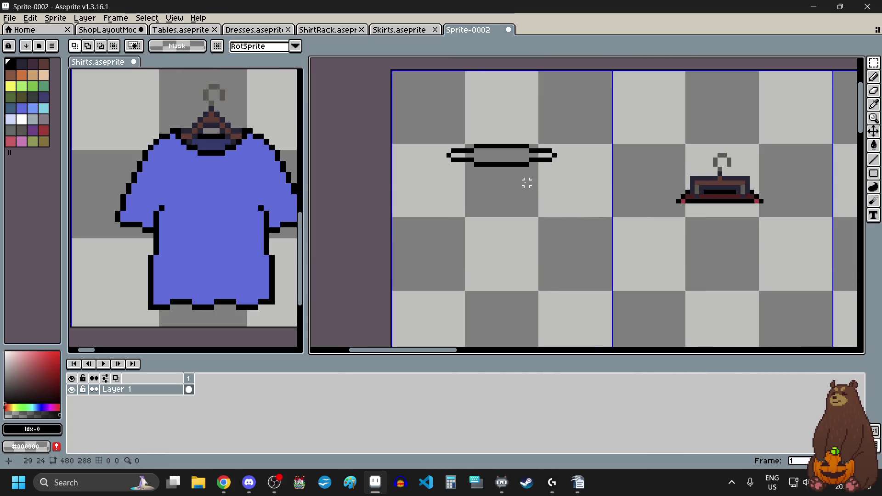
pyautogui.hotkey('alt', 'Tab')
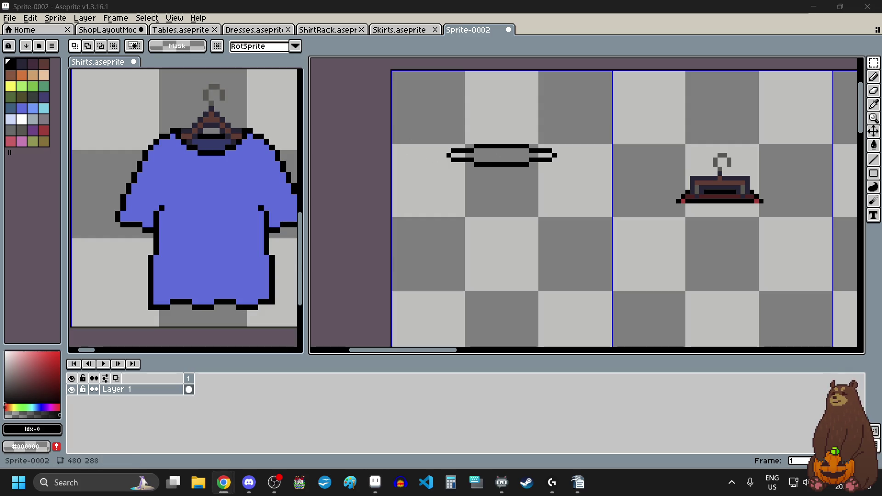
pyautogui.scroll(1, 457, 188)
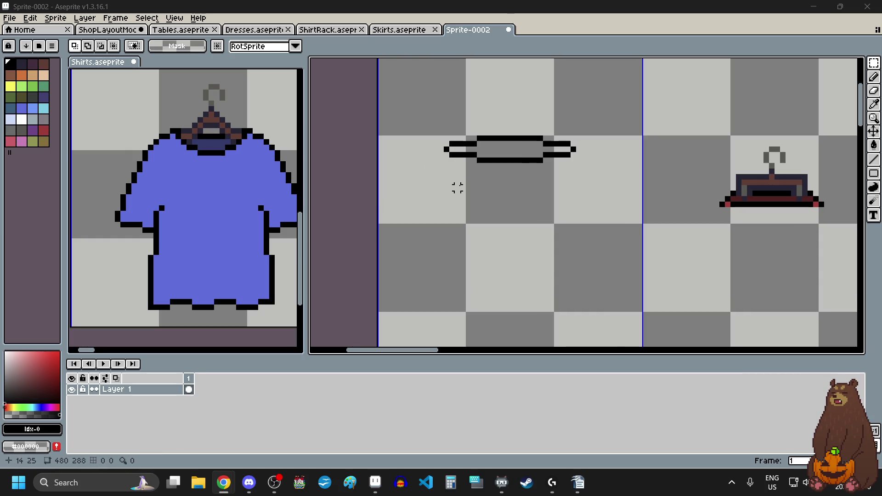
pyautogui.click(874, 77)
pyautogui.scroll(5, 459, 157)
pyautogui.click(394, 156)
pyautogui.click(412, 148)
pyautogui.click(409, 170)
pyautogui.scroll(-2, 407, 199)
pyautogui.click(408, 191)
# Begin the right leg below the bar's right end, with extra pixels beside its top.
pyautogui.click(662, 168)
pyautogui.click(665, 178)
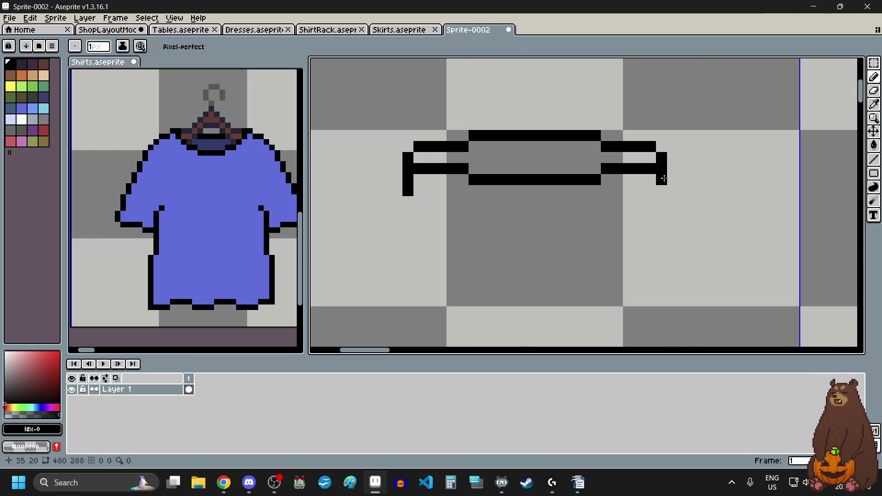
pyautogui.click(675, 159)
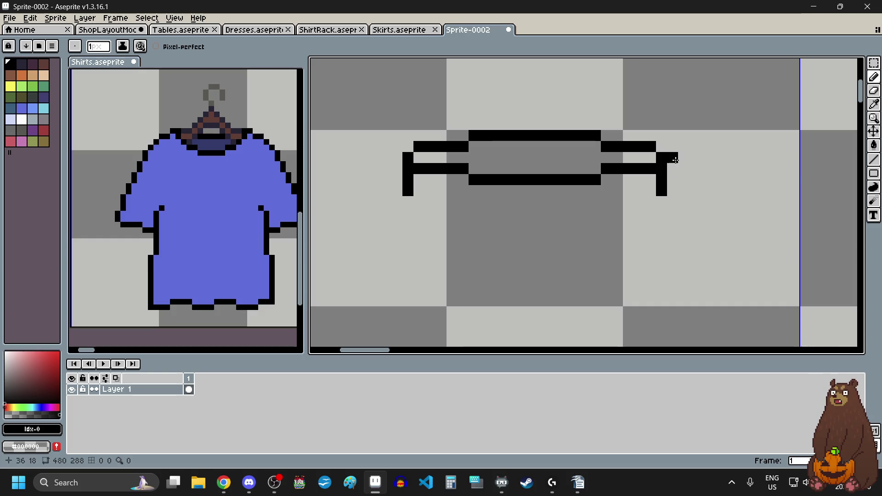
pyautogui.click(676, 176)
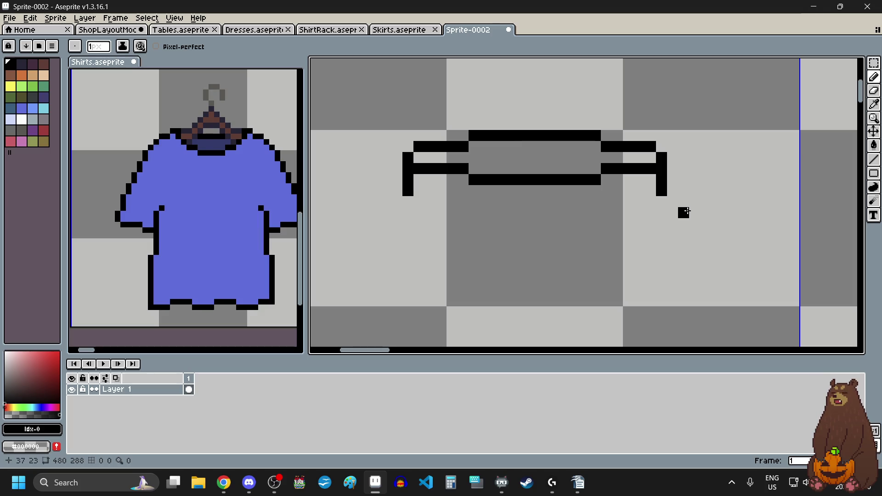
pyautogui.scroll(-5, 520, 206)
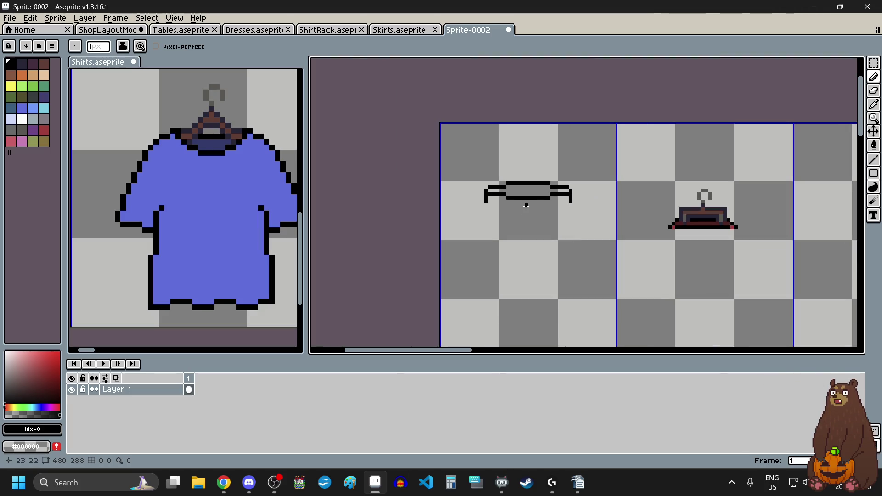
pyautogui.scroll(-3, 496, 250)
pyautogui.scroll(2, 496, 253)
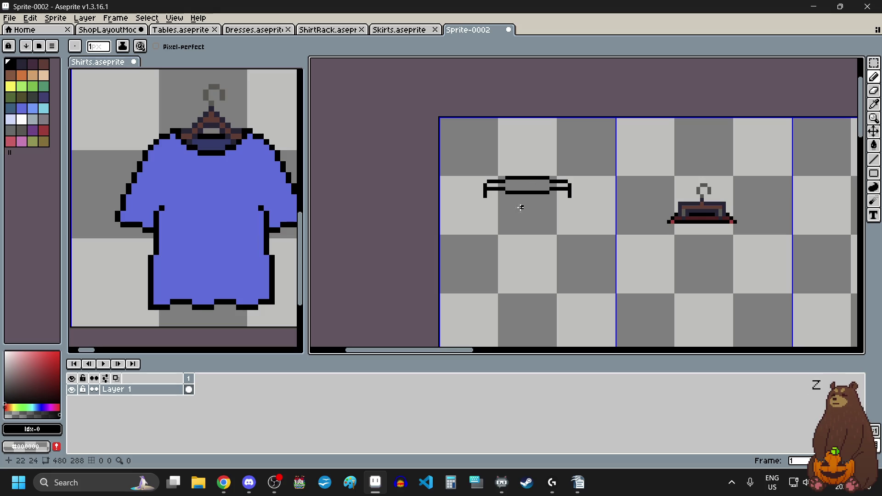
pyautogui.scroll(2, 521, 207)
pyautogui.scroll(3, 478, 212)
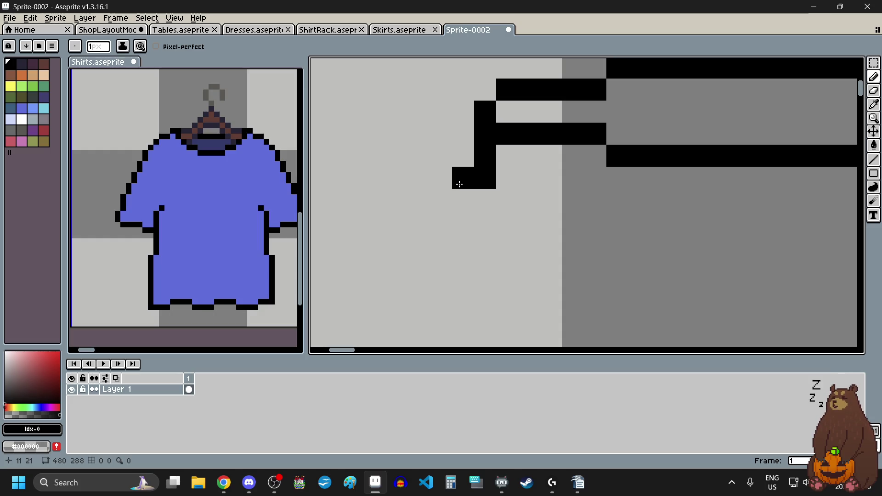
# Extend the left leg downward, undoing a stray pixel, and add pixels to the right leg's bottom.
pyautogui.click(461, 198)
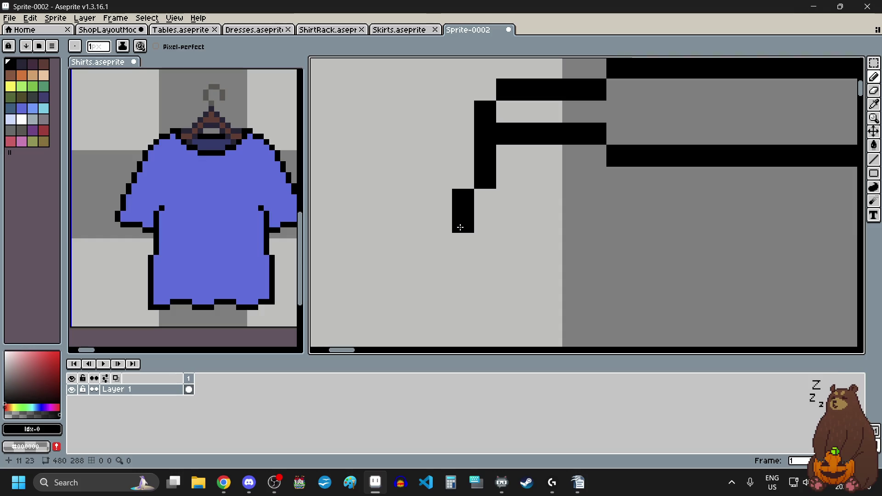
pyautogui.hotkey('ctrl', 'z')
pyautogui.moveTo(481, 197); pyautogui.dragTo(482, 221)
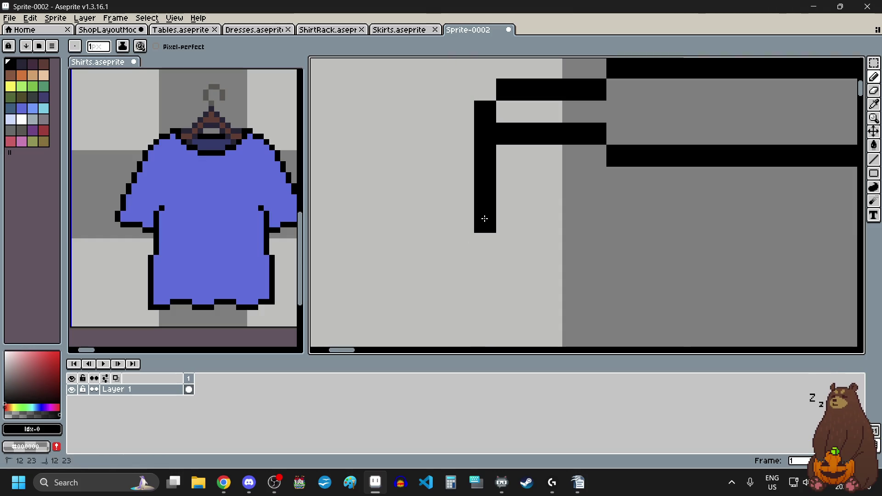
pyautogui.scroll(-3, 652, 247)
pyautogui.scroll(2, 637, 232)
pyautogui.click(591, 164)
pyautogui.click(587, 189)
pyautogui.scroll(-1, 587, 199)
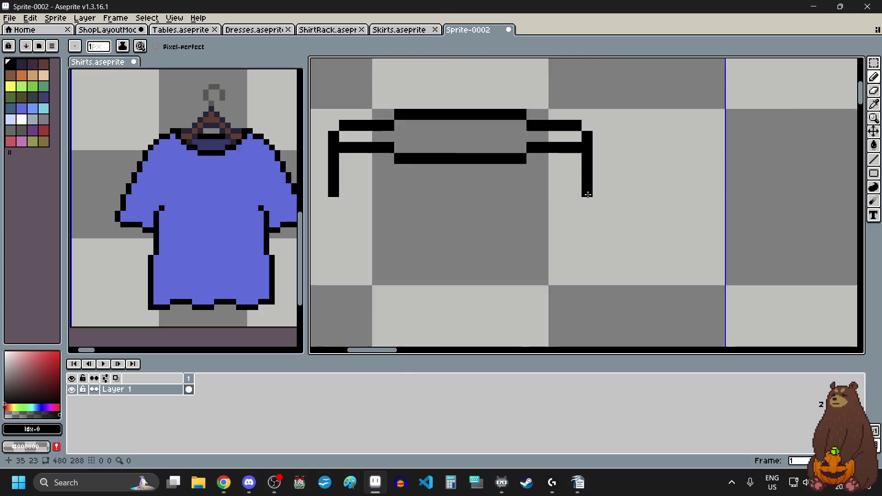
pyautogui.scroll(-1, 487, 223)
pyautogui.scroll(2, 487, 222)
pyautogui.moveTo(483, 152); pyautogui.dragTo(479, 262)
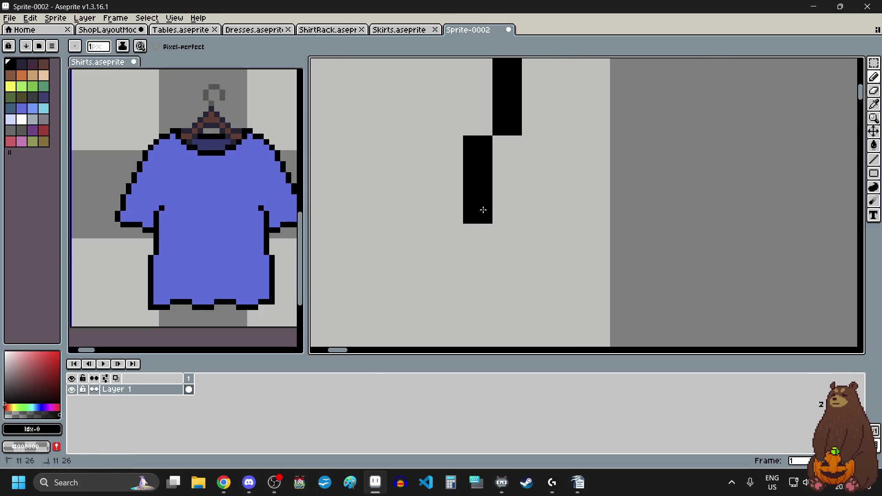
pyautogui.scroll(-2, 448, 238)
pyautogui.scroll(2, 593, 258)
# Lengthen both legs further down the canvas.
pyautogui.moveTo(619, 148); pyautogui.dragTo(621, 162)
pyautogui.click(616, 213)
pyautogui.click(617, 193)
pyautogui.click(617, 235)
pyautogui.click(617, 260)
pyautogui.scroll(-2, 617, 260)
pyautogui.scroll(2, 585, 233)
pyautogui.click(528, 159)
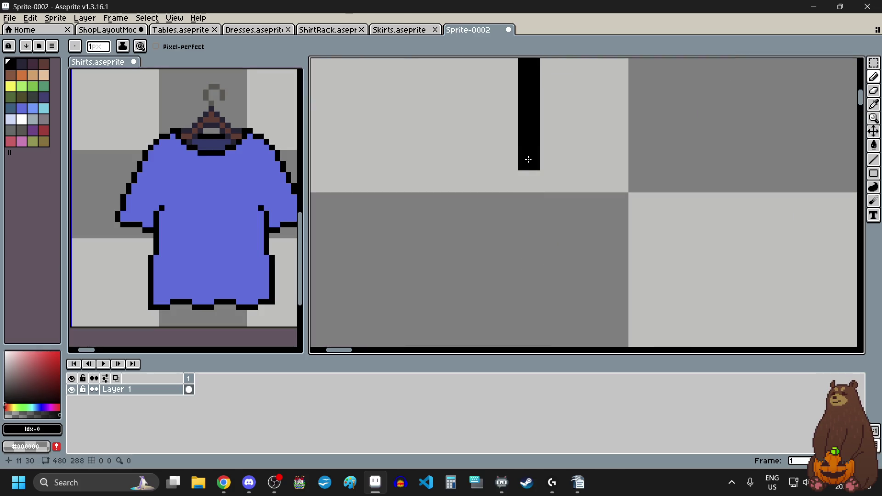
pyautogui.click(530, 181)
pyautogui.moveTo(531, 181); pyautogui.dragTo(532, 276)
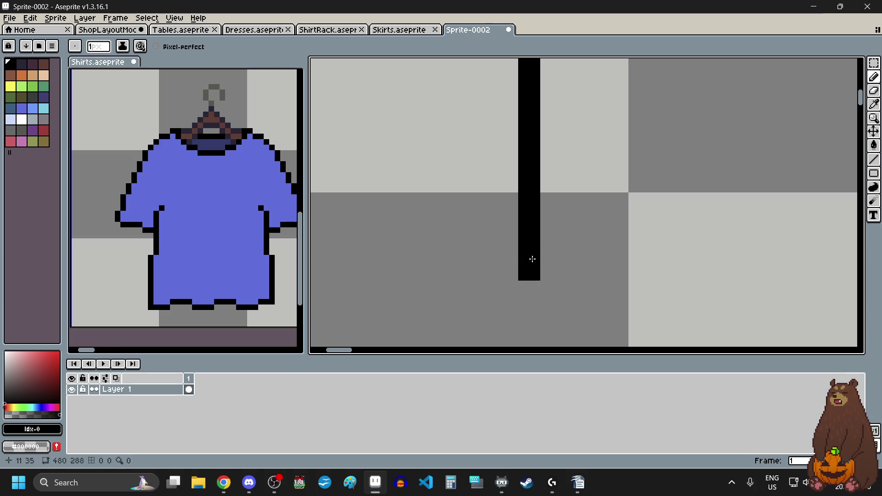
pyautogui.scroll(-2, 533, 266)
pyautogui.scroll(2, 636, 229)
pyautogui.moveTo(660, 173); pyautogui.dragTo(660, 246)
pyautogui.scroll(-2, 601, 202)
pyautogui.scroll(-1, 520, 246)
pyautogui.scroll(2, 520, 247)
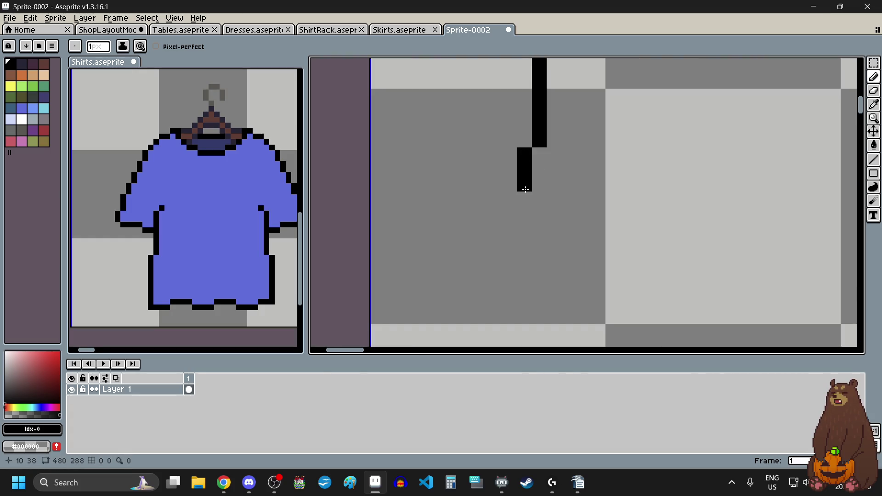
# Add a few more pixels to the left leg and undo stray pixels on the right leg.
pyautogui.moveTo(526, 199); pyautogui.dragTo(525, 231)
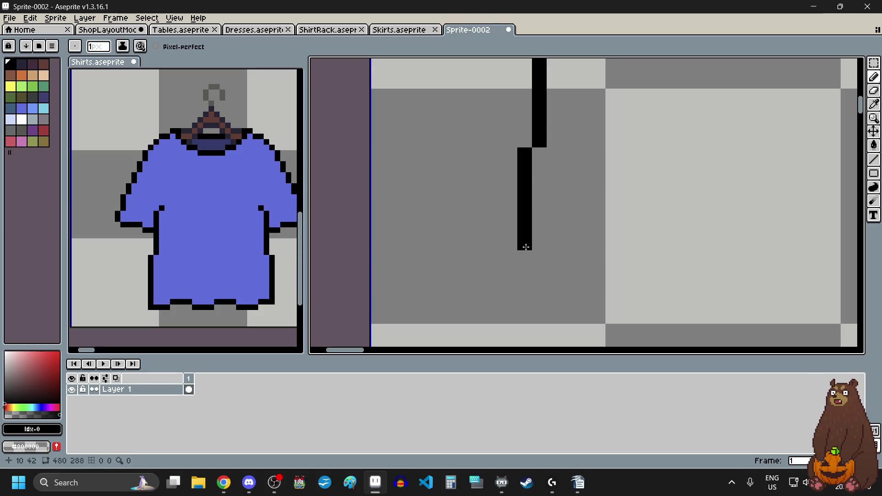
pyautogui.moveTo(526, 270); pyautogui.dragTo(524, 286)
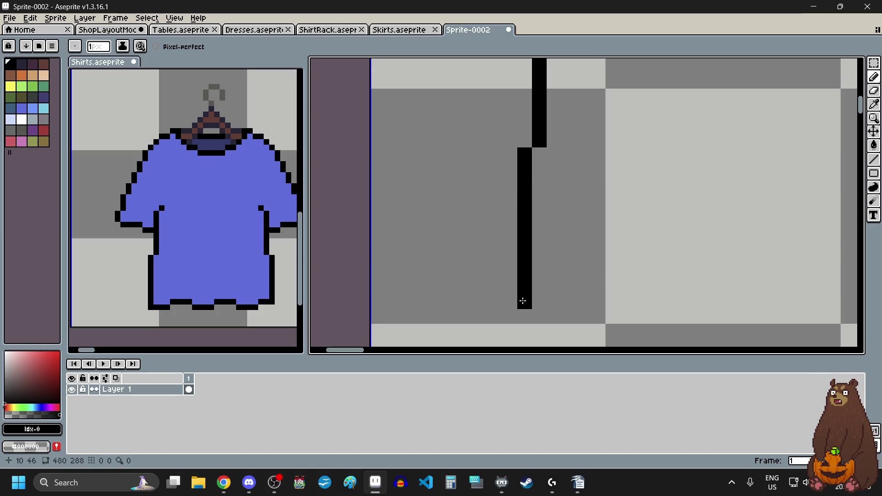
pyautogui.scroll(-2, 523, 312)
pyautogui.scroll(2, 582, 292)
pyautogui.moveTo(590, 204); pyautogui.dragTo(603, 282)
pyautogui.hotkey('ctrl', 'z')
pyautogui.scroll(-1, 599, 268)
pyautogui.scroll(1, 599, 268)
pyautogui.hotkey('ctrl', 'z')
# Redraw the right leg further down and continue the left leg so it reaches lower.
pyautogui.moveTo(596, 213); pyautogui.dragTo(595, 282)
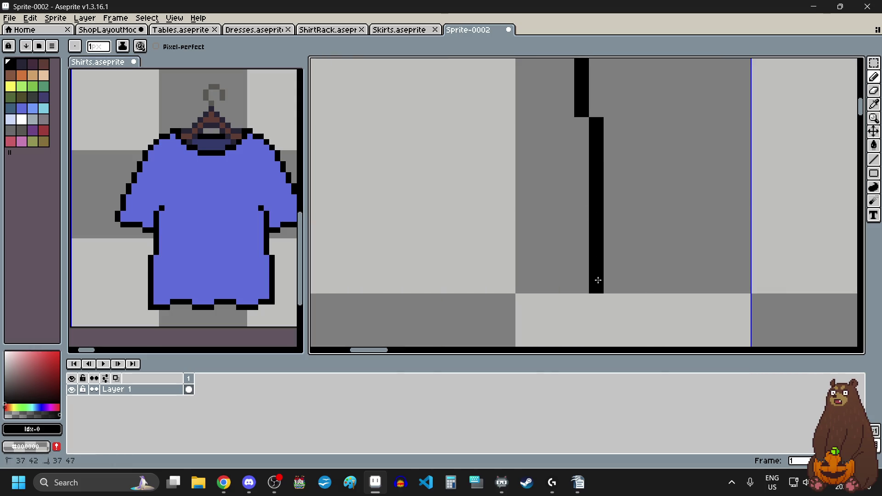
pyautogui.scroll(-4, 504, 227)
pyautogui.scroll(-4, 501, 230)
pyautogui.scroll(3, 501, 229)
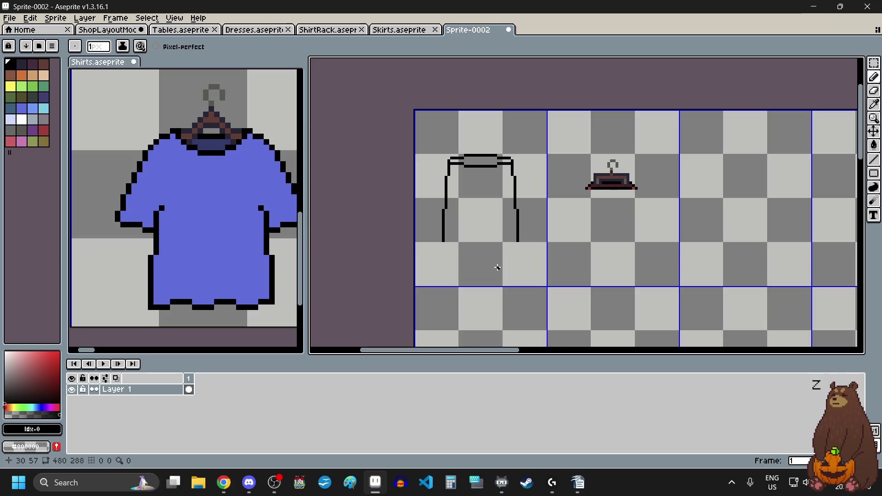
pyautogui.scroll(2, 471, 256)
pyautogui.scroll(3, 439, 258)
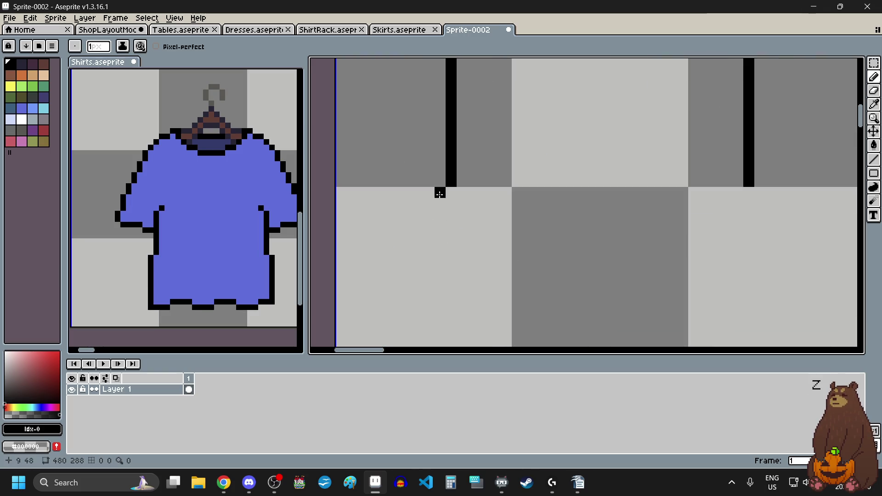
pyautogui.moveTo(439, 207); pyautogui.dragTo(440, 242)
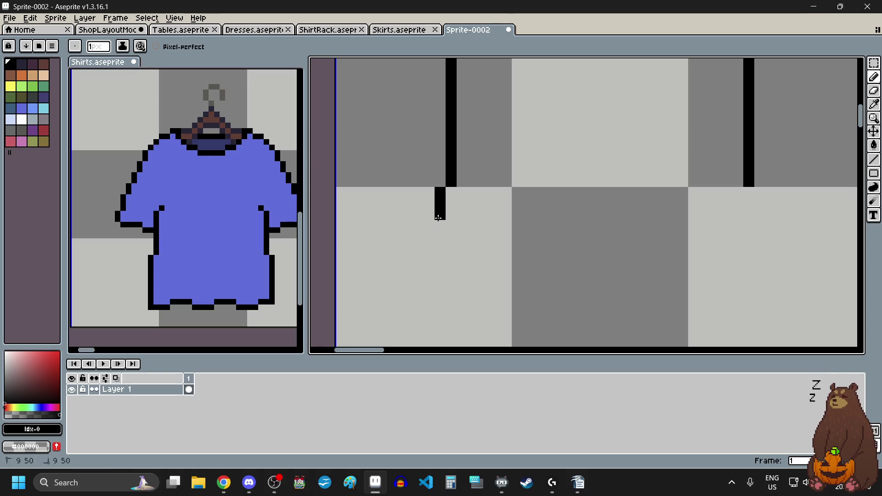
pyautogui.scroll(-2, 484, 270)
pyautogui.scroll(3, 597, 274)
pyautogui.moveTo(611, 164); pyautogui.dragTo(612, 221)
pyautogui.scroll(-3, 612, 238)
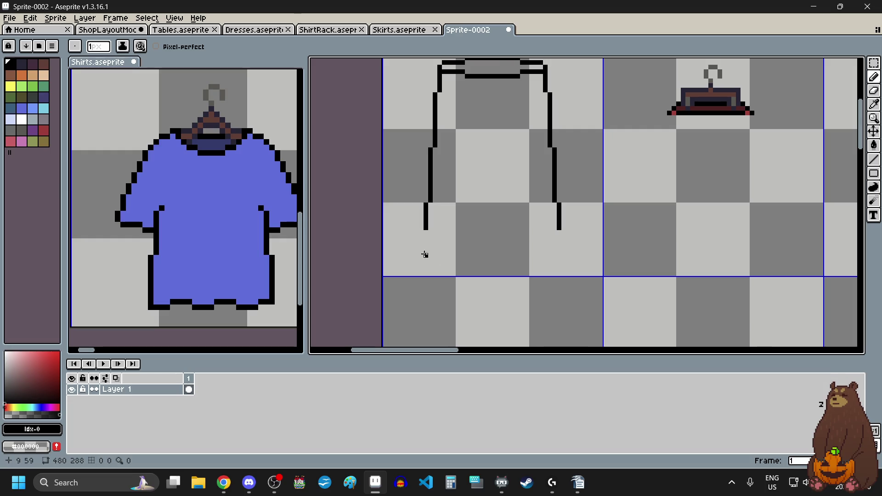
pyautogui.scroll(4, 425, 254)
# Draw L-shaped black feet at the bottom of the left and right legs.
pyautogui.moveTo(397, 189)
pyautogui.mouseDown()
pyautogui.moveTo(396, 211)
pyautogui.moveTo(413, 217)
pyautogui.moveTo(484, 216)
pyautogui.mouseUp()
pyautogui.click(441, 233)
pyautogui.scroll(-5, 441, 232)
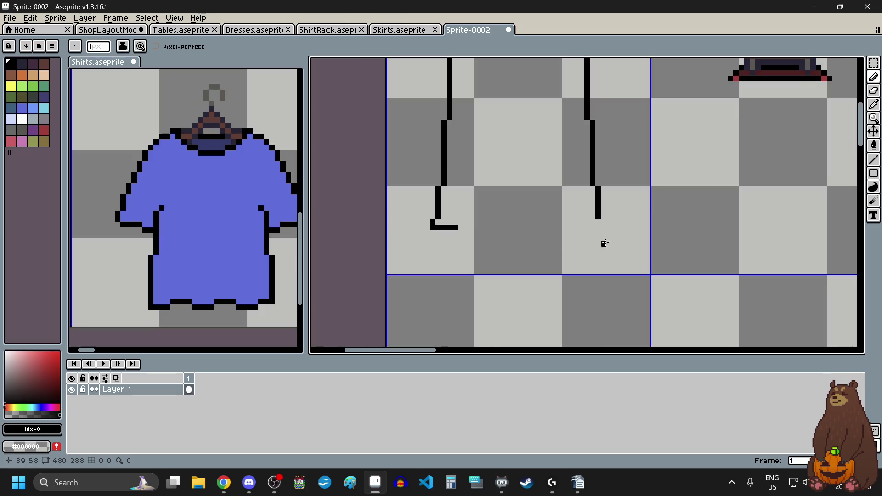
pyautogui.scroll(5, 604, 243)
pyautogui.moveTo(596, 162)
pyautogui.mouseDown()
pyautogui.moveTo(596, 184)
pyautogui.moveTo(516, 191)
pyautogui.mouseUp()
pyautogui.scroll(-5, 515, 219)
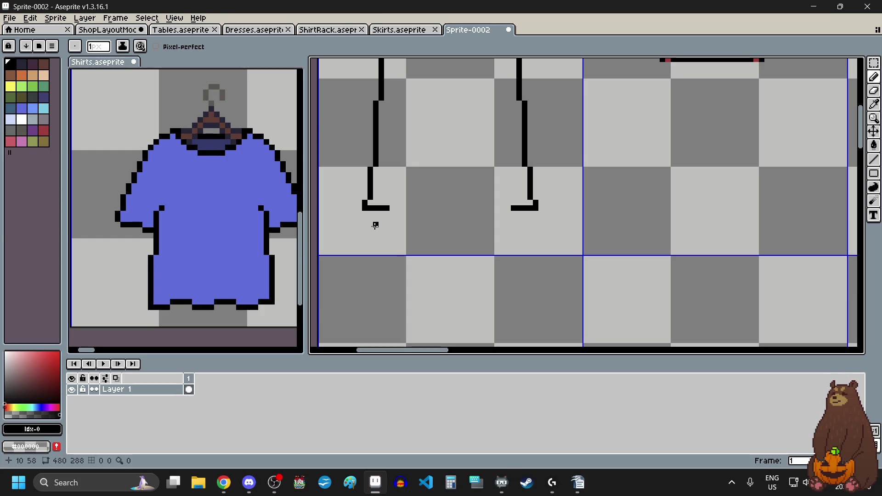
pyautogui.scroll(-1, 395, 243)
pyautogui.scroll(-1, 396, 230)
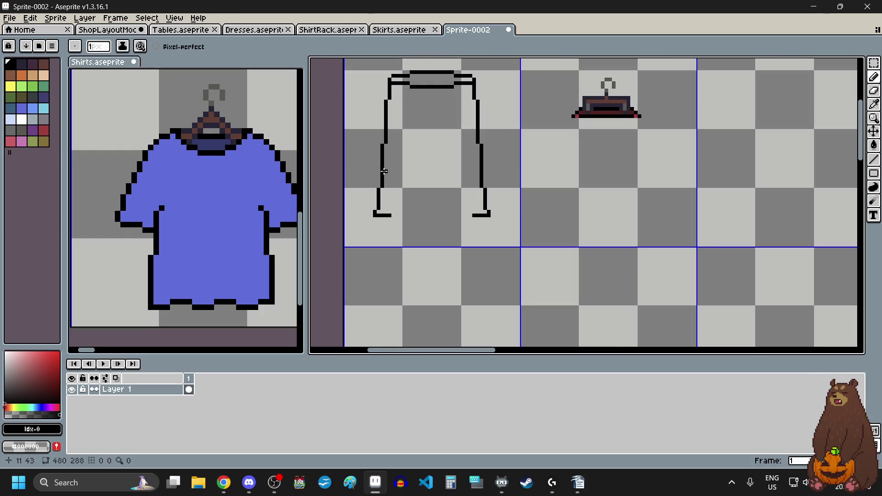
pyautogui.scroll(1, 399, 239)
pyautogui.scroll(5, 349, 209)
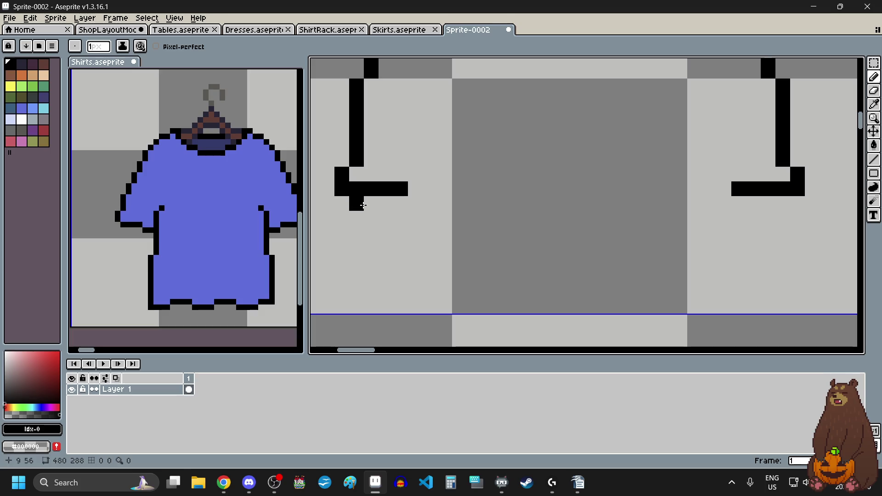
# Lengthen both foot bars inward toward the centre, undoing the upturned tips.
pyautogui.click(416, 188)
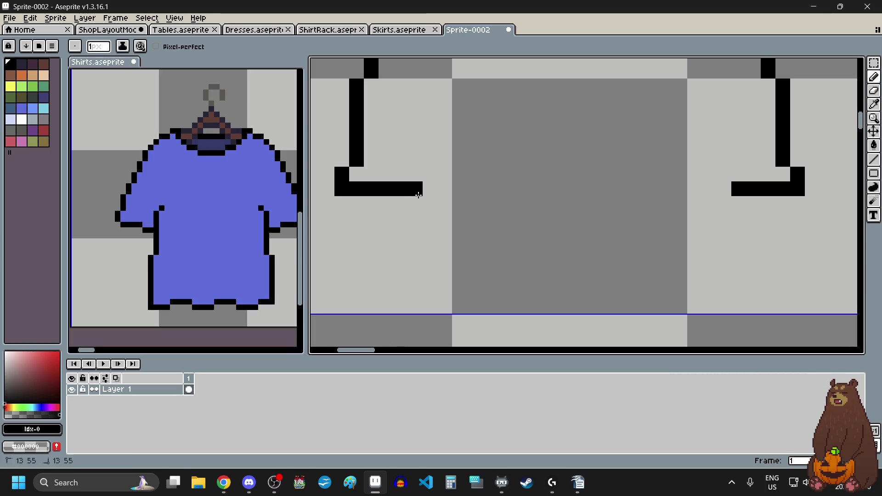
pyautogui.moveTo(436, 190); pyautogui.dragTo(459, 190)
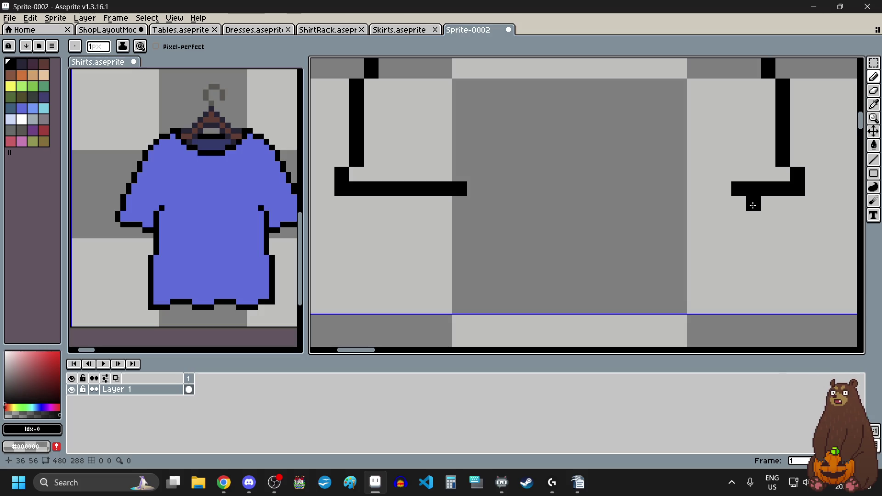
pyautogui.moveTo(721, 190); pyautogui.dragTo(681, 193)
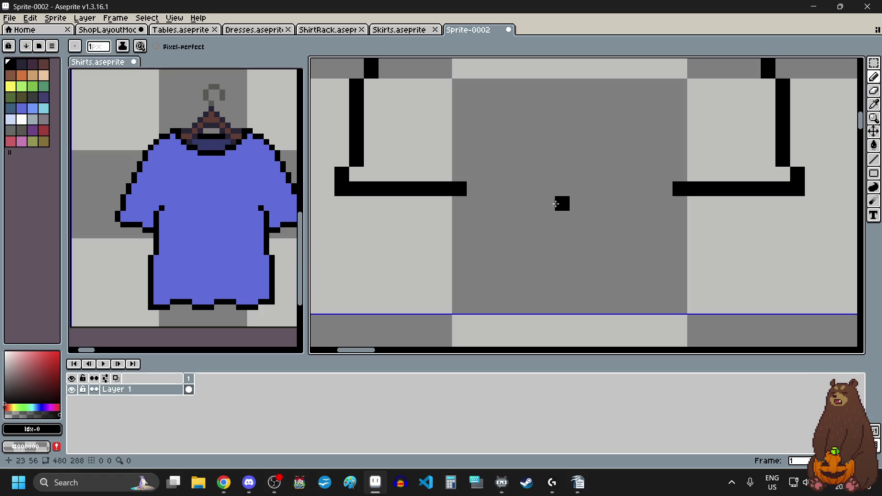
pyautogui.click(457, 170)
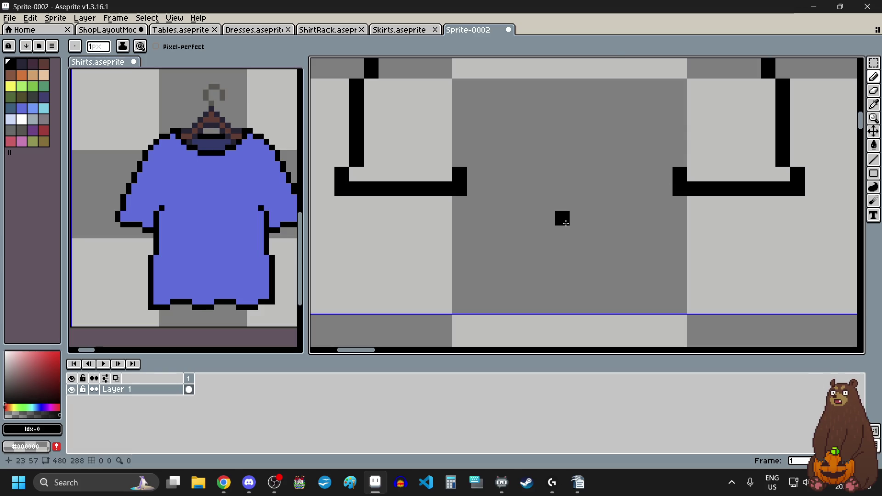
pyautogui.scroll(-5, 560, 218)
pyautogui.scroll(4, 554, 212)
pyautogui.hotkey('ctrl', 'z')
pyautogui.hotkey('ctrl', 'z')
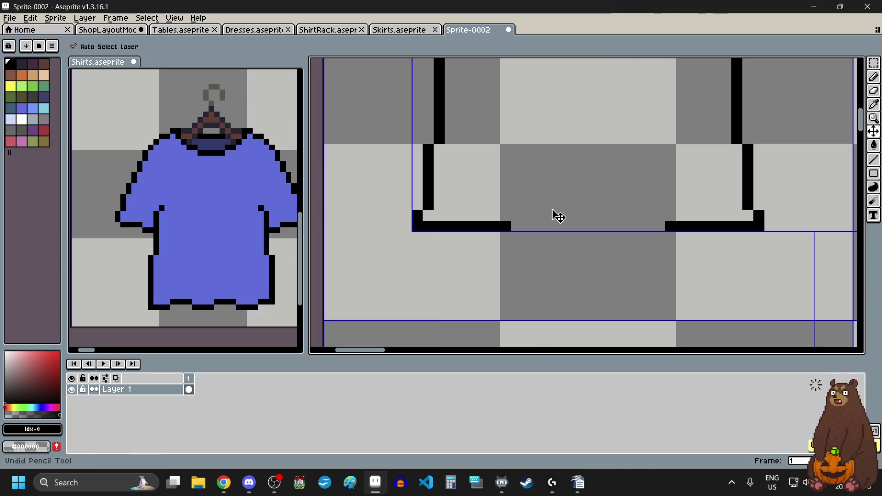
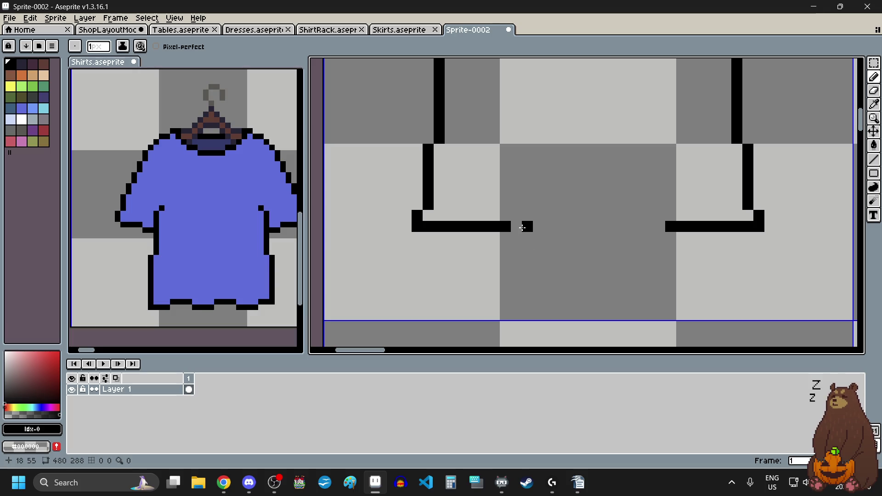
# Extend the foot bottom lines inward and add pixels above their ends.
pyautogui.moveTo(669, 226); pyautogui.dragTo(638, 226)
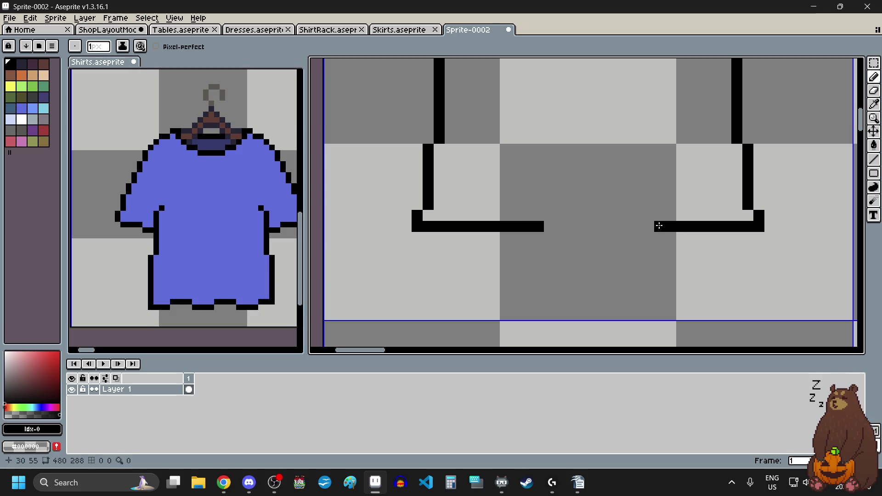
pyautogui.click(537, 218)
pyautogui.click(638, 216)
pyautogui.scroll(-3, 537, 251)
pyautogui.scroll(3, 537, 218)
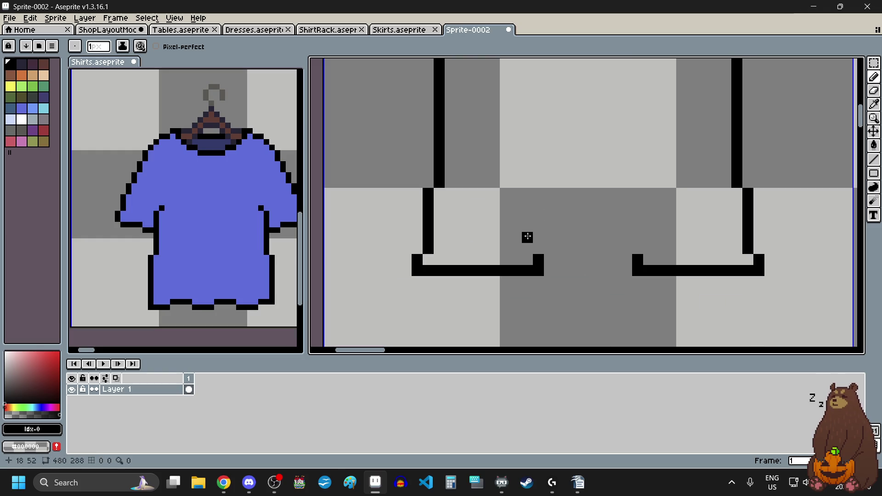
# Draw the inner edges of both feet upward in black.
pyautogui.moveTo(527, 249); pyautogui.dragTo(526, 212)
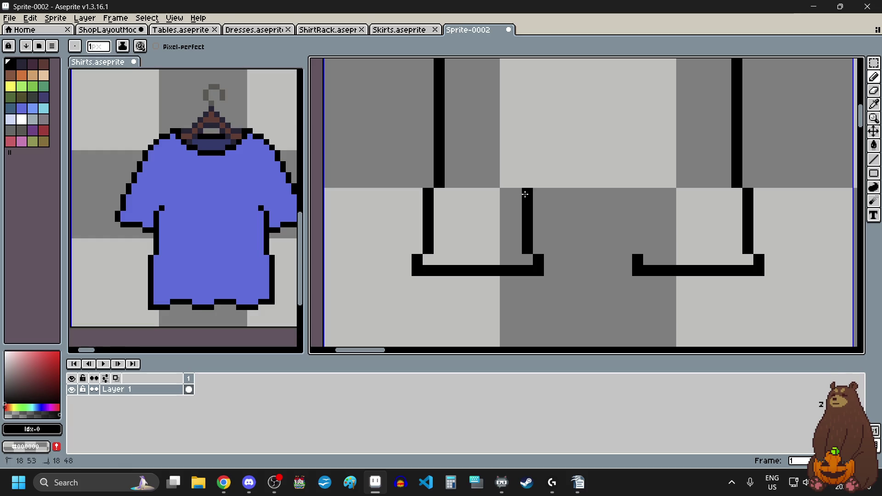
pyautogui.moveTo(649, 250); pyautogui.dragTo(649, 203)
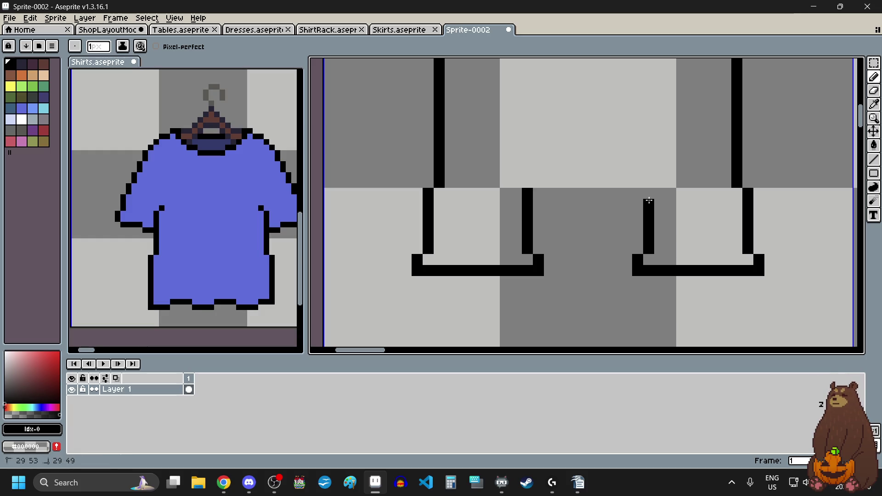
pyautogui.scroll(-3, 622, 237)
pyautogui.scroll(3, 581, 174)
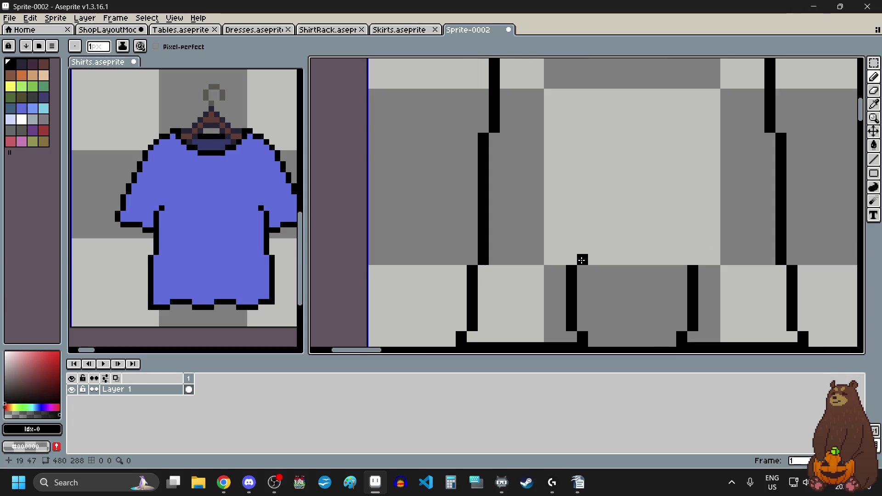
# Draw the left and right inner leg lines up the thighs.
pyautogui.moveTo(582, 260); pyautogui.dragTo(584, 147)
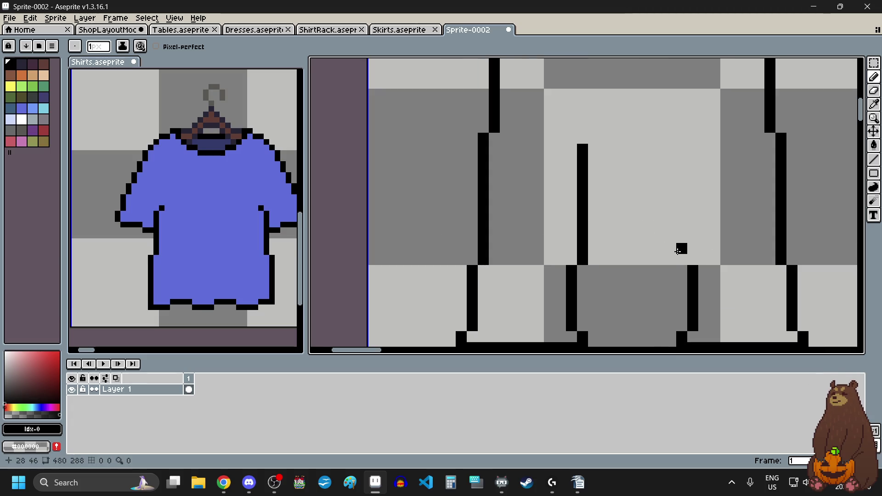
pyautogui.moveTo(679, 257); pyautogui.dragTo(680, 147)
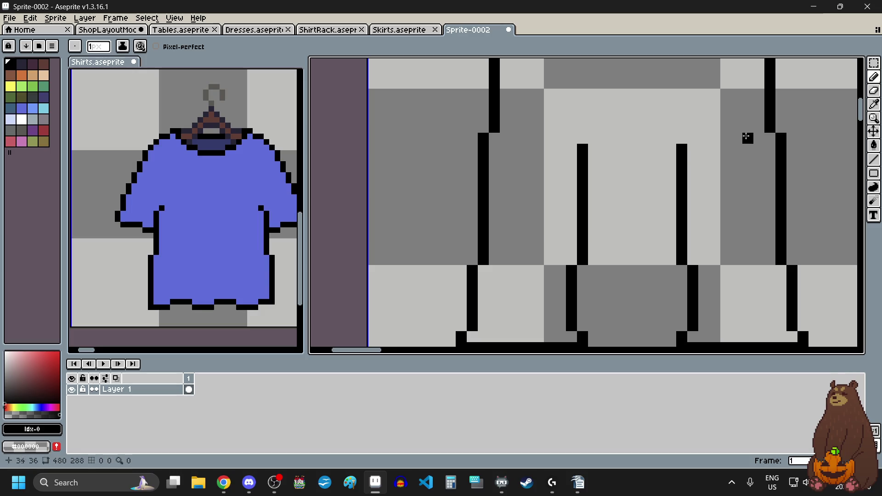
pyautogui.scroll(-2, 631, 199)
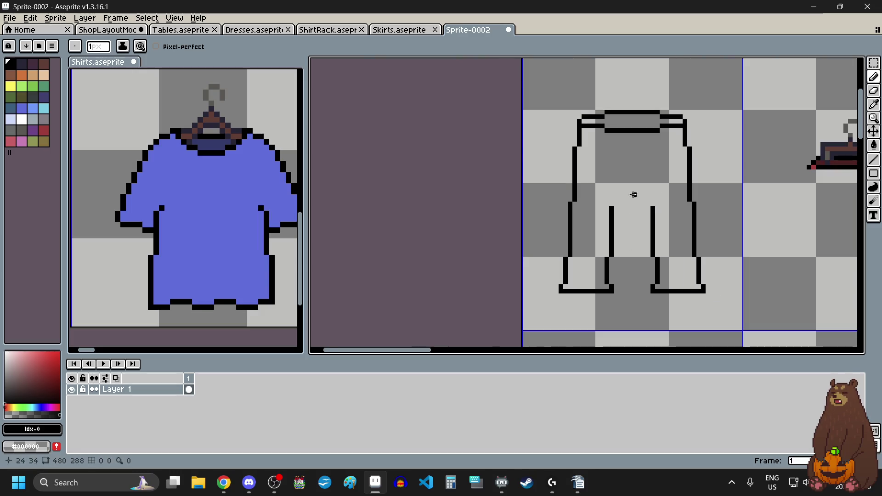
pyautogui.scroll(1, 625, 181)
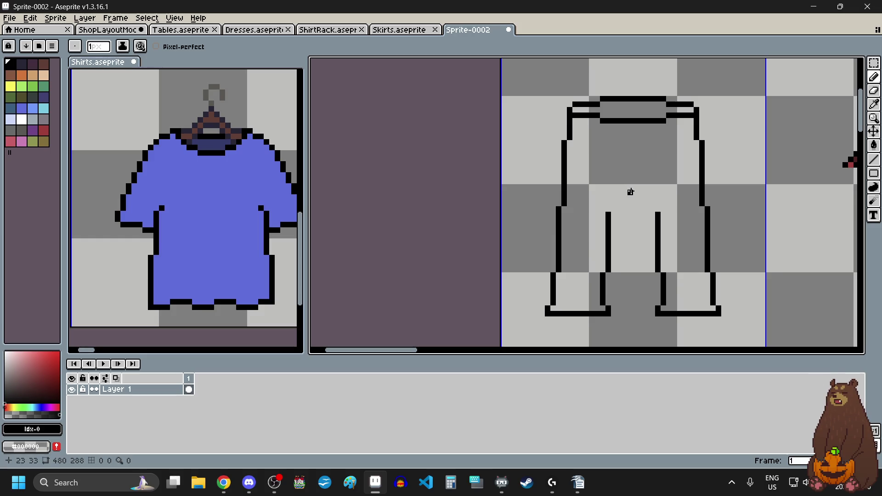
pyautogui.scroll(4, 624, 197)
# Continue both inner leg lines further upward.
pyautogui.moveTo(595, 232); pyautogui.dragTo(596, 126)
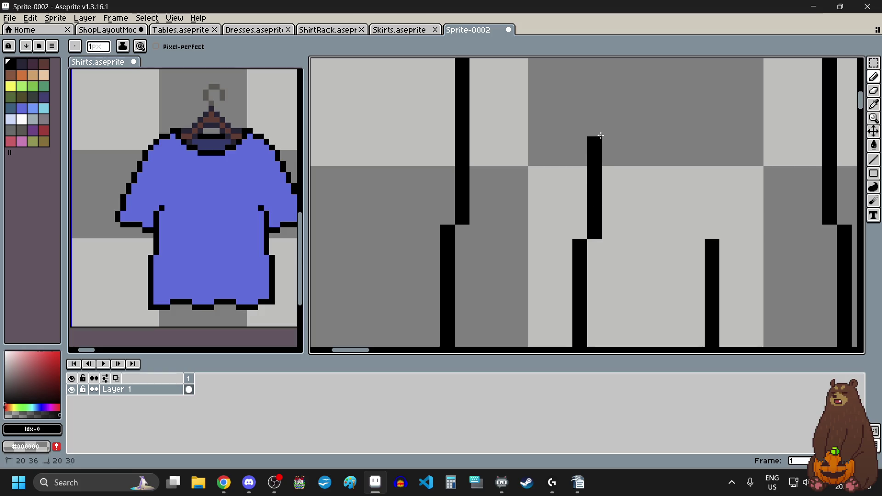
pyautogui.scroll(-3, 602, 174)
pyautogui.scroll(-1, 602, 173)
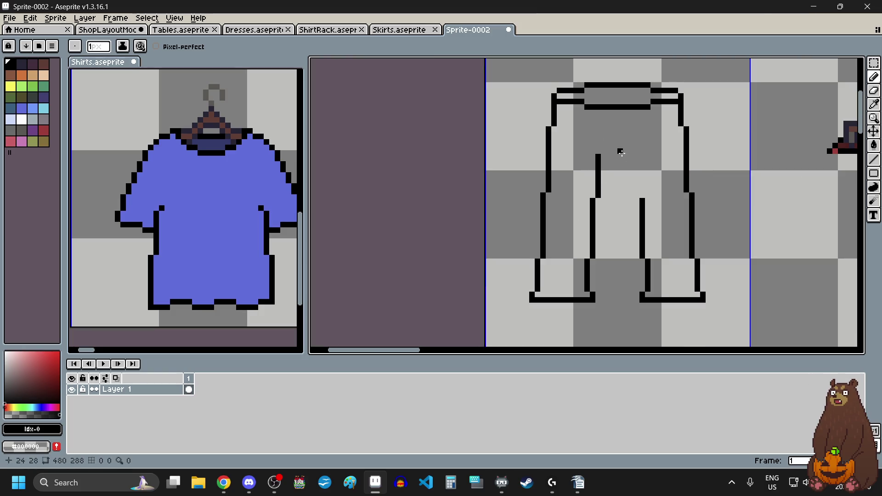
pyautogui.scroll(2, 620, 156)
pyautogui.moveTo(652, 233); pyautogui.dragTo(654, 158)
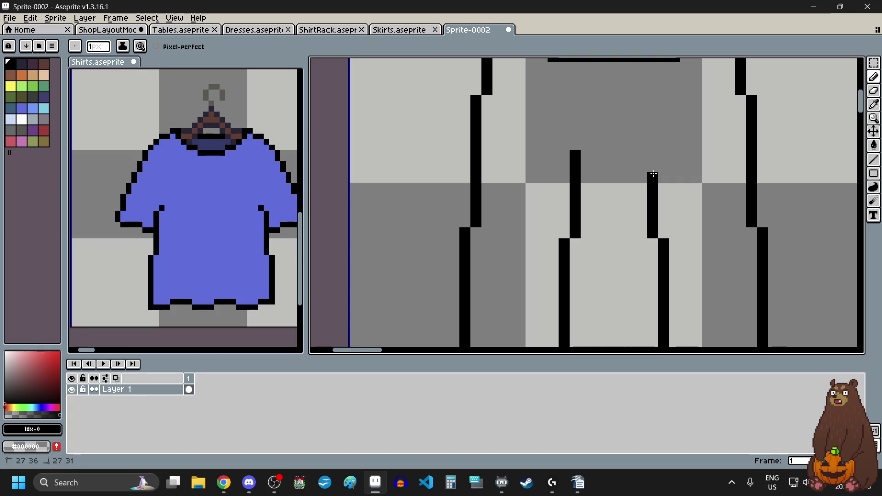
pyautogui.scroll(-2, 639, 160)
pyautogui.scroll(3, 593, 156)
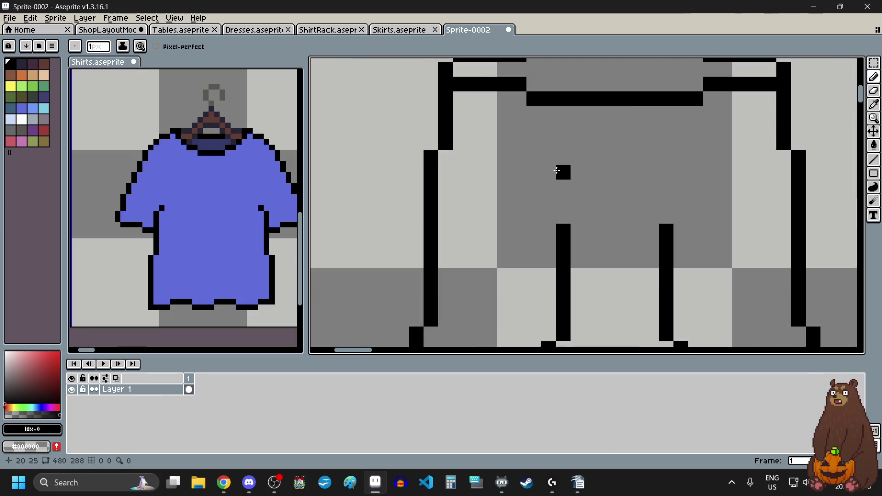
# Extend the left and right inner leg lines toward the crotch.
pyautogui.moveTo(563, 171); pyautogui.dragTo(563, 221)
pyautogui.click(662, 221)
pyautogui.moveTo(661, 221); pyautogui.dragTo(661, 176)
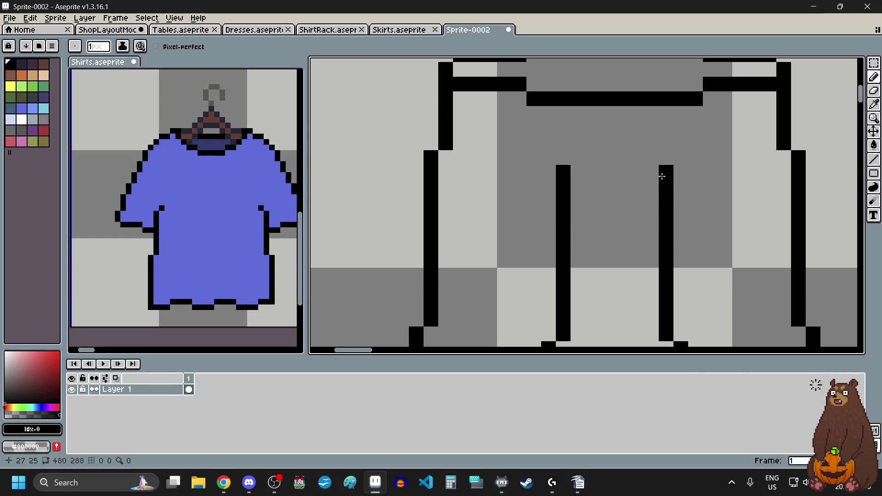
pyautogui.scroll(-3, 639, 193)
pyautogui.scroll(-2, 612, 250)
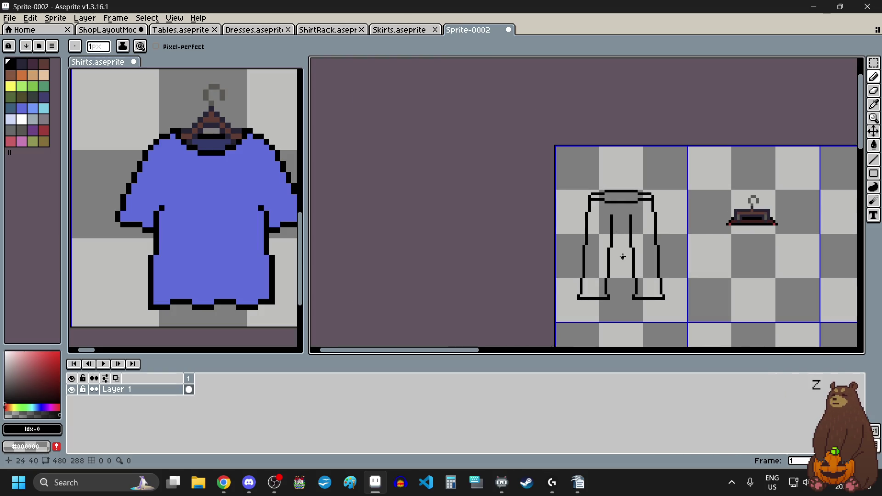
pyautogui.scroll(2, 622, 234)
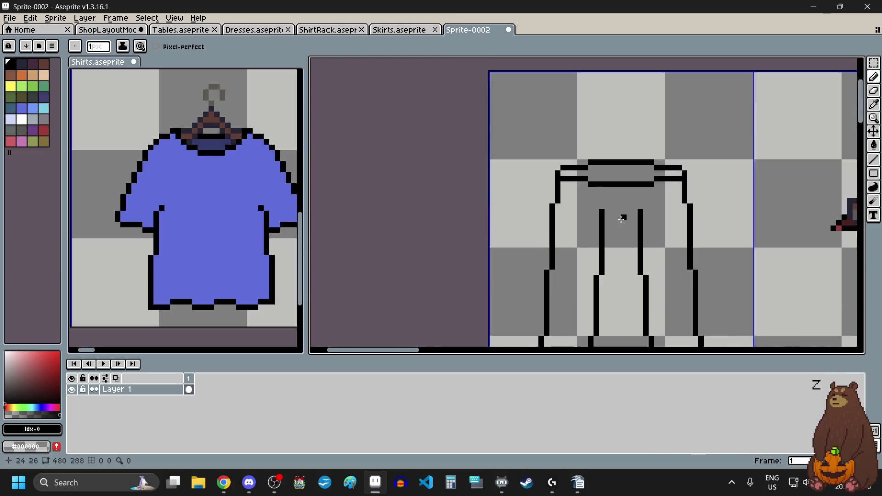
pyautogui.scroll(3, 625, 218)
# Pencil a small arch of black pixels at the crotch.
pyautogui.click(628, 189)
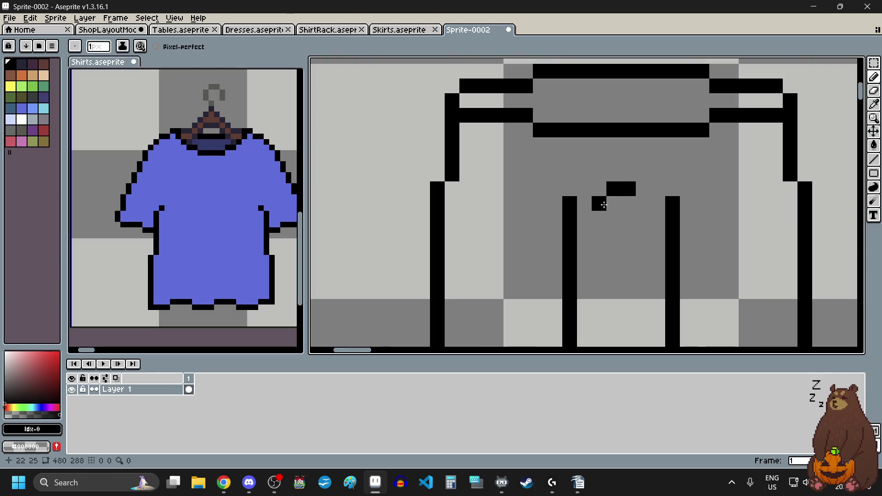
pyautogui.click(604, 205)
pyautogui.click(643, 204)
pyautogui.click(599, 218)
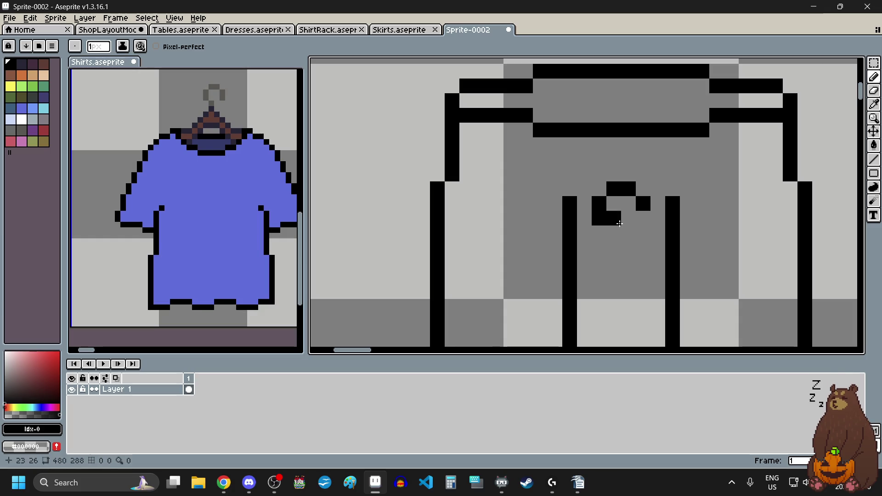
pyautogui.scroll(-5, 643, 225)
pyautogui.scroll(1, 606, 206)
pyautogui.scroll(1, 607, 207)
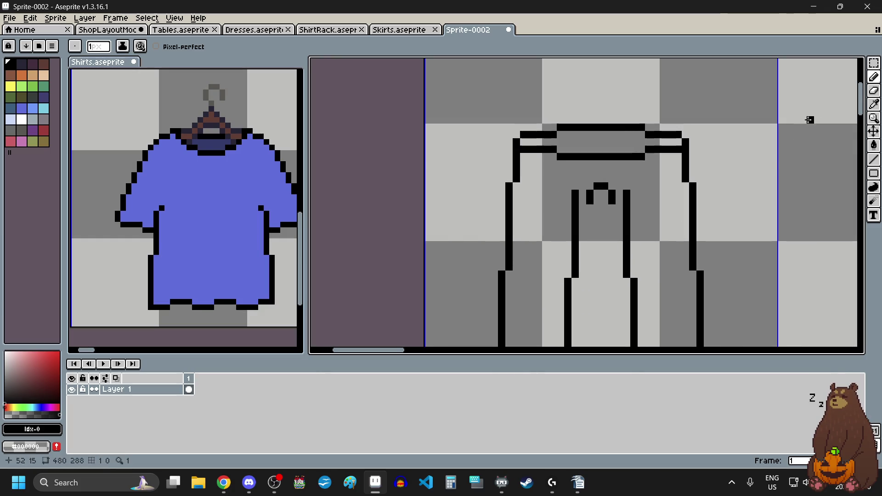
# With the Eraser, trim the tops of both inner leg lines.
pyautogui.click(873, 92)
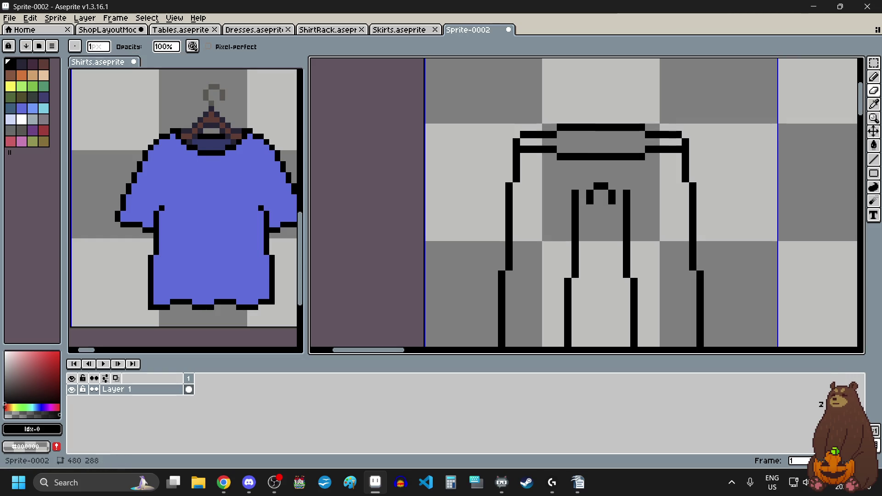
pyautogui.scroll(3, 619, 216)
pyautogui.moveTo(490, 150); pyautogui.dragTo(491, 193)
pyautogui.moveTo(646, 149); pyautogui.dragTo(647, 193)
pyautogui.scroll(-3, 581, 158)
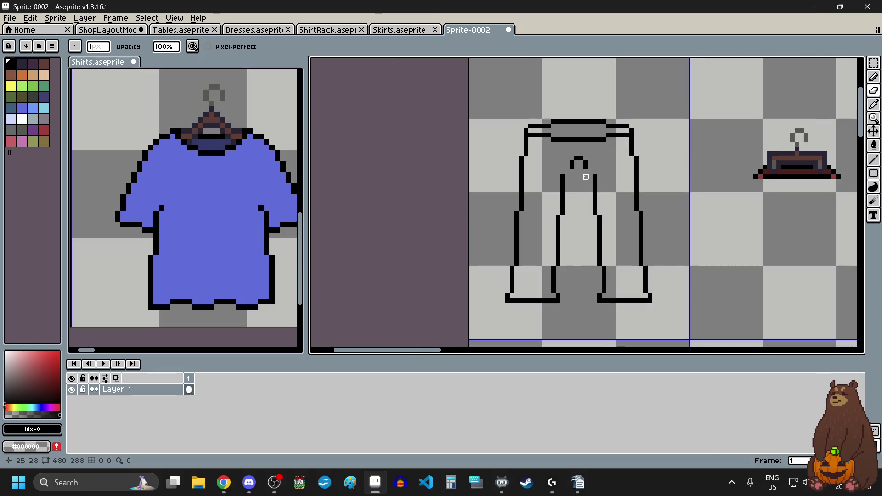
pyautogui.scroll(1, 578, 161)
pyautogui.scroll(2, 576, 161)
pyautogui.scroll(-2, 578, 170)
pyautogui.scroll(2, 579, 179)
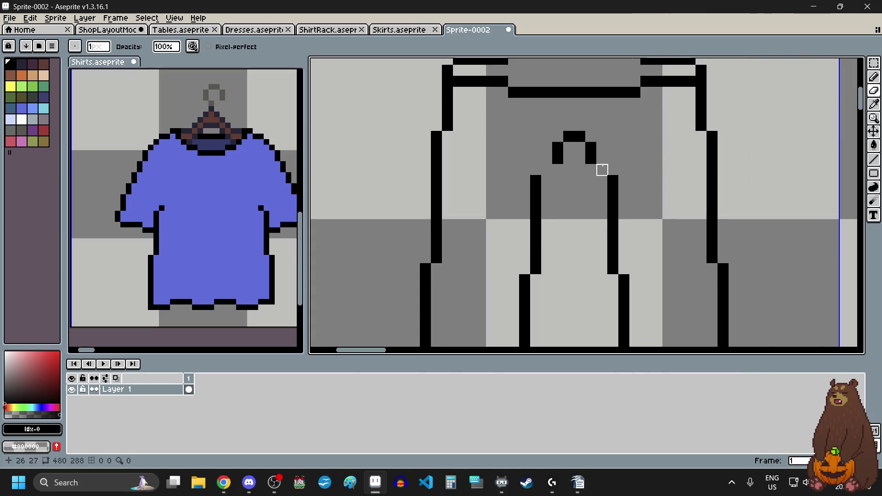
# Erase the upper parts of the left and right inner leg lines down toward the knees.
pyautogui.moveTo(536, 181); pyautogui.dragTo(536, 271)
pyautogui.moveTo(624, 181); pyautogui.dragTo(613, 274)
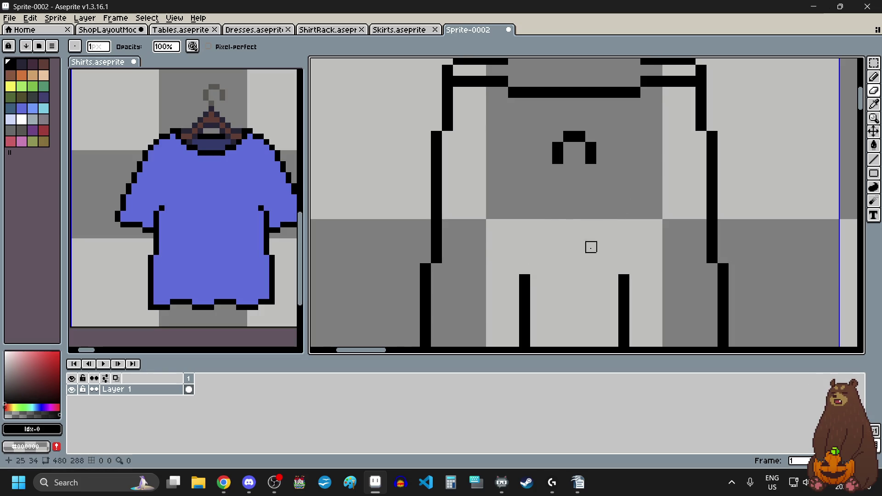
pyautogui.scroll(-2, 601, 256)
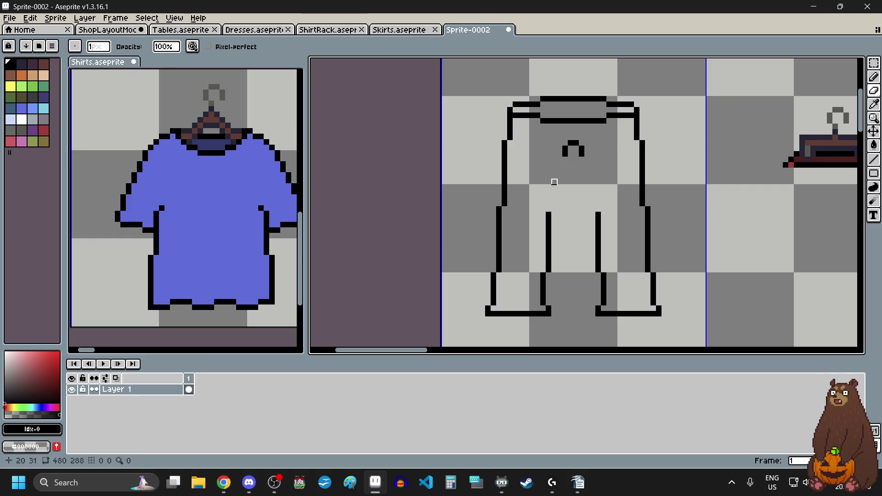
pyautogui.scroll(2, 576, 126)
pyautogui.click(874, 63)
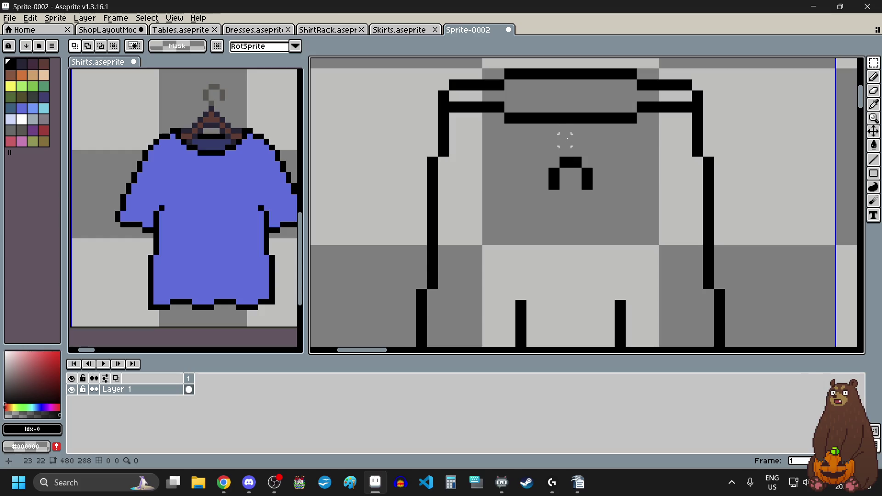
# Move the crotch arch down two pixels and drop it in place.
pyautogui.moveTo(553, 162)
pyautogui.mouseDown()
pyautogui.moveTo(603, 202)
pyautogui.moveTo(586, 198)
pyautogui.mouseUp()
pyautogui.scroll(-3, 537, 230)
pyautogui.click(547, 250)
pyautogui.scroll(1, 542, 241)
pyautogui.scroll(1, 537, 233)
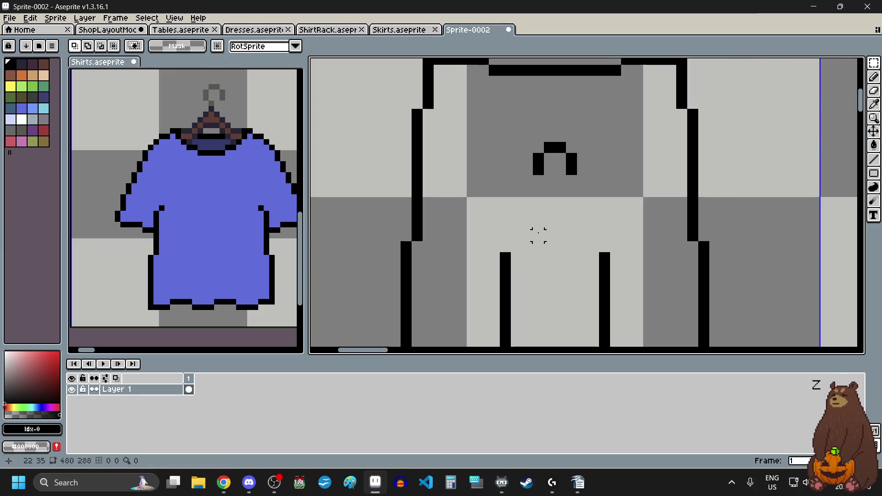
pyautogui.scroll(-1, 538, 235)
pyautogui.scroll(1, 539, 235)
pyautogui.scroll(-1, 536, 235)
pyautogui.scroll(1, 632, 162)
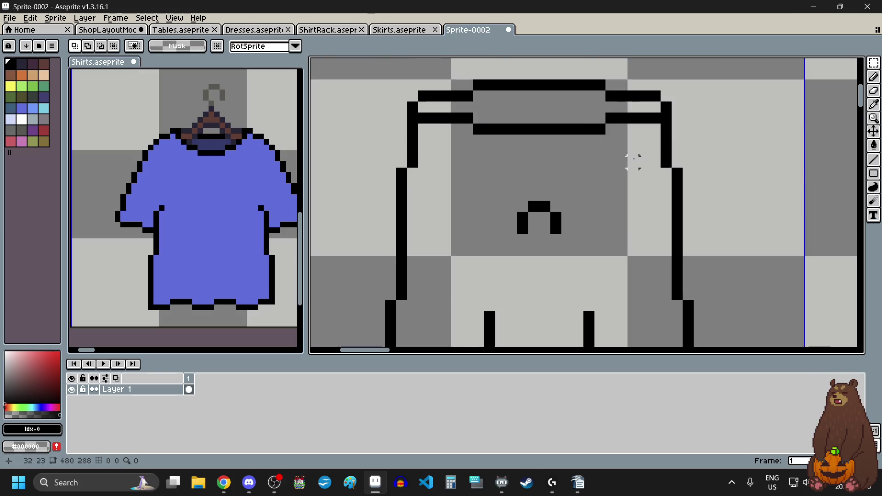
# Select the whole pants drawing with the Rectangular Marquee, then release the selection.
pyautogui.click(874, 91)
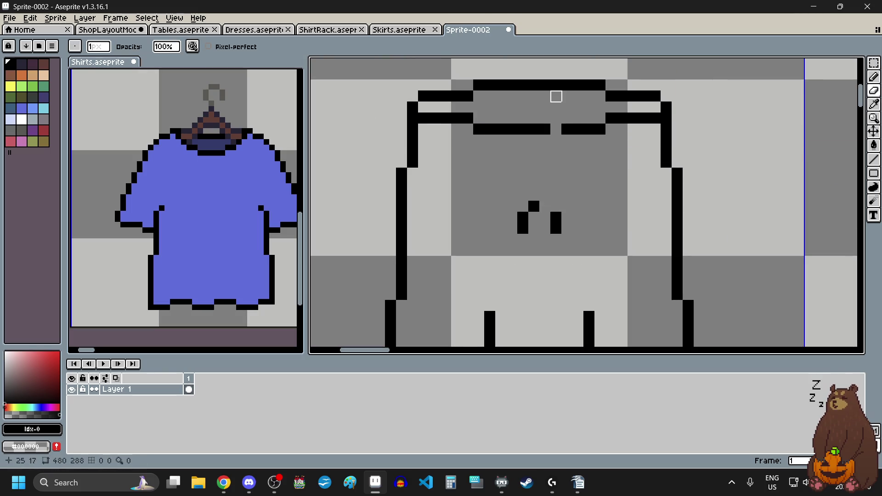
pyautogui.scroll(-2, 575, 216)
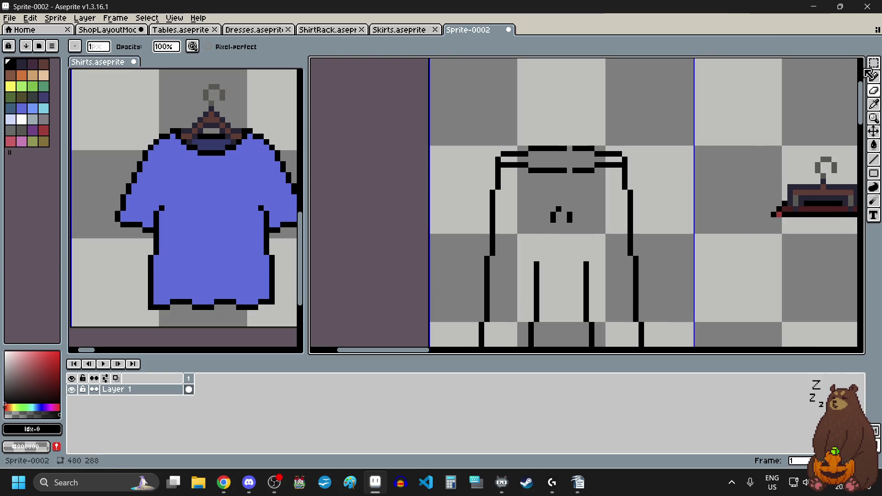
pyautogui.click(874, 62)
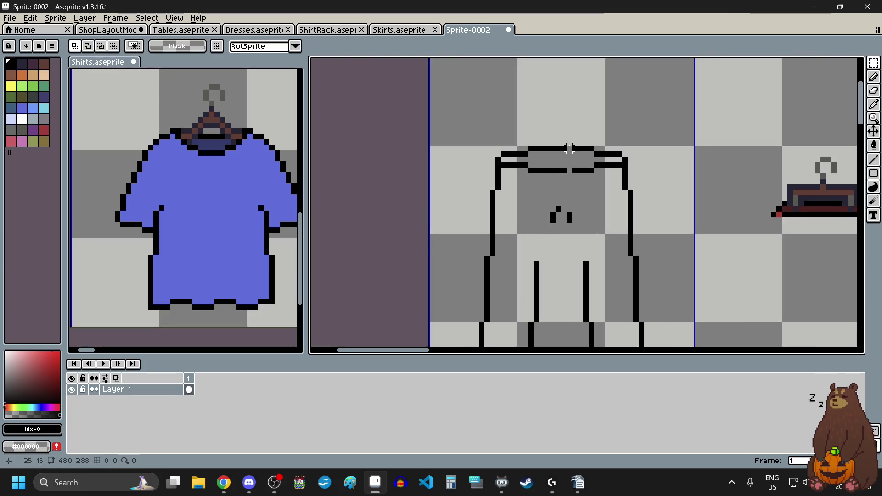
pyautogui.scroll(-1, 570, 146)
pyautogui.moveTo(562, 143); pyautogui.dragTo(629, 320)
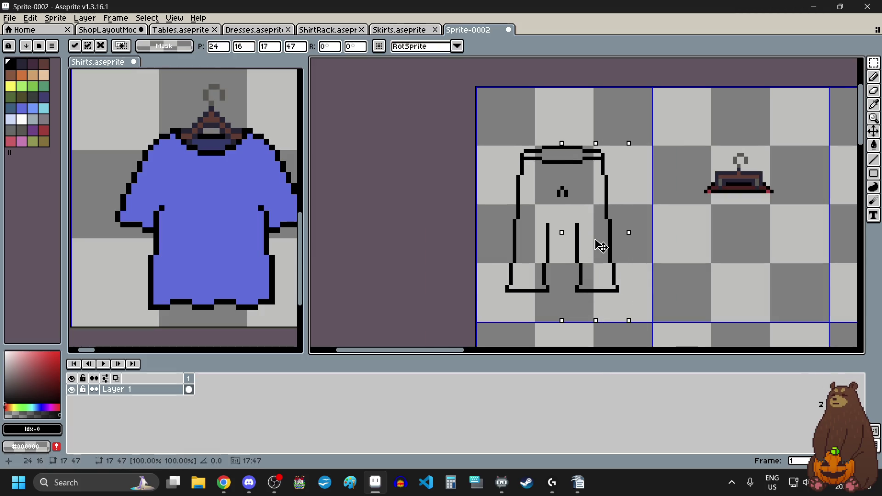
pyautogui.click(676, 258)
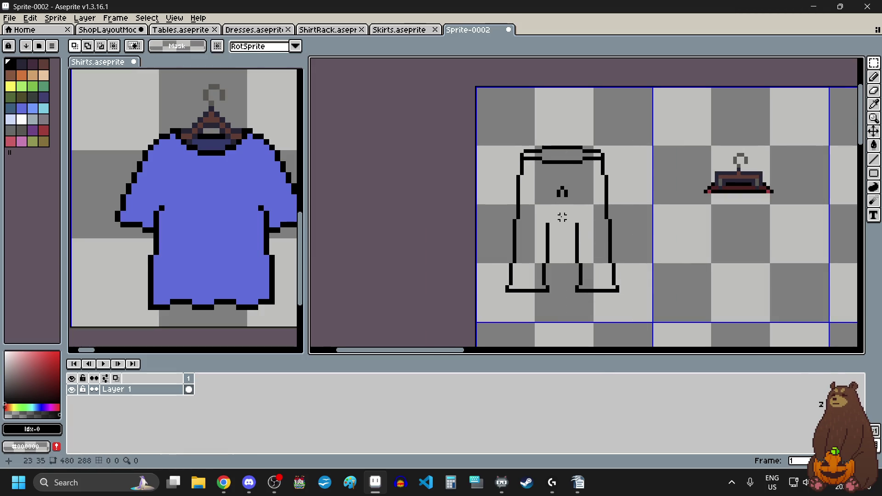
pyautogui.scroll(1, 563, 218)
pyautogui.scroll(1, 562, 282)
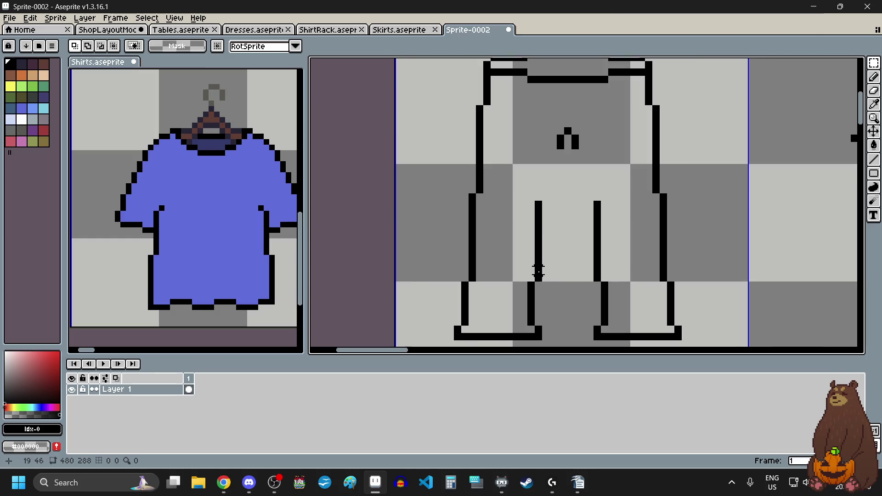
pyautogui.scroll(3, 538, 274)
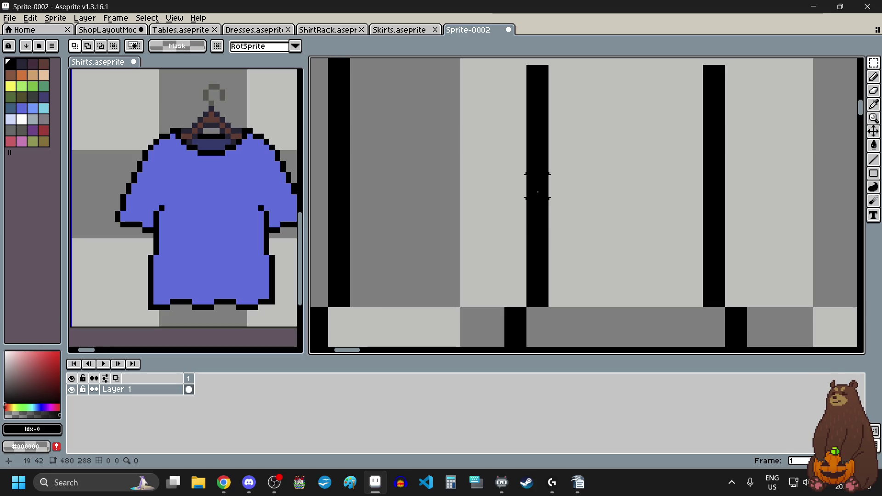
# Shift the upper inner leg bar one pixel right and trim a short section of inner leg.
pyautogui.moveTo(538, 164); pyautogui.dragTo(538, 68)
pyautogui.moveTo(544, 118); pyautogui.dragTo(556, 122)
pyautogui.click(603, 208)
pyautogui.scroll(-2, 604, 208)
pyautogui.scroll(2, 634, 142)
pyautogui.moveTo(682, 124)
pyautogui.mouseDown()
pyautogui.moveTo(685, 204)
pyautogui.moveTo(675, 196)
pyautogui.mouseUp()
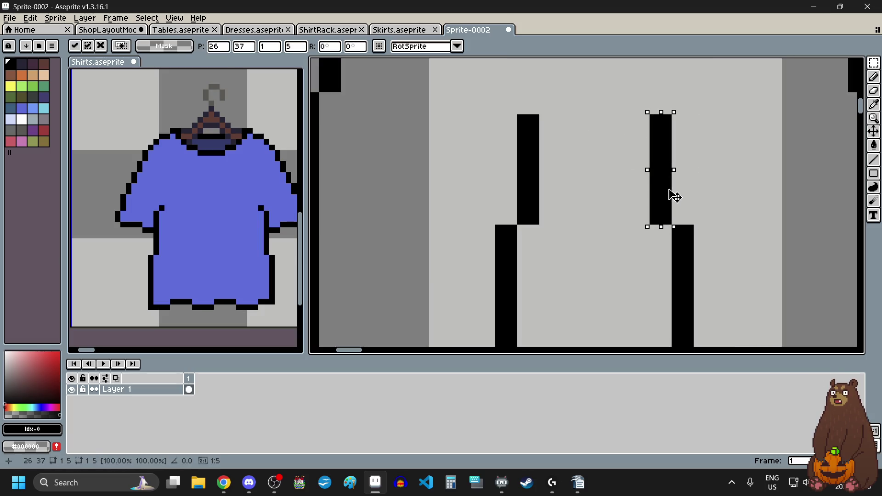
pyautogui.click(594, 257)
# Pencil black hem lines across the left and right feet.
pyautogui.click(873, 77)
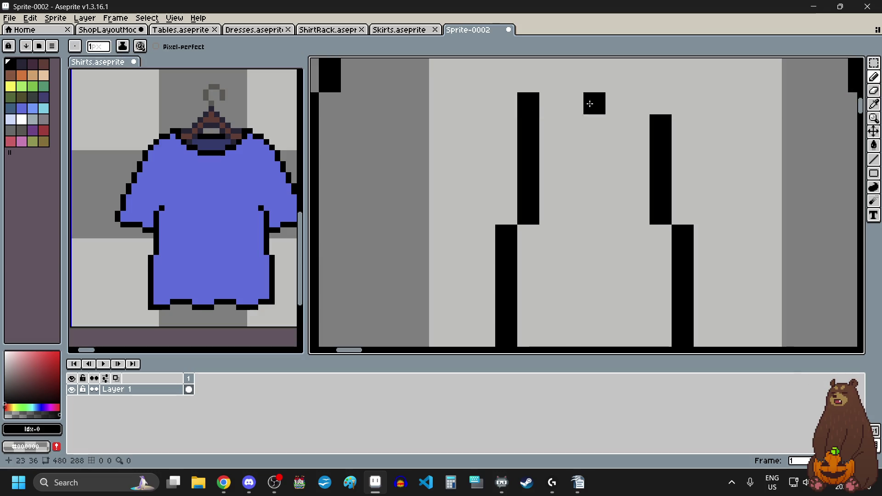
pyautogui.scroll(-5, 568, 210)
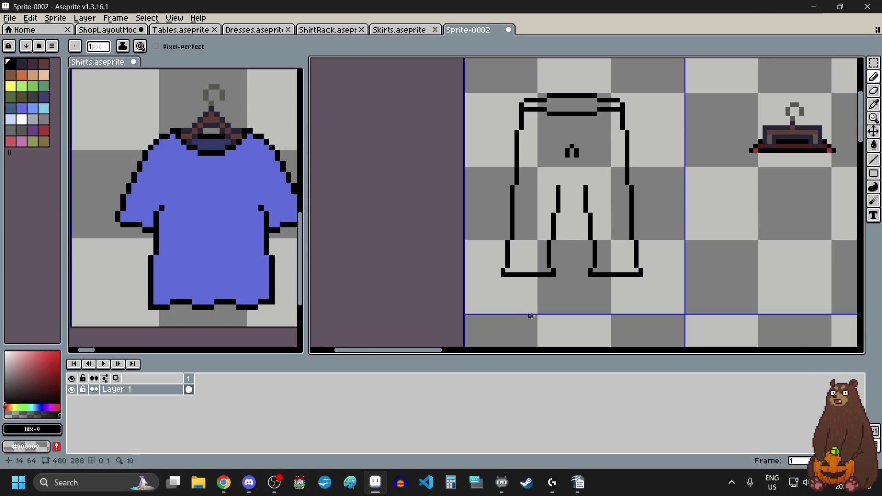
pyautogui.scroll(6, 512, 268)
pyautogui.moveTo(506, 183); pyautogui.dragTo(662, 182)
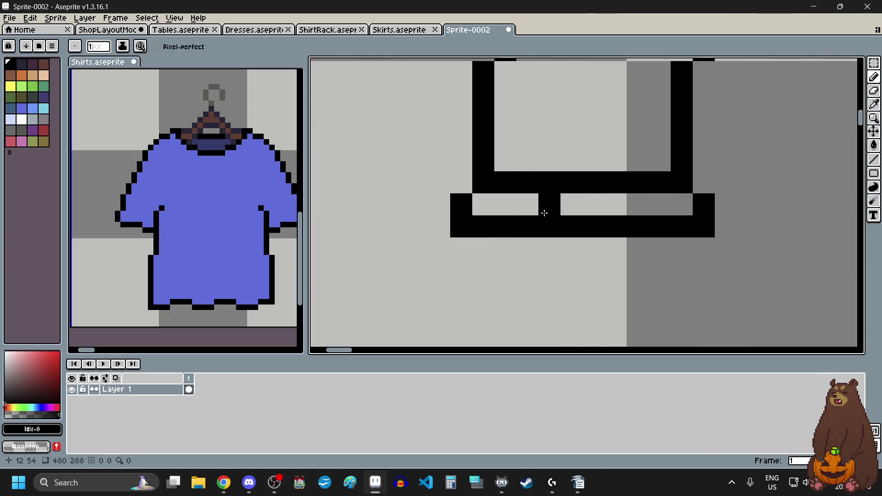
pyautogui.scroll(-3, 545, 213)
pyautogui.scroll(3, 546, 232)
pyautogui.moveTo(462, 234); pyautogui.dragTo(624, 230)
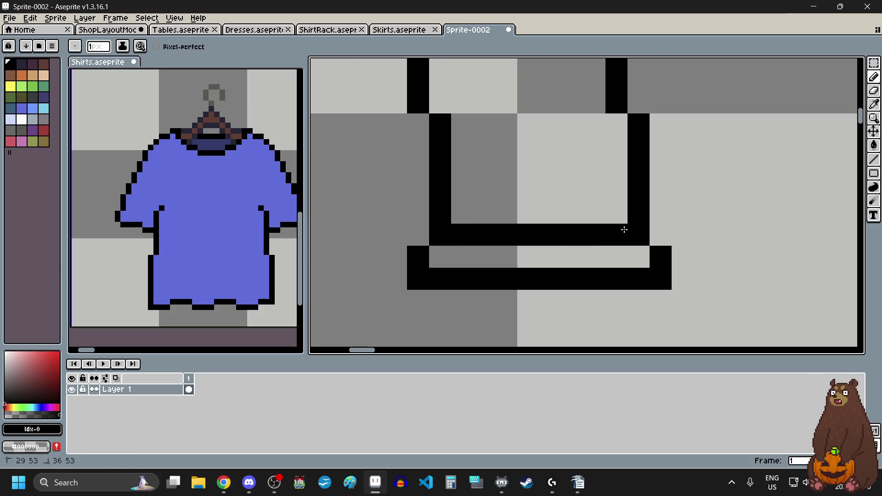
pyautogui.scroll(-4, 625, 230)
pyautogui.scroll(-1, 532, 198)
pyautogui.scroll(2, 528, 180)
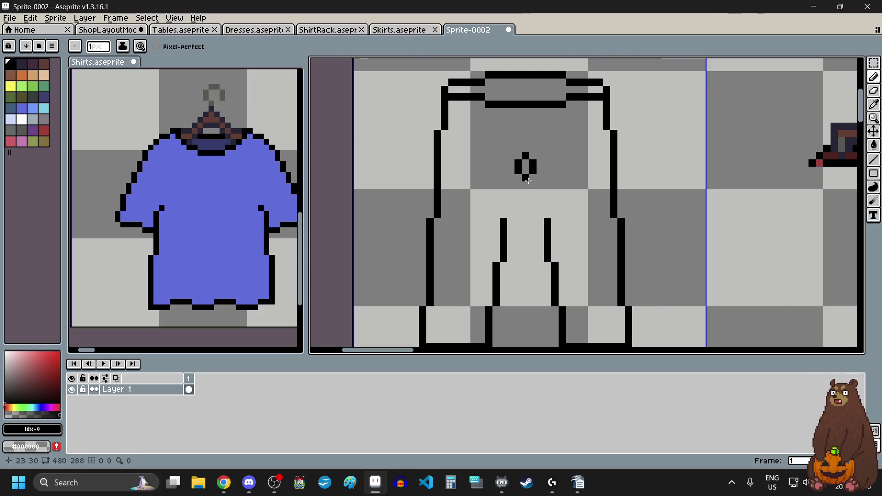
pyautogui.scroll(3, 528, 179)
# Redraw the left and right inner leg lines straight up, undoing stray pixels.
pyautogui.moveTo(474, 281); pyautogui.dragTo(476, 229)
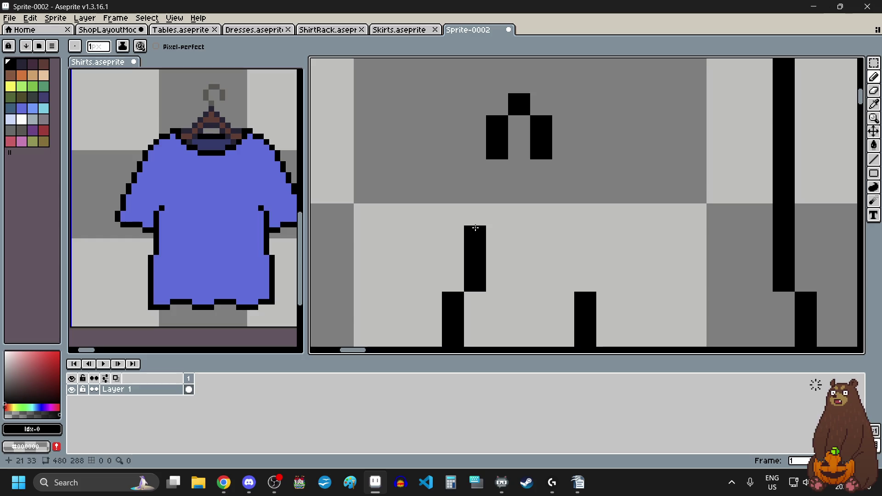
pyautogui.moveTo(563, 280); pyautogui.dragTo(560, 229)
pyautogui.moveTo(497, 214); pyautogui.dragTo(541, 196)
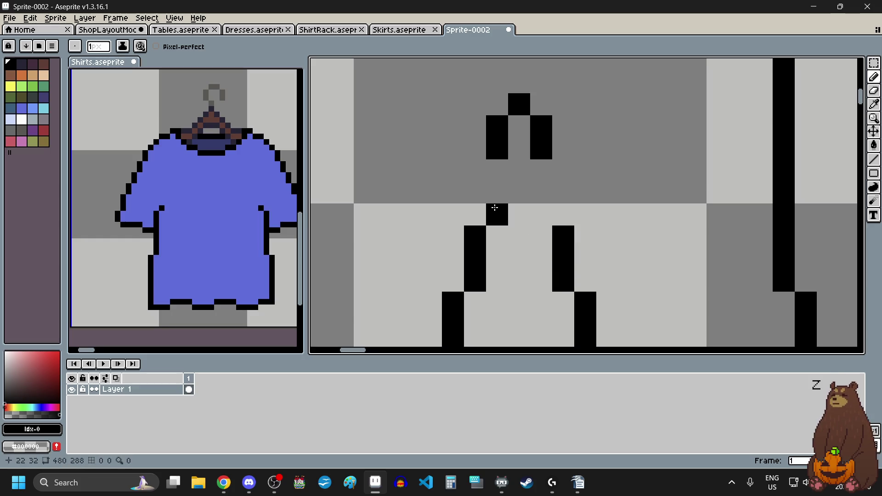
pyautogui.click(541, 175)
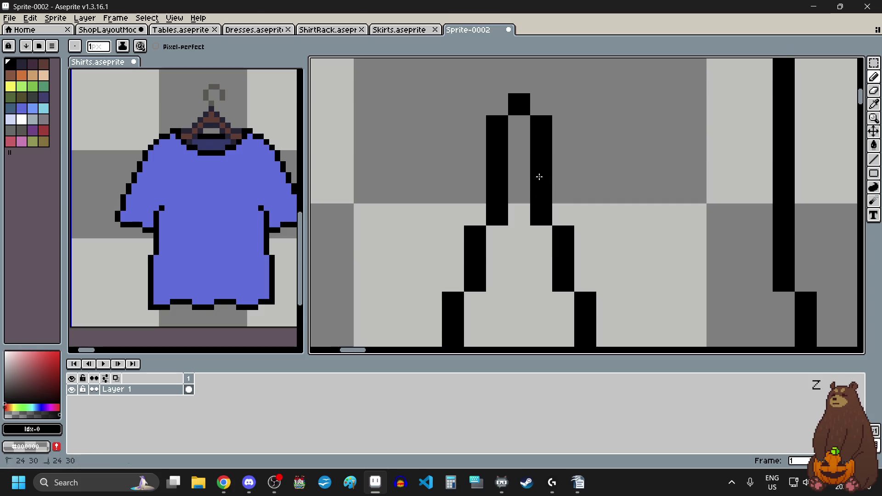
pyautogui.scroll(-4, 588, 221)
pyautogui.scroll(3, 595, 226)
pyautogui.hotkey('ctrl', 'z')
pyautogui.hotkey('ctrl', 'z')
pyautogui.hotkey('ctrl', 'z')
pyautogui.moveTo(492, 225); pyautogui.dragTo(492, 195)
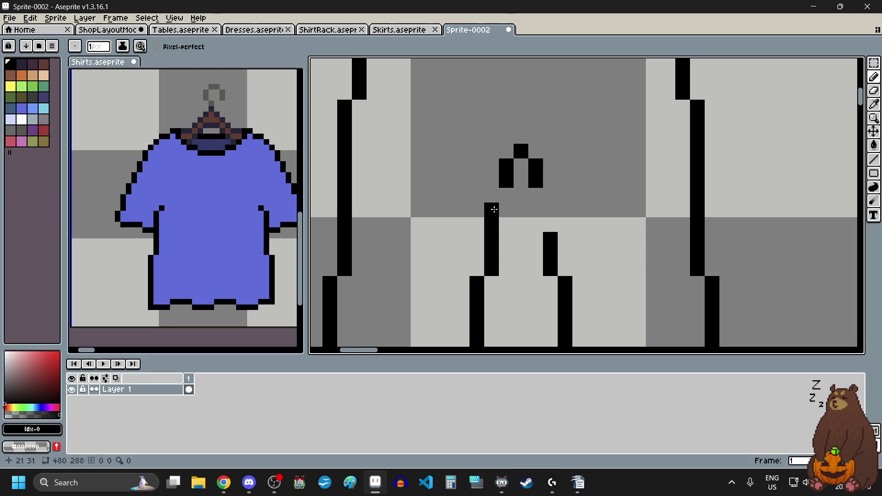
# Join both inner legs into a pointed crotch.
pyautogui.click(551, 195)
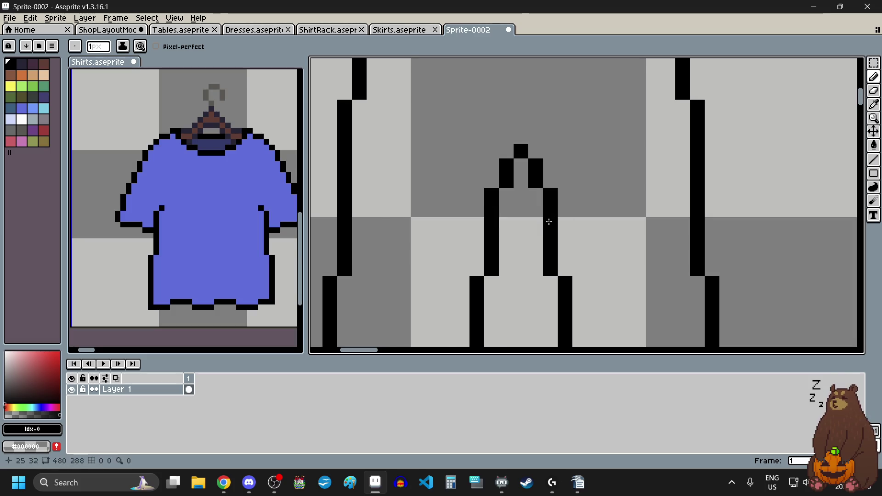
pyautogui.scroll(-2, 547, 191)
pyautogui.scroll(4, 532, 168)
pyautogui.click(809, 125)
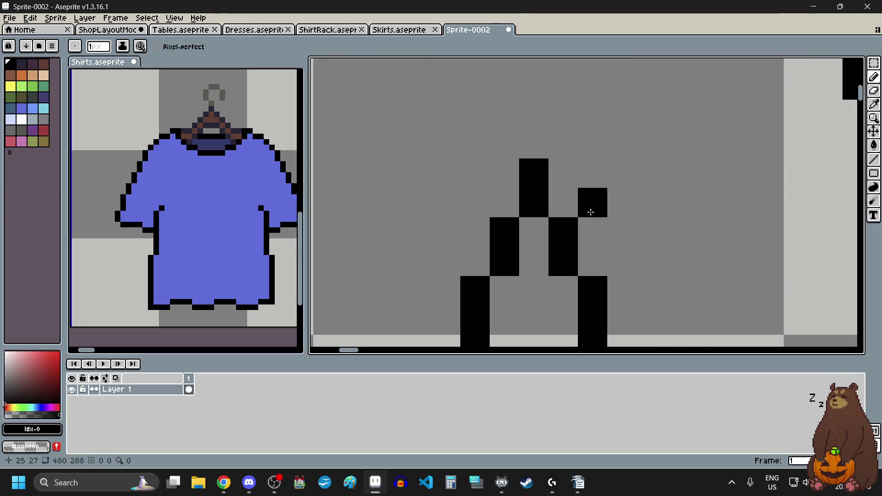
pyautogui.moveTo(562, 199); pyautogui.dragTo(505, 202)
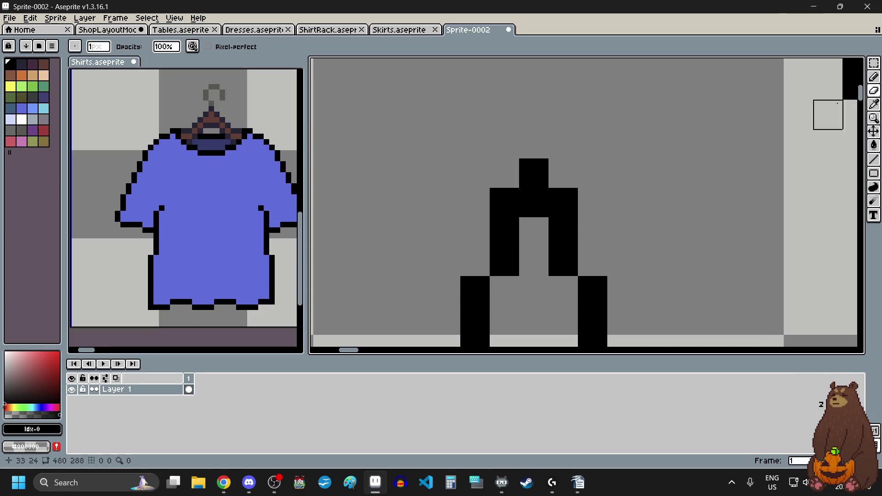
pyautogui.scroll(-7, 651, 176)
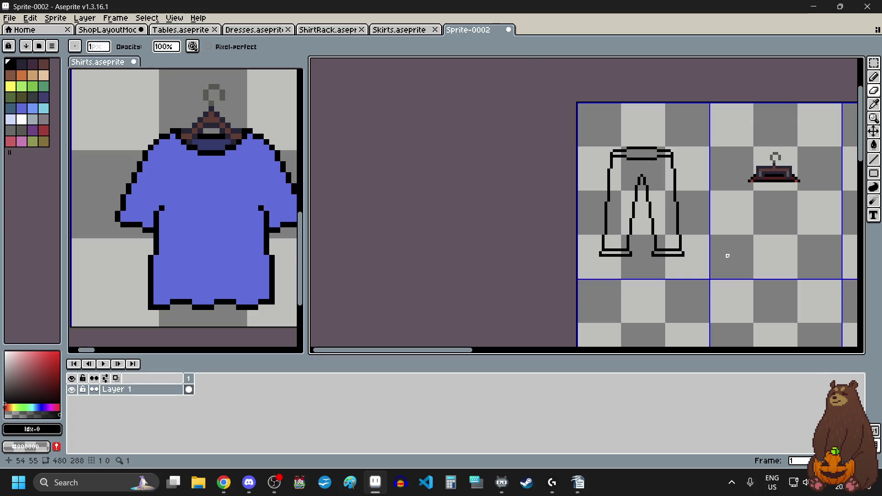
pyautogui.scroll(1, 593, 259)
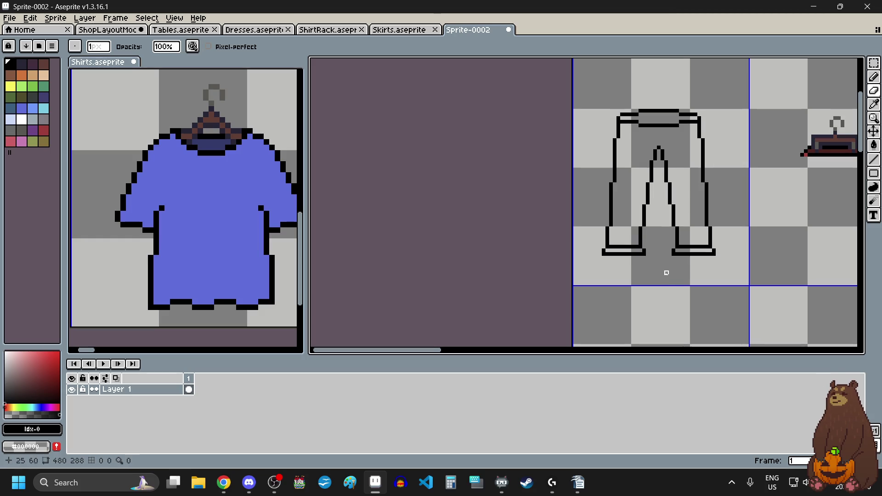
pyautogui.scroll(-3, 660, 259)
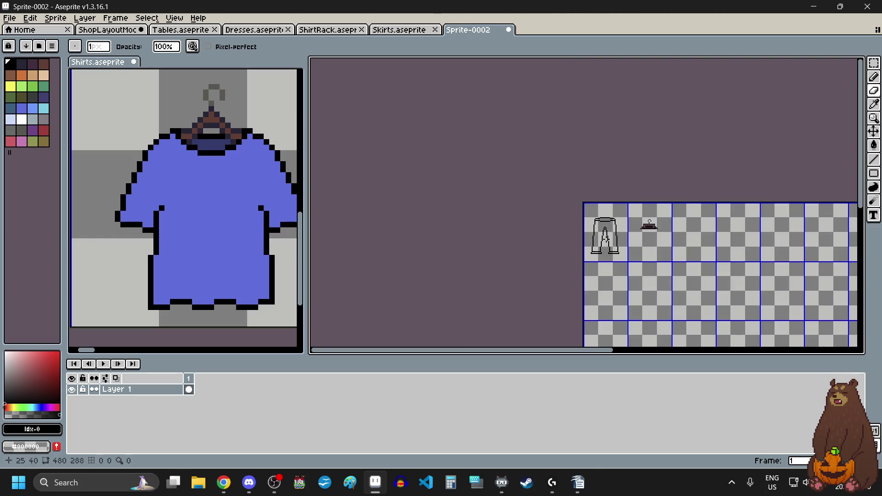
pyautogui.scroll(4, 605, 238)
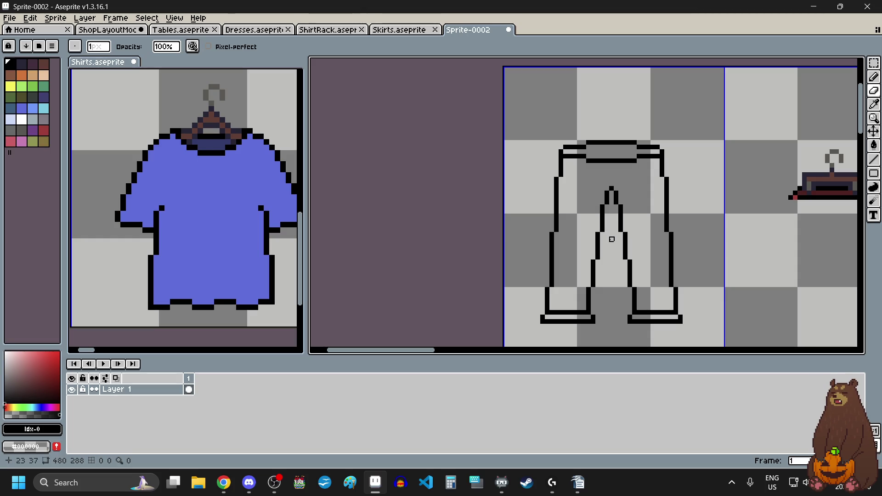
pyautogui.scroll(-4, 616, 267)
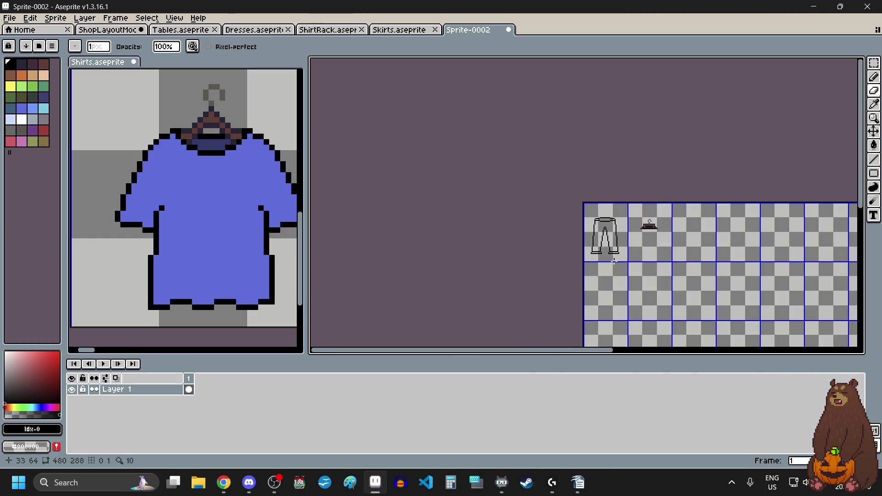
pyautogui.scroll(3, 605, 237)
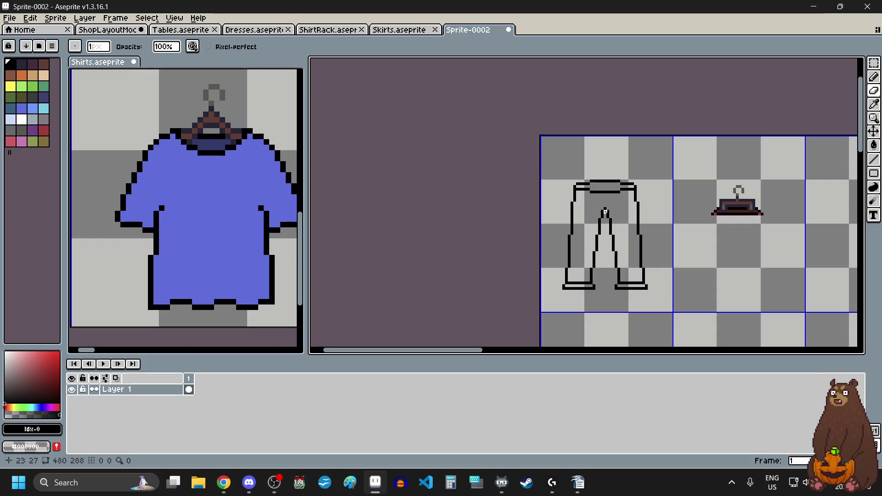
pyautogui.scroll(5, 605, 213)
pyautogui.scroll(-2, 610, 208)
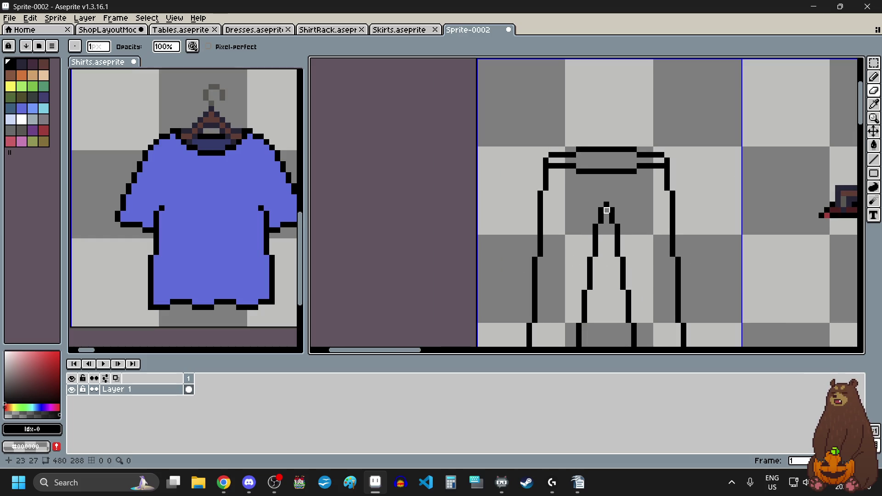
pyautogui.scroll(-1, 607, 210)
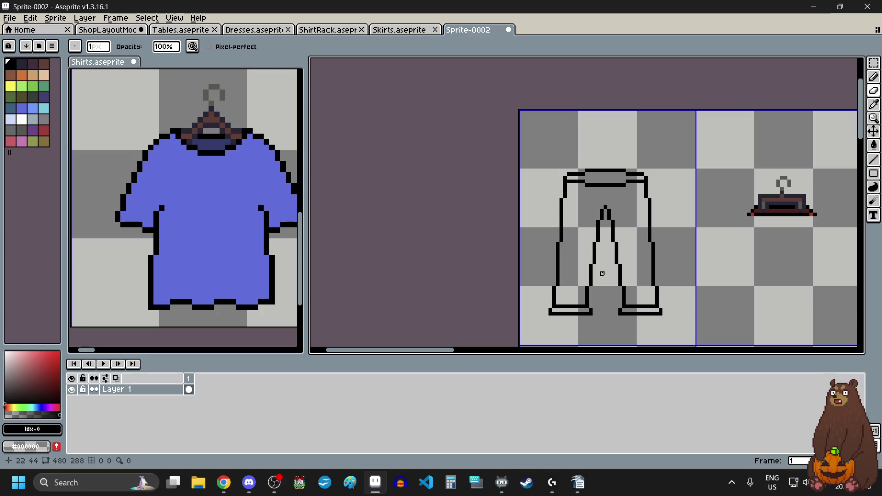
pyautogui.hotkey('alt', 'Tab')
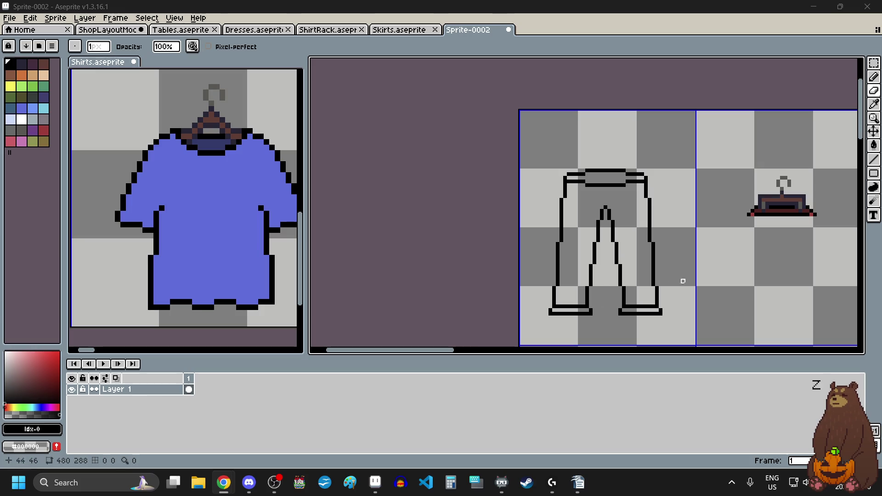
pyautogui.scroll(-1, 662, 274)
pyautogui.scroll(-1, 662, 274)
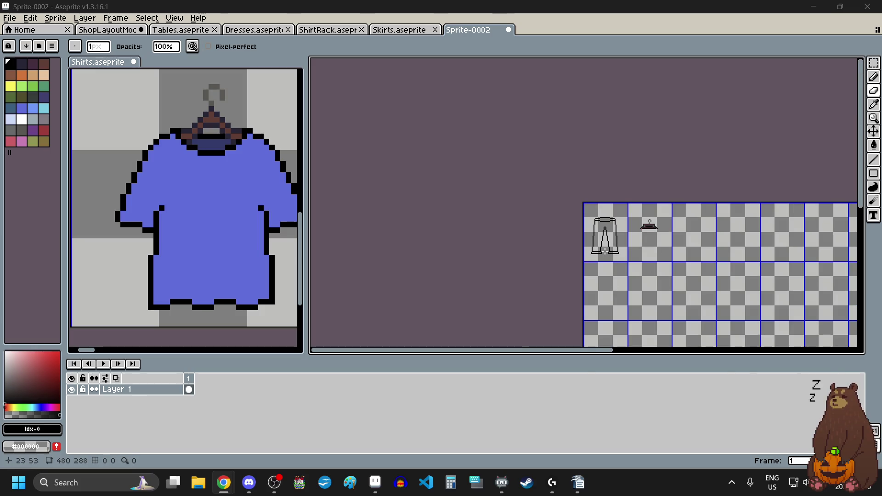
pyautogui.scroll(1, 606, 252)
pyautogui.scroll(1, 605, 251)
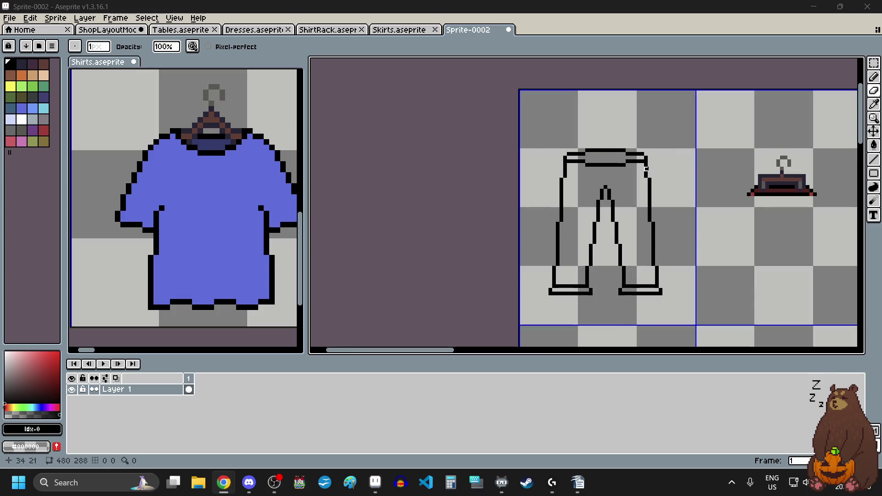
pyautogui.scroll(1, 735, 172)
pyautogui.scroll(1, 759, 184)
pyautogui.hscroll(-2, 731, 173)
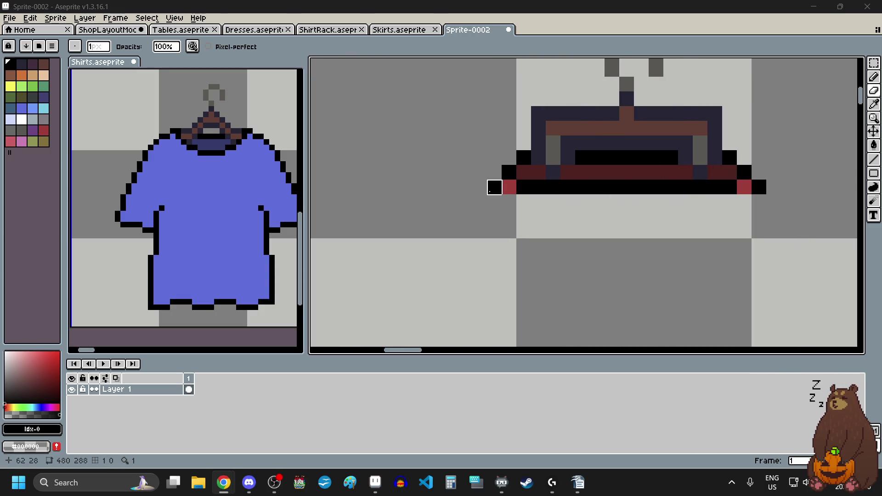
# Erase the hanger's bottom black and red row.
pyautogui.moveTo(480, 188); pyautogui.dragTo(745, 188)
pyautogui.moveTo(745, 172)
pyautogui.mouseDown()
pyautogui.moveTo(582, 173)
pyautogui.moveTo(554, 188)
pyautogui.moveTo(506, 171)
pyautogui.moveTo(554, 156)
pyautogui.moveTo(671, 158)
pyautogui.mouseUp()
pyautogui.scroll(-4, 667, 183)
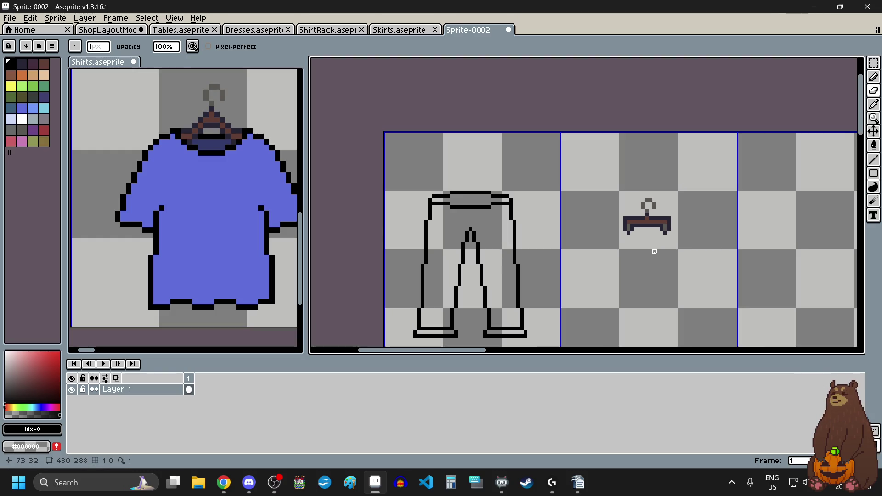
pyautogui.scroll(1, 636, 249)
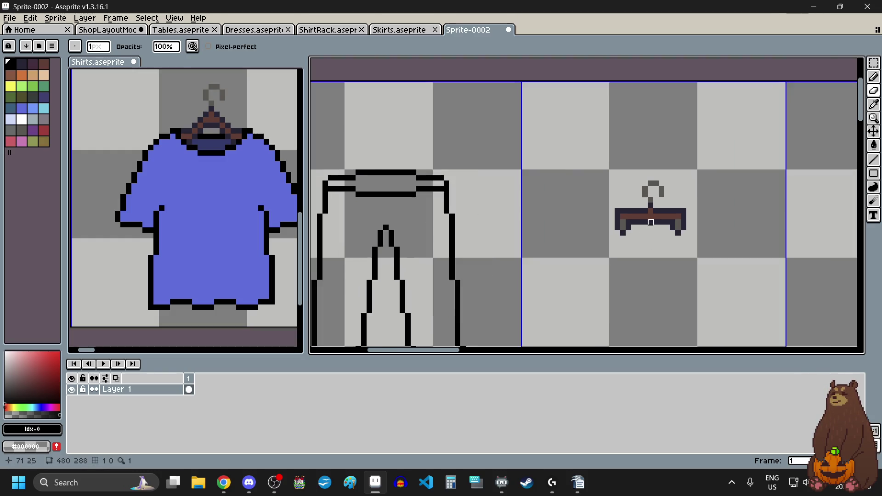
pyautogui.scroll(1, 637, 248)
# Select the hanger's left end with the Rectangular Marquee and move it outward.
pyautogui.click(875, 63)
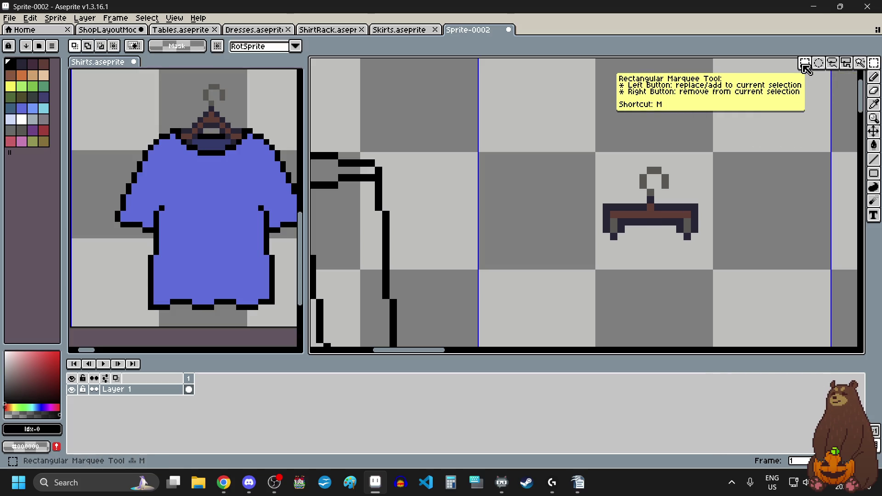
pyautogui.click(846, 63)
pyautogui.scroll(2, 629, 210)
pyautogui.moveTo(651, 211); pyautogui.dragTo(538, 299)
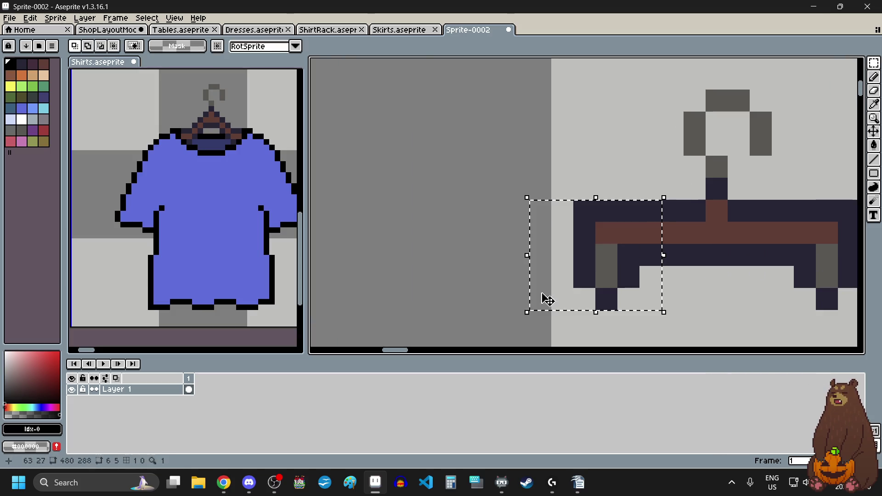
pyautogui.scroll(-2, 587, 256)
pyautogui.scroll(-1, 593, 257)
pyautogui.click(688, 306)
pyautogui.scroll(1, 689, 299)
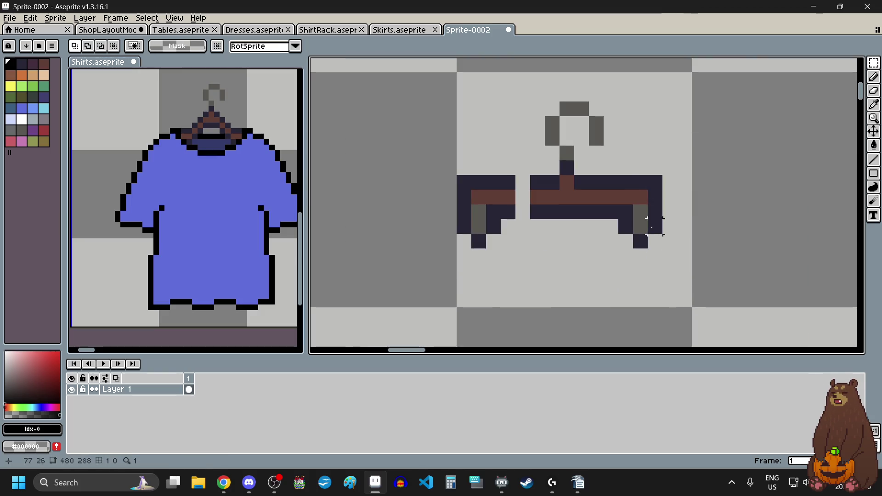
# Move the hanger's right end outward to widen it.
pyautogui.moveTo(601, 174); pyautogui.dragTo(674, 248)
pyautogui.moveTo(634, 226); pyautogui.dragTo(664, 226)
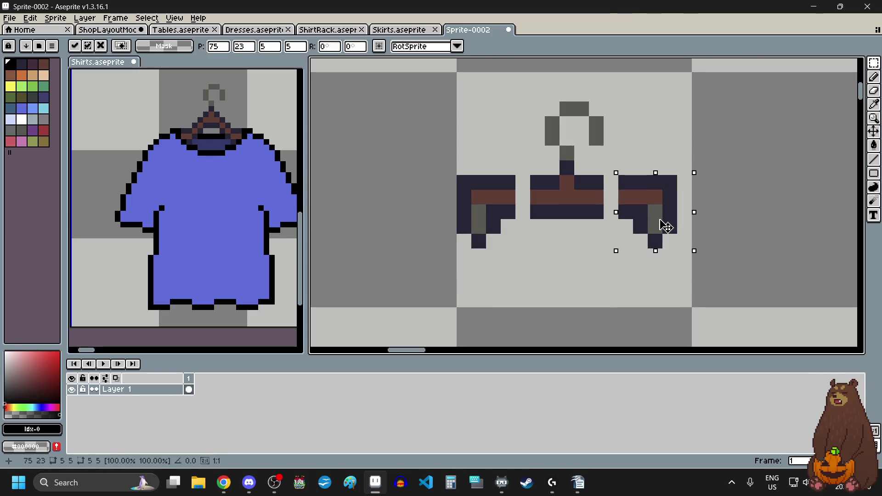
pyautogui.click(596, 268)
pyautogui.scroll(-1, 583, 271)
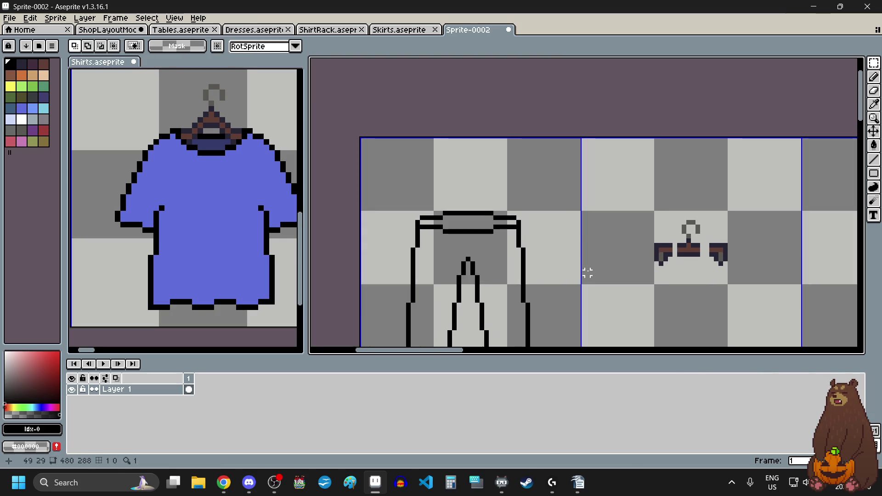
pyautogui.hscroll(-2, 380, 197)
pyautogui.scroll(2, 477, 230)
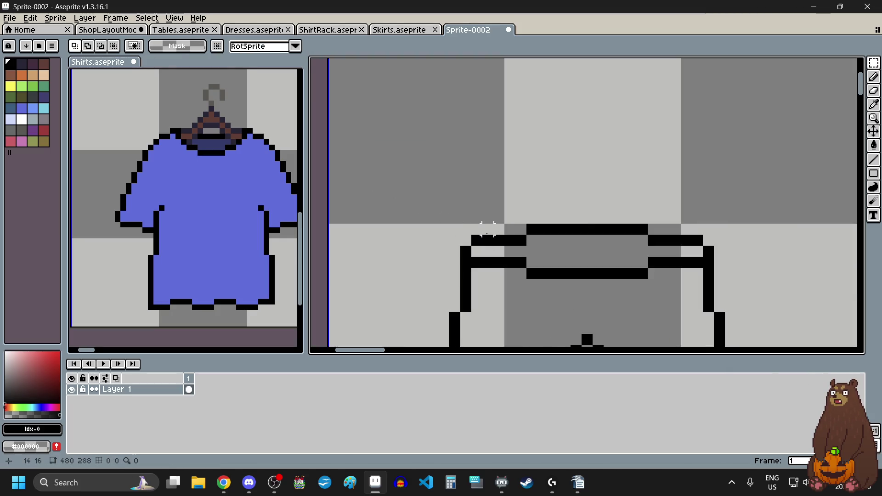
# Clear the stray selections and undo an accidental black line.
pyautogui.moveTo(462, 245); pyautogui.dragTo(326, 258)
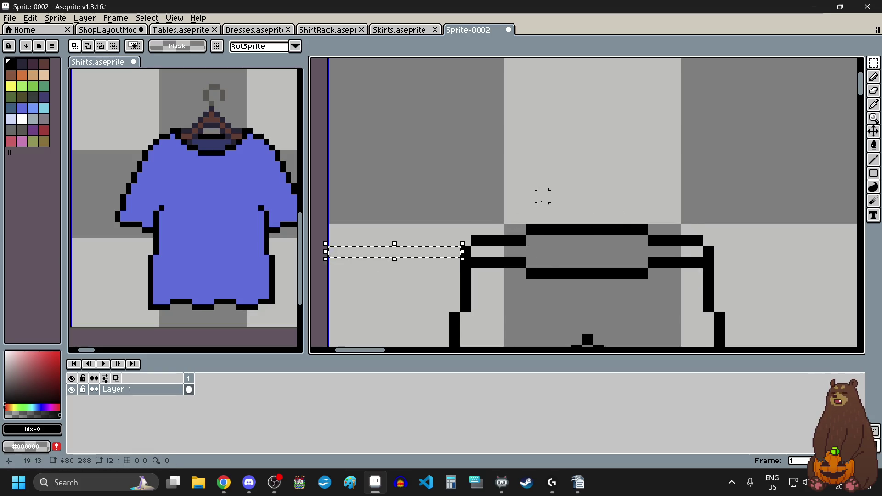
pyautogui.click(543, 207)
pyautogui.press('b')
pyautogui.scroll(-2, 543, 207)
pyautogui.scroll(2, 555, 234)
pyautogui.click(587, 243)
pyautogui.moveTo(588, 243); pyautogui.dragTo(772, 243)
pyautogui.hotkey('ctrl', 'z')
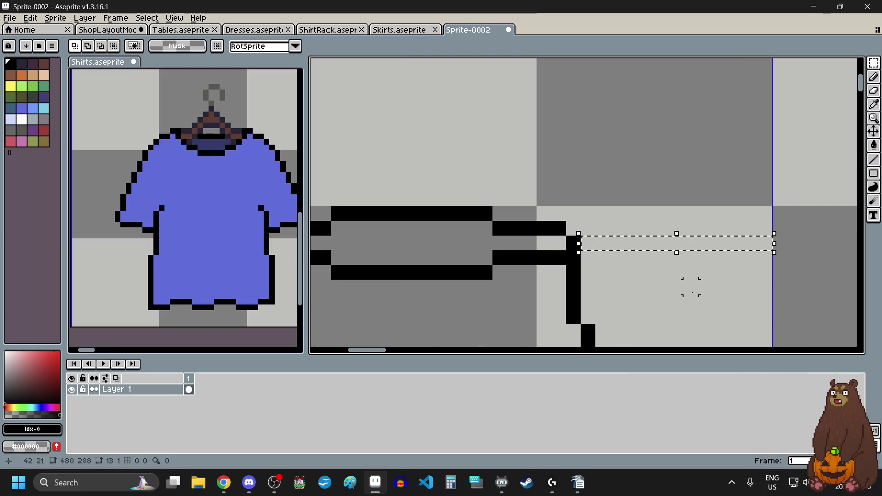
pyautogui.hotkey('ctrl', 'd')
pyautogui.scroll(-2, 674, 256)
pyautogui.scroll(2, 760, 199)
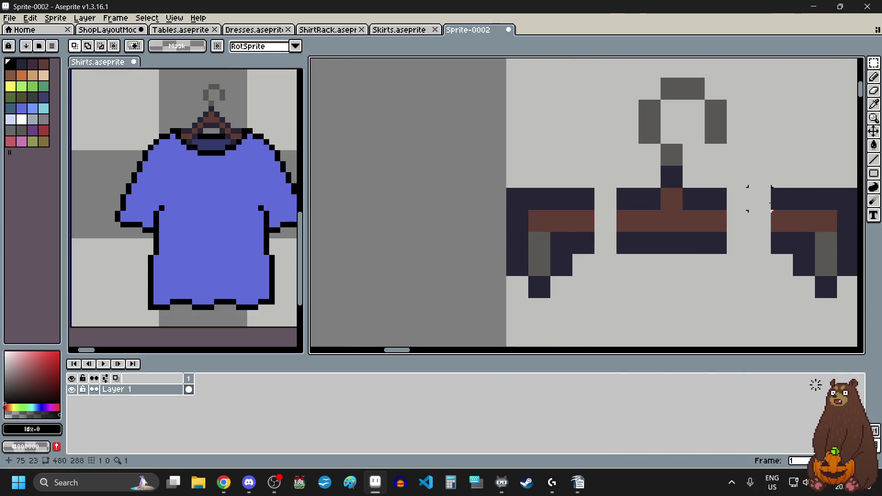
pyautogui.hscroll(2, 760, 199)
# Nudge the right hanger piece one pixel left and select its leftmost column.
pyautogui.moveTo(728, 198); pyautogui.dragTo(795, 289)
pyautogui.moveTo(777, 247); pyautogui.dragTo(755, 247)
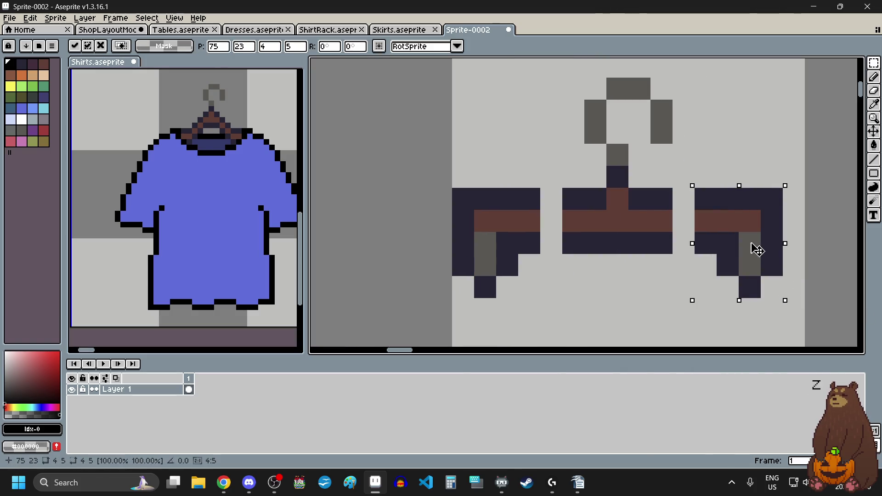
pyautogui.press('Return')
pyautogui.moveTo(694, 187); pyautogui.dragTo(718, 256)
pyautogui.moveTo(704, 225); pyautogui.dragTo(670, 225)
# Stretch the right and left pieces toward each other to close the gaps.
pyautogui.moveTo(520, 190)
pyautogui.mouseDown()
pyautogui.moveTo(541, 231)
pyautogui.moveTo(542, 255)
pyautogui.mouseUp()
pyautogui.moveTo(546, 222); pyautogui.dragTo(564, 222)
pyautogui.press('Return')
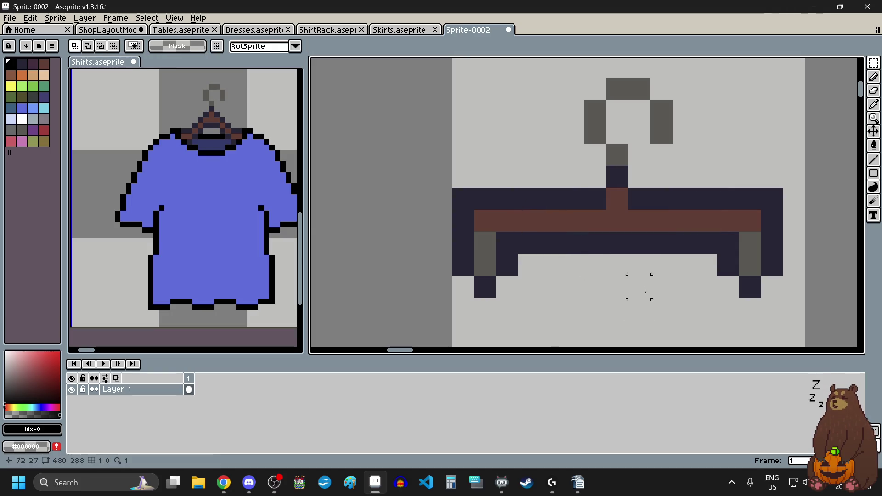
pyautogui.scroll(-10, 636, 272)
pyautogui.scroll(1, 550, 309)
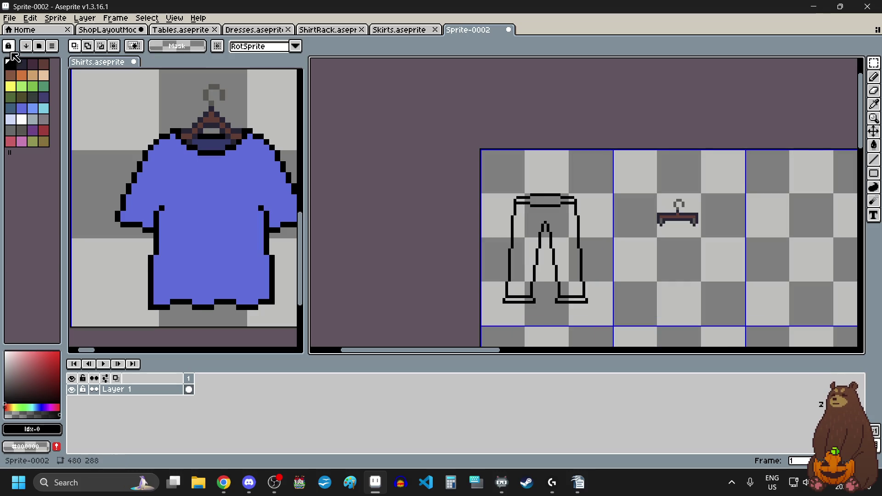
# Look over the Skirts sheet in Chrome for comparison, then come back to the new pants sprite.
pyautogui.hotkey('alt', 'Tab')
pyautogui.hotkey('alt', 'Tab')
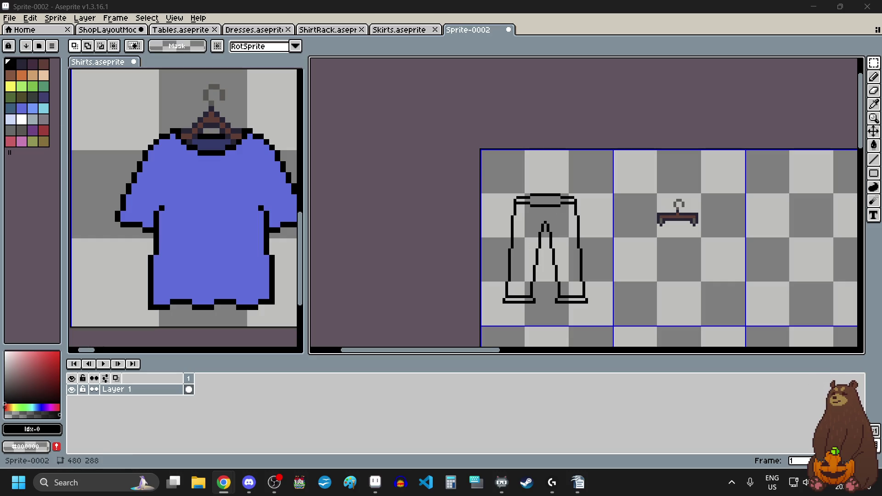
pyautogui.click(399, 30)
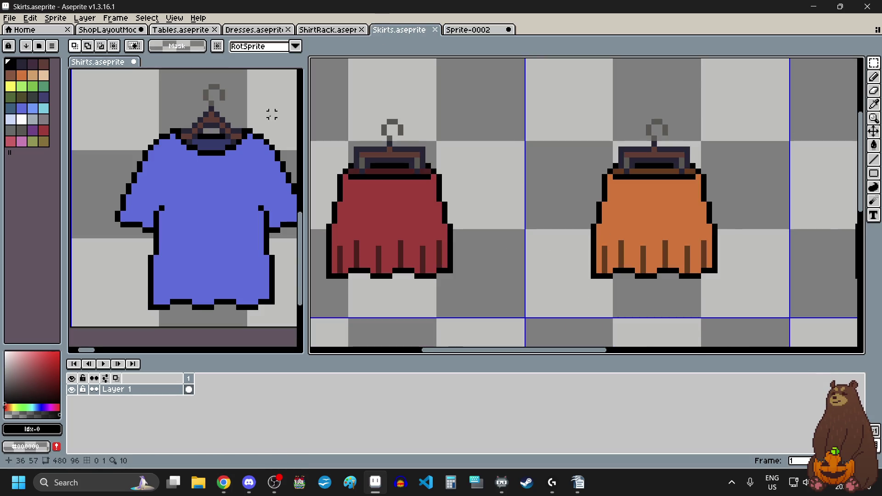
pyautogui.scroll(-3, 267, 119)
pyautogui.scroll(-2, 206, 142)
pyautogui.scroll(3, 128, 227)
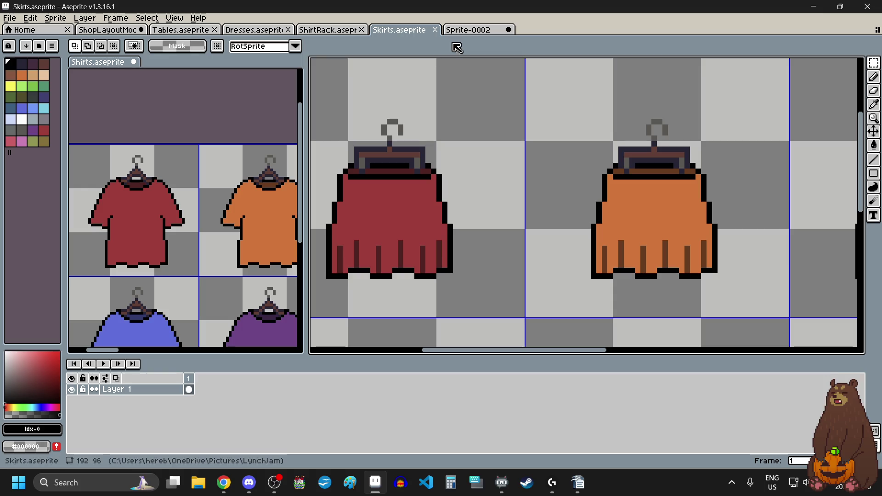
pyautogui.click(468, 30)
pyautogui.hscroll(-1, 175, 239)
pyautogui.hscroll(-1, 175, 239)
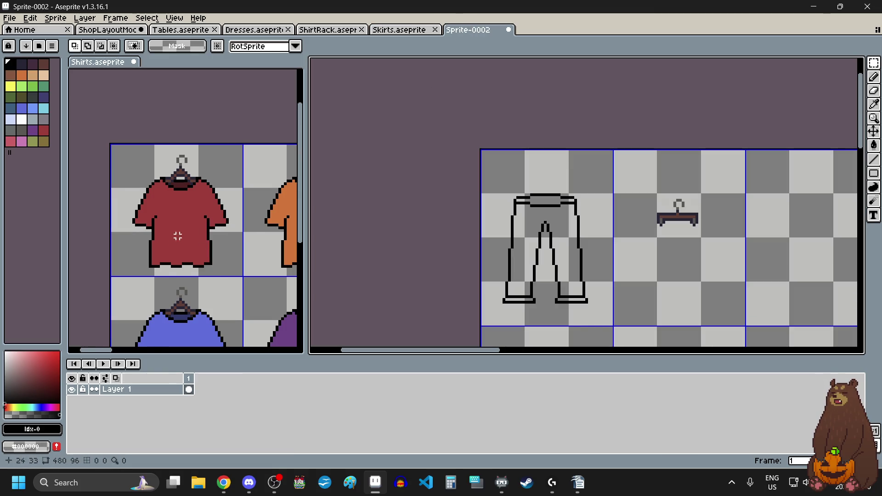
pyautogui.scroll(1, 175, 239)
# Fill the pants with the red sampled from the shirt.
pyautogui.click(875, 105)
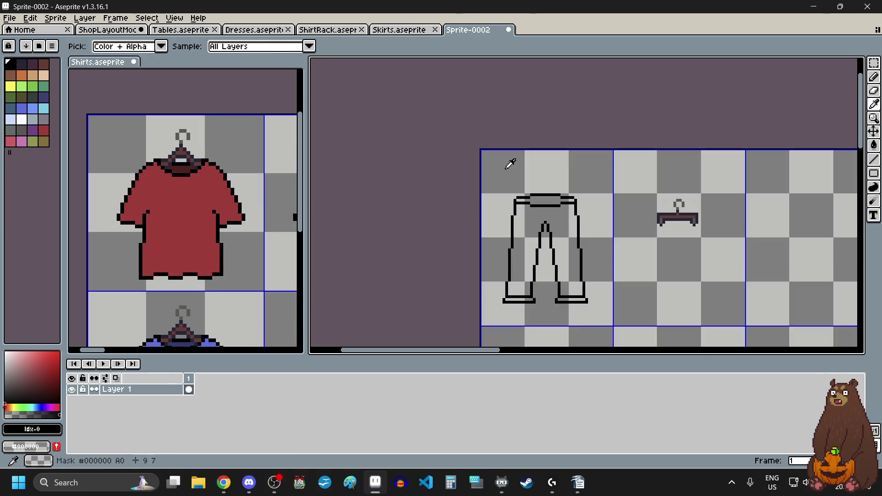
pyautogui.click(183, 194)
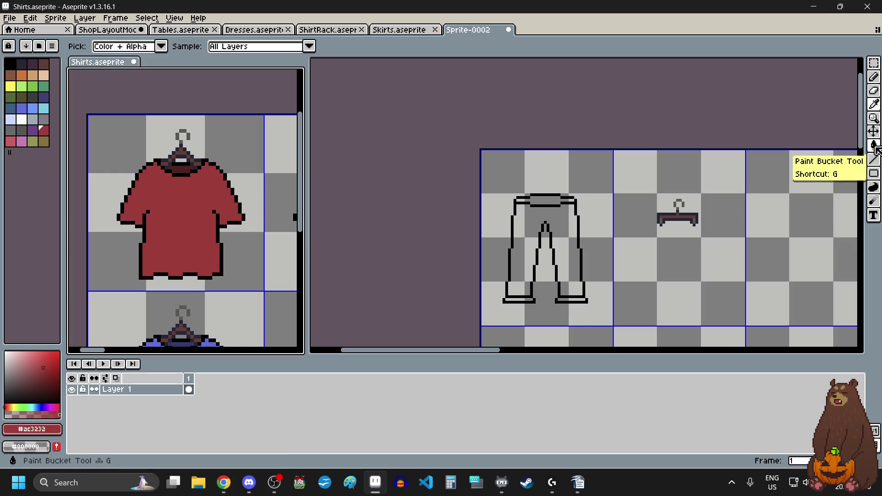
pyautogui.click(874, 146)
pyautogui.click(570, 225)
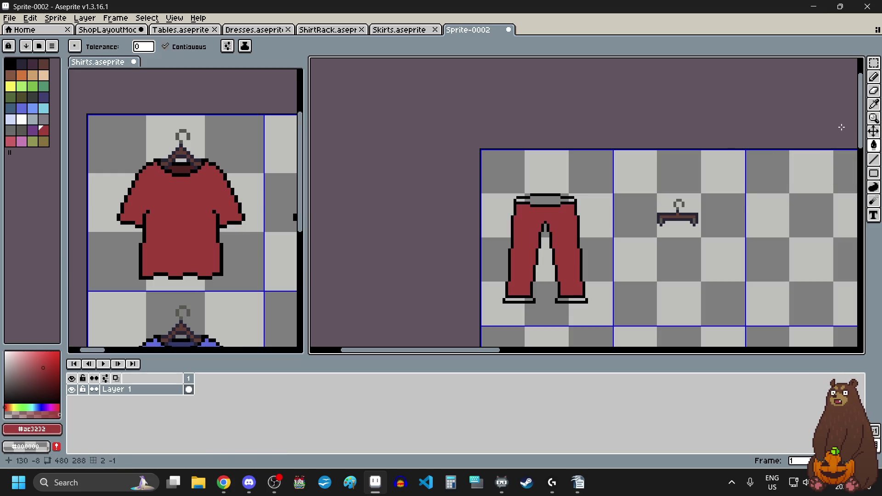
# Sample the dark red from the shirt collar and paint a pixel into the left cuff.
pyautogui.click(874, 104)
pyautogui.scroll(3, 198, 147)
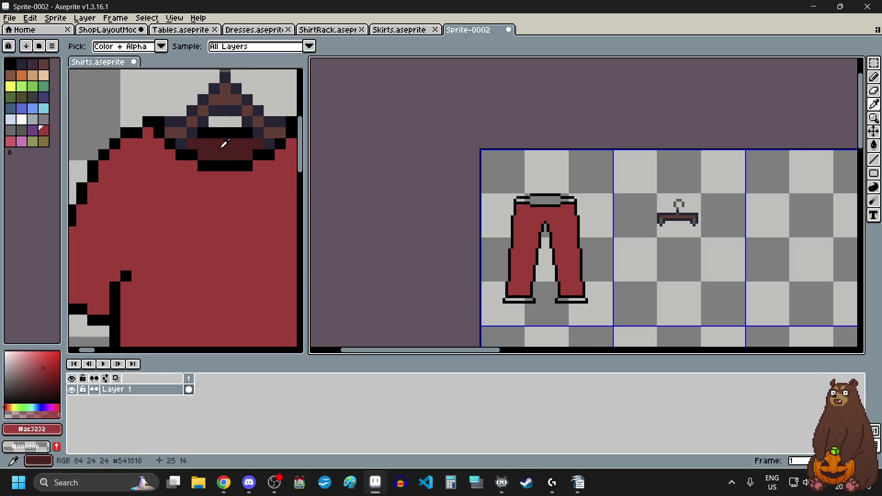
pyautogui.click(225, 144)
pyautogui.scroll(1, 514, 294)
pyautogui.click(874, 77)
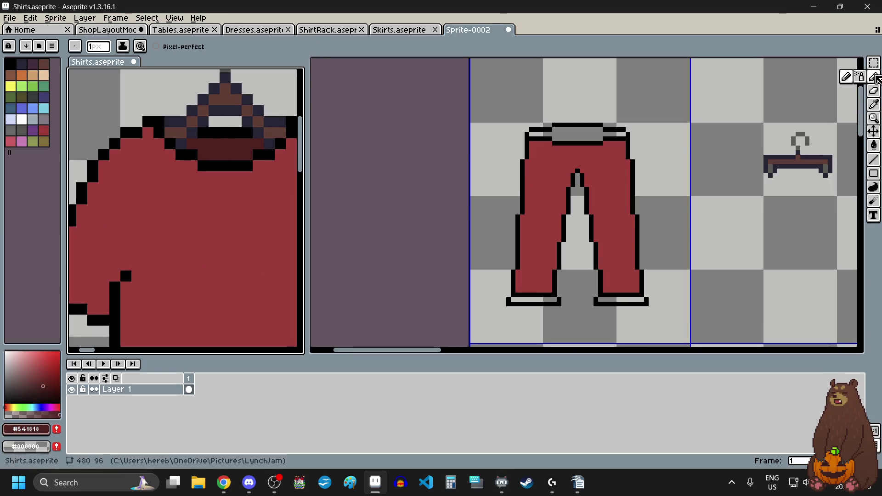
pyautogui.scroll(4, 570, 298)
pyautogui.click(465, 299)
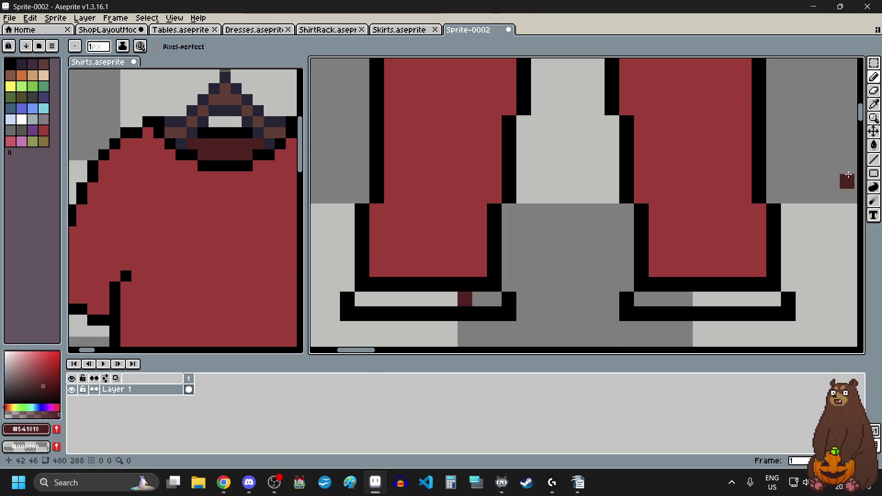
# Flood-fill both cuffs and the waistband with the dark red.
pyautogui.click(874, 145)
pyautogui.click(719, 298)
pyautogui.click(435, 301)
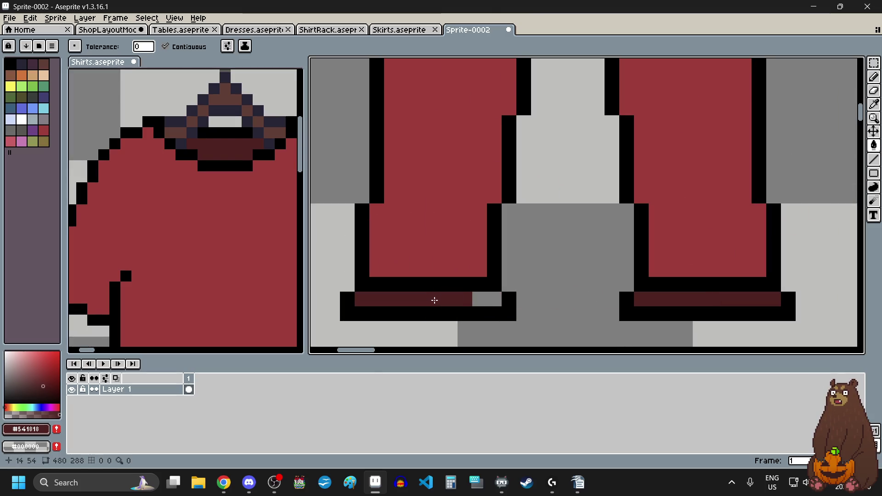
pyautogui.scroll(-4, 435, 300)
pyautogui.scroll(4, 472, 304)
pyautogui.click(473, 297)
pyautogui.scroll(-4, 494, 306)
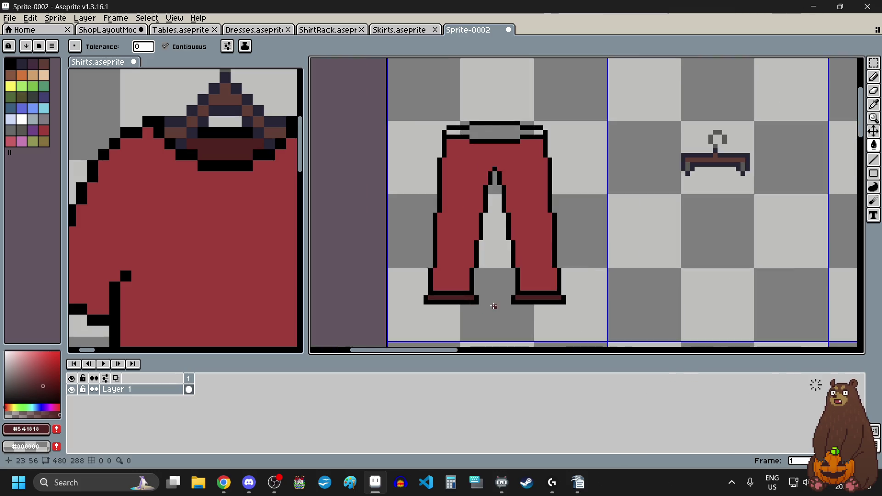
pyautogui.scroll(2, 503, 128)
pyautogui.scroll(2, 497, 142)
pyautogui.click(496, 142)
pyautogui.scroll(-4, 494, 167)
pyautogui.scroll(1, 491, 172)
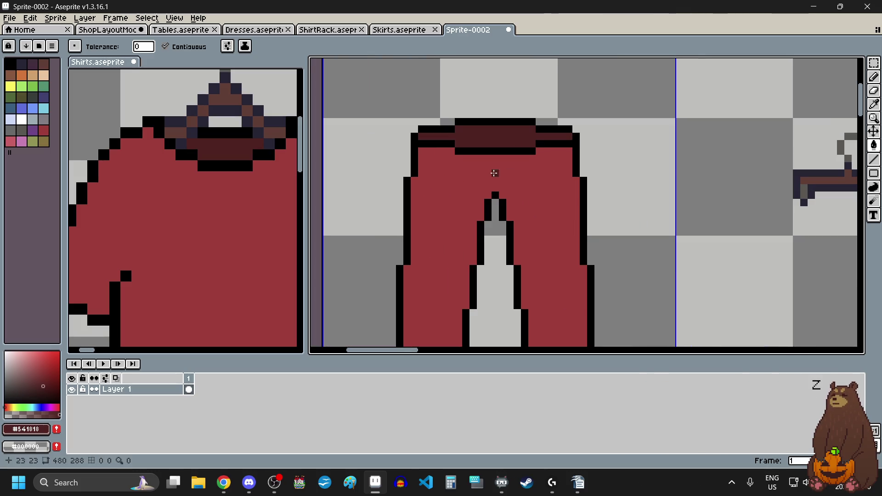
# Draw a dark Pencil seam line up to the waistband.
pyautogui.press('b')
pyautogui.scroll(2, 485, 185)
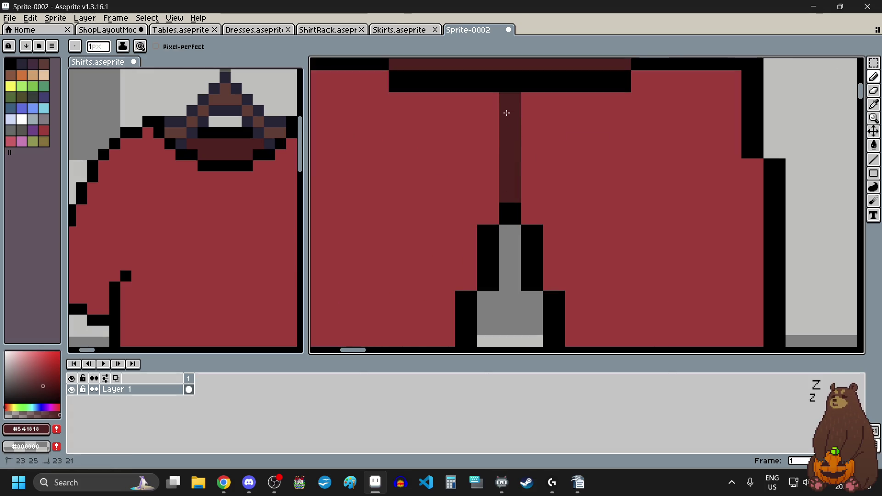
pyautogui.moveTo(507, 191); pyautogui.dragTo(507, 99)
pyautogui.scroll(-1, 595, 191)
pyautogui.scroll(-3, 603, 207)
pyautogui.scroll(2, 598, 196)
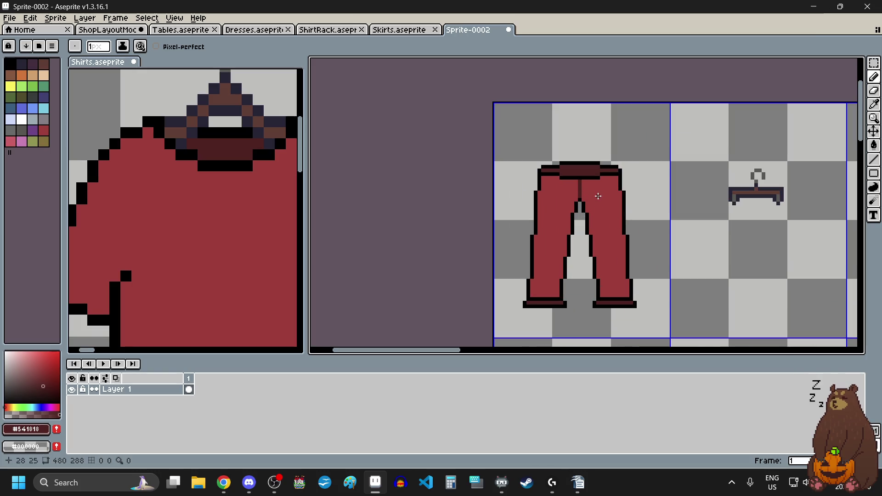
pyautogui.scroll(1, 572, 183)
pyautogui.scroll(1, 590, 186)
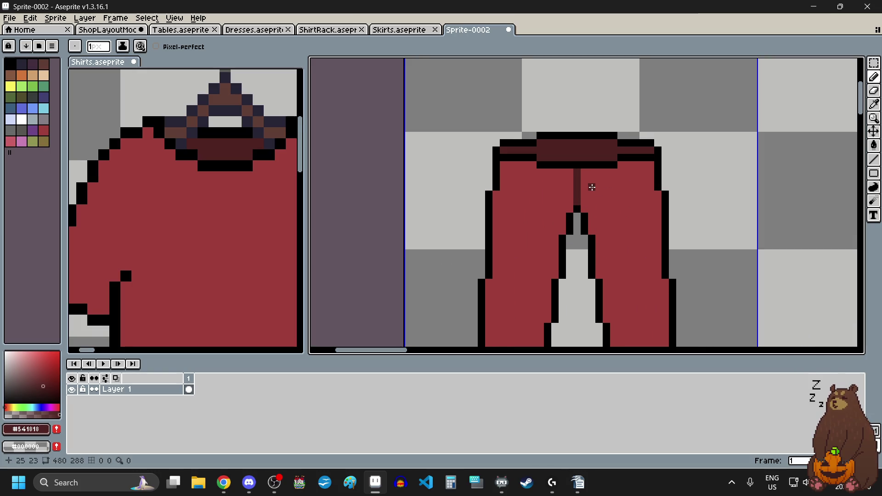
pyautogui.scroll(1, 592, 187)
# Undo that seam, redraw it down the pants centre, and pick black from the outline.
pyautogui.hotkey('ctrl', 'z')
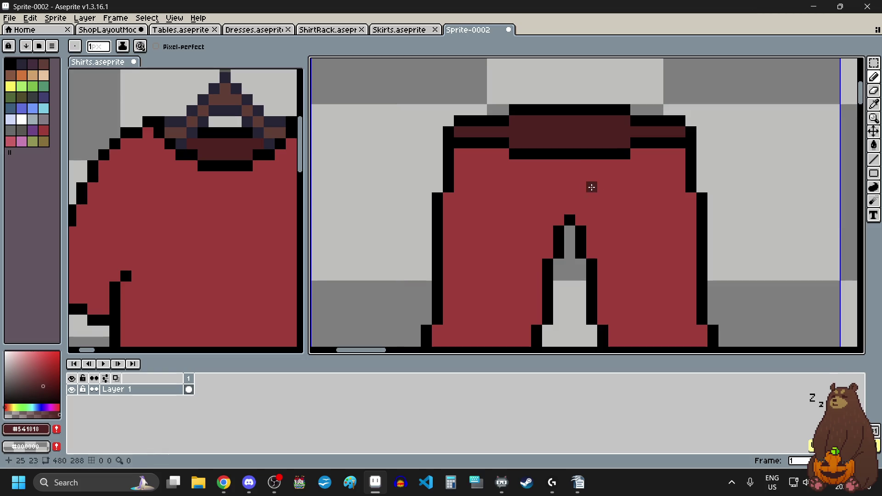
pyautogui.moveTo(558, 220); pyautogui.dragTo(558, 161)
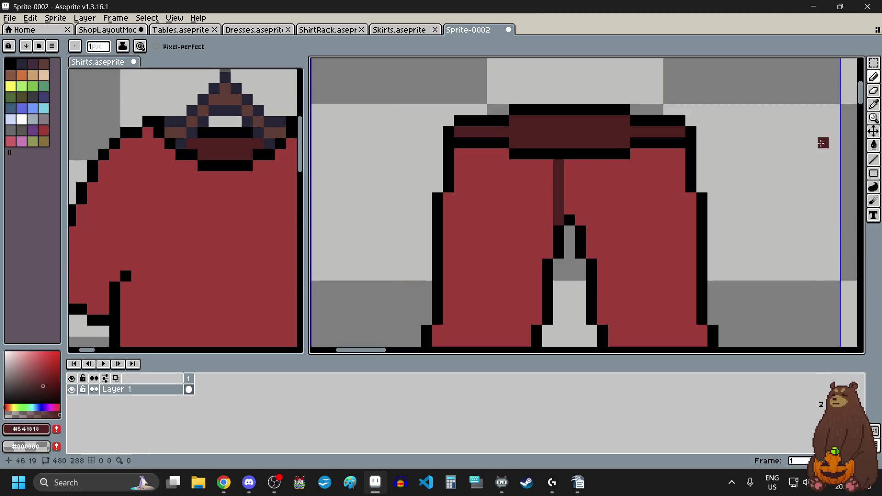
pyautogui.press('alt')
pyautogui.click(569, 219)
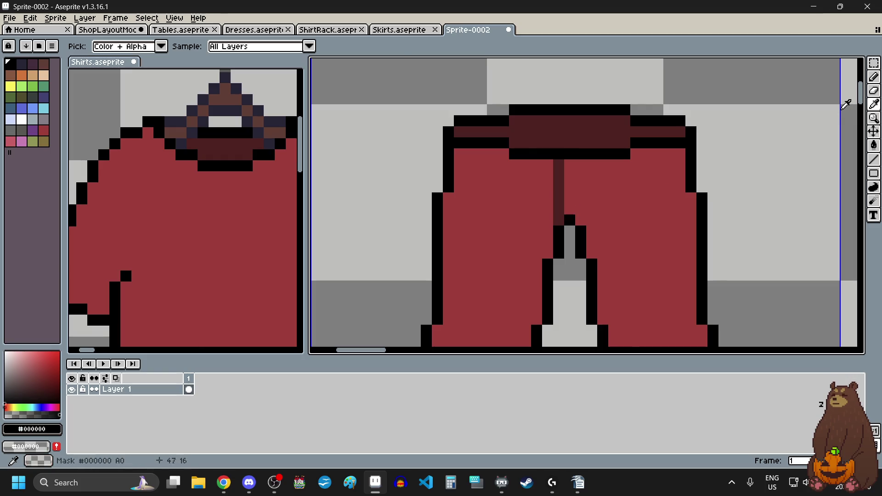
# Trace black pixels along the pants seam, undoing one misplaced black pixel.
pyautogui.scroll(1, 683, 163)
pyautogui.moveTo(517, 228); pyautogui.dragTo(517, 138)
pyautogui.click(606, 226)
pyautogui.scroll(-3, 624, 241)
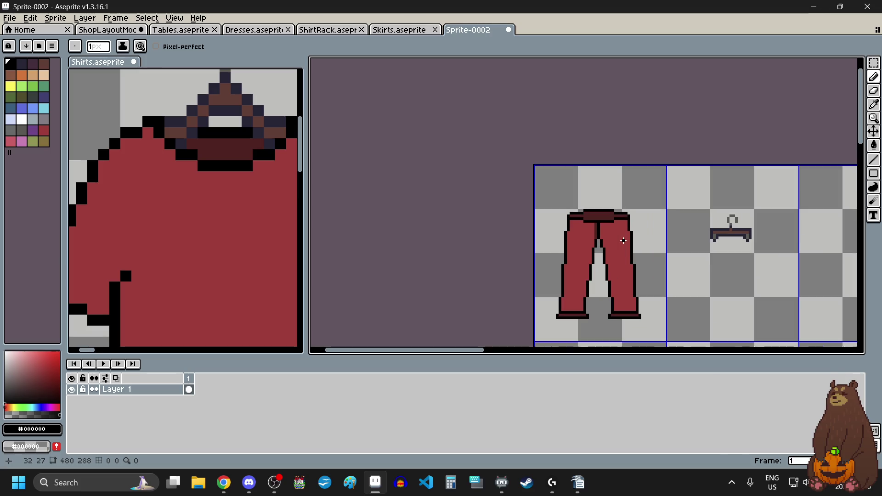
pyautogui.hotkey('alt', 'Tab')
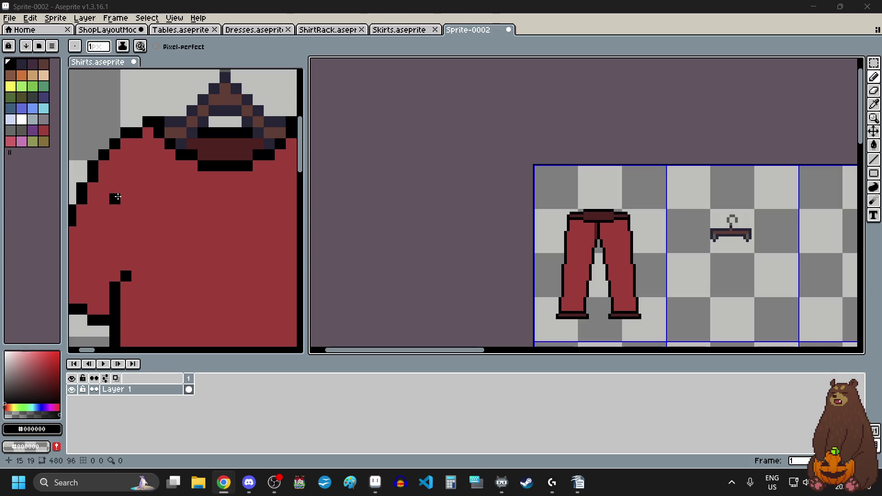
pyautogui.scroll(1, 558, 193)
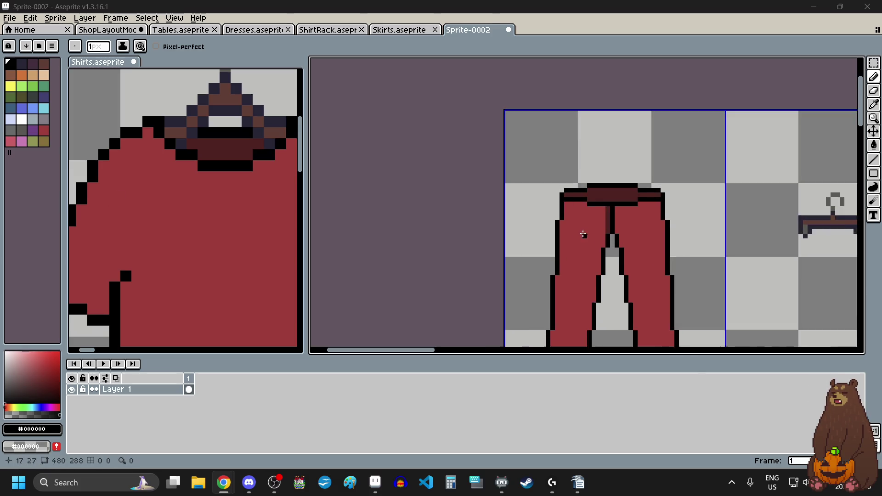
pyautogui.scroll(1, 581, 233)
pyautogui.click(875, 105)
pyautogui.scroll(1, 612, 182)
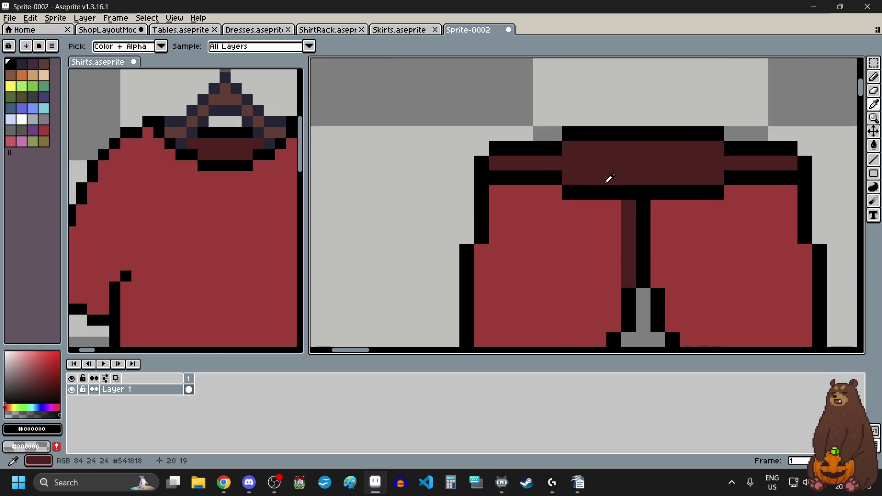
pyautogui.click(874, 77)
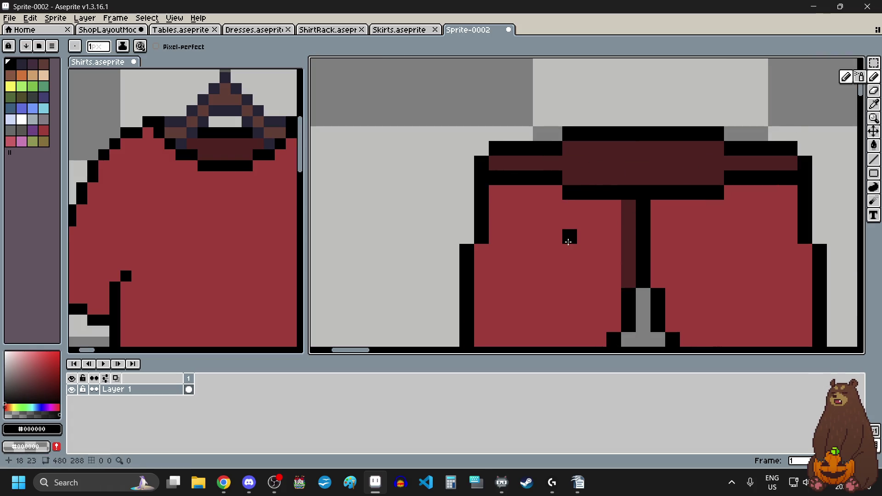
pyautogui.scroll(1, 510, 233)
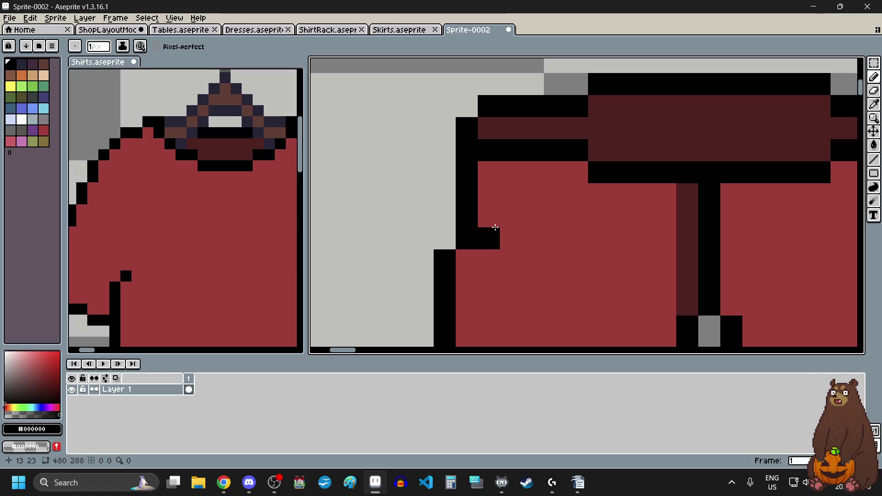
pyautogui.hotkey('ctrl', 'z')
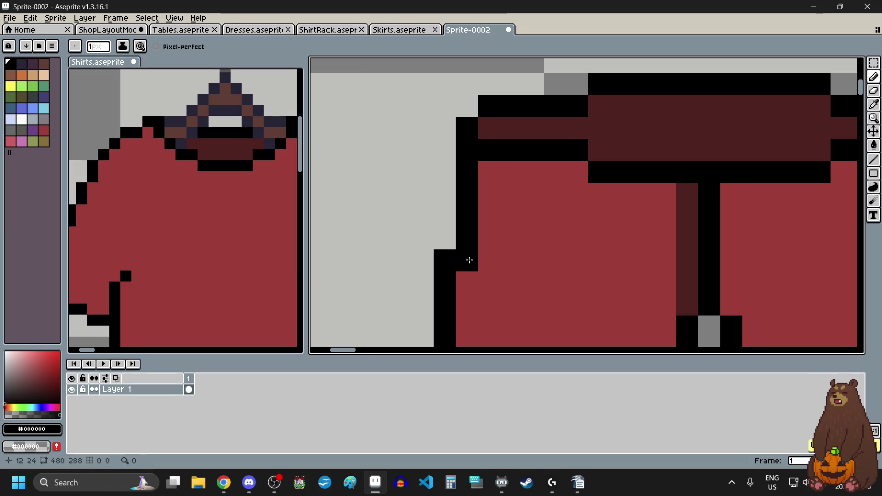
# Draw the left pocket's diagonal black edge from the outline step.
pyautogui.click(490, 262)
pyautogui.moveTo(499, 261)
pyautogui.mouseDown()
pyautogui.moveTo(551, 219)
pyautogui.moveTo(553, 191)
pyautogui.moveTo(532, 193)
pyautogui.mouseUp()
pyautogui.scroll(-3, 606, 243)
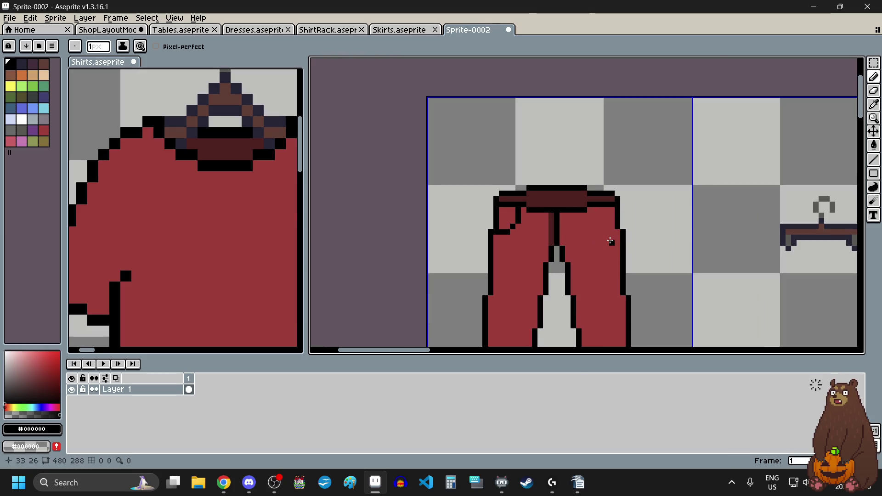
pyautogui.scroll(1, 609, 239)
pyautogui.scroll(1, 613, 232)
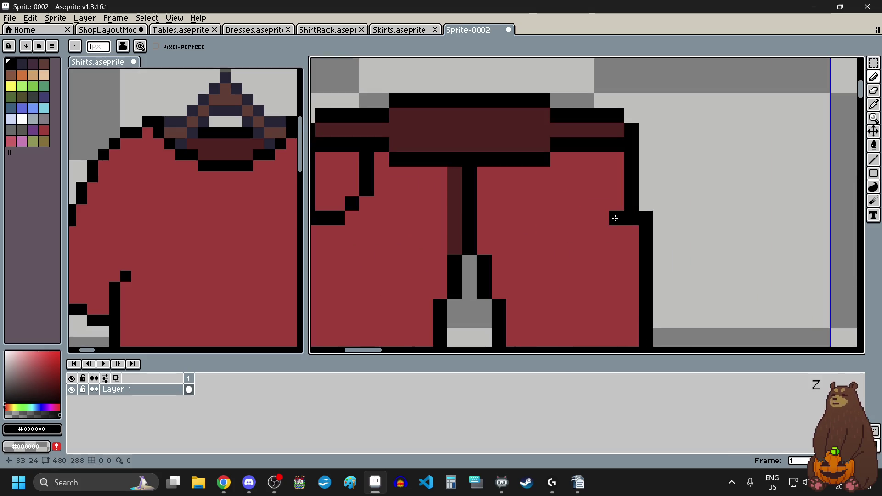
# Draw the right pocket's diagonal black edge and add an extra pixel to it.
pyautogui.moveTo(618, 219); pyautogui.dragTo(589, 206)
pyautogui.hscroll(-2, 588, 206)
pyautogui.click(627, 189)
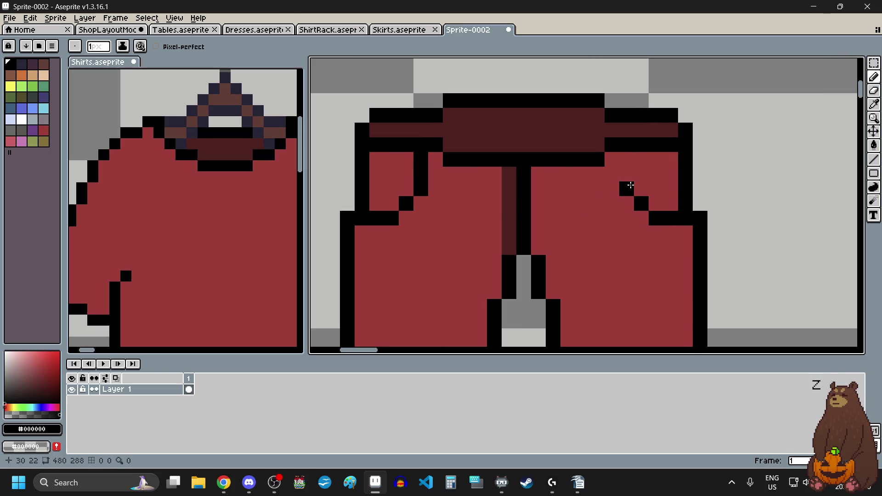
pyautogui.scroll(-2, 630, 166)
pyautogui.scroll(-1, 604, 233)
pyautogui.scroll(1, 603, 233)
pyautogui.scroll(1, 603, 234)
pyautogui.scroll(2, 603, 233)
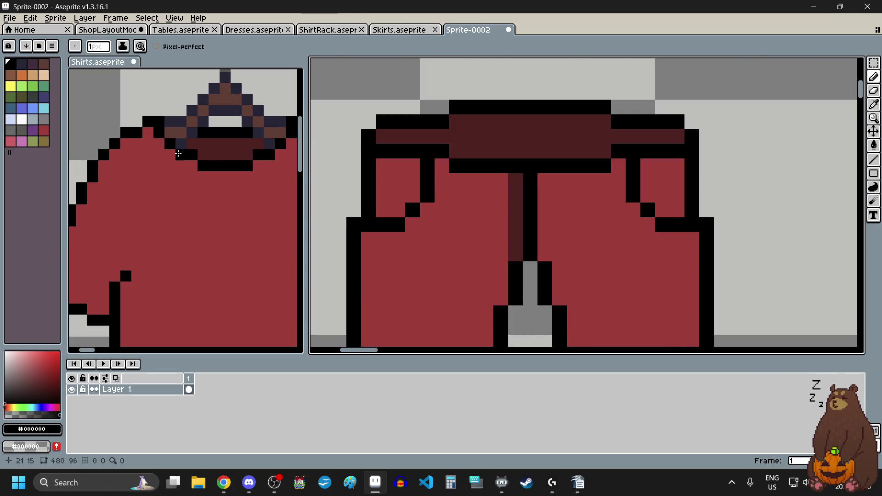
pyautogui.scroll(-3, 548, 234)
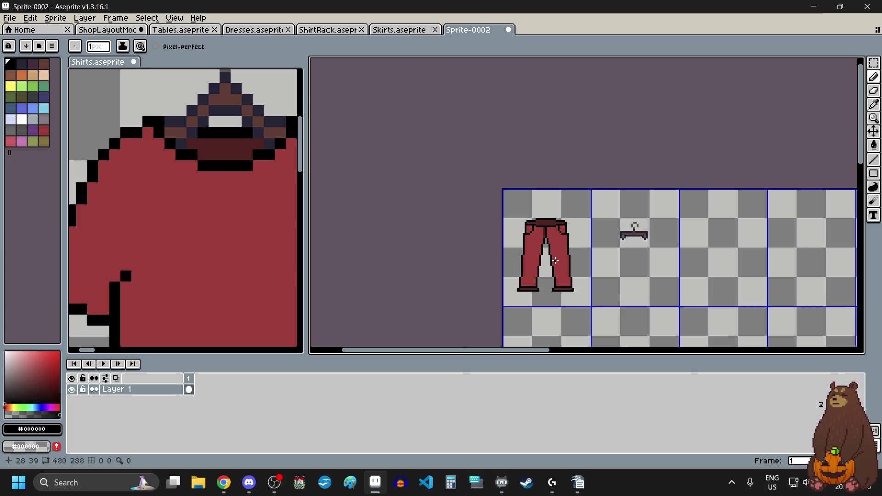
pyautogui.scroll(1, 546, 221)
pyautogui.scroll(1, 543, 223)
pyautogui.scroll(-2, 540, 223)
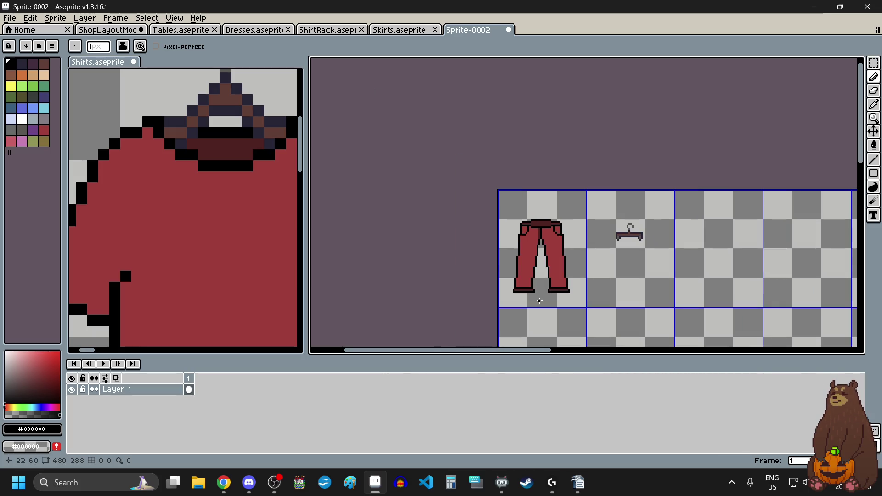
pyautogui.scroll(2, 541, 223)
pyautogui.scroll(2, 541, 224)
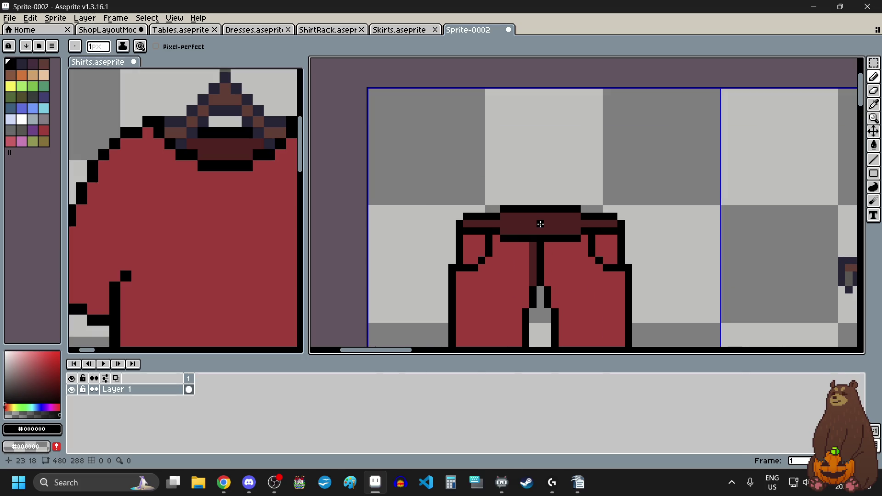
pyautogui.scroll(-2, 568, 262)
pyautogui.scroll(-1, 611, 252)
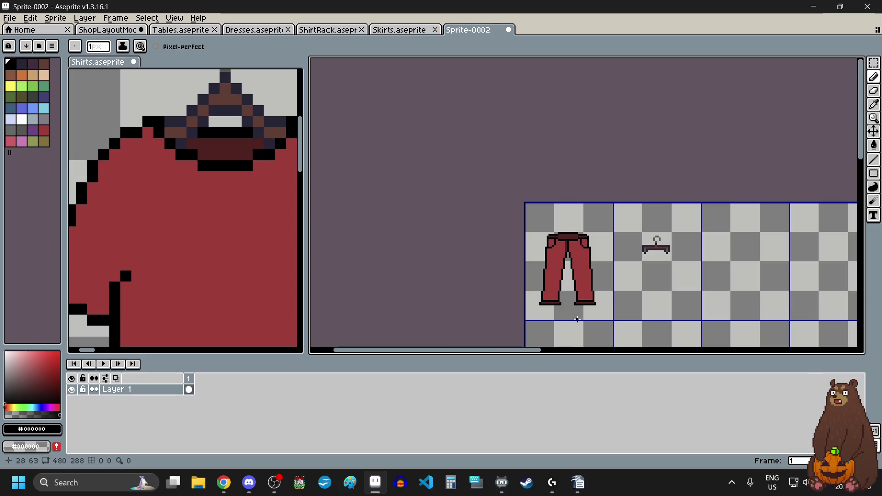
# Shift the right cuff's inner edge one pixel right and select the left cuff's inner end.
pyautogui.scroll(5, 566, 299)
pyautogui.scroll(3, 563, 282)
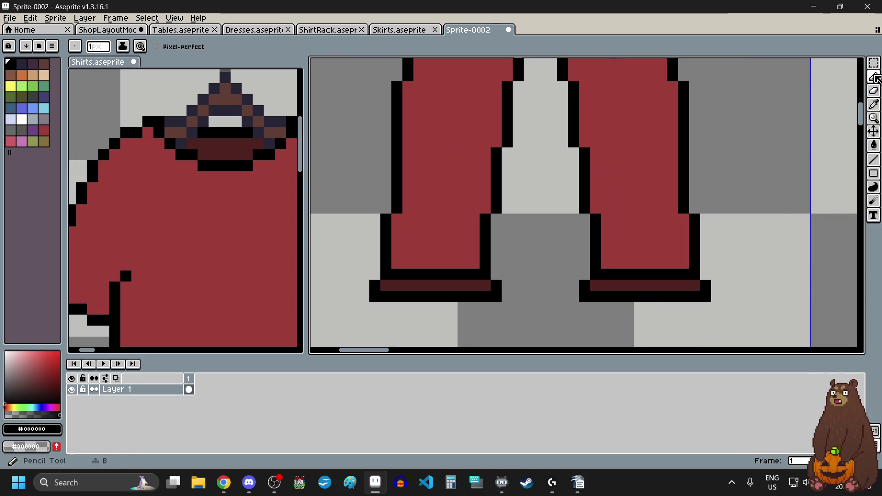
pyautogui.click(874, 63)
pyautogui.moveTo(573, 278)
pyautogui.mouseDown()
pyautogui.moveTo(591, 305)
pyautogui.moveTo(605, 295)
pyautogui.mouseUp()
pyautogui.click(551, 285)
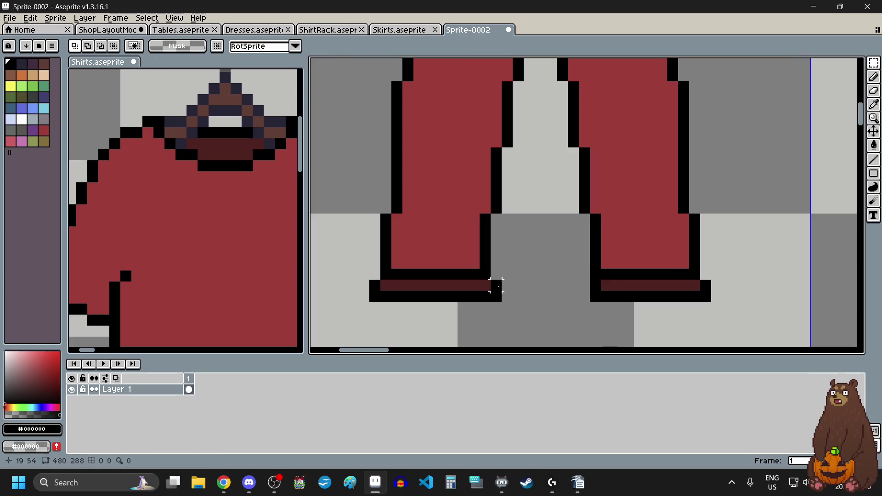
pyautogui.moveTo(462, 282); pyautogui.dragTo(478, 301)
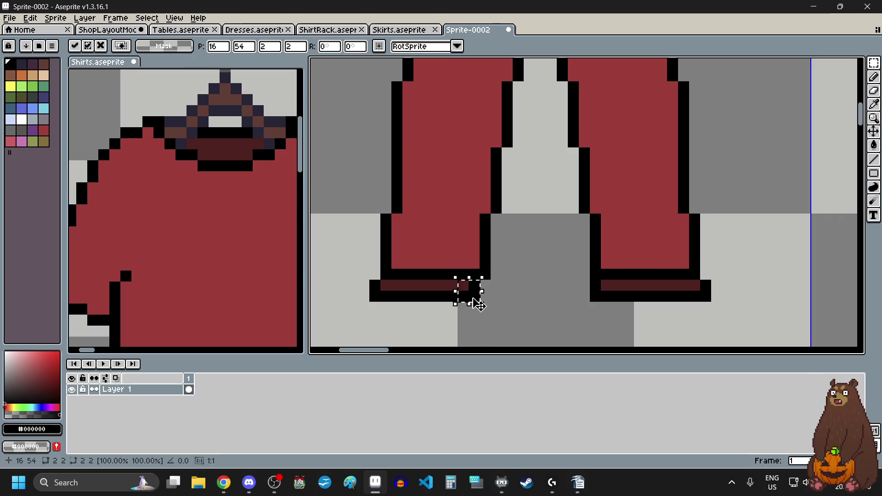
pyautogui.click(528, 306)
# Inspect the cuffs with the Eraser active, then go back to the Rectangular Marquee.
pyautogui.scroll(-4, 547, 337)
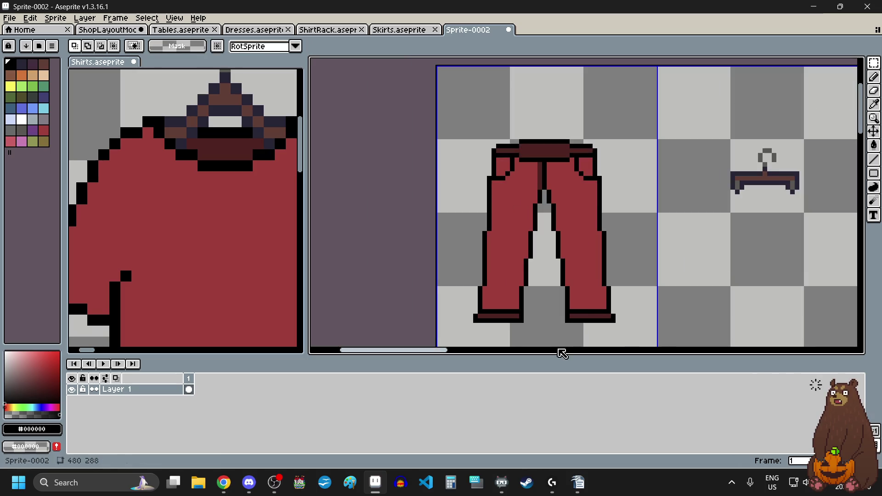
pyautogui.scroll(-1, 599, 271)
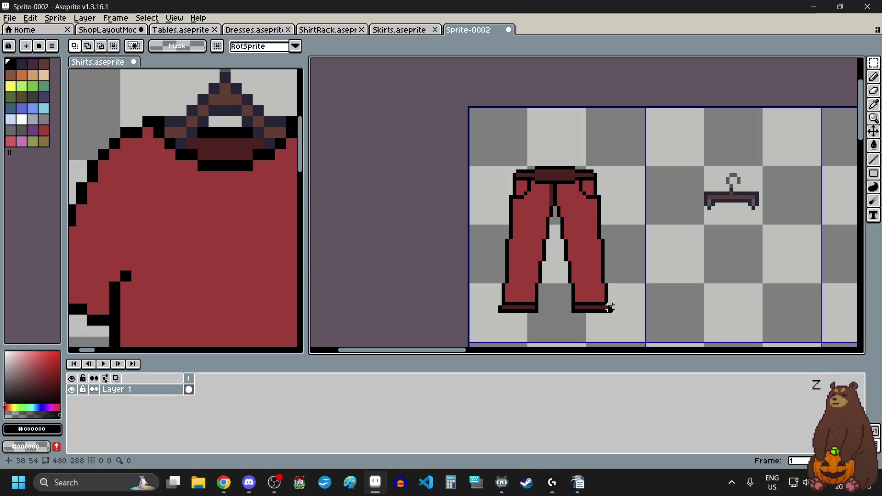
pyautogui.scroll(2, 589, 278)
pyautogui.scroll(2, 571, 321)
pyautogui.press('e')
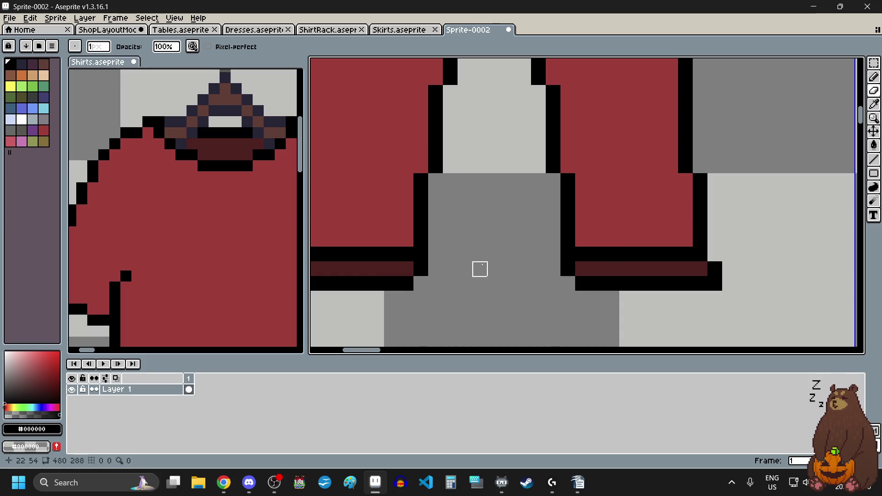
pyautogui.scroll(-5, 478, 268)
pyautogui.scroll(-3, 481, 265)
pyautogui.scroll(3, 472, 232)
pyautogui.scroll(1, 472, 232)
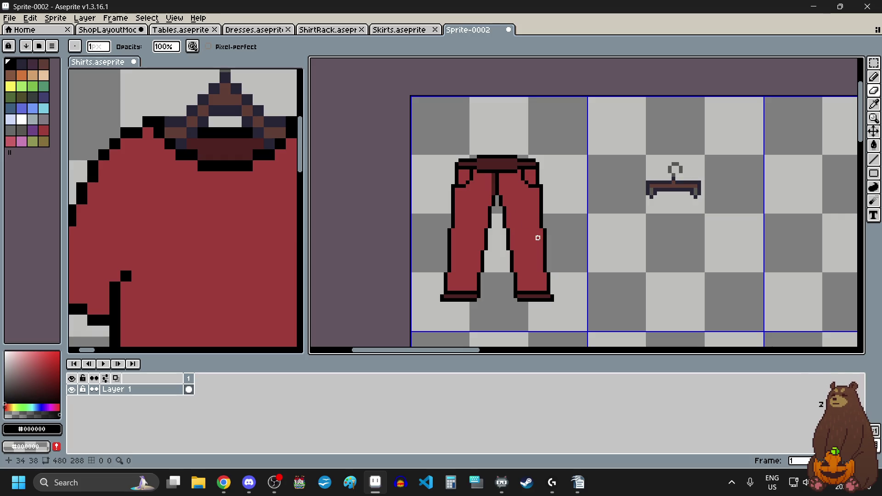
pyautogui.scroll(1, 494, 149)
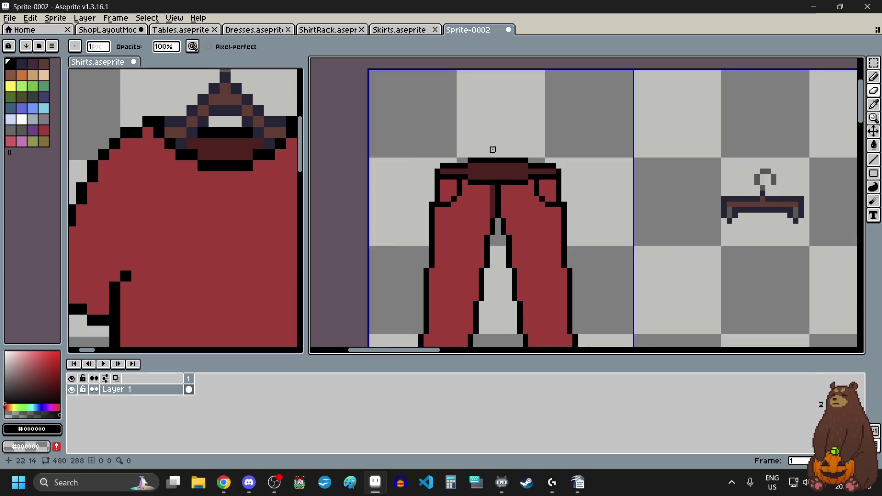
pyautogui.scroll(1, 493, 149)
pyautogui.click(874, 63)
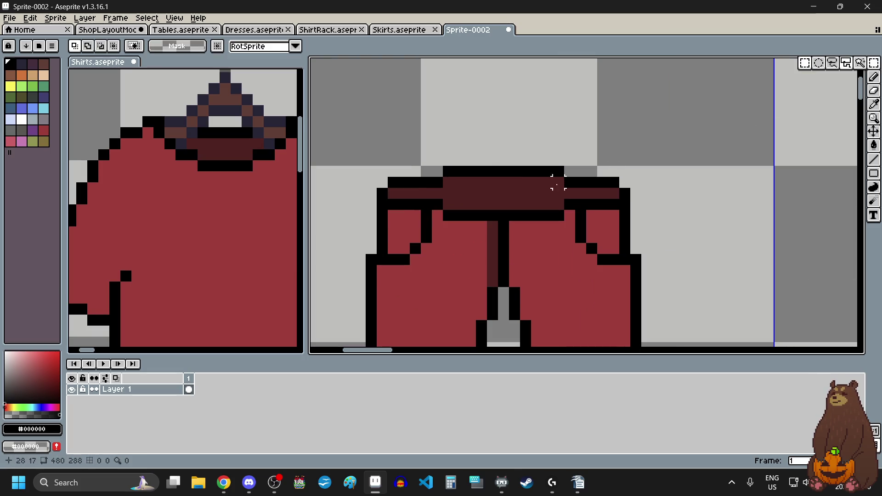
# Move the waist area below the belt up one pixel and left one pixel.
pyautogui.moveTo(448, 215); pyautogui.dragTo(565, 232)
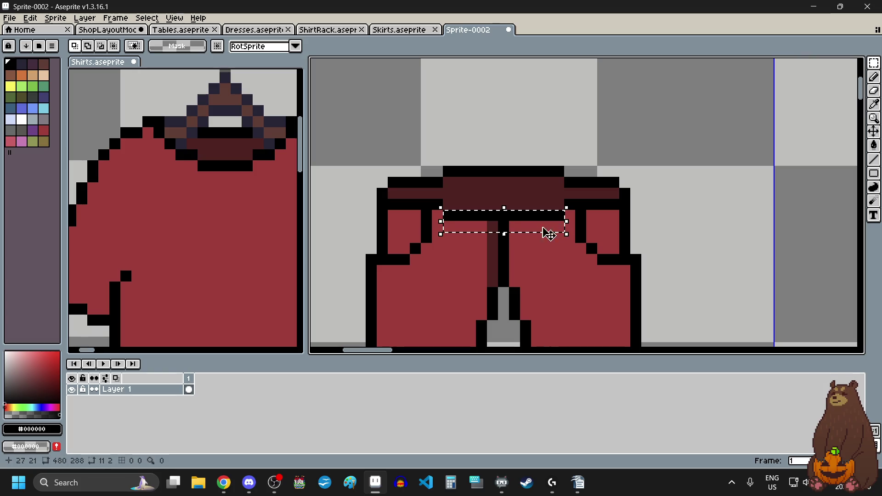
pyautogui.press('Up')
pyautogui.press('Left')
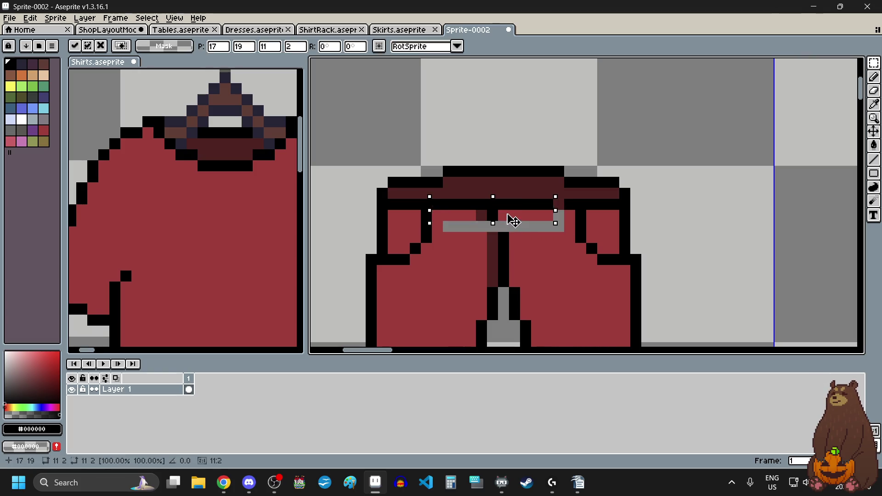
pyautogui.click(677, 212)
# Stretch the waist pixels below the waistband up over the grey band.
pyautogui.scroll(3, 572, 257)
pyautogui.moveTo(448, 249); pyautogui.dragTo(758, 250)
pyautogui.click(598, 234)
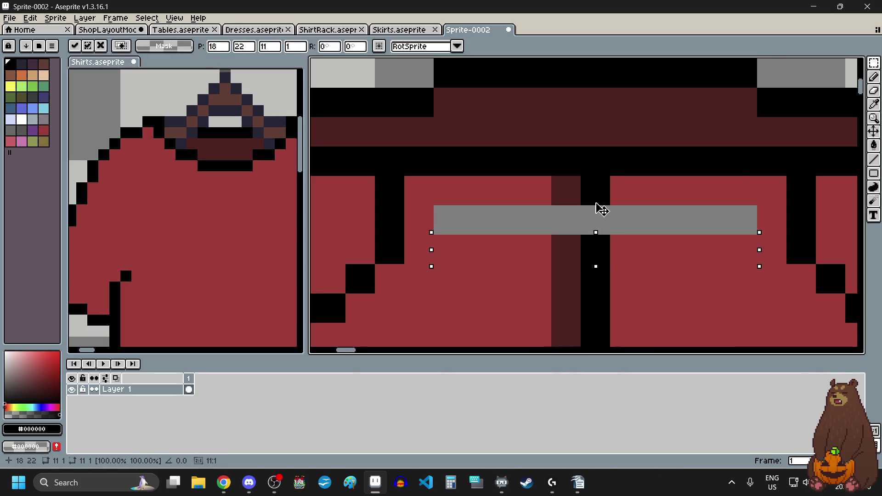
pyautogui.moveTo(598, 186); pyautogui.dragTo(597, 174)
pyautogui.scroll(-3, 598, 193)
pyautogui.click(716, 207)
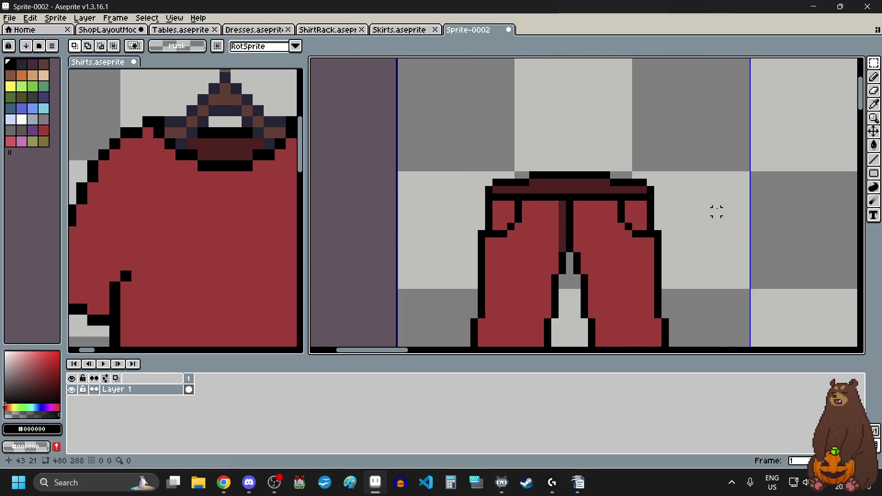
# Select the 6x1 crotch row, extend it to 6x2, deselect, and zoom out.
pyautogui.scroll(-2, 712, 209)
pyautogui.scroll(2, 660, 206)
pyautogui.scroll(1, 578, 222)
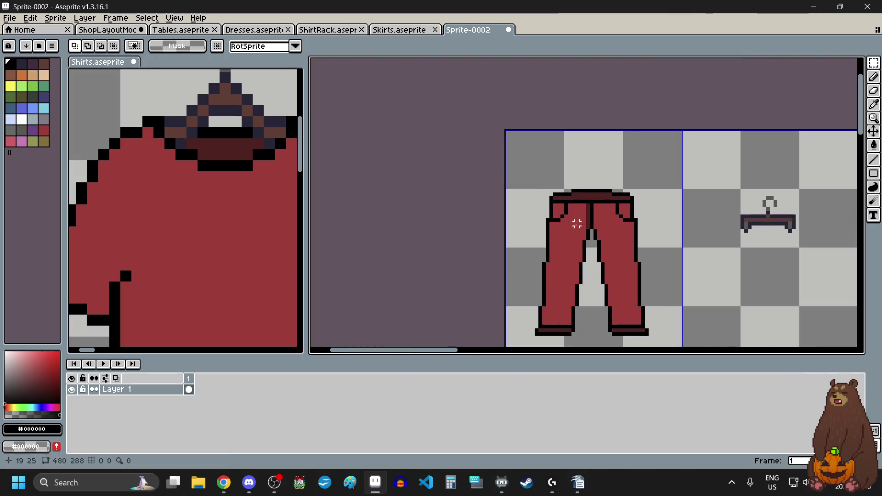
pyautogui.scroll(1, 606, 237)
pyautogui.scroll(1, 605, 237)
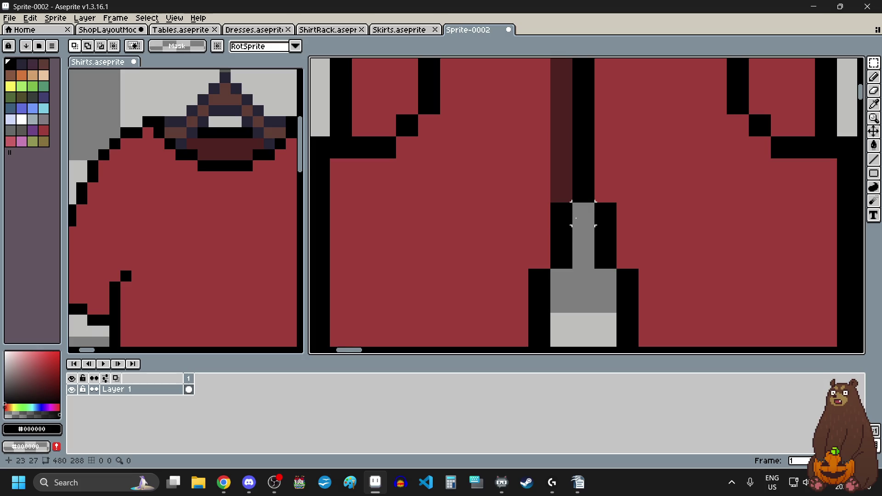
pyautogui.moveTo(540, 191); pyautogui.dragTo(650, 192)
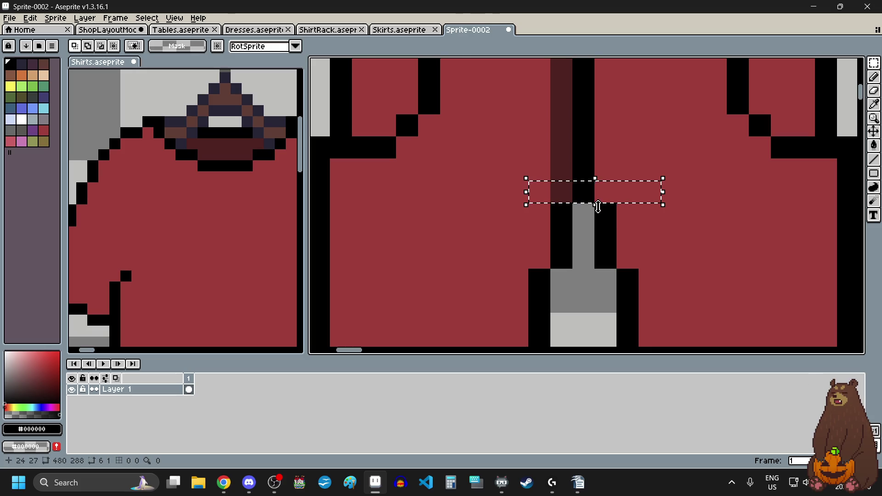
pyautogui.moveTo(596, 205); pyautogui.dragTo(602, 230)
pyautogui.scroll(-3, 581, 247)
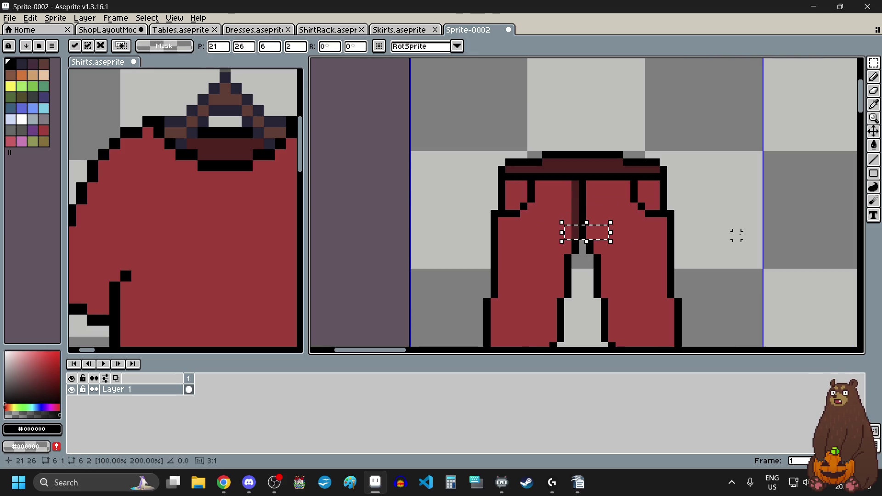
pyautogui.hotkey('ctrl', 'd')
pyautogui.scroll(-2, 714, 228)
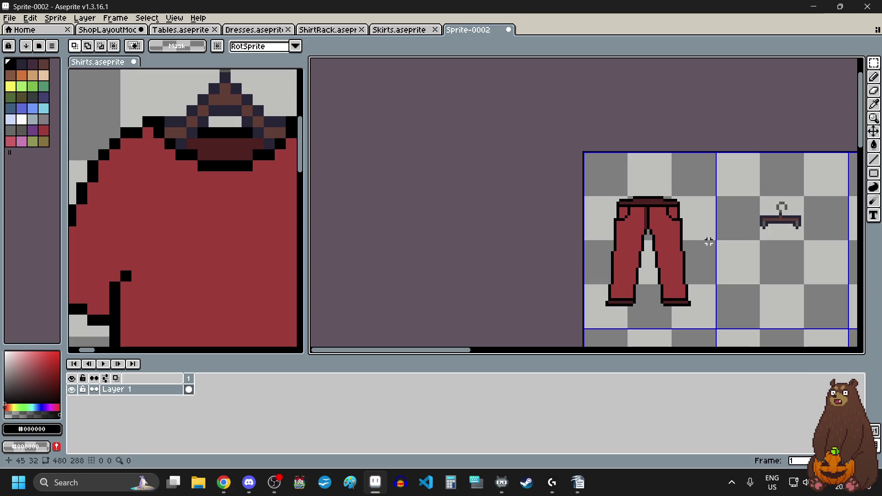
pyautogui.scroll(1, 708, 242)
pyautogui.scroll(-2, 634, 237)
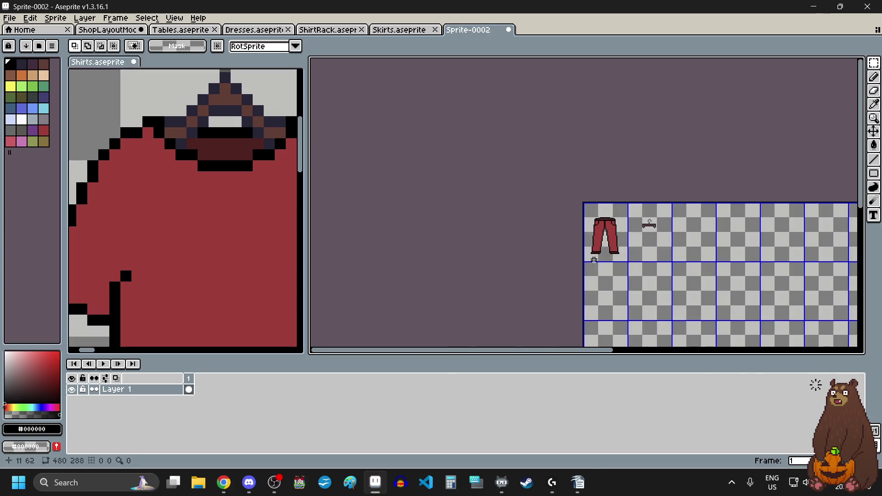
# Sample the #541818 dark red and pencil a shadow line right of the centre seam.
pyautogui.scroll(3, 594, 261)
pyautogui.scroll(2, 638, 134)
pyautogui.scroll(1, 636, 147)
pyautogui.scroll(-1, 625, 145)
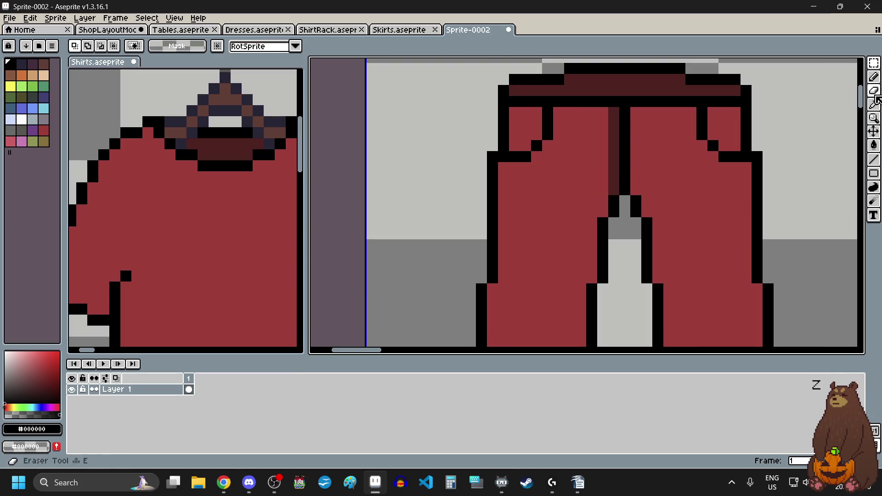
pyautogui.click(874, 104)
pyautogui.click(615, 123)
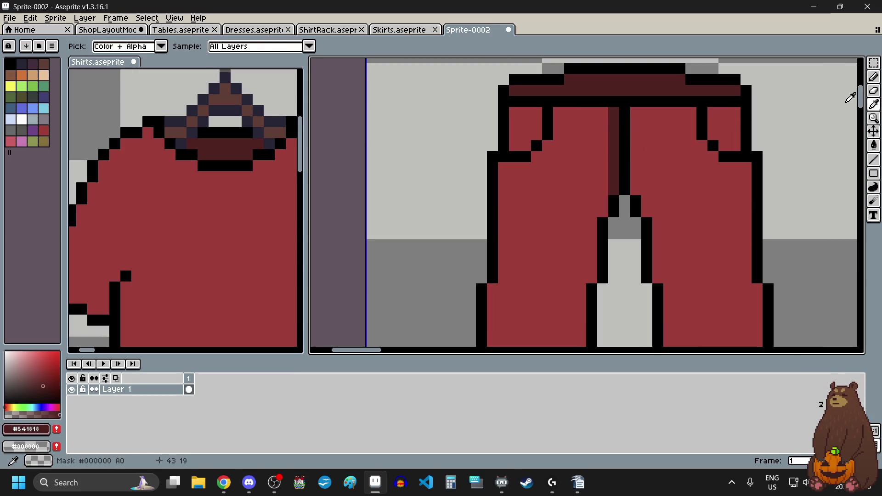
pyautogui.click(874, 159)
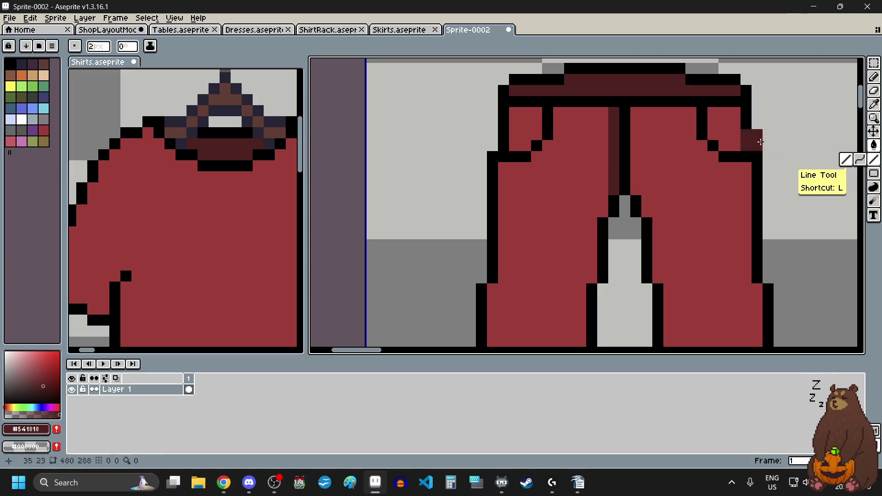
pyautogui.click(100, 50)
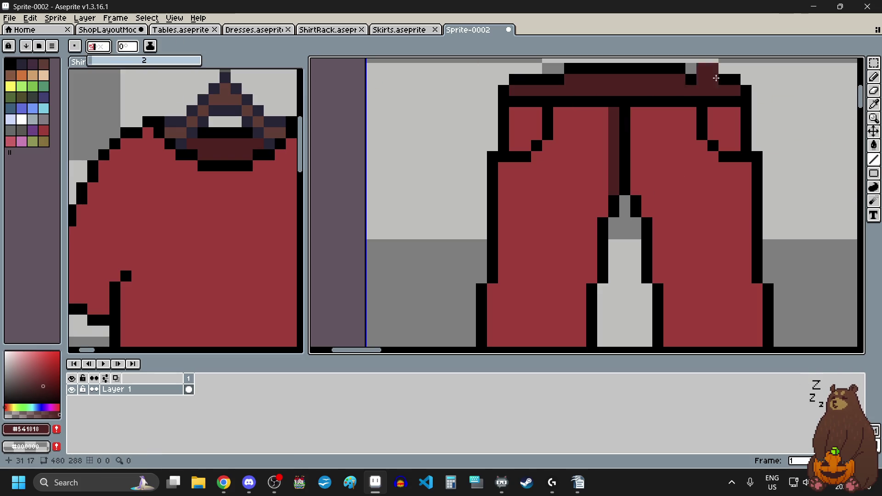
pyautogui.click(875, 77)
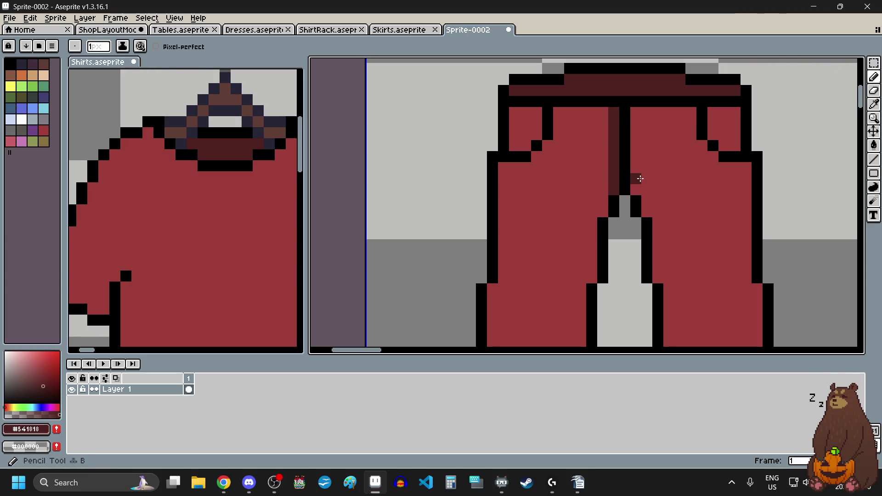
pyautogui.moveTo(636, 189); pyautogui.dragTo(638, 115)
# Sample black from the outline to touch it up, then select the Eraser.
pyautogui.scroll(-5, 638, 114)
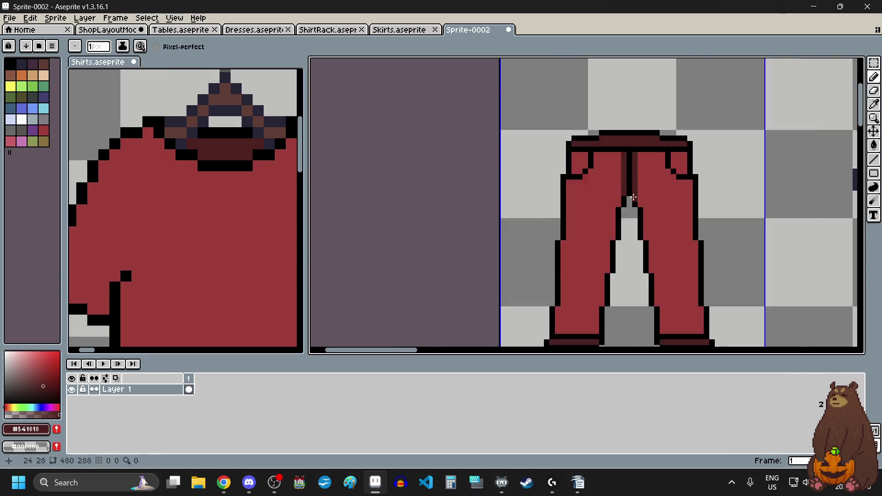
pyautogui.scroll(-2, 629, 184)
pyautogui.scroll(1, 597, 195)
pyautogui.scroll(1, 598, 194)
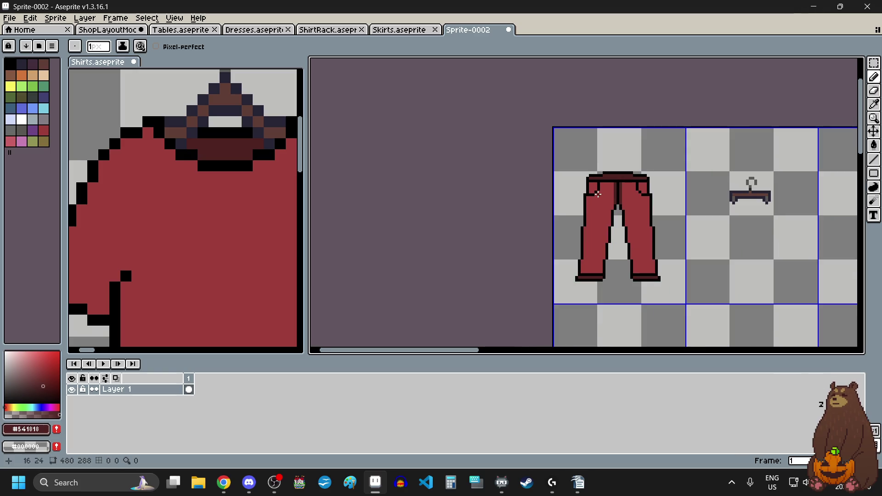
pyautogui.scroll(1, 605, 193)
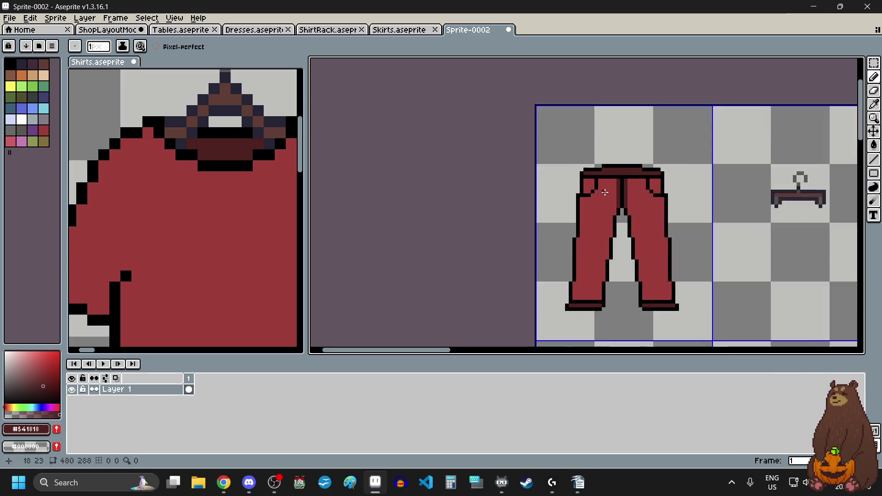
pyautogui.scroll(1, 605, 193)
pyautogui.scroll(1, 605, 193)
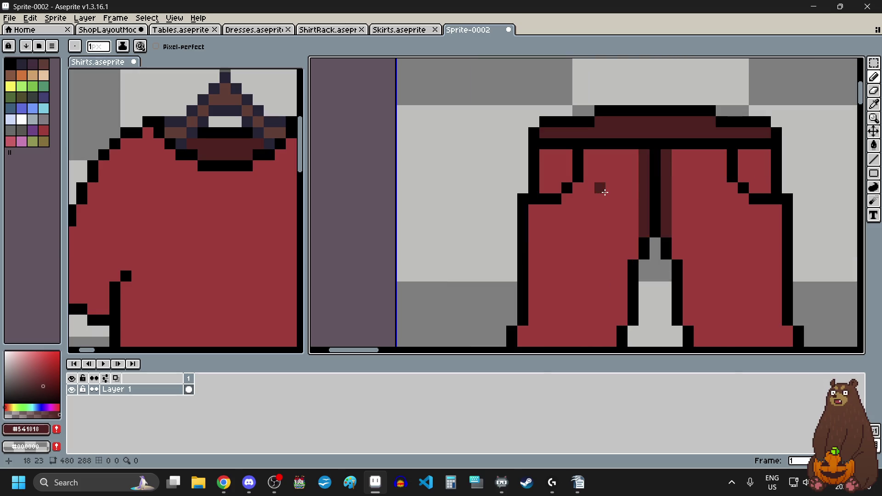
pyautogui.click(875, 105)
pyautogui.click(554, 193)
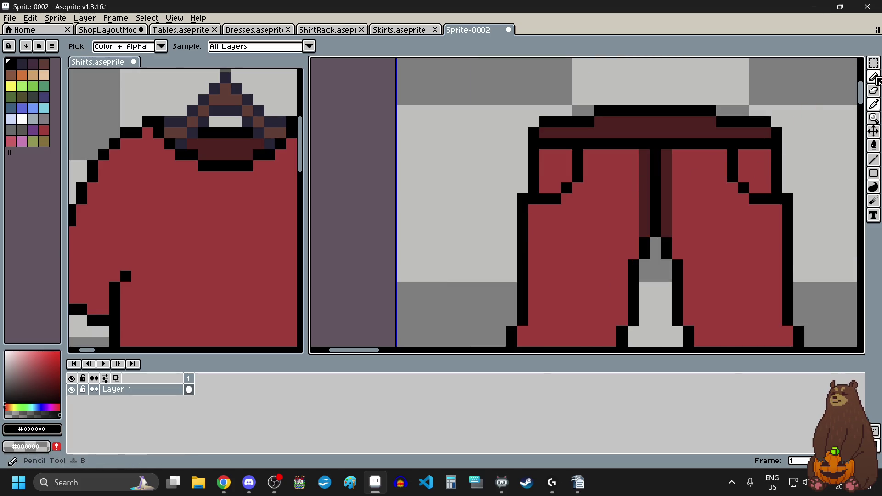
pyautogui.click(874, 77)
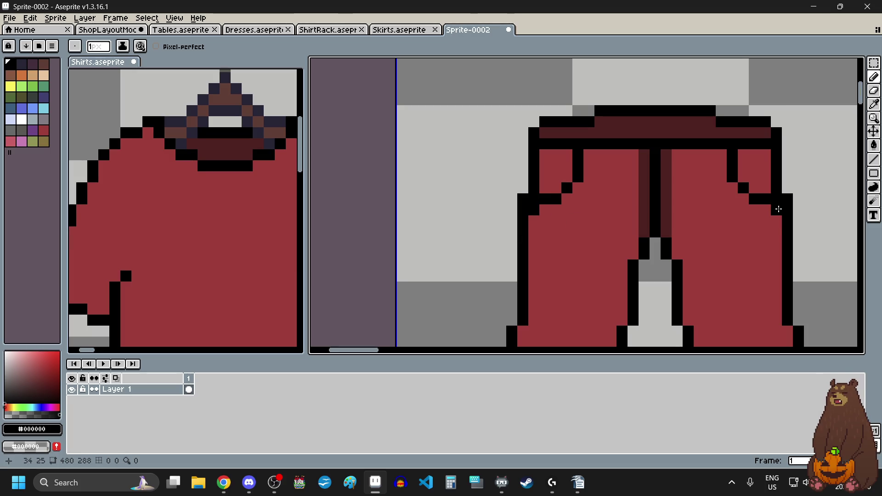
pyautogui.scroll(-5, 778, 208)
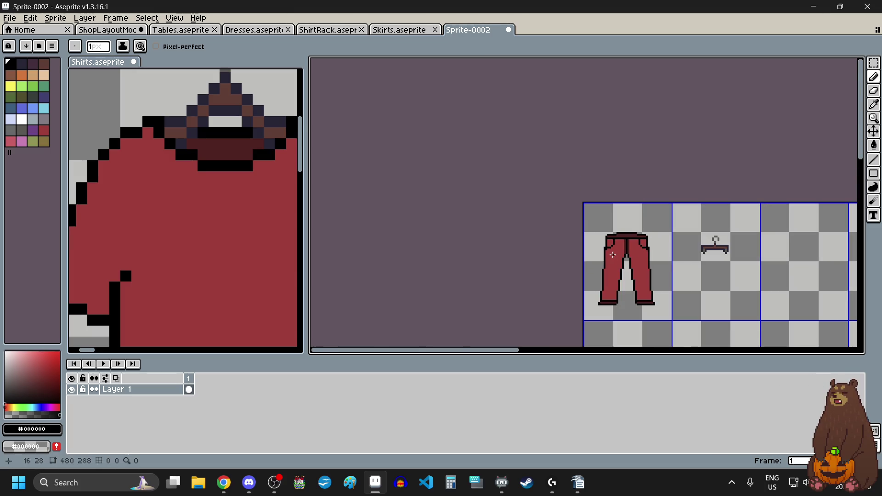
pyautogui.scroll(3, 614, 254)
pyautogui.scroll(2, 607, 248)
pyautogui.click(875, 90)
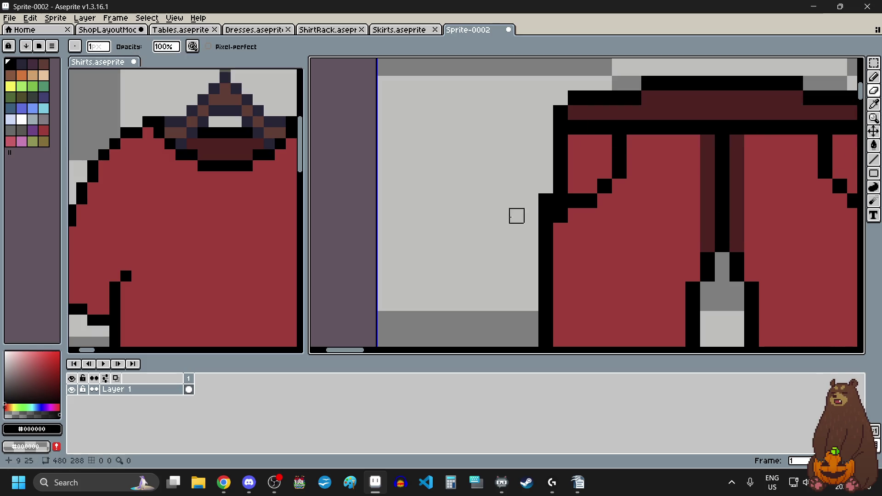
pyautogui.scroll(-3, 531, 216)
pyautogui.scroll(3, 616, 236)
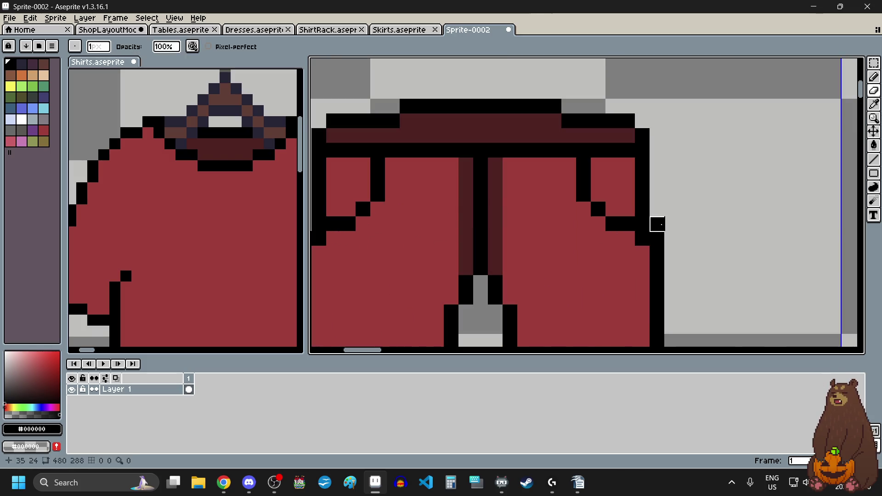
pyautogui.scroll(-3, 701, 230)
pyautogui.scroll(1, 706, 242)
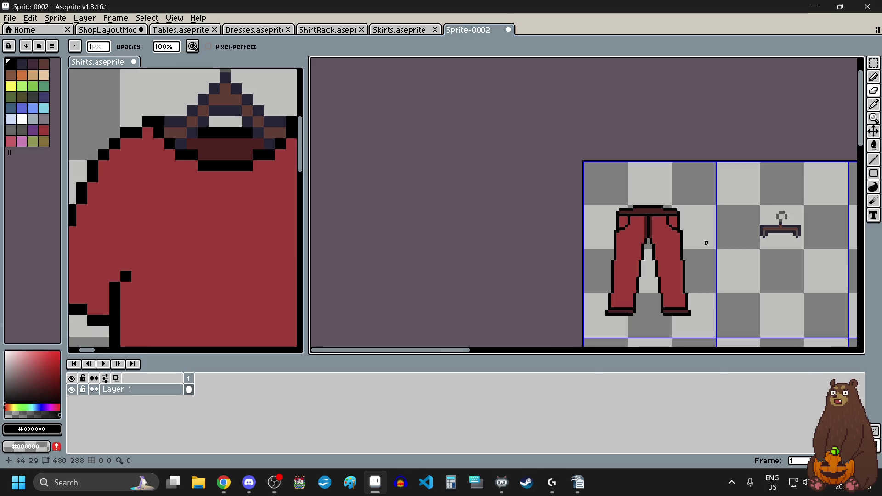
pyautogui.scroll(-1, 697, 241)
pyautogui.scroll(-2, 644, 237)
pyautogui.scroll(1, 611, 227)
pyautogui.scroll(1, 597, 211)
pyautogui.scroll(1, 584, 186)
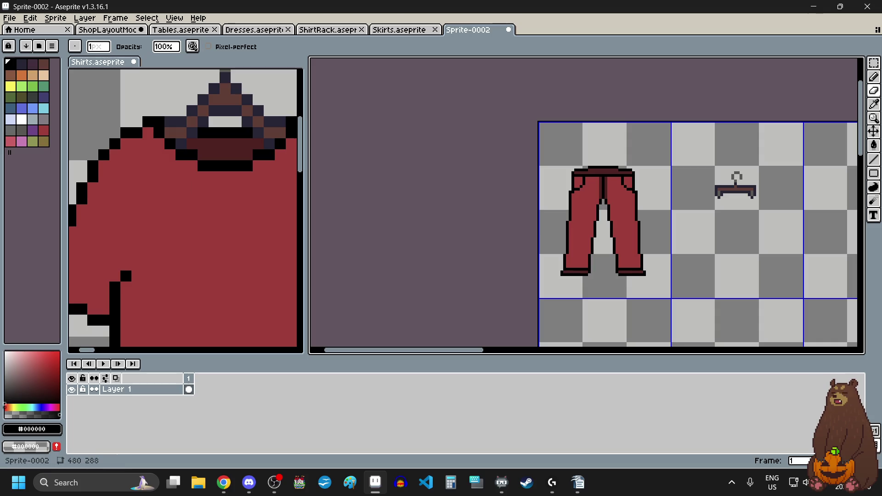
pyautogui.hotkey('alt', 'Tab')
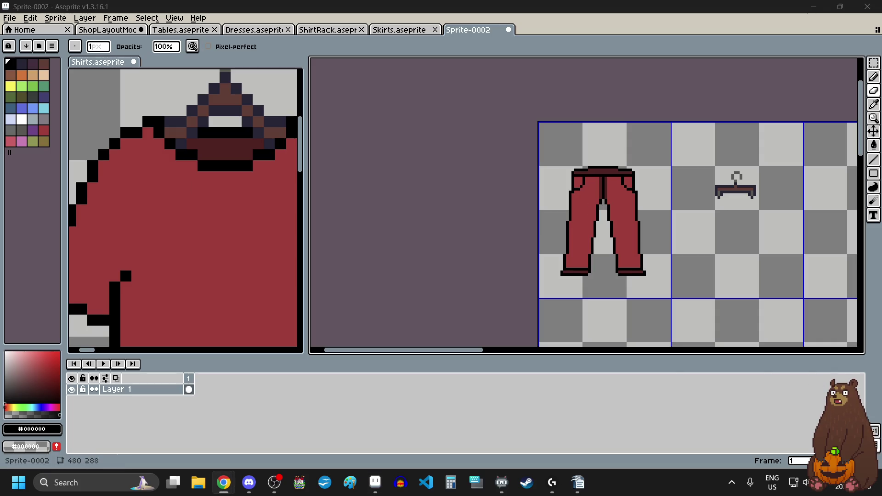
pyautogui.hotkey('alt', 'Tab')
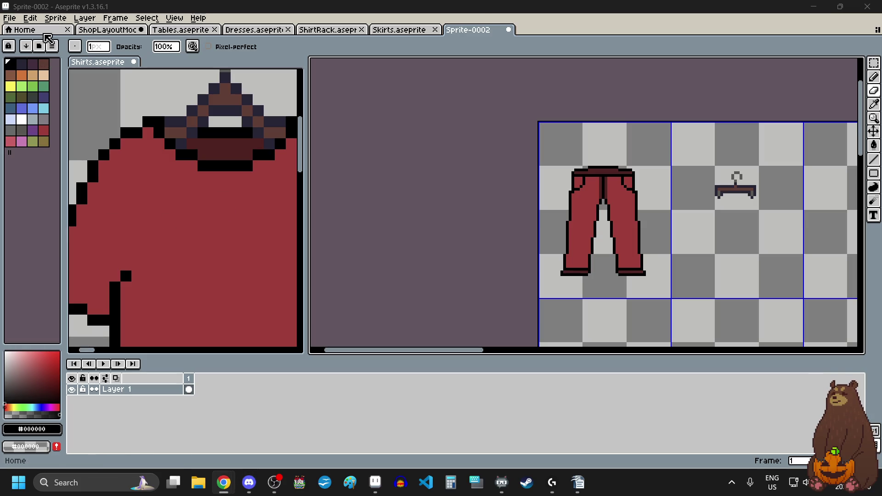
pyautogui.scroll(4, 620, 159)
pyautogui.scroll(1, 574, 187)
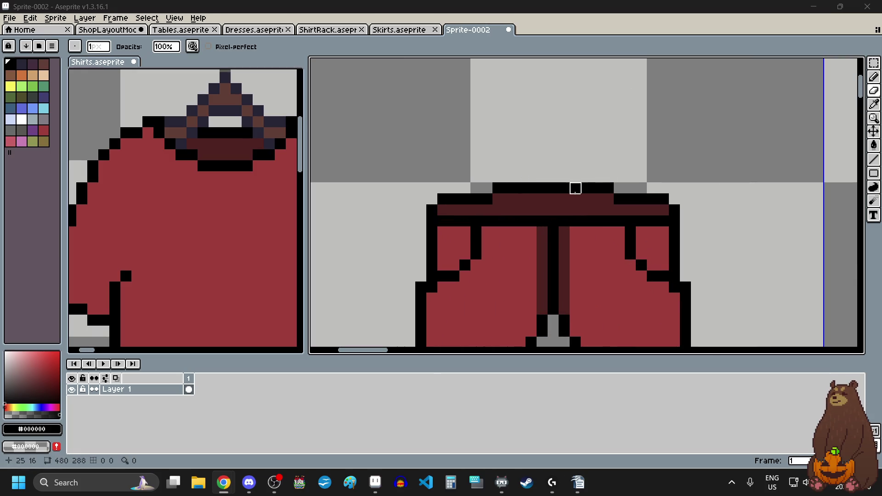
pyautogui.scroll(-3, 540, 200)
pyautogui.scroll(-1, 542, 198)
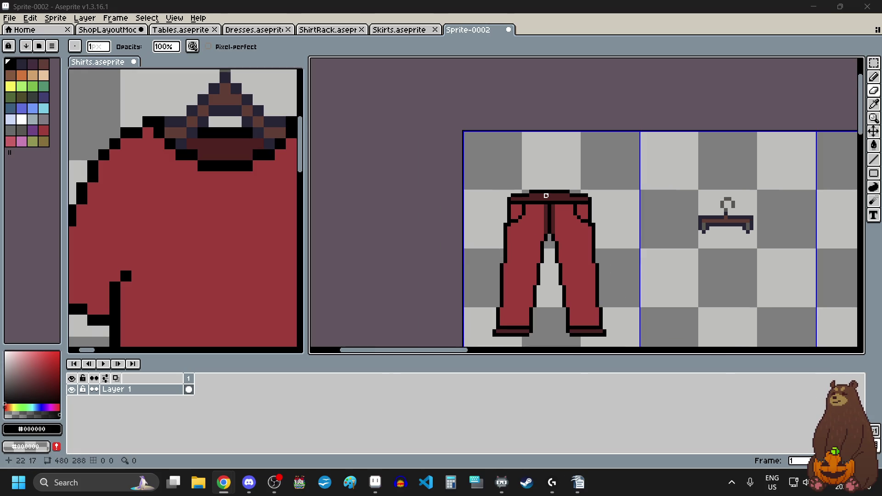
# Select the hanger and move it onto the pants' waistband.
pyautogui.click(876, 70)
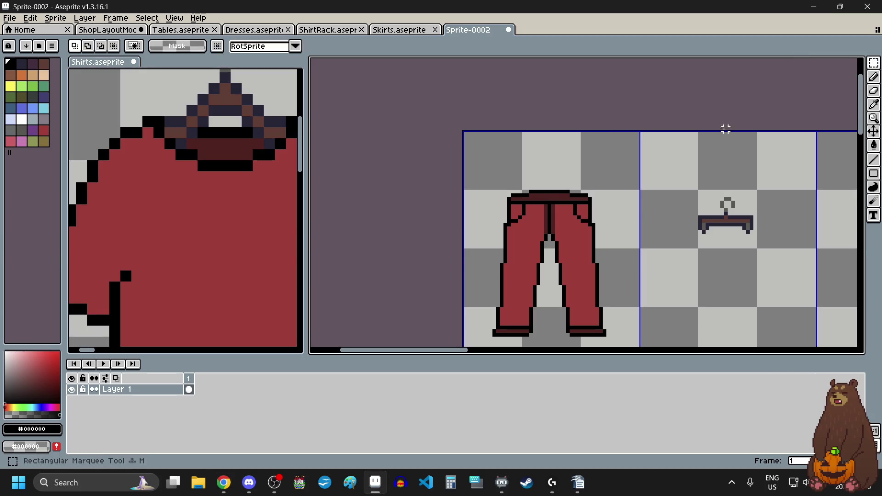
pyautogui.moveTo(670, 174); pyautogui.dragTo(765, 251)
pyautogui.moveTo(689, 188)
pyautogui.mouseDown()
pyautogui.moveTo(548, 173)
pyautogui.moveTo(571, 205)
pyautogui.moveTo(571, 181)
pyautogui.mouseUp()
pyautogui.scroll(2, 551, 179)
pyautogui.press('Return')
pyautogui.hotkey('ctrl', 'd')
# Shift the hanger's right end one pixel right and its left part one pixel left.
pyautogui.scroll(3, 549, 154)
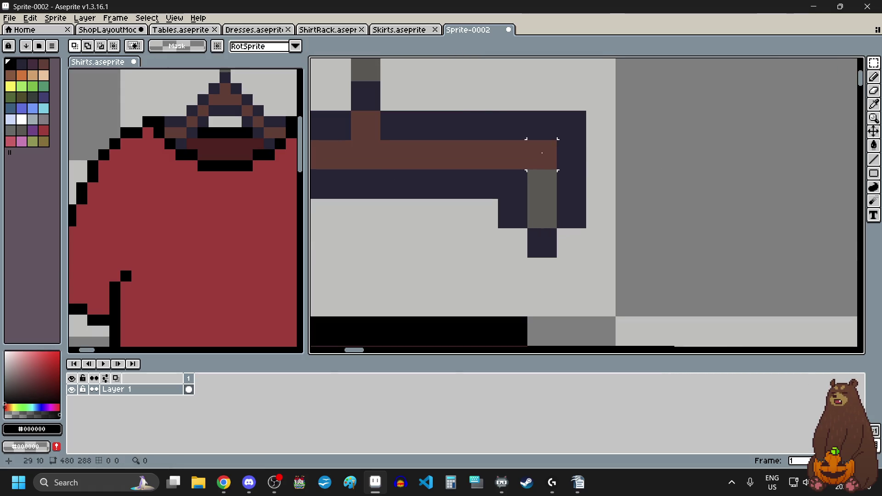
pyautogui.scroll(-2, 549, 153)
pyautogui.scroll(1, 570, 128)
pyautogui.scroll(1, 575, 122)
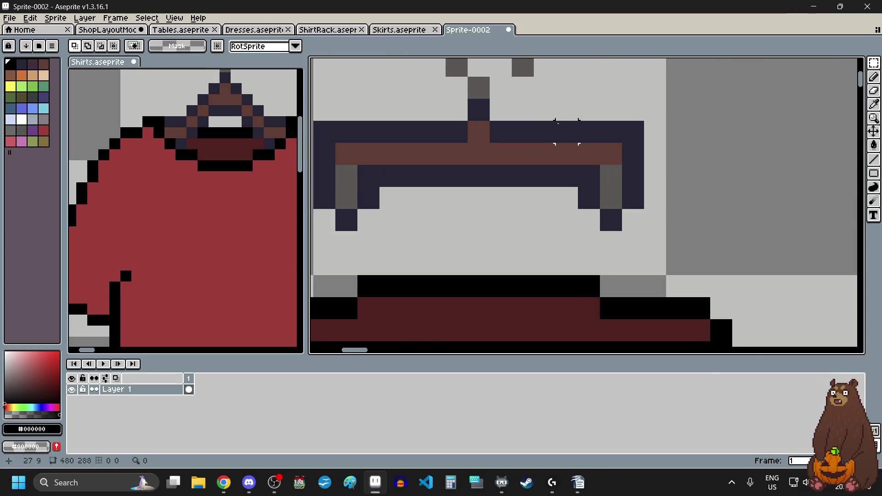
pyautogui.moveTo(567, 132); pyautogui.dragTo(655, 220)
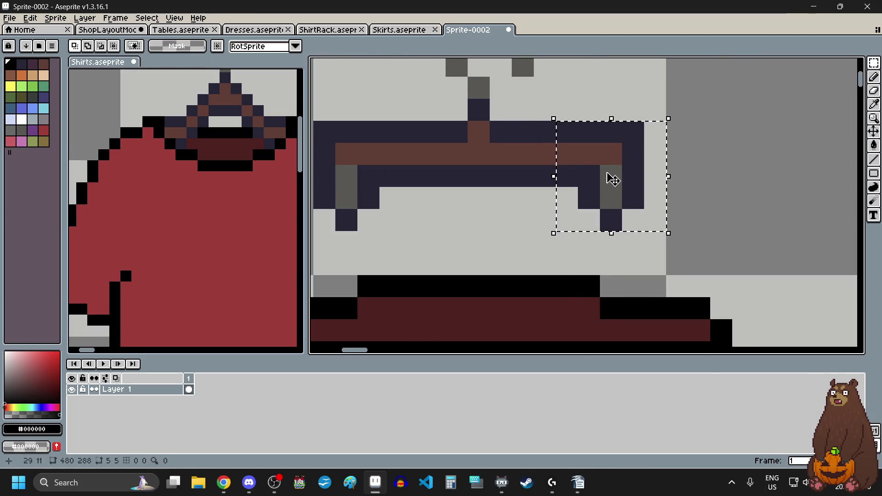
pyautogui.moveTo(609, 178); pyautogui.dragTo(632, 176)
pyautogui.click(721, 242)
pyautogui.hscroll(-2, 631, 198)
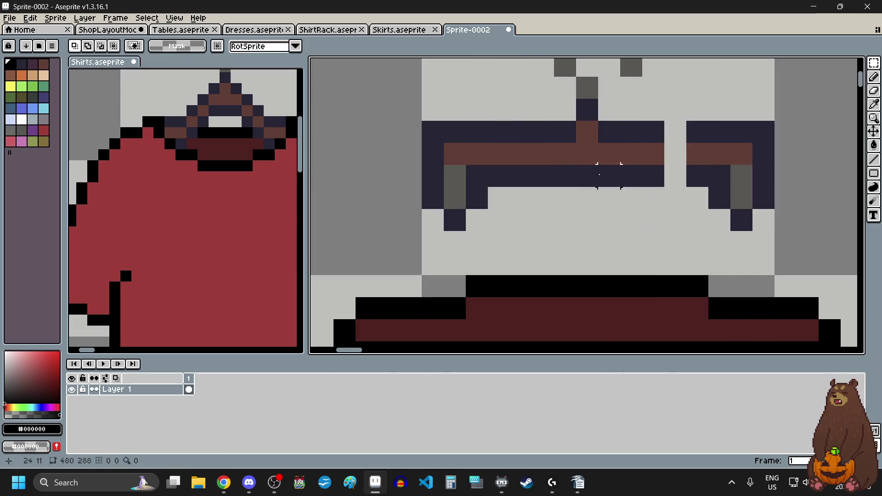
pyautogui.moveTo(518, 139); pyautogui.dragTo(389, 220)
pyautogui.press('Left')
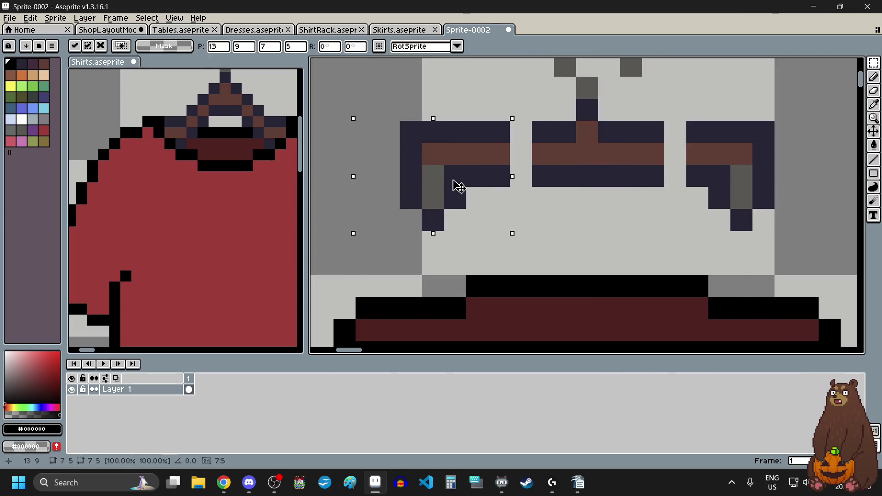
pyautogui.press('Return')
pyautogui.hotkey('ctrl', 'd')
# Nudge the hanger's left arm one pixel left and its right arm one pixel right.
pyautogui.scroll(-2, 532, 220)
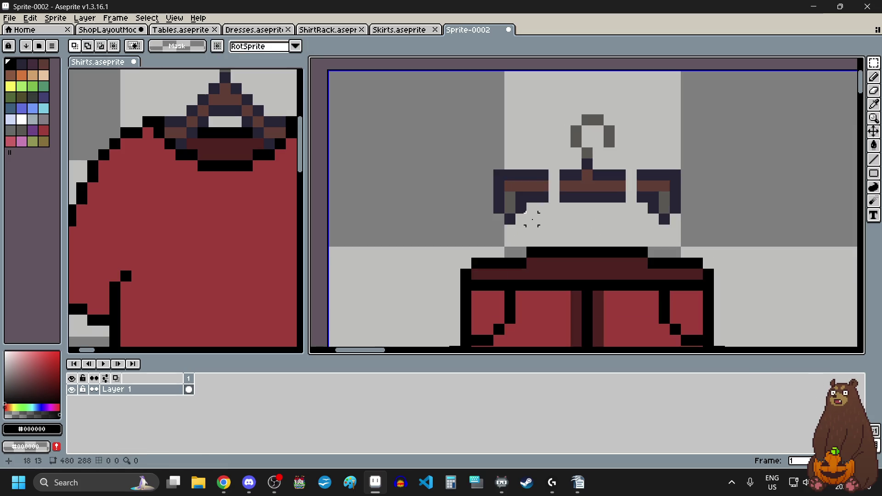
pyautogui.moveTo(544, 171); pyautogui.dragTo(474, 223)
pyautogui.press('Left')
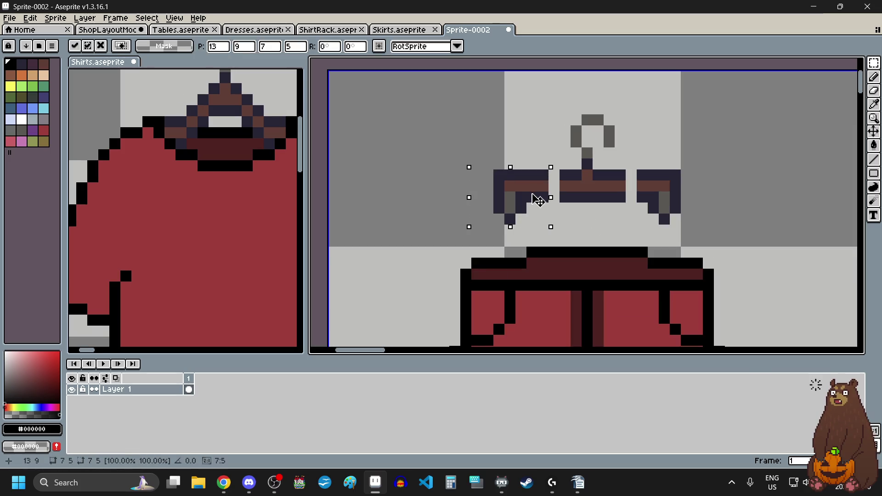
pyautogui.press('Return')
pyautogui.hotkey('ctrl', 'd')
pyautogui.moveTo(635, 168); pyautogui.dragTo(694, 227)
pyautogui.press('Right')
pyautogui.press('Return')
pyautogui.hotkey('ctrl', 'd')
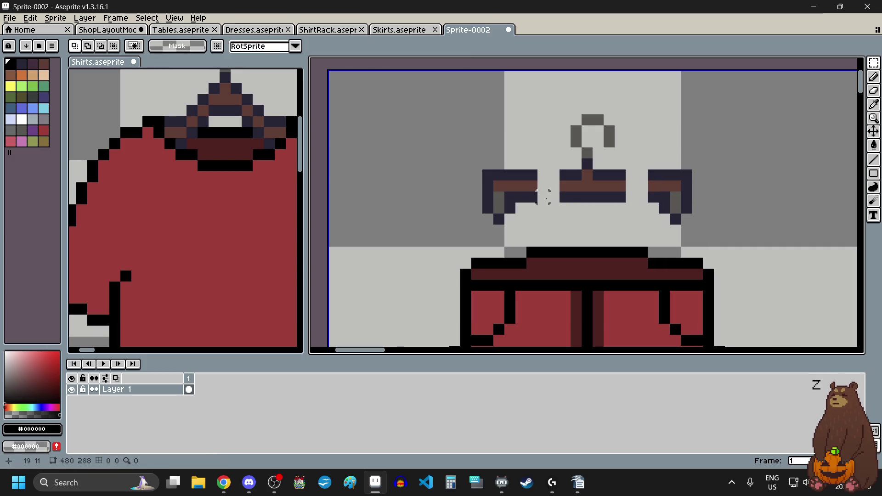
# Stretch both hanger arms inward to fill the gaps in the crossbar.
pyautogui.scroll(2, 540, 173)
pyautogui.moveTo(523, 155); pyautogui.dragTo(524, 216)
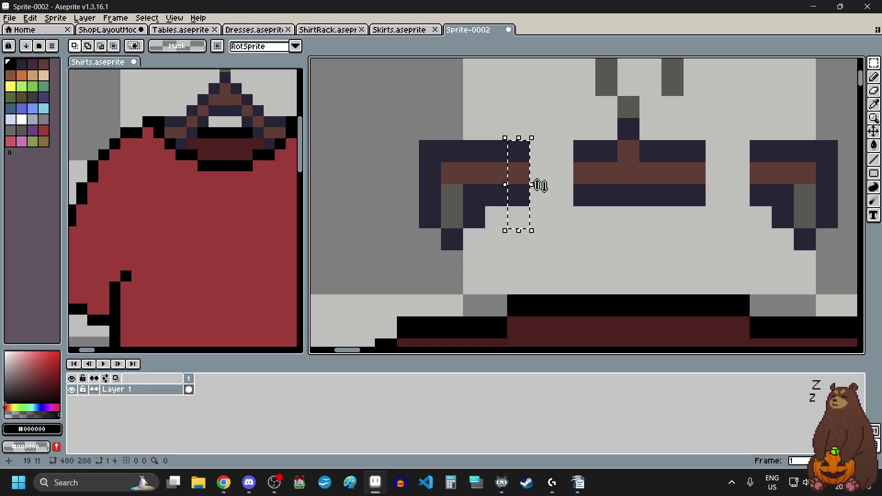
pyautogui.moveTo(533, 185); pyautogui.dragTo(589, 191)
pyautogui.moveTo(752, 141); pyautogui.dragTo(768, 206)
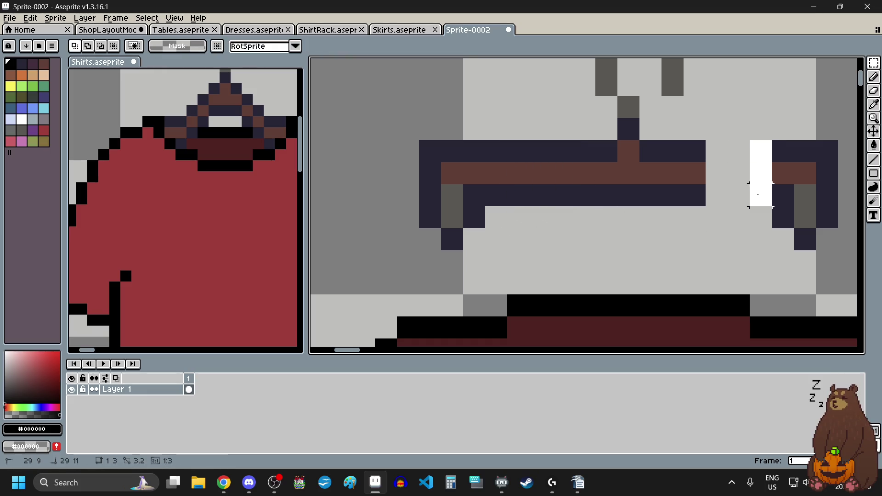
pyautogui.moveTo(747, 174); pyautogui.dragTo(689, 179)
pyautogui.press('Return')
pyautogui.hotkey('ctrl', 'd')
# Select the whole hanger and drag it down onto the trousers' waistband.
pyautogui.scroll(-2, 587, 246)
pyautogui.moveTo(522, 173); pyautogui.dragTo(694, 259)
pyautogui.scroll(2, 630, 232)
pyautogui.moveTo(666, 174); pyautogui.dragTo(664, 248)
pyautogui.scroll(-2, 631, 222)
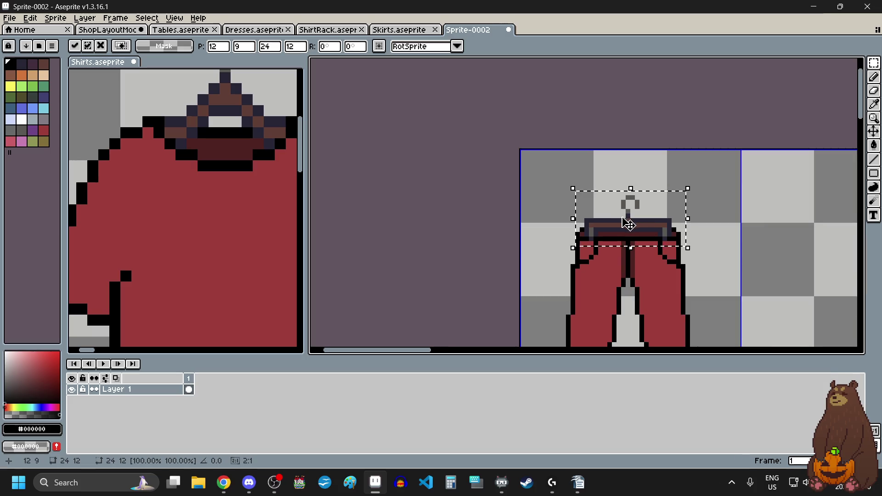
# Commit the hanger onto the red trousers and zoom in and out to inspect them.
pyautogui.click(755, 260)
pyautogui.scroll(-5, 683, 227)
pyautogui.scroll(2, 625, 243)
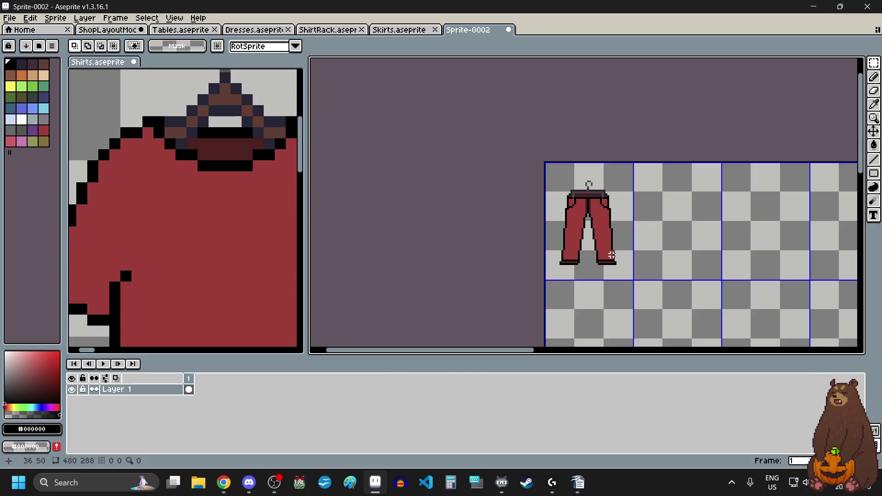
pyautogui.scroll(4, 612, 255)
pyautogui.scroll(-2, 586, 274)
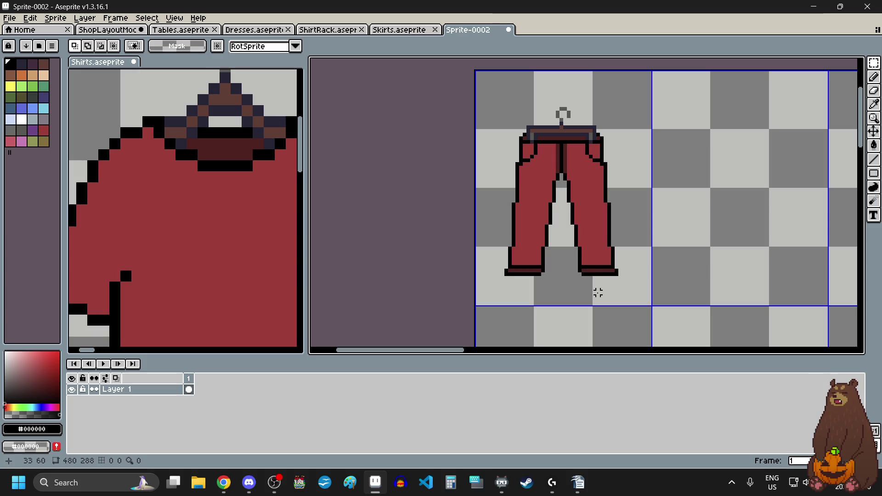
pyautogui.click(873, 63)
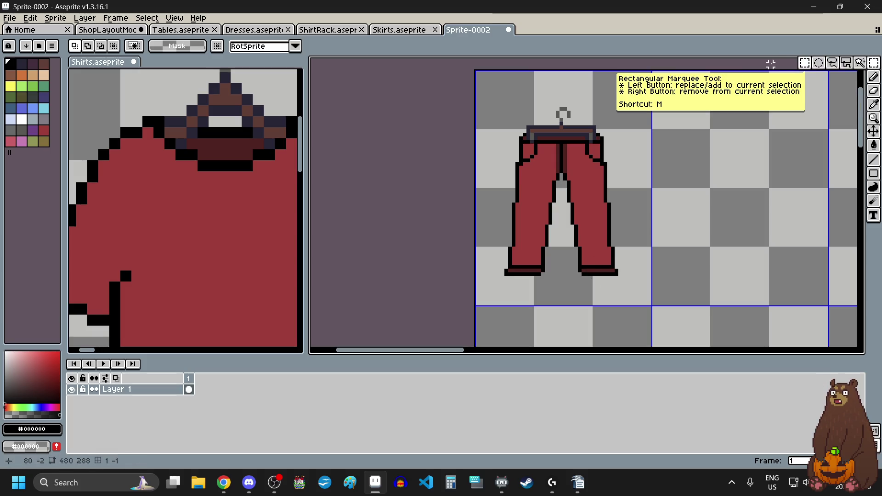
# Copy the trousers cell and paste a copy aligned into the second cell.
pyautogui.click(805, 63)
pyautogui.moveTo(623, 174); pyautogui.dragTo(627, 181)
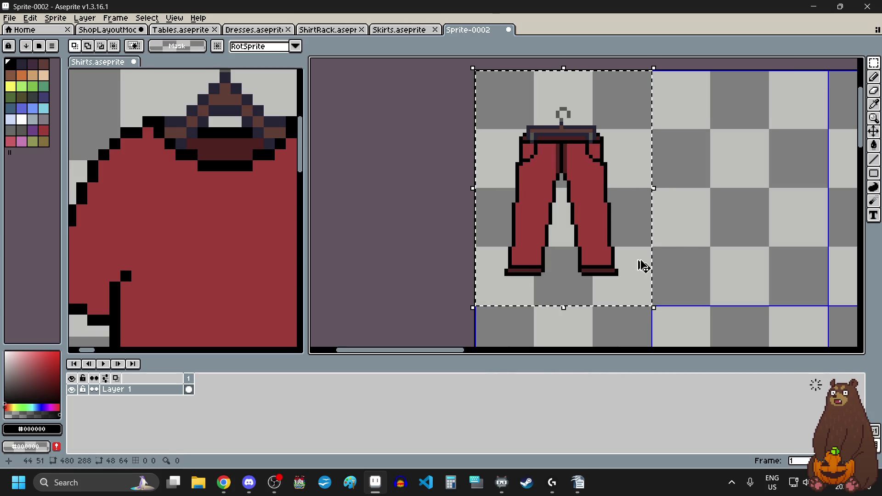
pyautogui.hotkey('ctrl', 'c')
pyautogui.hotkey('ctrl', 'v')
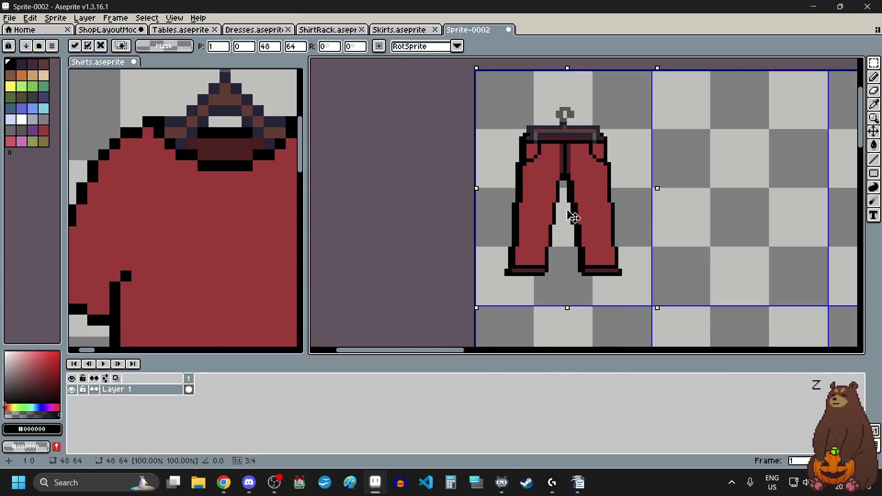
pyautogui.moveTo(571, 217); pyautogui.dragTo(723, 217)
pyautogui.scroll(-1, 731, 209)
pyautogui.scroll(3, 669, 137)
pyautogui.scroll(2, 601, 158)
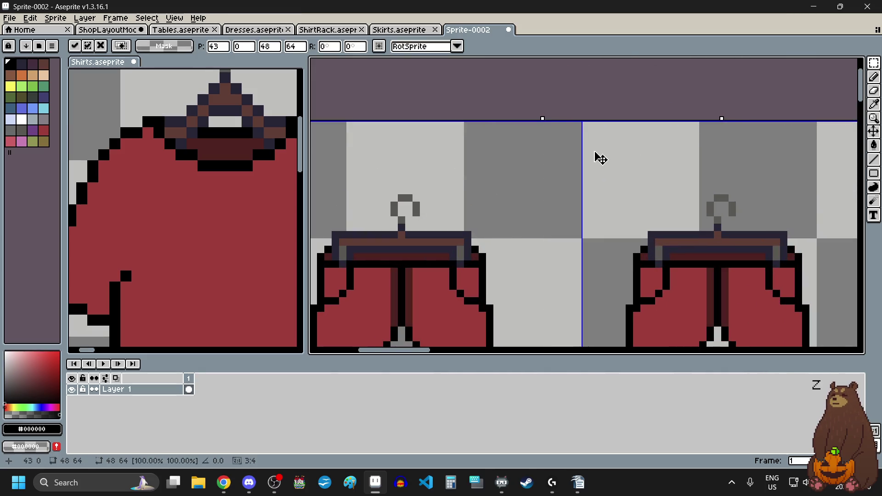
pyautogui.moveTo(600, 157); pyautogui.dragTo(633, 158)
pyautogui.scroll(-3, 615, 157)
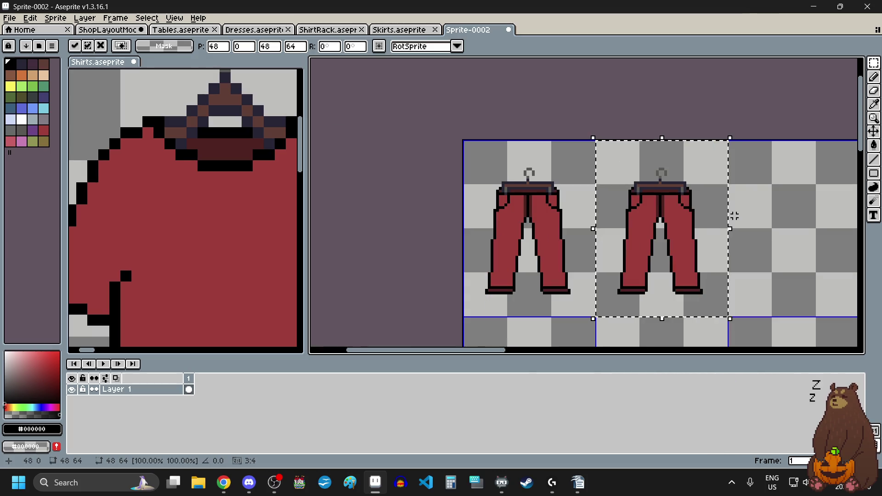
pyautogui.scroll(-2, 717, 216)
pyautogui.click(710, 235)
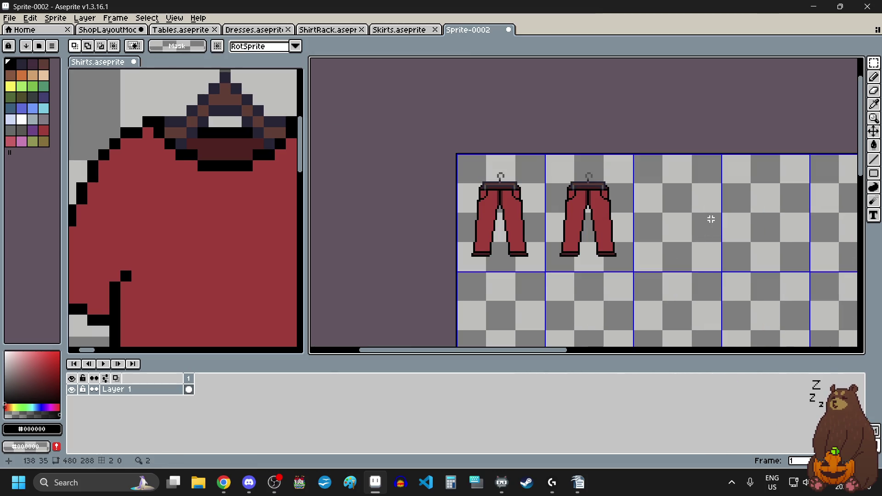
# Paste two more trousers copies into the third and fourth cells.
pyautogui.hotkey('ctrl', 'v')
pyautogui.moveTo(528, 213); pyautogui.dragTo(705, 211)
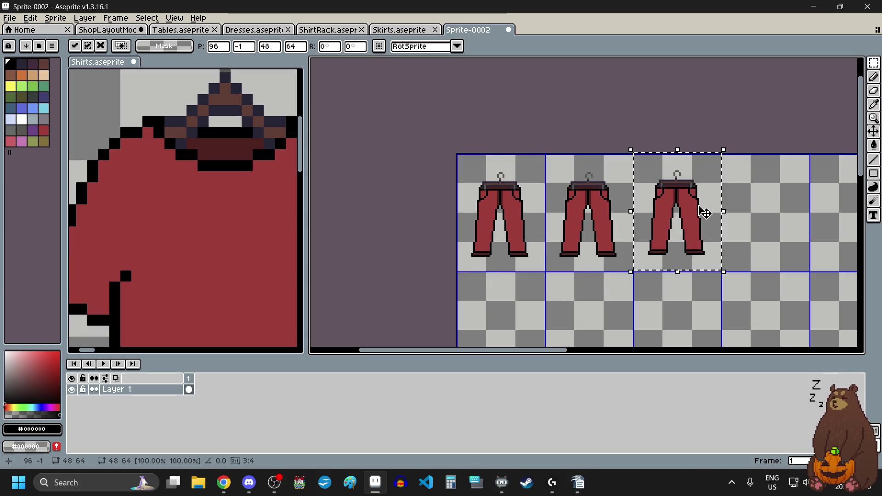
pyautogui.scroll(3, 656, 171)
pyautogui.press('Down')
pyautogui.scroll(-3, 642, 232)
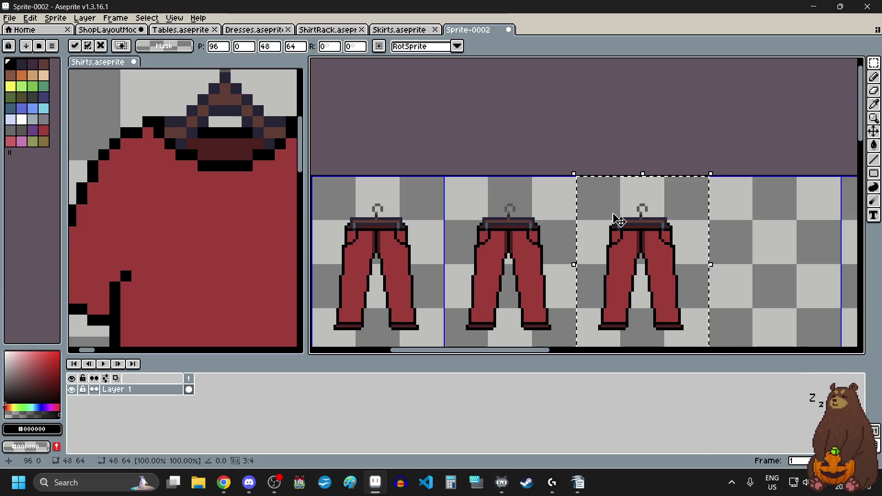
pyautogui.scroll(-2, 611, 221)
pyautogui.scroll(-1, 619, 229)
pyautogui.scroll(1, 667, 239)
pyautogui.click(659, 219)
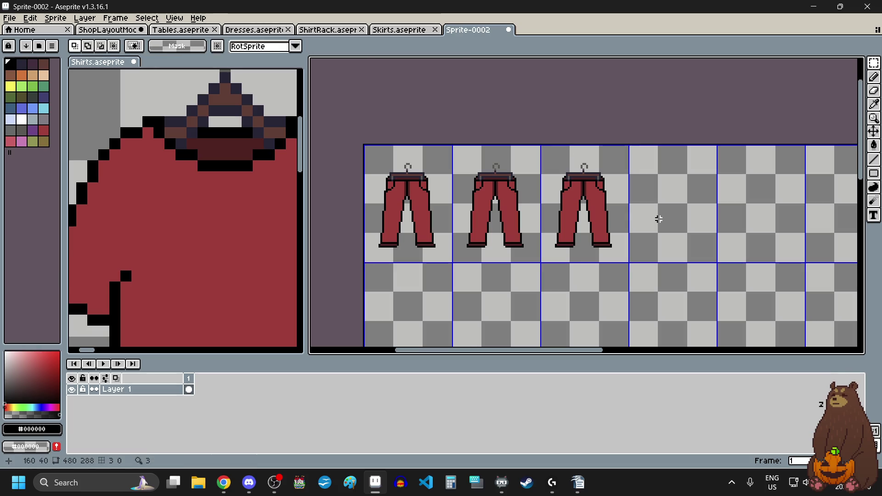
pyautogui.hotkey('ctrl', 'v')
pyautogui.moveTo(407, 193)
pyautogui.mouseDown()
pyautogui.moveTo(681, 193)
pyautogui.moveTo(656, 191)
pyautogui.mouseUp()
pyautogui.scroll(3, 628, 132)
pyautogui.scroll(-3, 640, 176)
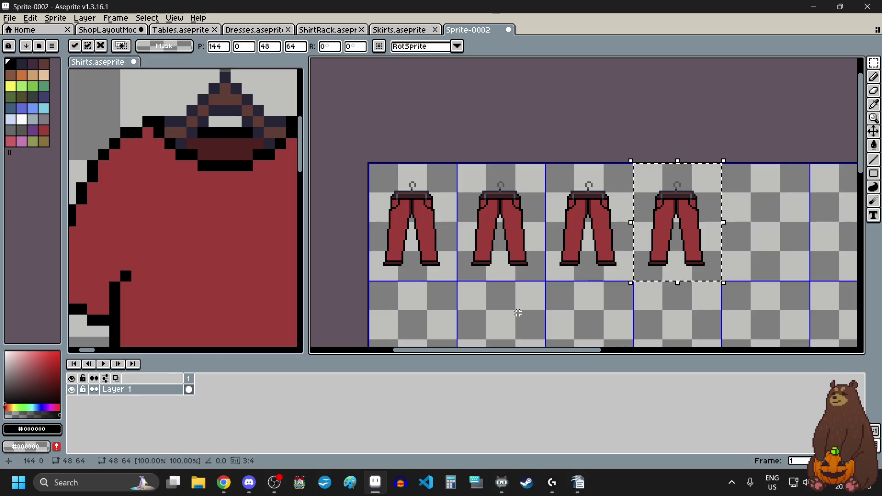
pyautogui.click(519, 313)
# Duplicate the four-trousers row and place it as the second row.
pyautogui.moveTo(429, 262); pyautogui.dragTo(644, 239)
pyautogui.scroll(-3, 606, 233)
pyautogui.scroll(1, 605, 233)
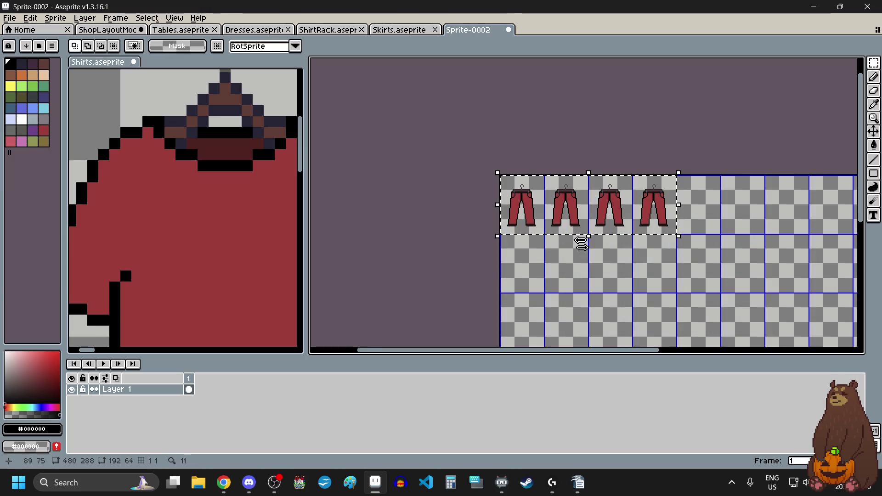
pyautogui.scroll(2, 581, 244)
pyautogui.hotkey('ctrl', 't')
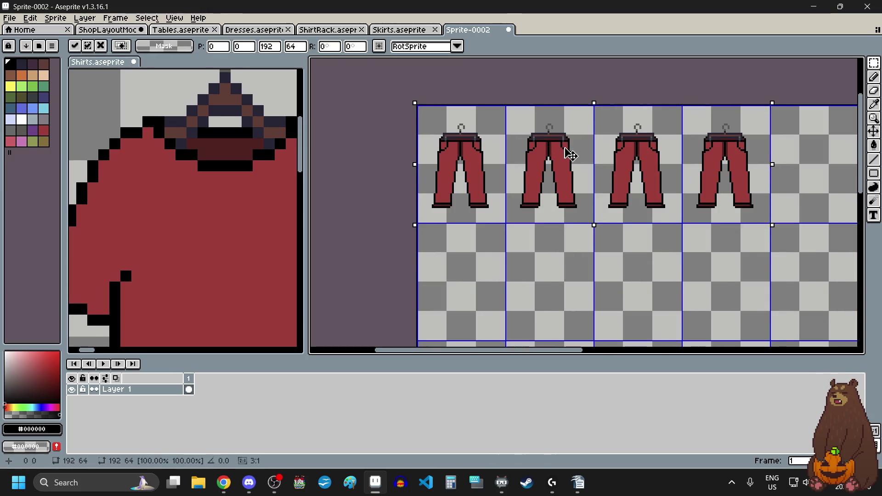
pyautogui.moveTo(570, 153); pyautogui.dragTo(572, 267)
pyautogui.scroll(4, 593, 238)
pyautogui.scroll(1, 439, 236)
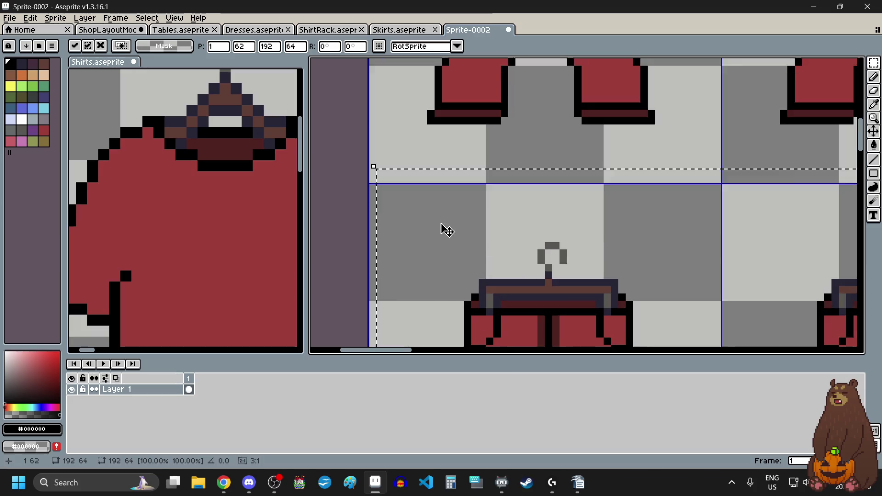
pyautogui.scroll(1, 441, 232)
pyautogui.press('Left')
pyautogui.press('Down')
pyautogui.press('Down')
pyautogui.scroll(-2, 439, 239)
pyautogui.scroll(-2, 437, 228)
pyautogui.scroll(2, 440, 228)
pyautogui.click(448, 340)
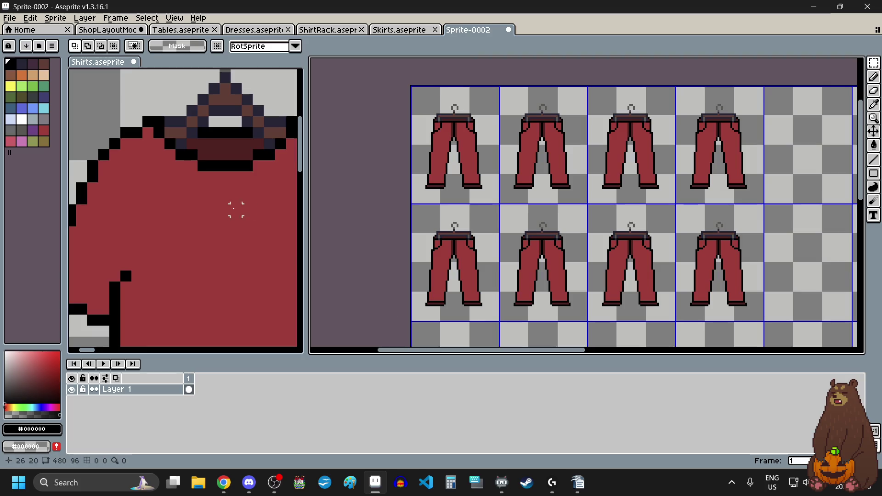
# Review the finished 4×2 block of trousers and switch to the eyedropper.
pyautogui.scroll(-3, 246, 205)
pyautogui.scroll(-2, 229, 207)
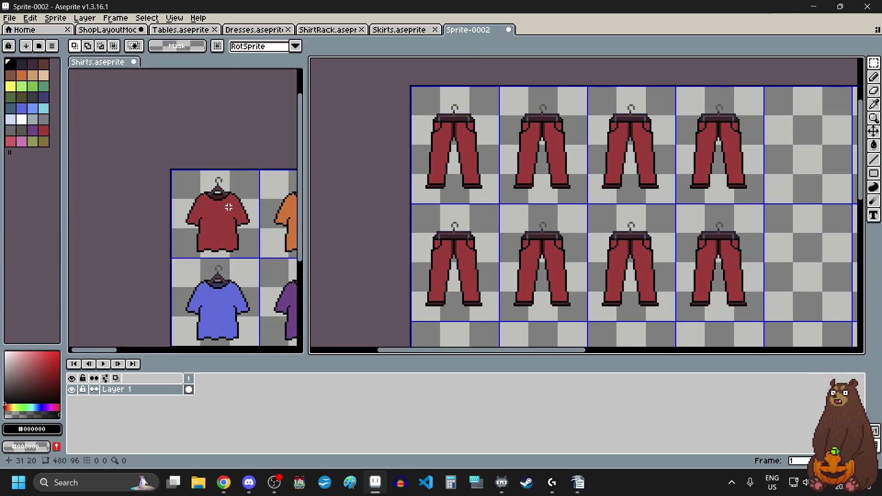
pyautogui.scroll(-2, 229, 207)
pyautogui.scroll(2, 242, 209)
pyautogui.scroll(2, 254, 212)
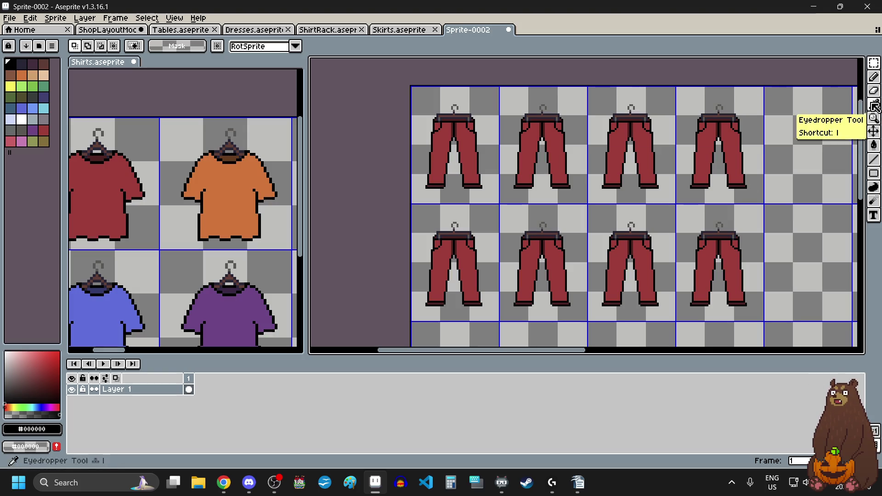
pyautogui.click(874, 104)
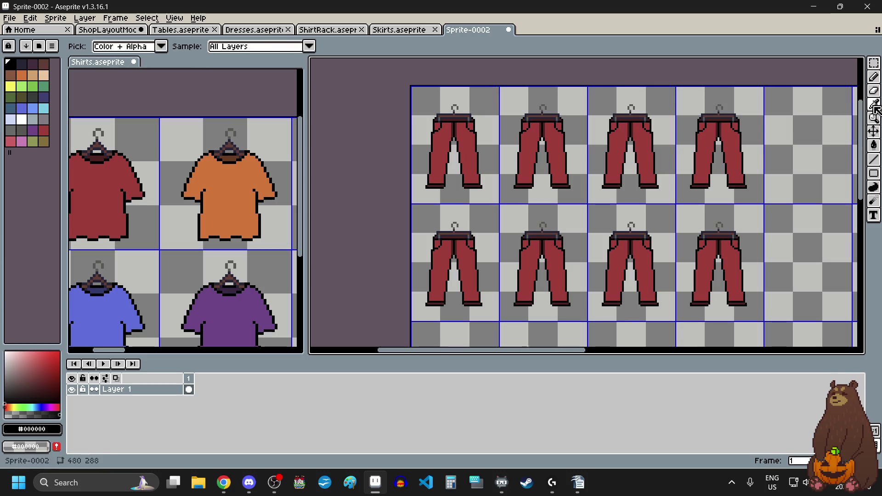
# Fill the second trousers' legs and red patch with the orange from the orange shirt.
pyautogui.click(227, 182)
pyautogui.press('g')
pyautogui.click(525, 155)
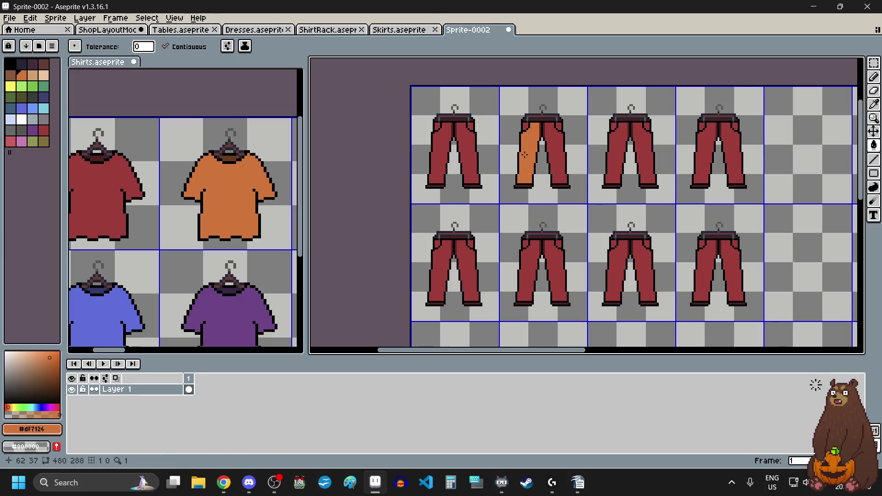
pyautogui.click(558, 159)
pyautogui.scroll(4, 558, 130)
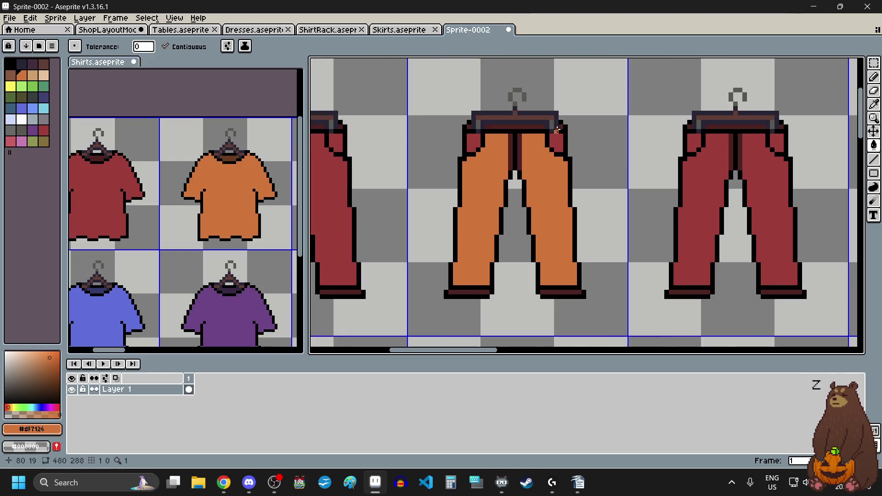
pyautogui.click(473, 143)
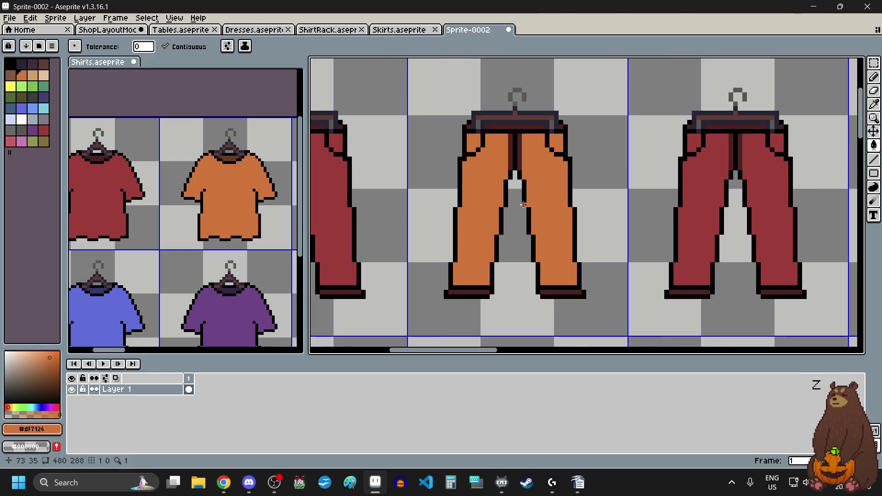
# Fill the inner leg stripes, waistband and both hems with the orange shirt's brown collar colour.
pyautogui.scroll(4, 232, 154)
pyautogui.keyDown('alt'); pyautogui.click(232, 156); pyautogui.keyUp('alt')
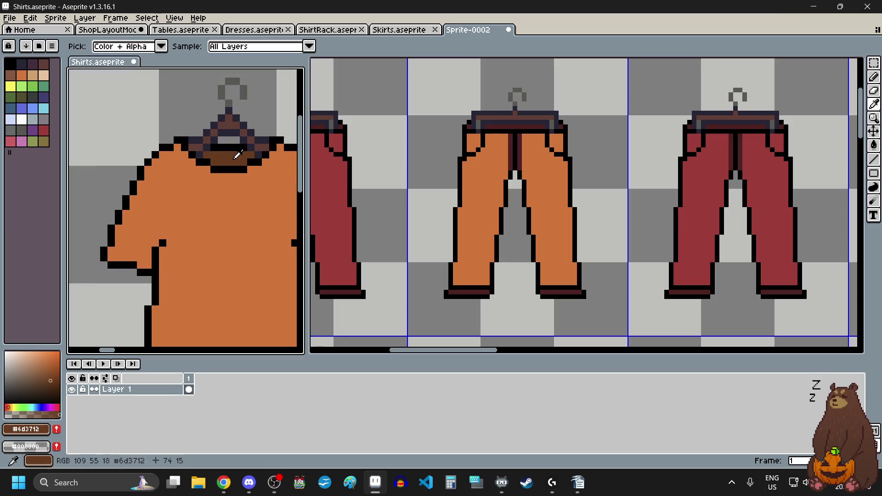
pyautogui.scroll(2, 532, 131)
pyautogui.click(506, 155)
pyautogui.click(483, 152)
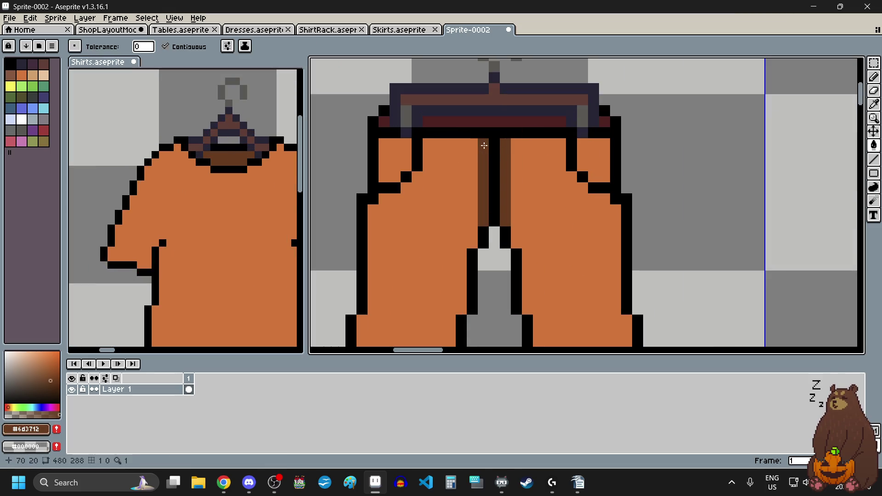
pyautogui.click(485, 121)
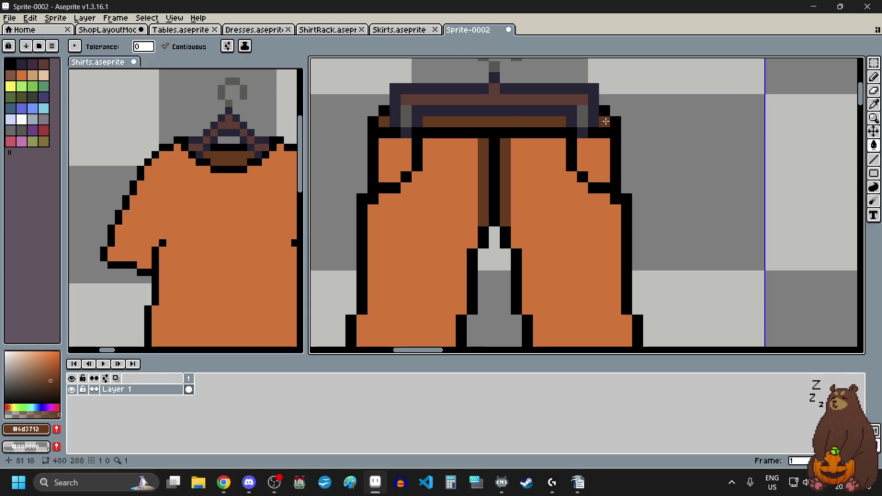
pyautogui.scroll(-2, 525, 156)
pyautogui.scroll(-1, 500, 236)
pyautogui.scroll(3, 483, 239)
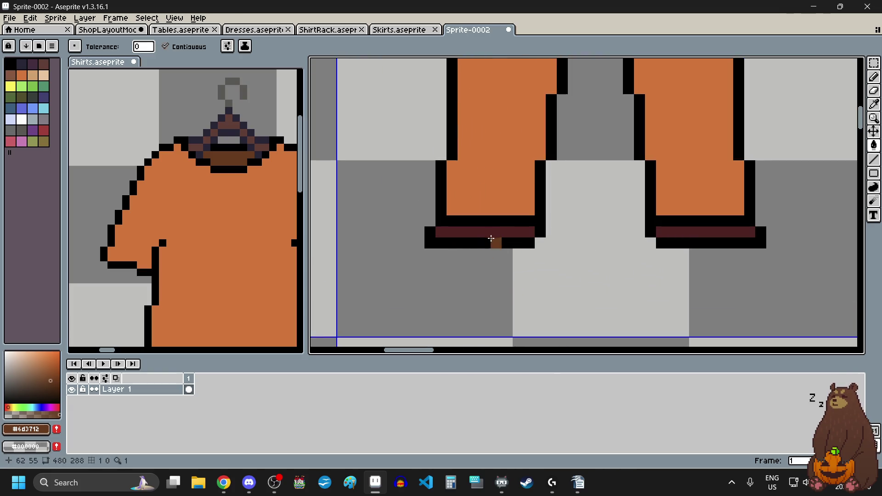
pyautogui.scroll(1, 493, 233)
pyautogui.click(493, 232)
pyautogui.scroll(-3, 493, 232)
pyautogui.scroll(3, 551, 225)
pyautogui.click(561, 222)
pyautogui.scroll(-2, 561, 222)
pyautogui.scroll(-1, 517, 208)
pyautogui.scroll(2, 517, 209)
pyautogui.scroll(-2, 517, 209)
pyautogui.hscroll(-5, 500, 118)
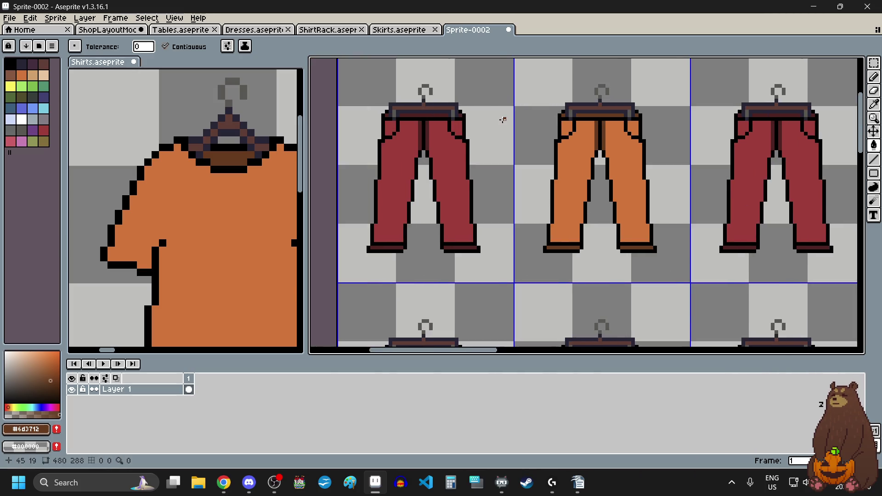
pyautogui.scroll(1, 458, 124)
pyautogui.scroll(1, 455, 124)
# Fill both waist pockets with dark red sampled from the red trousers.
pyautogui.press('i')
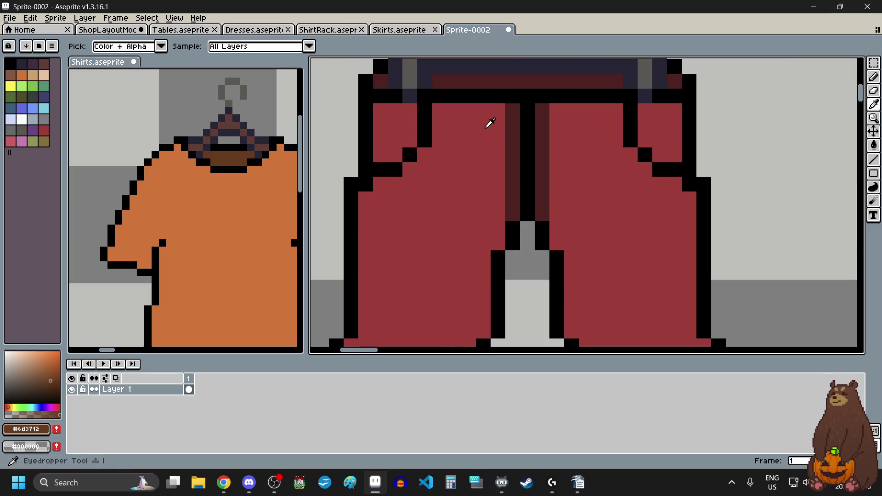
pyautogui.scroll(2, 561, 121)
pyautogui.click(605, 122)
pyautogui.scroll(-3, 605, 122)
pyautogui.scroll(2, 557, 178)
pyautogui.press('g')
pyautogui.click(430, 195)
pyautogui.click(689, 180)
# Fill both side pockets with the brown from the orange trousers' trim.
pyautogui.scroll(-3, 557, 206)
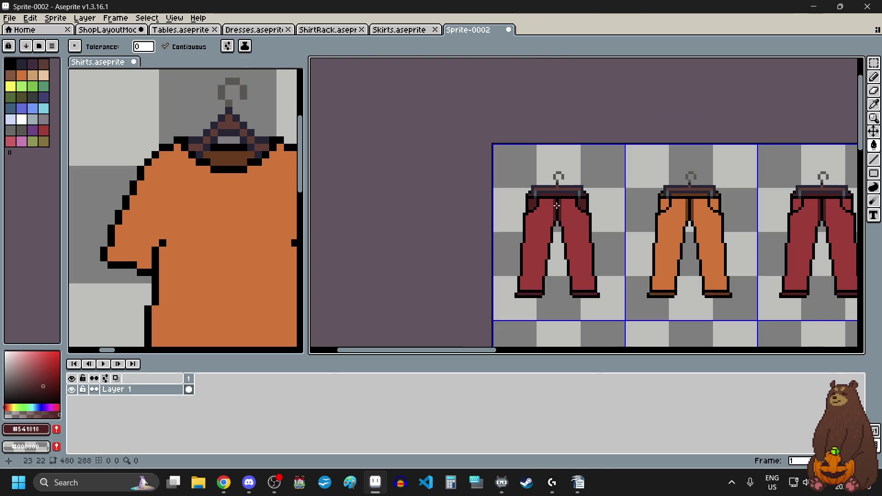
pyautogui.scroll(-1, 588, 265)
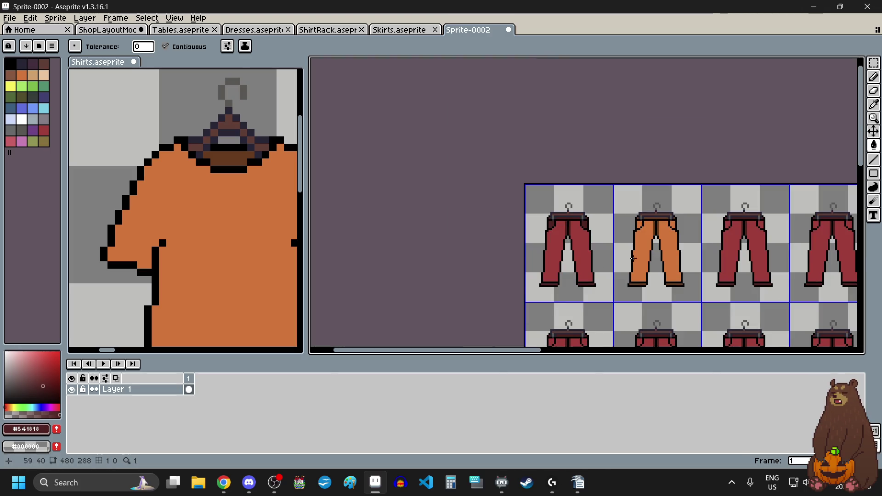
pyautogui.scroll(2, 681, 221)
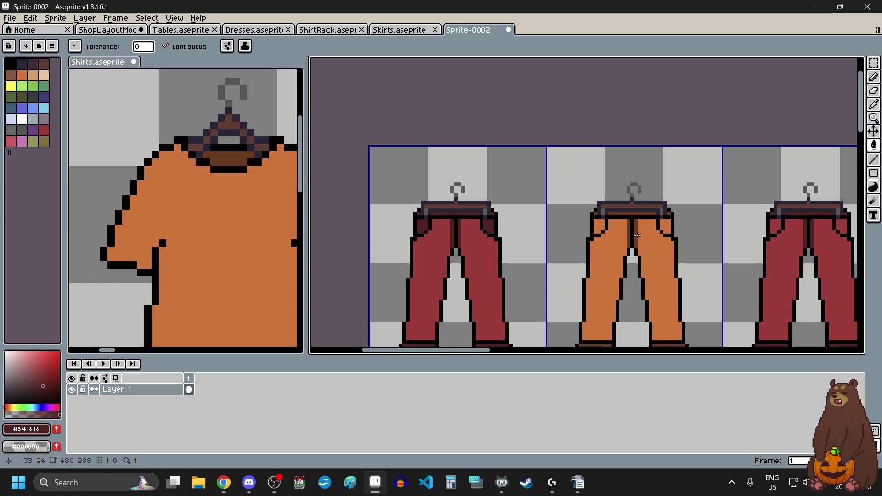
pyautogui.scroll(3, 640, 235)
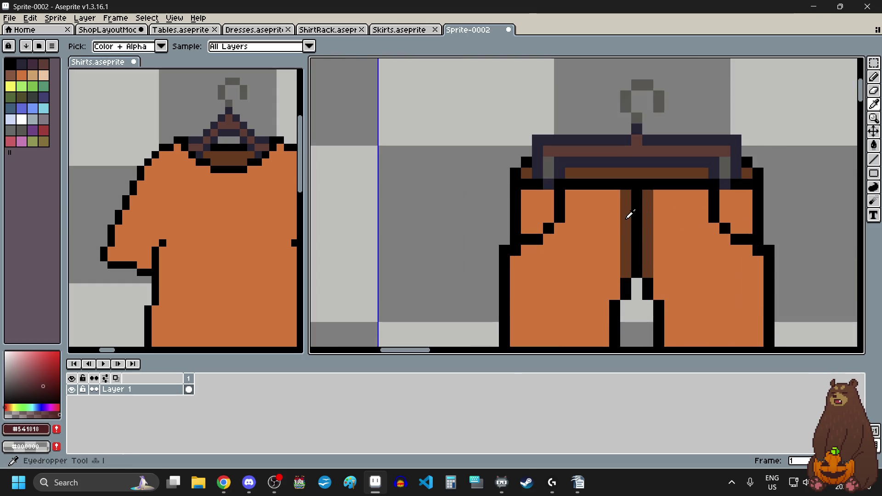
pyautogui.keyDown('alt'); pyautogui.click(647, 218); pyautogui.keyUp('alt')
pyautogui.click(543, 209)
pyautogui.click(741, 199)
pyautogui.scroll(-3, 608, 235)
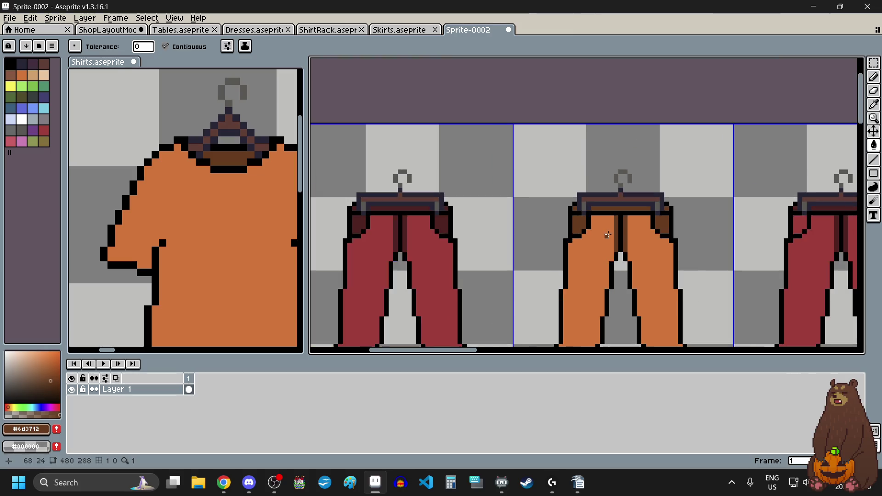
pyautogui.scroll(-2, 608, 234)
pyautogui.scroll(-5, 617, 260)
pyautogui.scroll(2, 616, 239)
pyautogui.scroll(3, 615, 220)
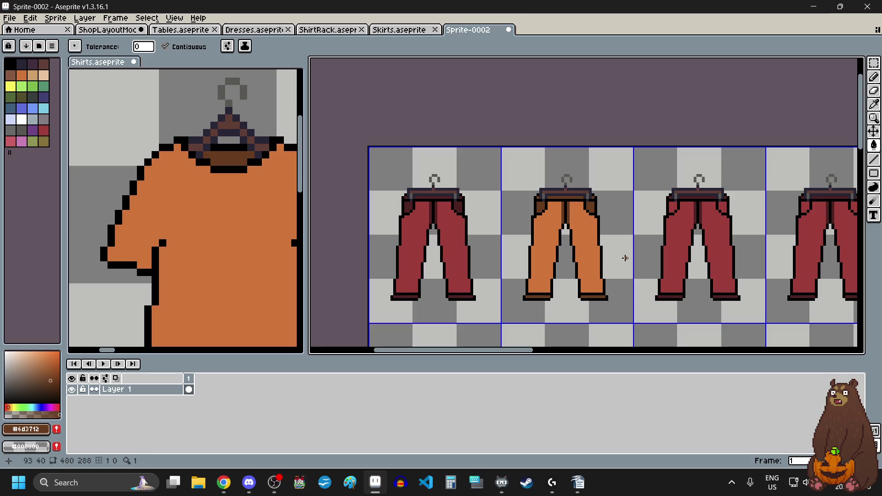
pyautogui.scroll(10, 580, 283)
pyautogui.scroll(-5, 579, 284)
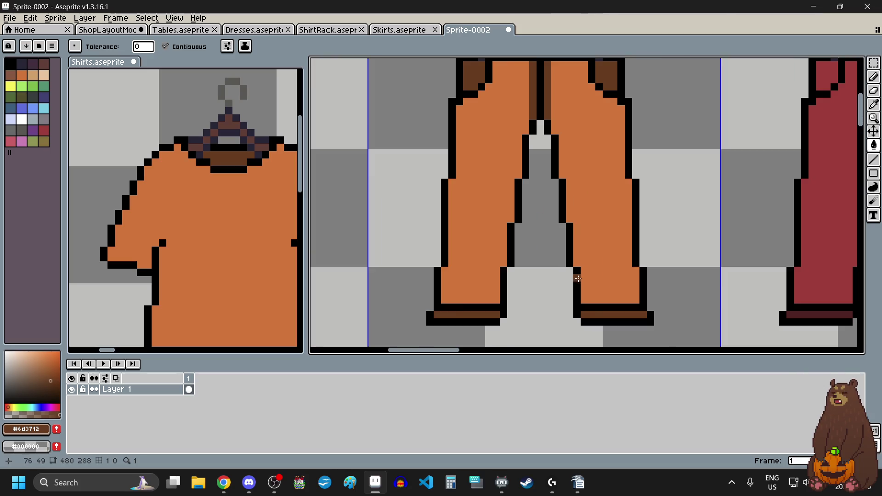
pyautogui.scroll(-3, 238, 252)
pyautogui.scroll(-2, 238, 252)
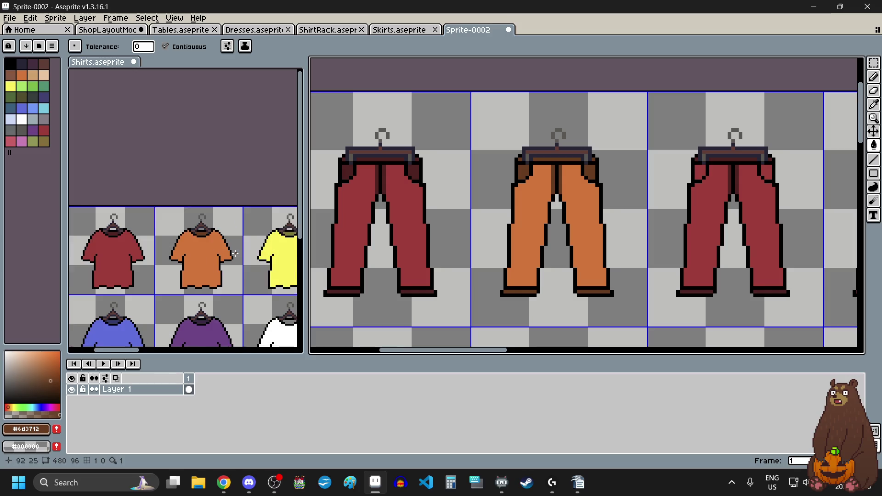
pyautogui.scroll(3, 276, 248)
# Fill the third trousers' legs with yellow sampled from the yellow shirt.
pyautogui.press('i')
pyautogui.click(277, 248)
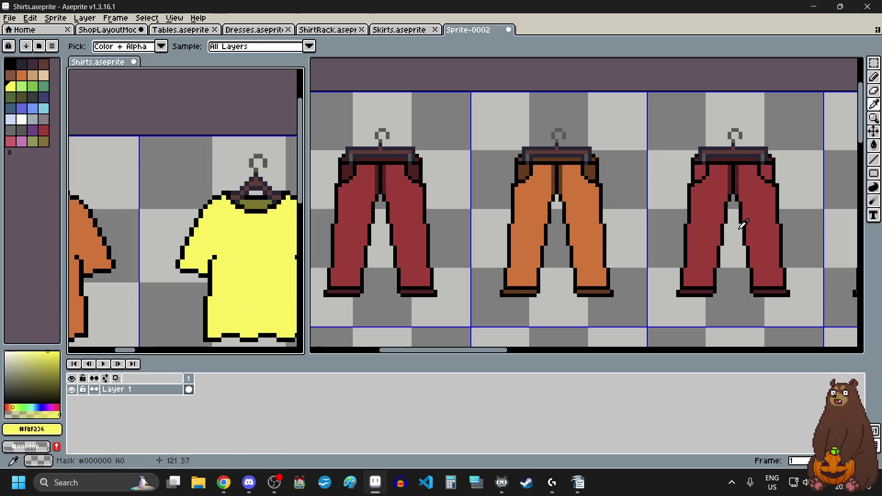
pyautogui.press('g')
pyautogui.click(703, 214)
pyautogui.click(765, 209)
# Fill the waistband, inner leg stripes, pockets and waist corners with the yellow shirt's olive collar colour.
pyautogui.press('i')
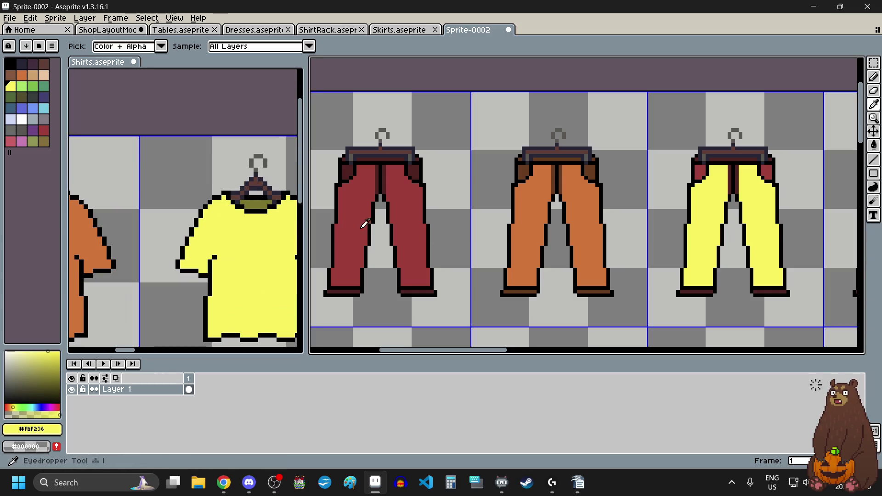
pyautogui.click(256, 204)
pyautogui.press('g')
pyautogui.scroll(2, 751, 156)
pyautogui.scroll(1, 751, 156)
pyautogui.click(745, 175)
pyautogui.click(679, 233)
pyautogui.click(649, 233)
pyautogui.click(528, 220)
pyautogui.click(516, 175)
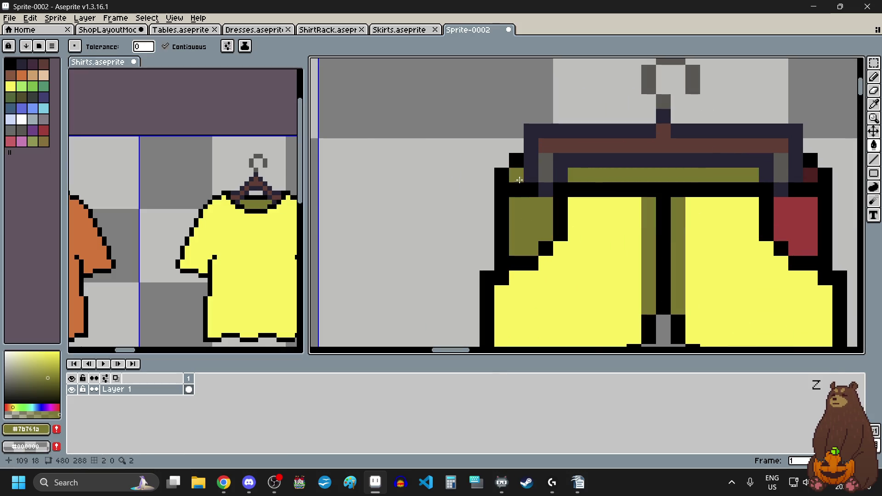
pyautogui.click(811, 175)
pyautogui.click(803, 215)
# Fill both hems of the yellow trousers olive.
pyautogui.scroll(-1, 803, 216)
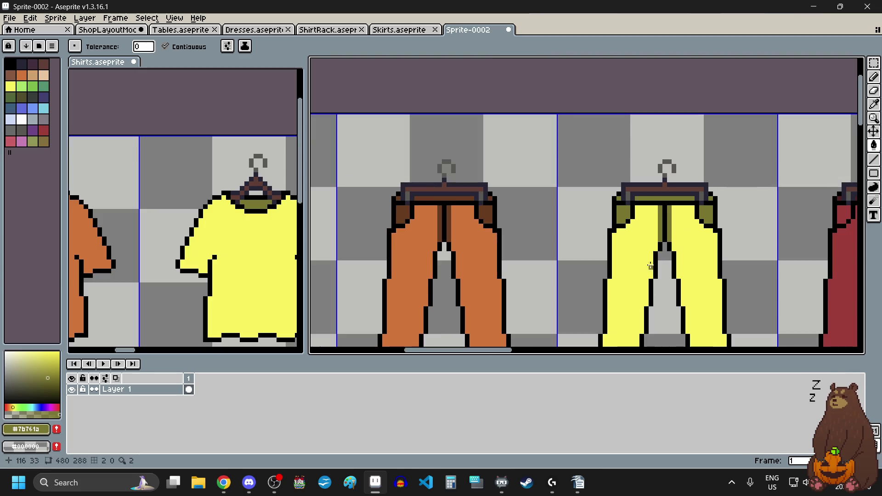
pyautogui.scroll(-1, 736, 230)
pyautogui.scroll(2, 602, 275)
pyautogui.click(603, 278)
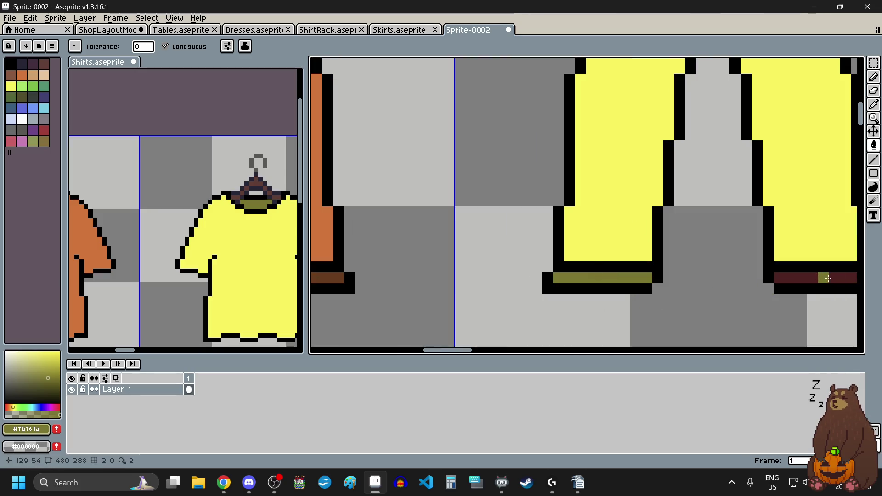
pyautogui.click(823, 278)
pyautogui.scroll(-2, 822, 278)
pyautogui.scroll(-6, 556, 237)
pyautogui.scroll(3, 556, 237)
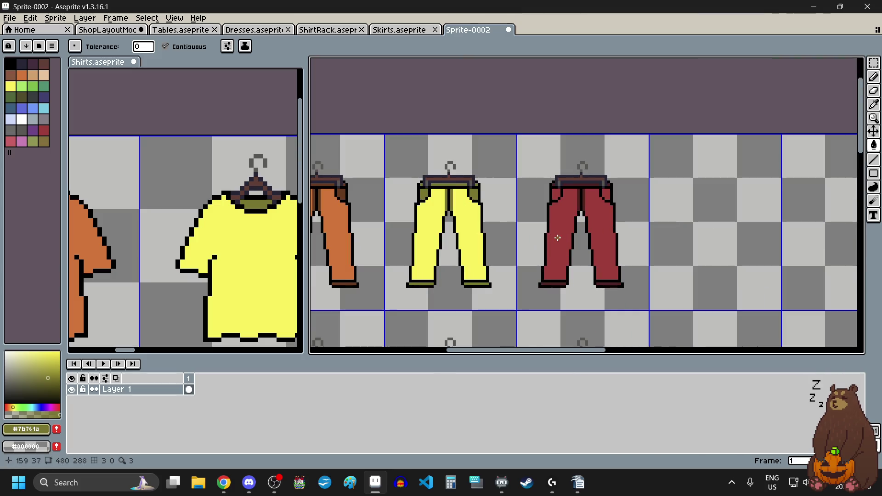
pyautogui.scroll(-2, 177, 274)
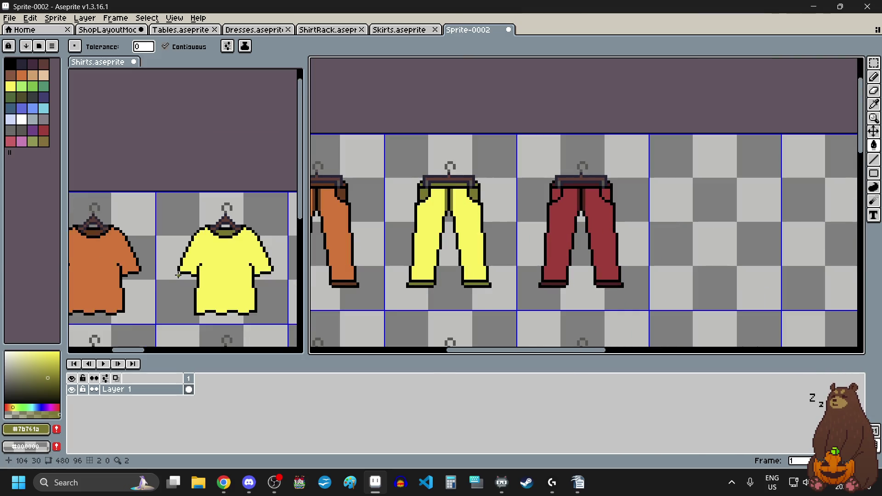
pyautogui.scroll(-2, 230, 266)
pyautogui.scroll(4, 243, 271)
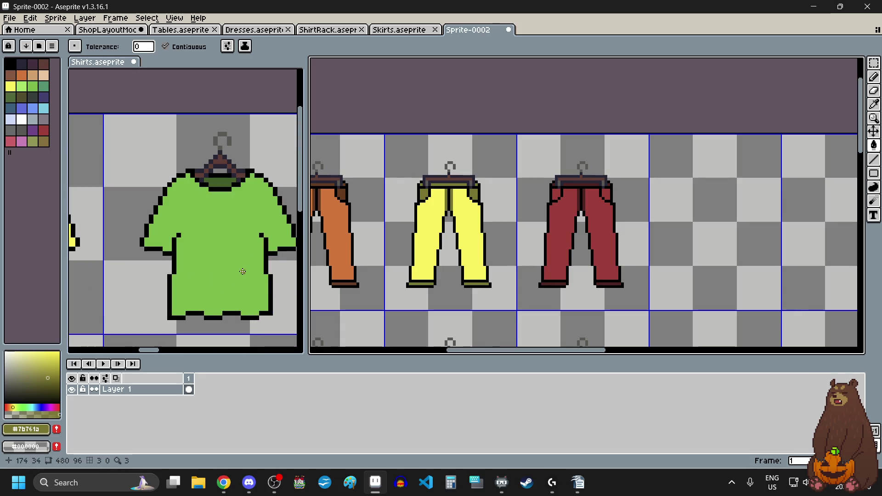
# Fill the fourth trousers' legs and top red patches with the green shirt's green.
pyautogui.keyDown('alt'); pyautogui.click(232, 241); pyautogui.keyUp('alt')
pyautogui.scroll(2, 560, 223)
pyautogui.click(561, 221)
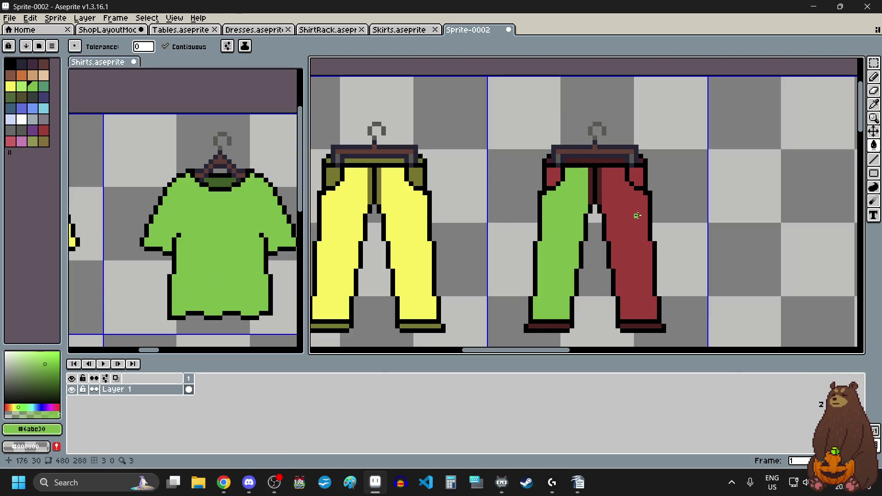
pyautogui.click(636, 214)
pyautogui.click(636, 177)
pyautogui.click(550, 175)
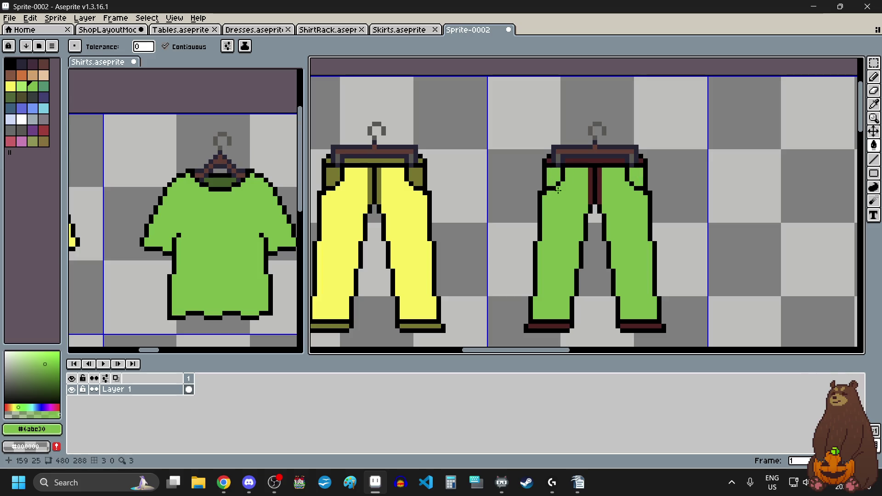
# Fill the cuffs, centre stripes and waistband with the green shirt's dark green collar colour.
pyautogui.press('alt')
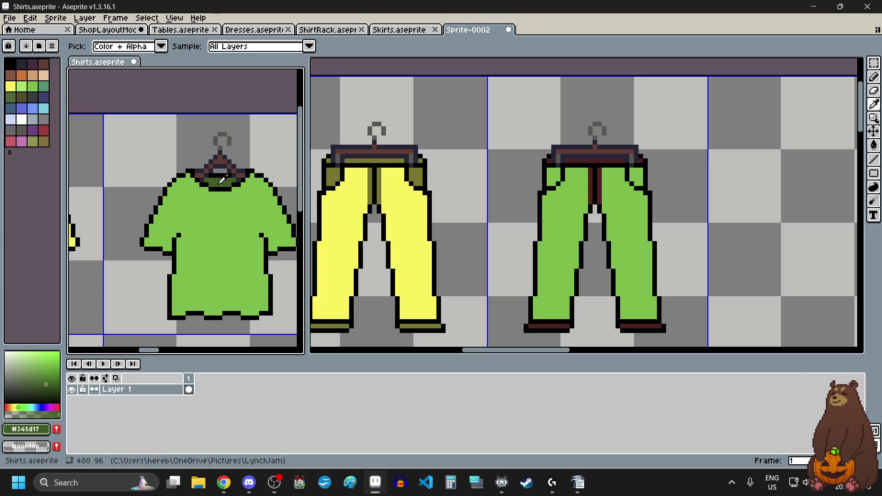
pyautogui.keyDown('alt'); pyautogui.click(227, 181); pyautogui.keyUp('alt')
pyautogui.scroll(2, 579, 320)
pyautogui.click(579, 320)
pyautogui.scroll(-1, 555, 304)
pyautogui.click(697, 305)
pyautogui.scroll(-2, 697, 303)
pyautogui.scroll(2, 663, 185)
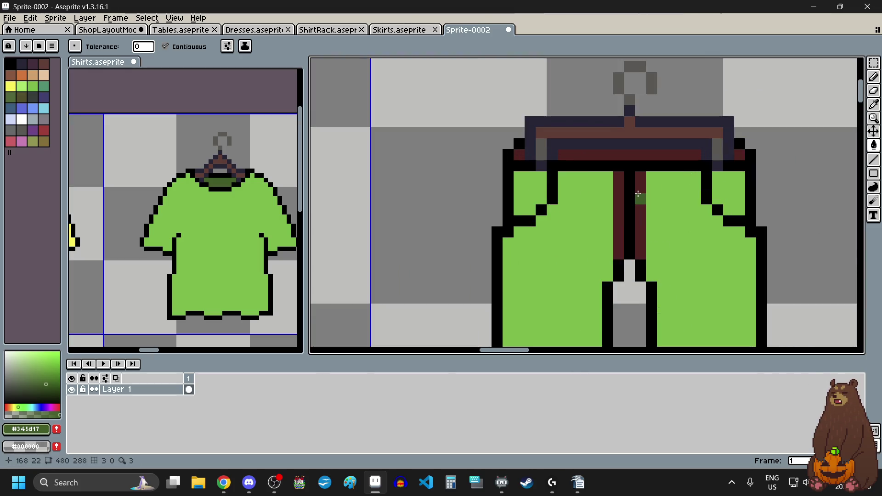
pyautogui.click(641, 198)
pyautogui.click(618, 197)
pyautogui.click(598, 157)
pyautogui.click(598, 157)
pyautogui.click(519, 155)
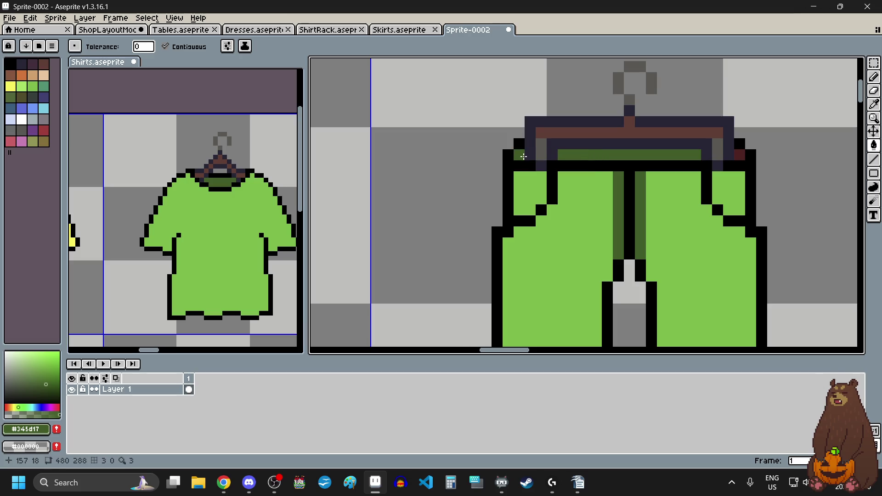
pyautogui.click(740, 155)
# Fill both pockets of the green trousers dark green.
pyautogui.scroll(-2, 498, 222)
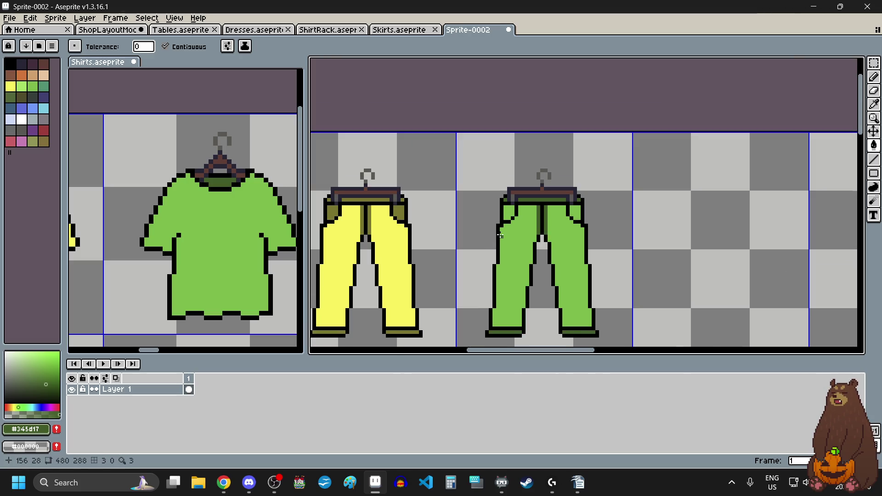
pyautogui.scroll(-1, 498, 222)
pyautogui.scroll(1, 487, 205)
pyautogui.scroll(2, 486, 206)
pyautogui.click(487, 206)
pyautogui.click(606, 204)
pyautogui.scroll(-2, 691, 236)
pyautogui.scroll(-1, 691, 236)
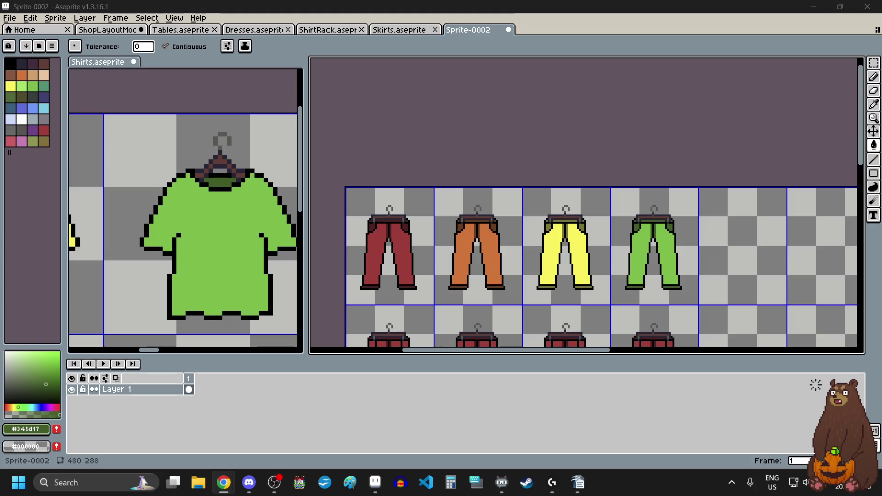
pyautogui.hotkey('alt', 'Tab')
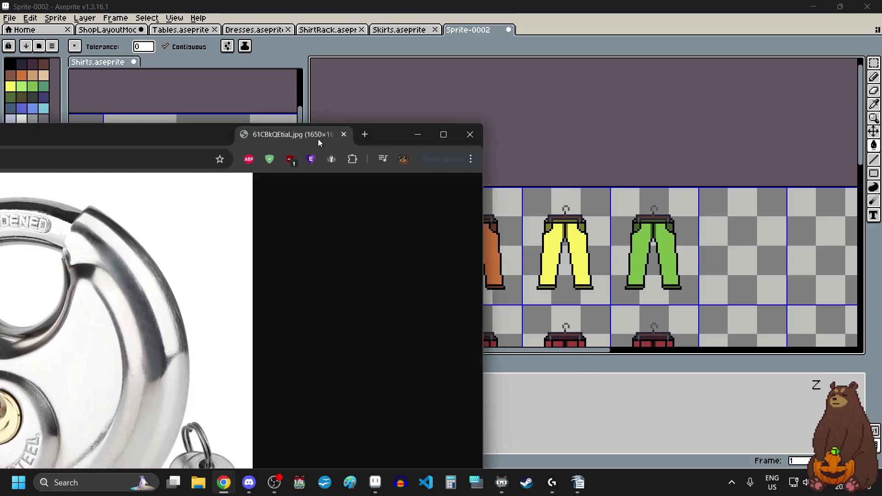
# Maximize the Chrome window showing the padlock reference image.
pyautogui.doubleClick(574, 71)
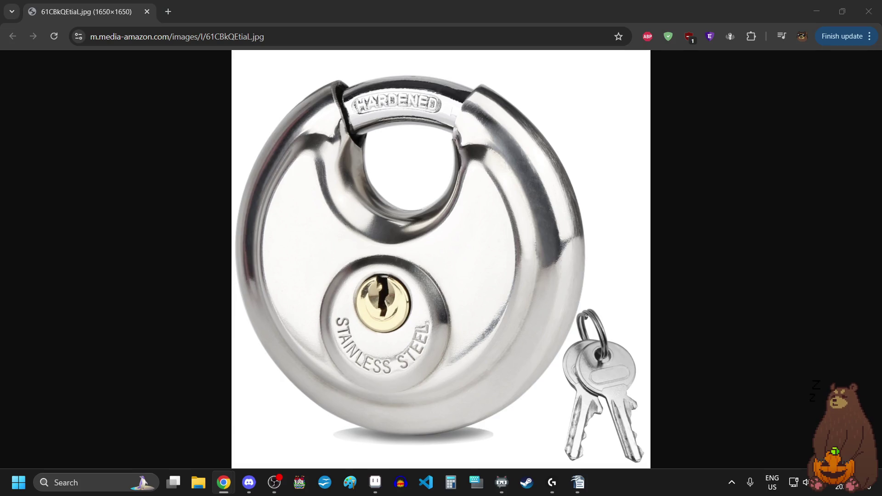
pyautogui.hotkey('alt', 'Tab')
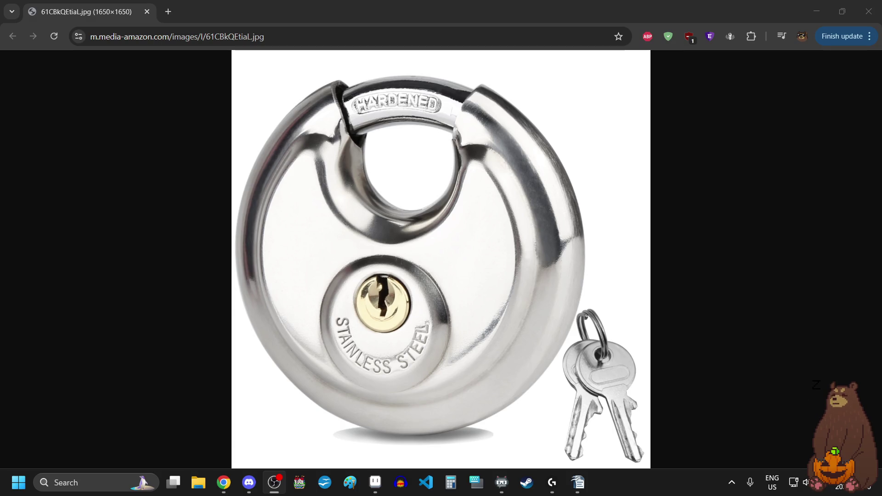
# Close the padlock reference image tab in Chrome.
pyautogui.click(147, 11)
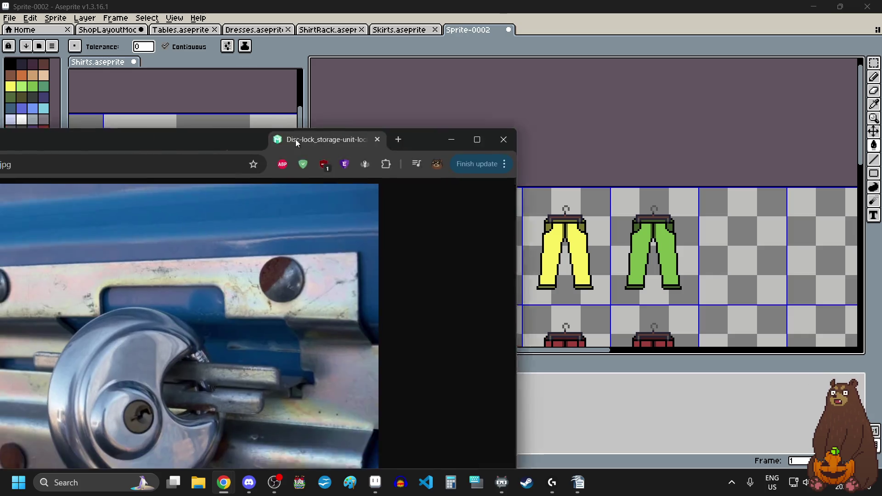
# Pull the disc-lock photo into its own maximized window, view it, then close it.
pyautogui.moveTo(296, 139); pyautogui.dragTo(541, 93)
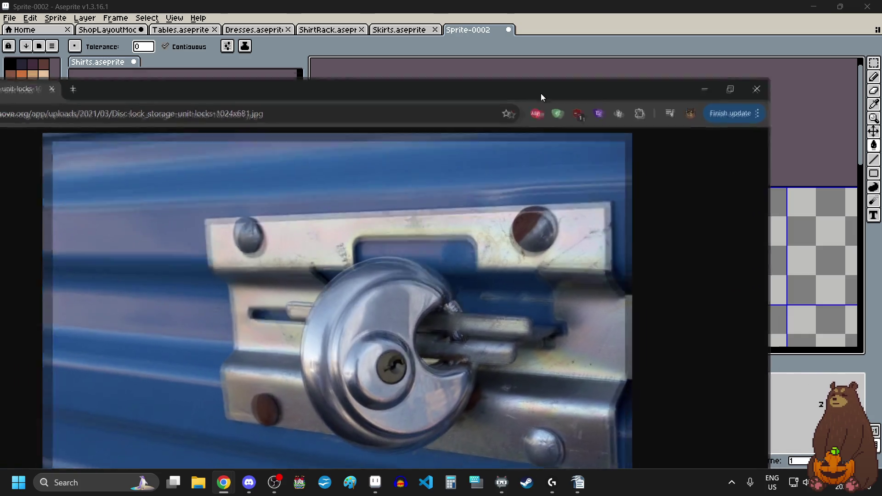
pyautogui.doubleClick(541, 93)
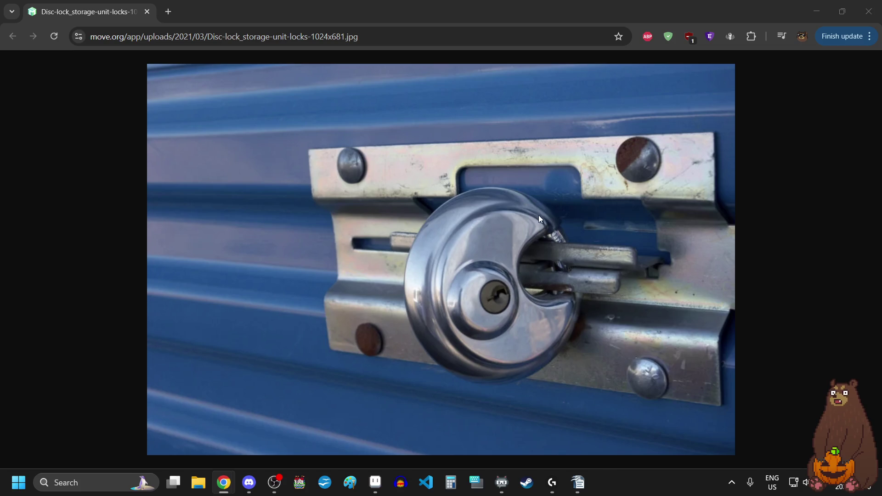
pyautogui.click(147, 11)
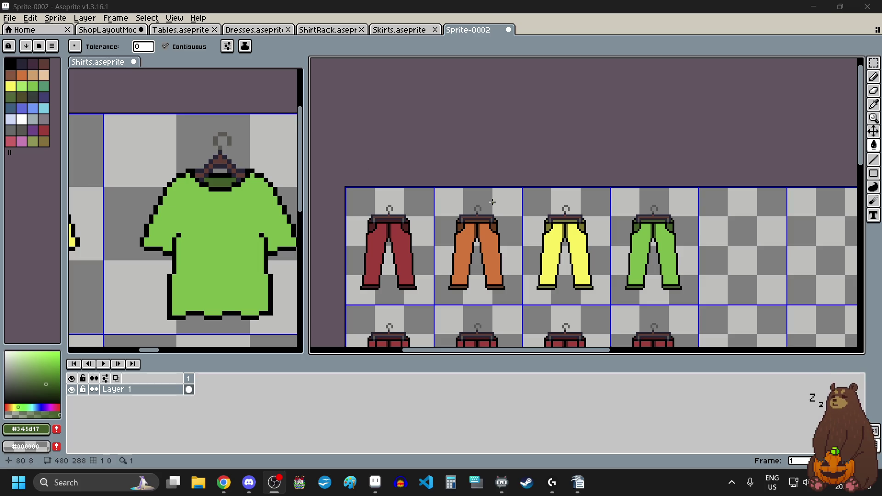
pyautogui.scroll(-3, 597, 206)
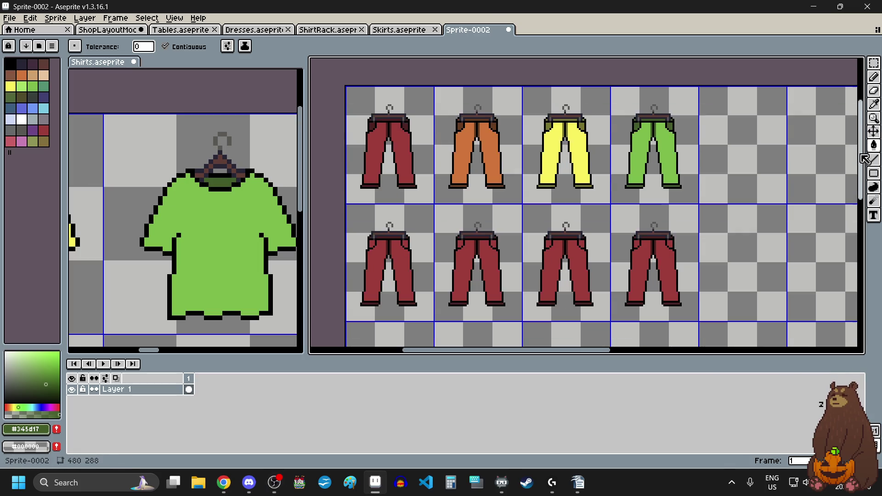
# Pick the blue shirt's blue and fill both legs and upper pocket areas of the first second-row pants.
pyautogui.scroll(-2, 228, 200)
pyautogui.scroll(-2, 228, 200)
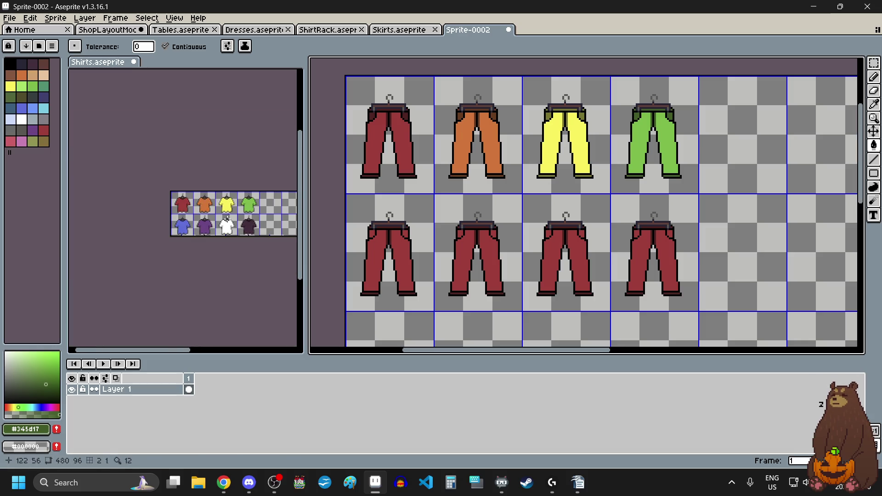
pyautogui.scroll(2, 179, 224)
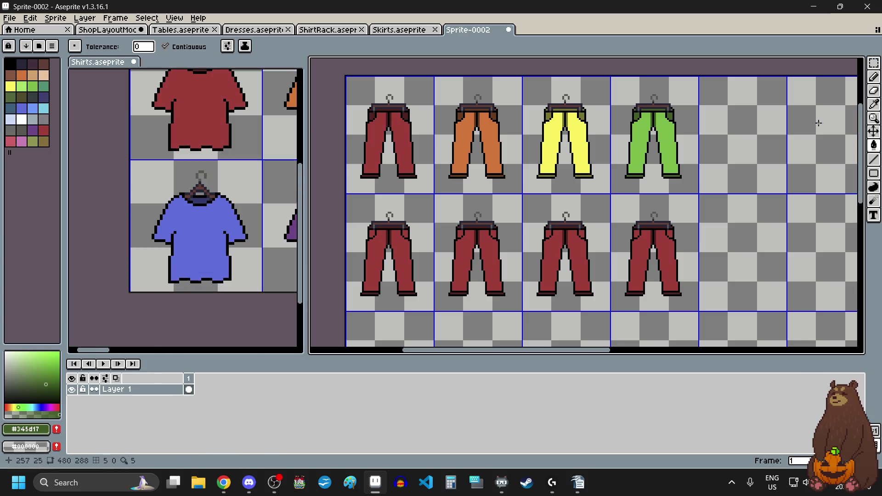
pyautogui.click(874, 105)
pyautogui.click(187, 233)
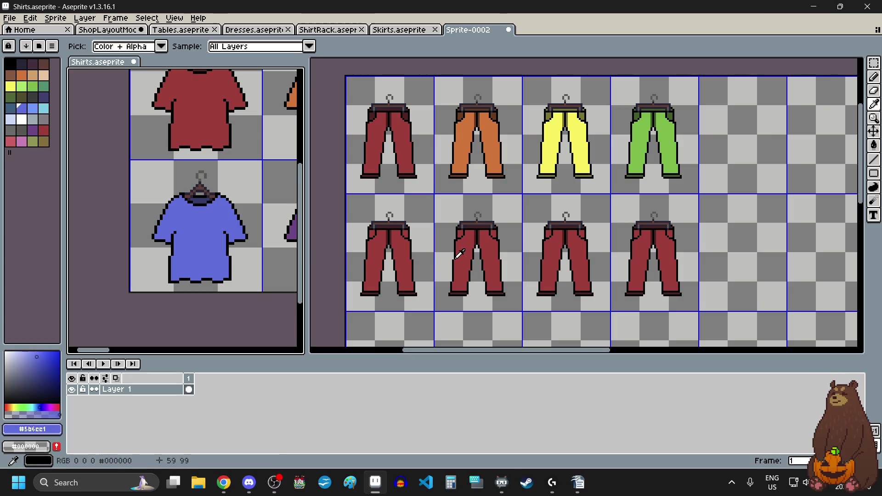
pyautogui.scroll(1, 398, 263)
pyautogui.scroll(1, 391, 263)
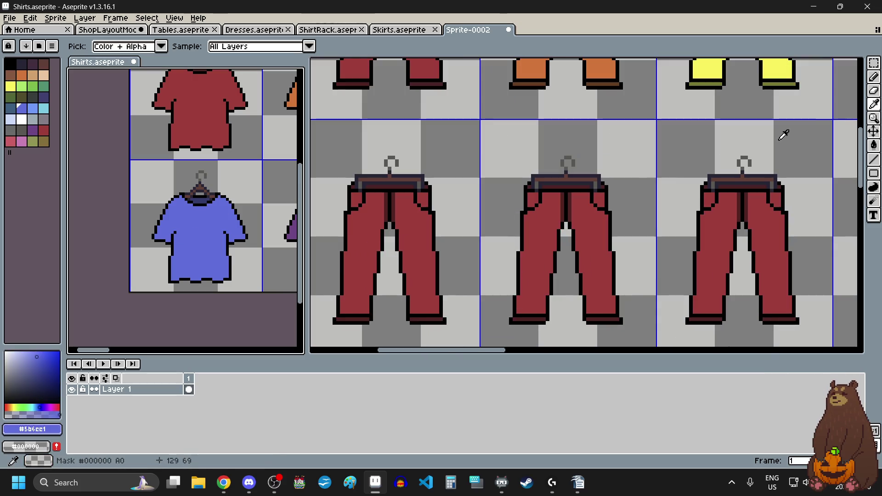
pyautogui.click(874, 145)
pyautogui.click(369, 232)
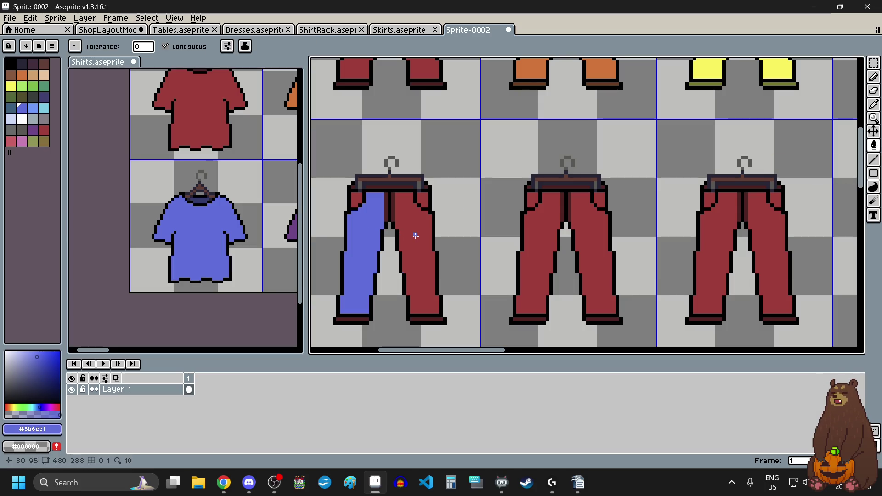
pyautogui.click(415, 234)
pyautogui.click(422, 200)
pyautogui.click(356, 198)
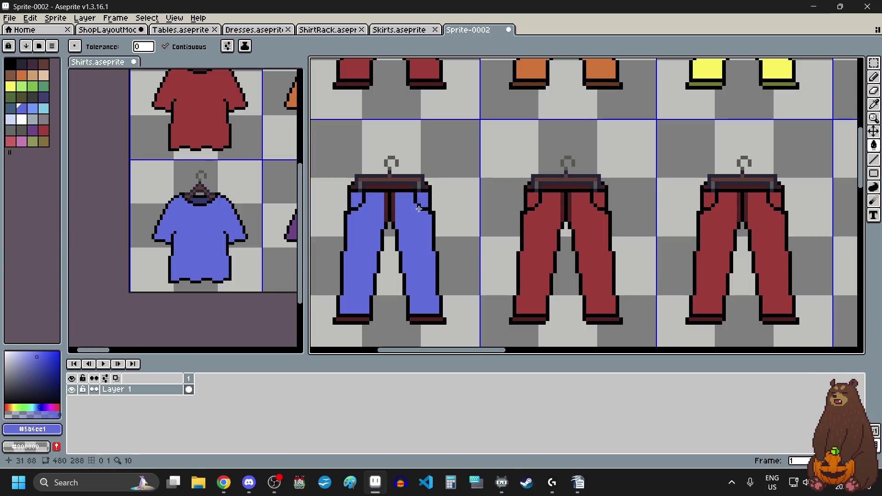
# Pick the collar's dark blue and fill the centre strips, left strip and waist pixels with it.
pyautogui.press('i')
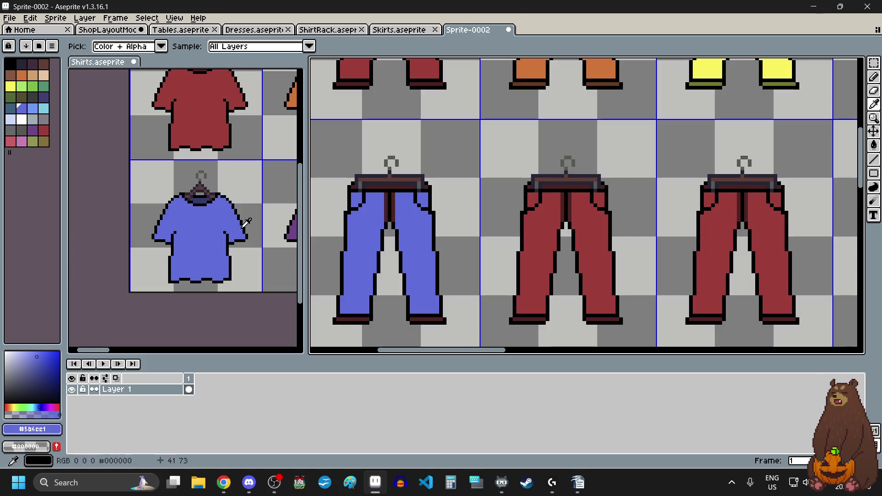
pyautogui.scroll(2, 201, 197)
pyautogui.click(201, 196)
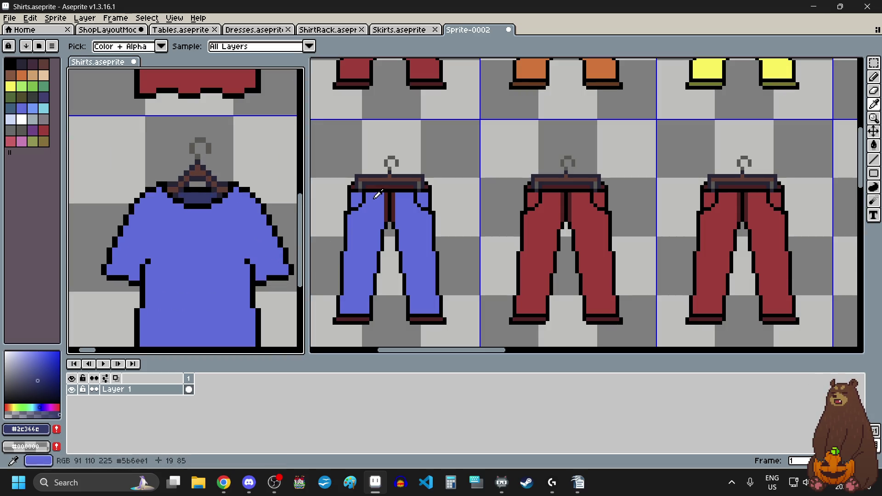
pyautogui.press('g')
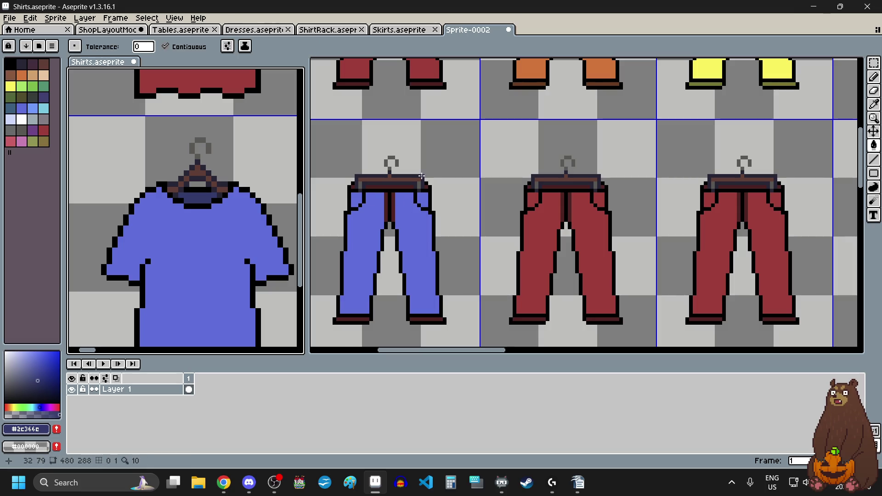
pyautogui.scroll(5, 407, 202)
pyautogui.click(419, 165)
pyautogui.click(422, 203)
pyautogui.click(393, 230)
pyautogui.click(526, 172)
pyautogui.click(548, 159)
# Fill the waist-left area, both pockets and both hems dark blue.
pyautogui.scroll(-3, 544, 163)
pyautogui.scroll(2, 543, 163)
pyautogui.click(498, 156)
pyautogui.click(501, 209)
pyautogui.scroll(-1, 504, 202)
pyautogui.click(707, 207)
pyautogui.scroll(-2, 722, 257)
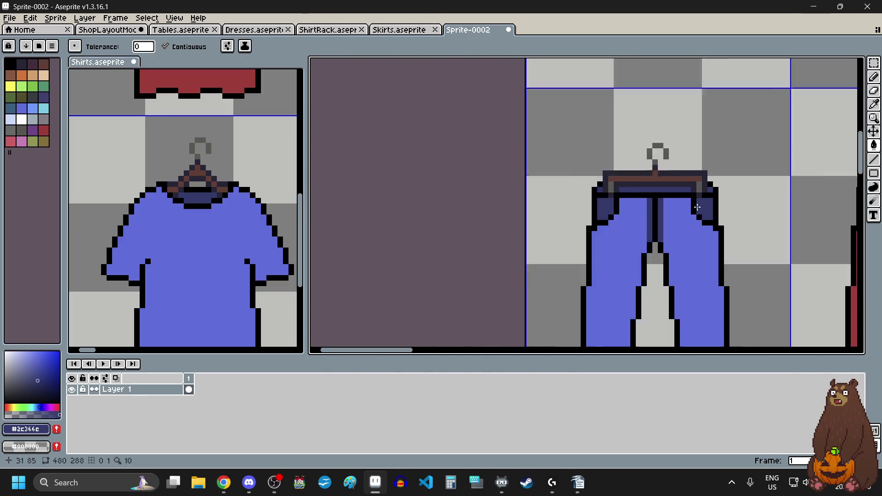
pyautogui.scroll(4, 703, 339)
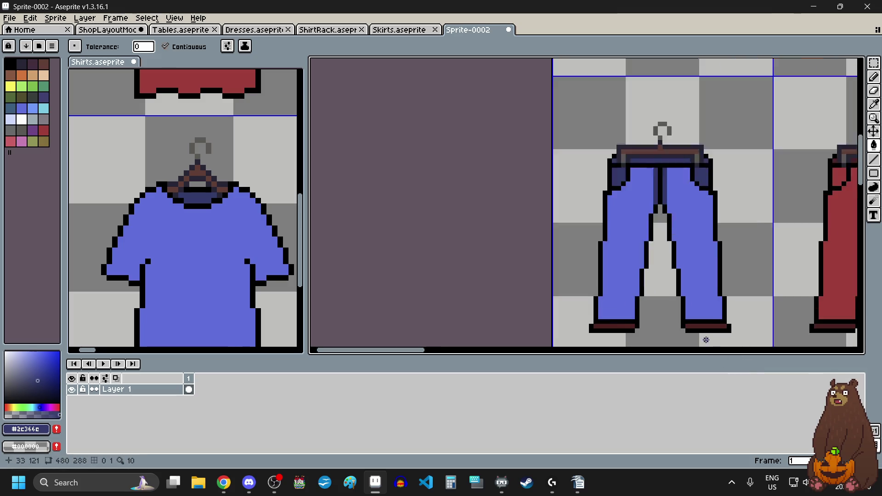
pyautogui.click(710, 298)
pyautogui.click(443, 294)
pyautogui.scroll(-4, 438, 330)
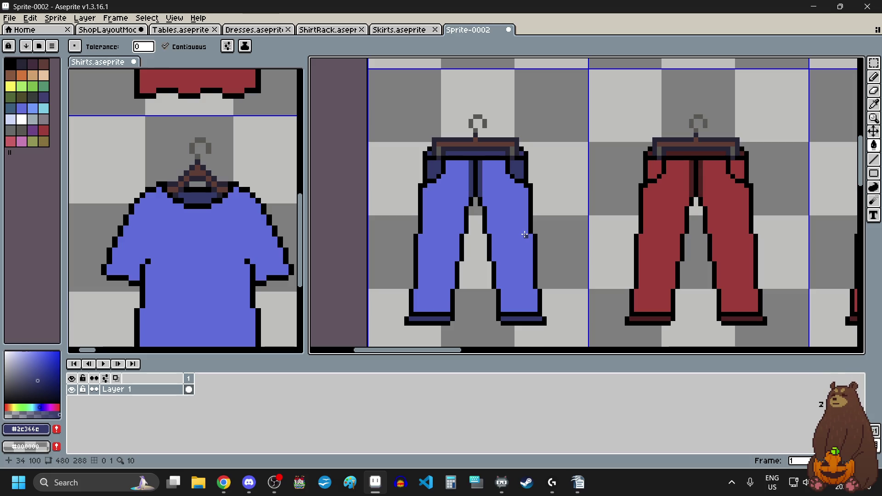
# Zoom out to view the blue trousers with dark blue trim.
pyautogui.scroll(-4, 232, 244)
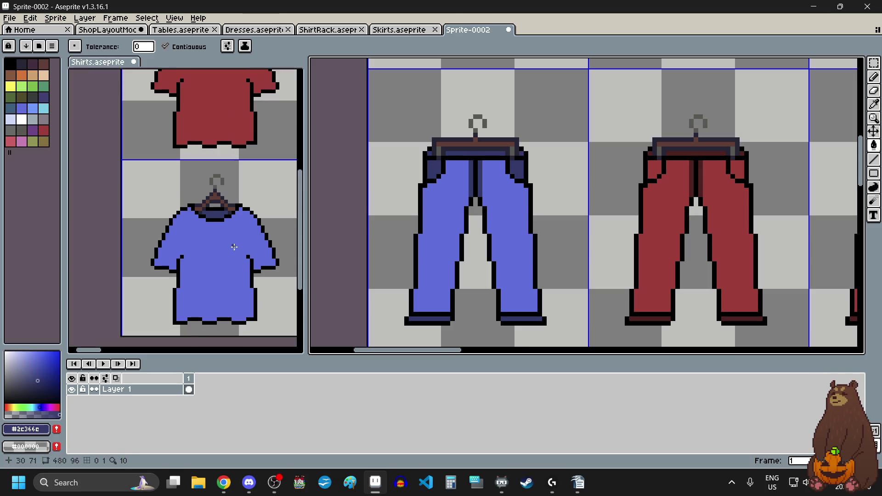
# Pick the purple shirt's purple and fill the second red pants and their pocket areas purple.
pyautogui.scroll(1, 237, 252)
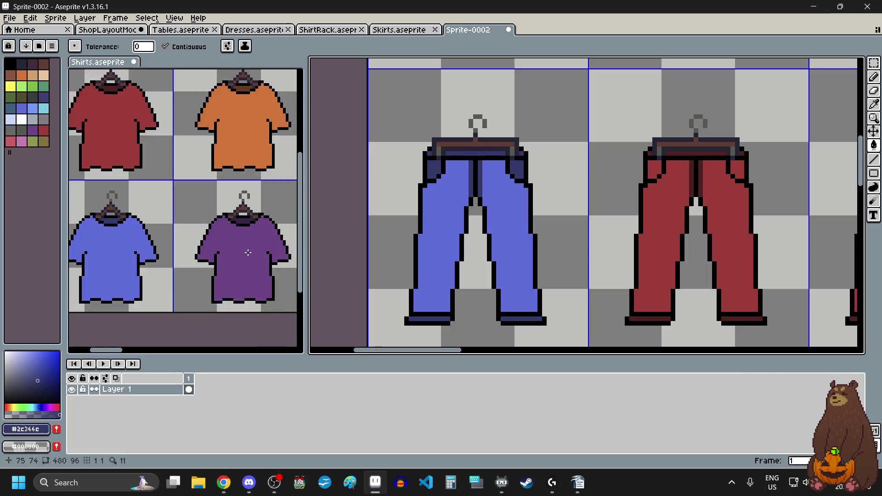
pyautogui.scroll(2, 237, 252)
pyautogui.press('i')
pyautogui.click(259, 261)
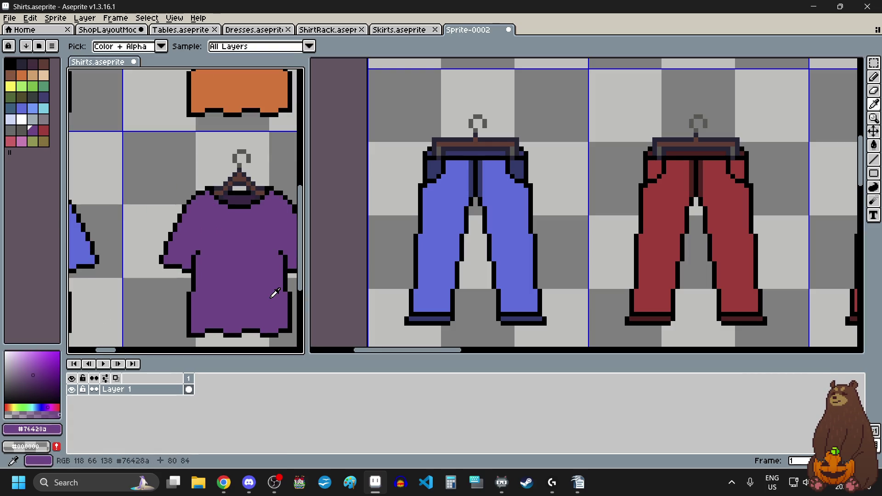
pyautogui.press('g')
pyautogui.click(654, 227)
pyautogui.click(740, 168)
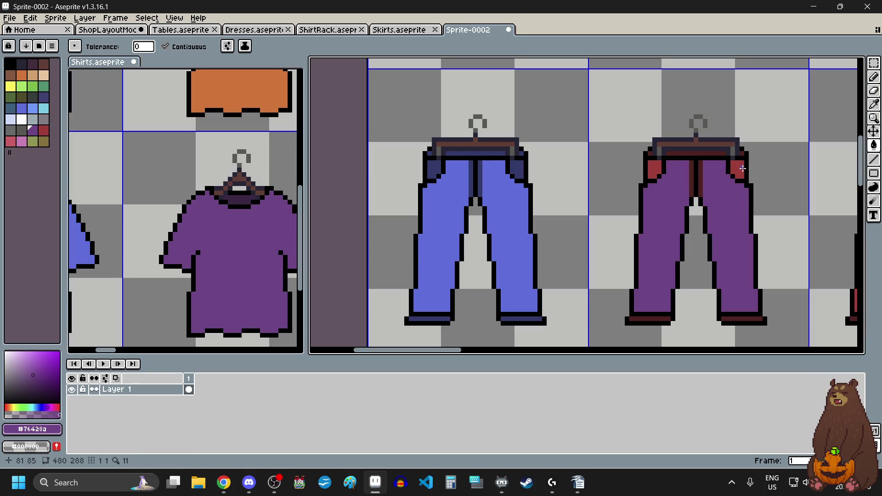
pyautogui.click(655, 167)
# Pick the collar's dark purple and fill both pockets, the waistband strip and left hem with it.
pyautogui.press('i')
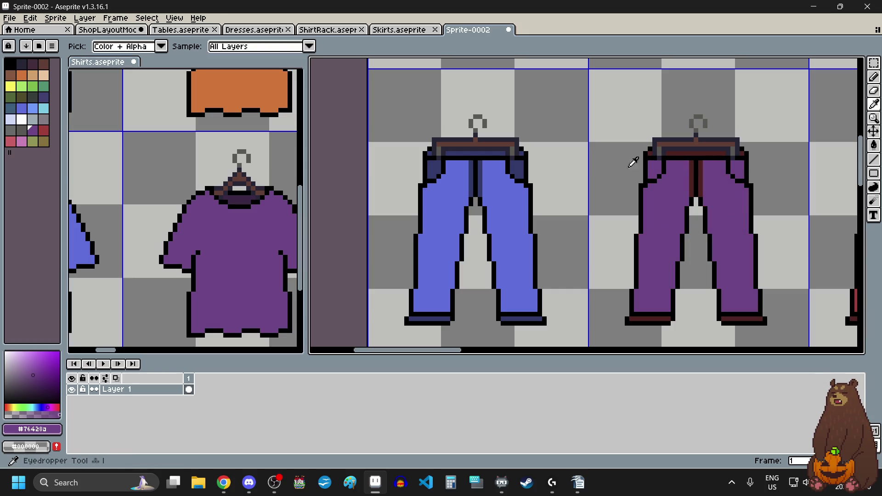
pyautogui.scroll(2, 254, 193)
pyautogui.click(226, 195)
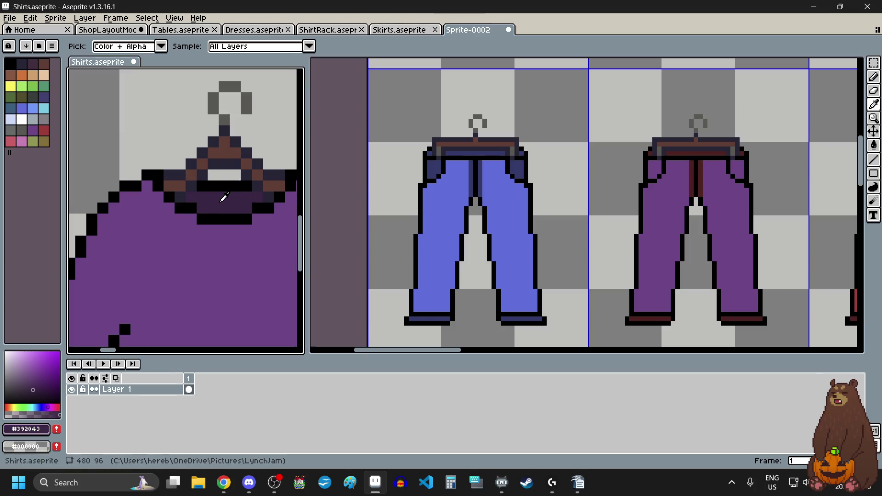
pyautogui.scroll(-2, 226, 195)
pyautogui.scroll(2, 781, 146)
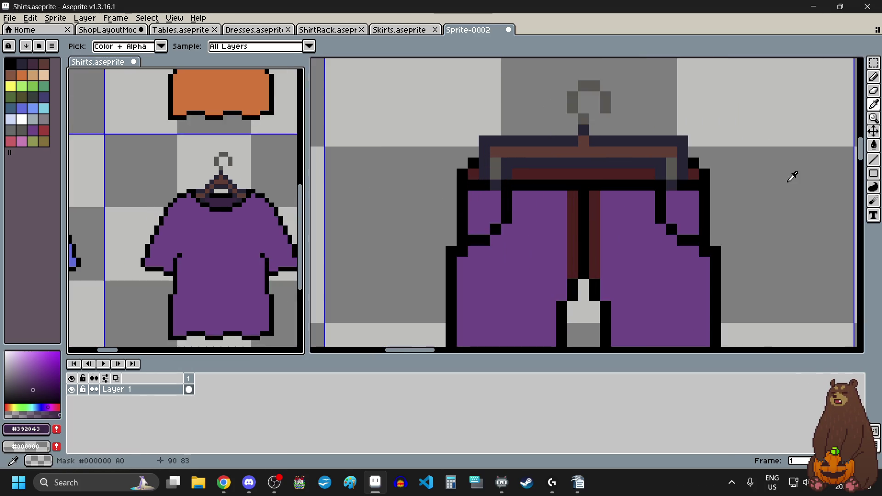
pyautogui.press('g')
pyautogui.click(680, 207)
pyautogui.click(473, 207)
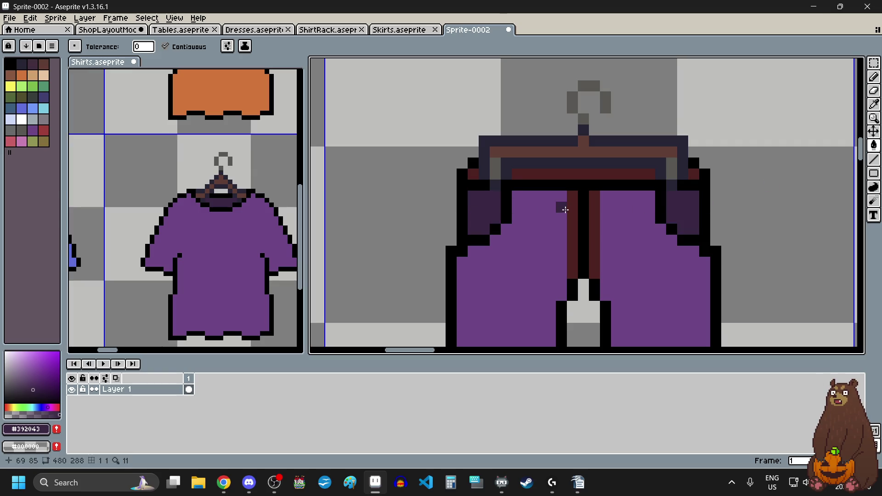
pyautogui.click(586, 175)
pyautogui.scroll(-2, 660, 309)
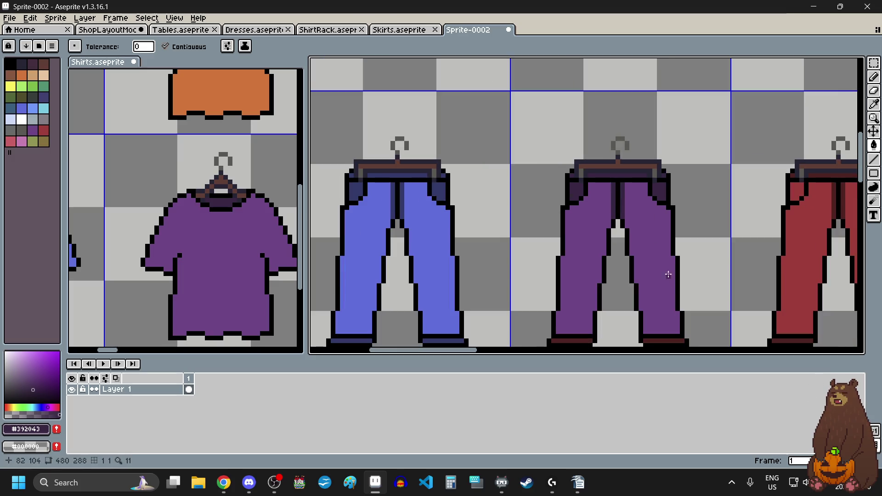
pyautogui.scroll(-2, 660, 308)
pyautogui.scroll(2, 659, 309)
pyautogui.scroll(2, 660, 307)
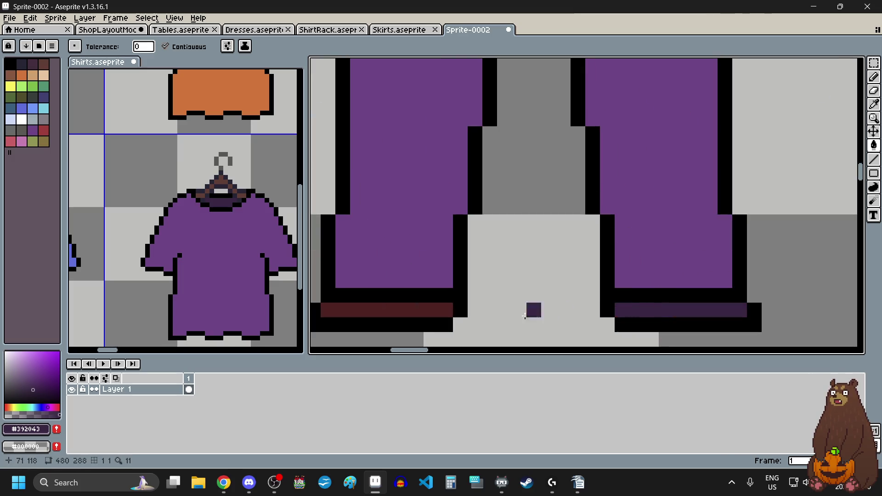
pyautogui.click(426, 308)
pyautogui.scroll(-2, 425, 308)
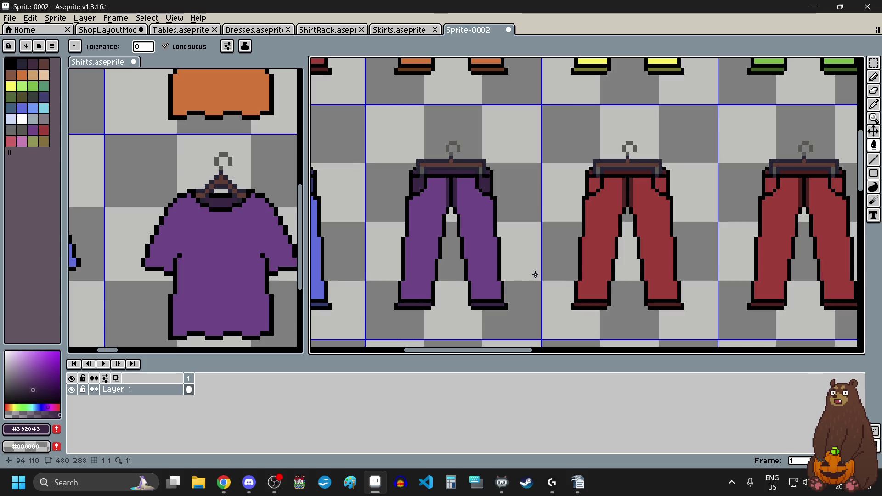
pyautogui.scroll(-2, 207, 230)
pyautogui.hscroll(2, 230, 248)
pyautogui.hscroll(3, 239, 257)
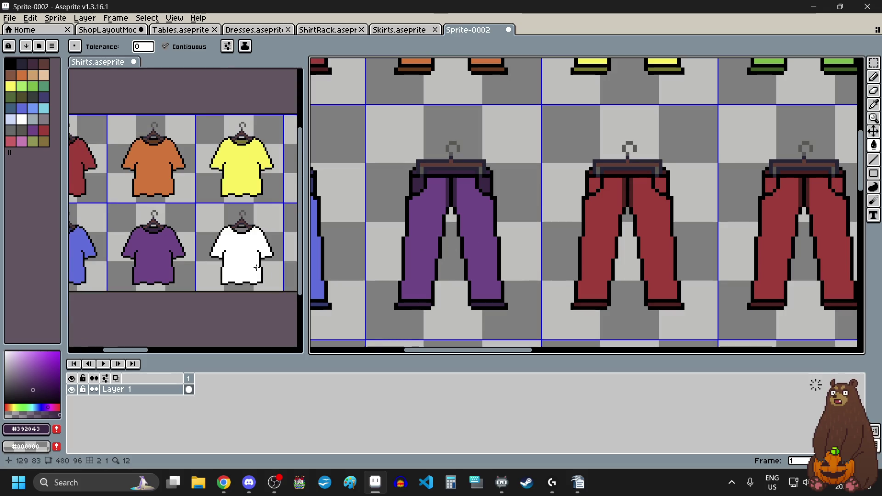
# Pick white from the white shirt and fill both legs of the seventh trousers white.
pyautogui.scroll(2, 249, 261)
pyautogui.scroll(1, 249, 261)
pyautogui.press('i')
pyautogui.click(212, 246)
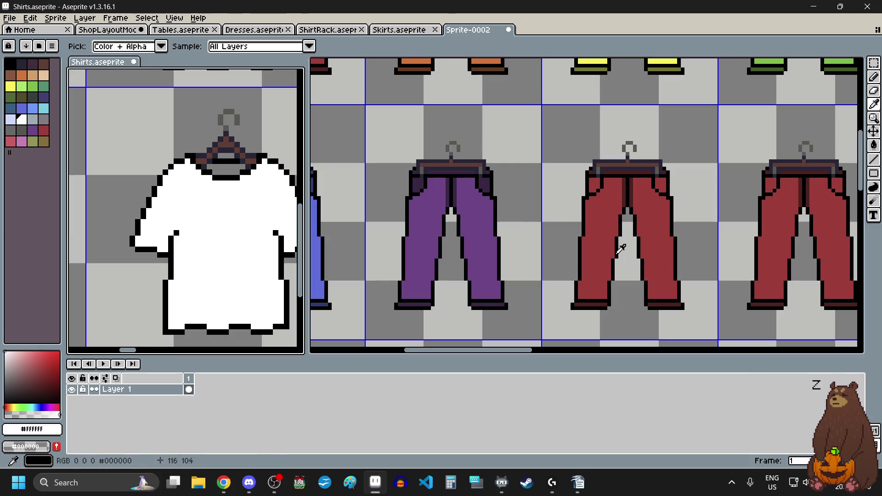
pyautogui.press('g')
pyautogui.click(607, 248)
pyautogui.click(652, 222)
# Pick the white shirt's grey and fill the pockets, centre strips, waistband and both hems grey.
pyautogui.press('i')
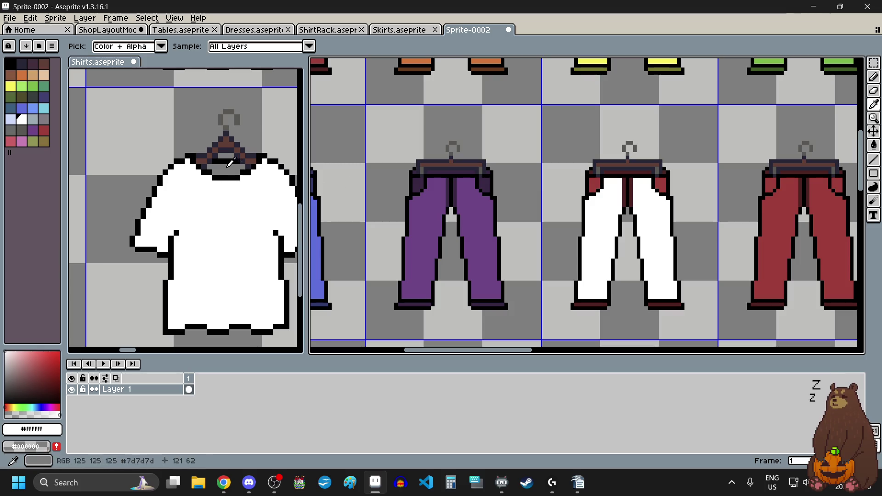
pyautogui.click(229, 165)
pyautogui.press('g')
pyautogui.scroll(3, 593, 177)
pyautogui.click(569, 194)
pyautogui.click(762, 194)
pyautogui.click(677, 203)
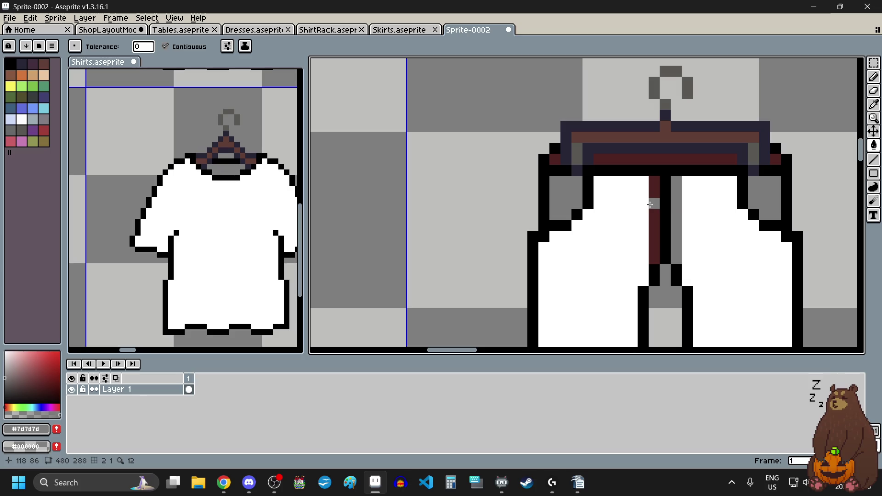
pyautogui.click(654, 203)
pyautogui.click(601, 159)
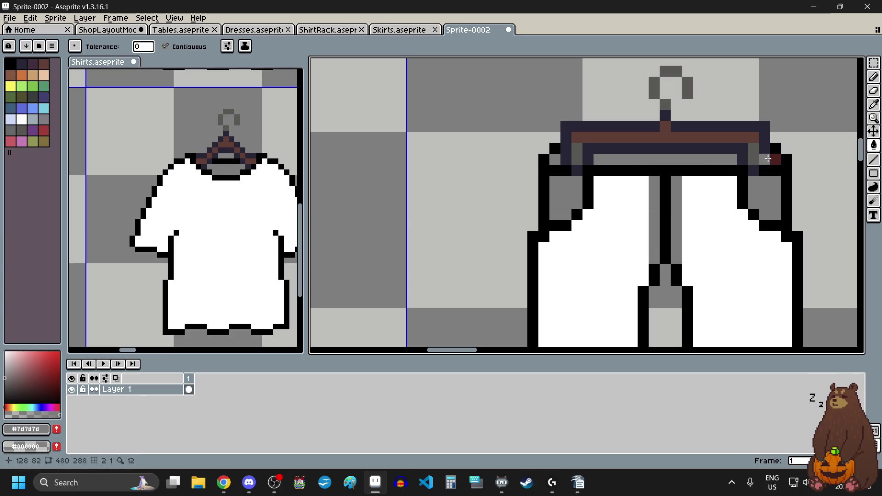
pyautogui.scroll(-2, 717, 184)
pyautogui.scroll(2, 618, 335)
pyautogui.click(653, 314)
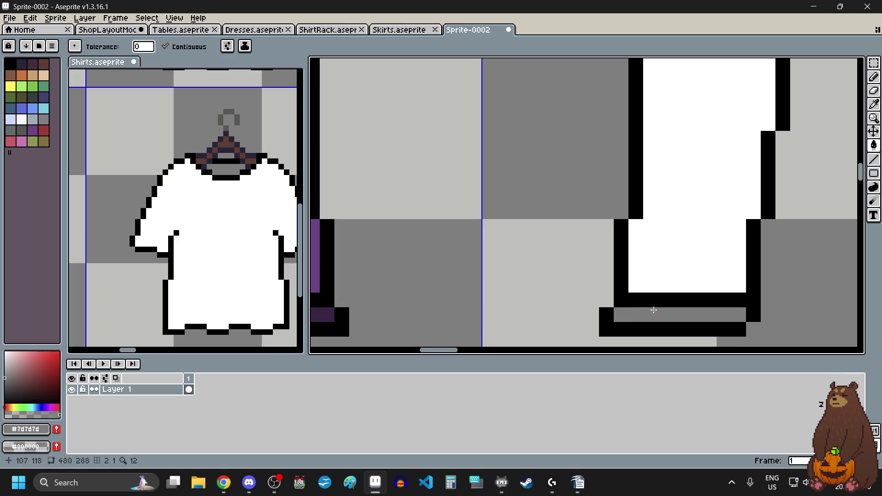
pyautogui.scroll(-2, 655, 310)
pyautogui.scroll(2, 772, 307)
pyautogui.click(772, 308)
pyautogui.scroll(-2, 568, 282)
pyautogui.scroll(-2, 568, 281)
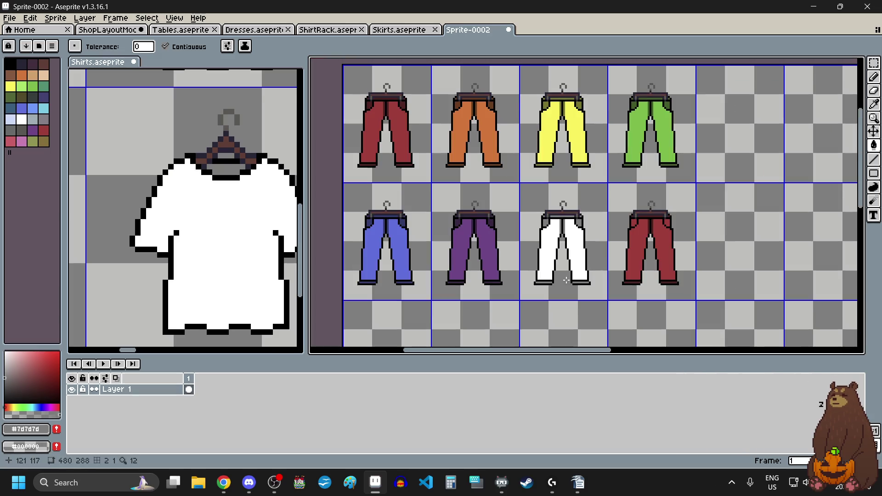
pyautogui.scroll(1, 652, 238)
pyautogui.scroll(-2, 235, 236)
pyautogui.scroll(2, 285, 237)
# Pick dark plum from the dark shirt and fill both legs of the last trousers.
pyautogui.press('i')
pyautogui.click(259, 222)
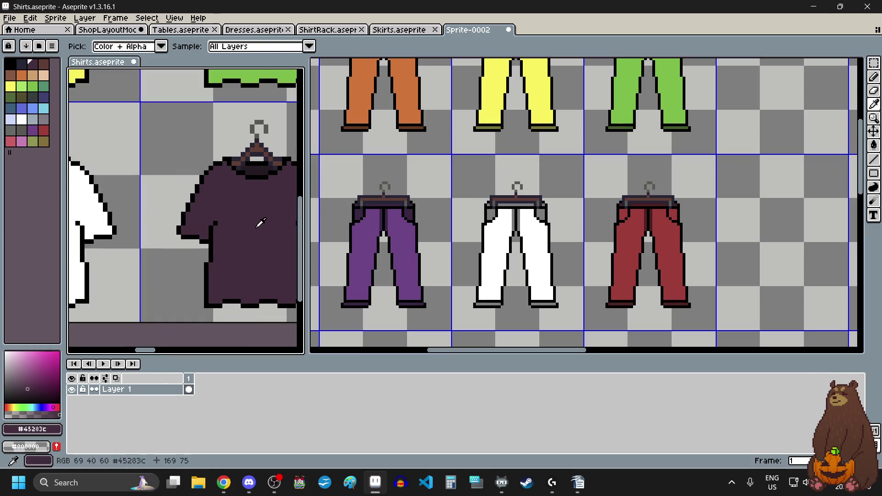
pyautogui.press('g')
pyautogui.click(641, 258)
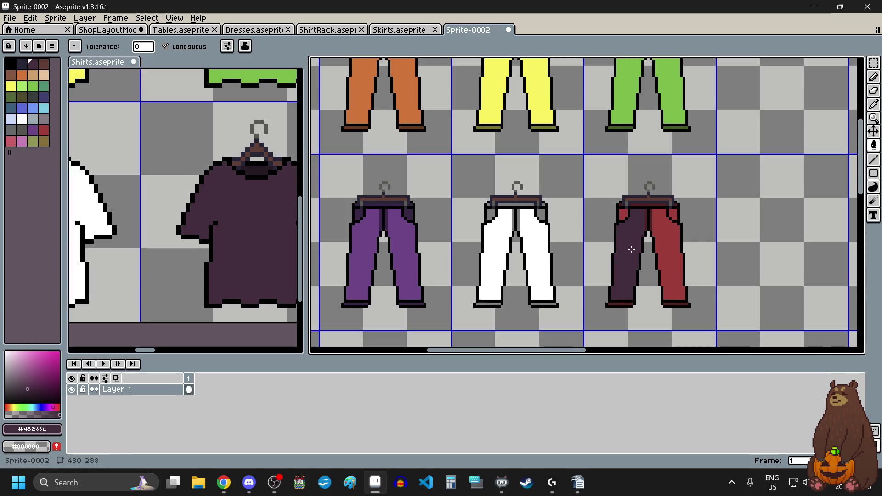
pyautogui.click(673, 240)
# Pick the collar's near-black shade and fill the pockets, waistband, centre strips and cuffs with it.
pyautogui.press('i')
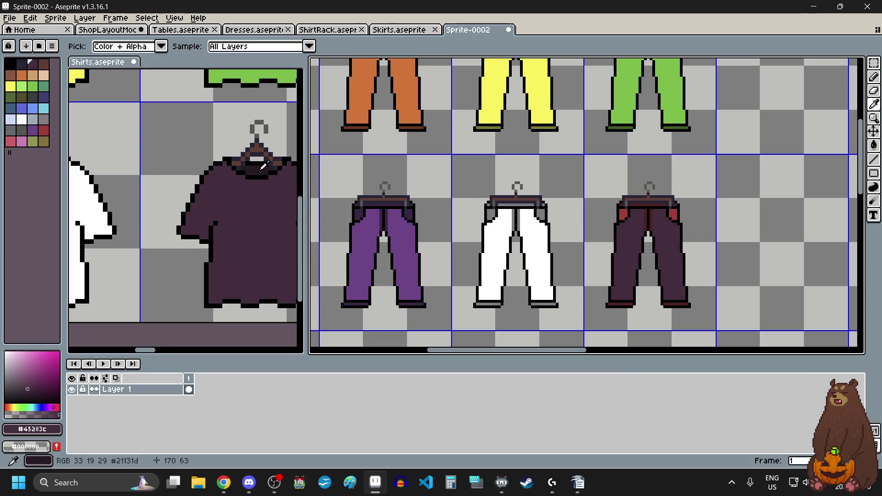
pyautogui.click(260, 166)
pyautogui.press('g')
pyautogui.scroll(3, 640, 224)
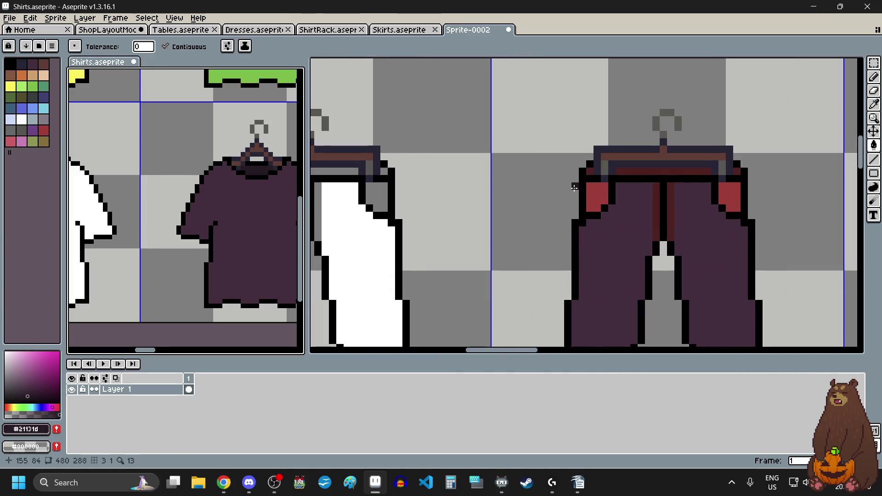
pyautogui.click(593, 192)
pyautogui.click(725, 193)
pyautogui.click(677, 173)
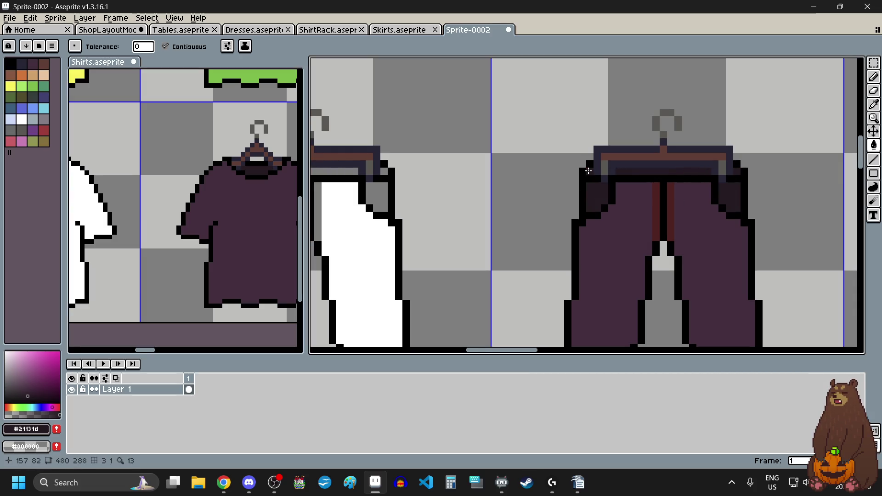
pyautogui.scroll(5, 685, 215)
pyautogui.click(611, 196)
pyautogui.click(569, 195)
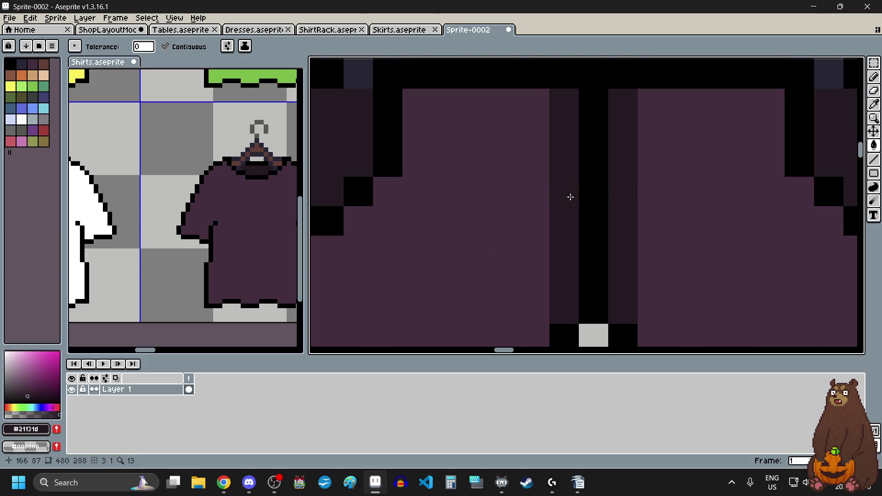
pyautogui.scroll(-2, 572, 220)
pyautogui.scroll(-1, 573, 240)
pyautogui.scroll(-1, 573, 240)
pyautogui.scroll(2, 560, 310)
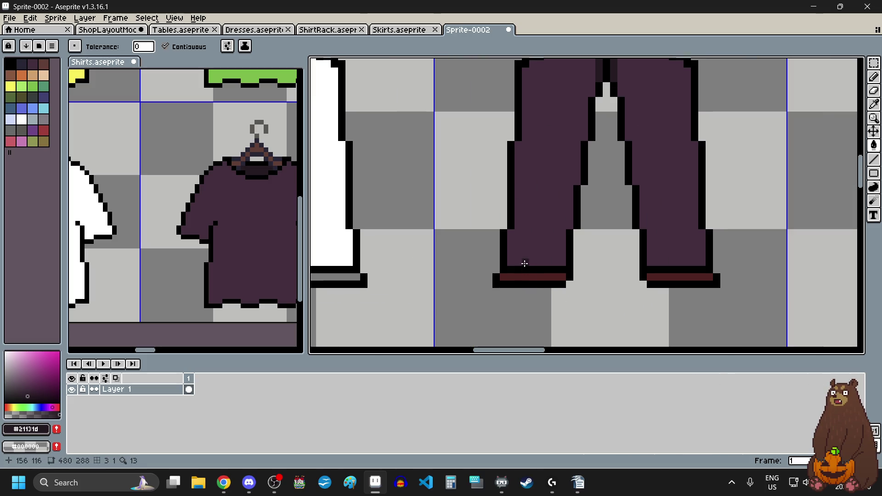
pyautogui.click(541, 276)
pyautogui.click(691, 275)
pyautogui.scroll(-3, 691, 275)
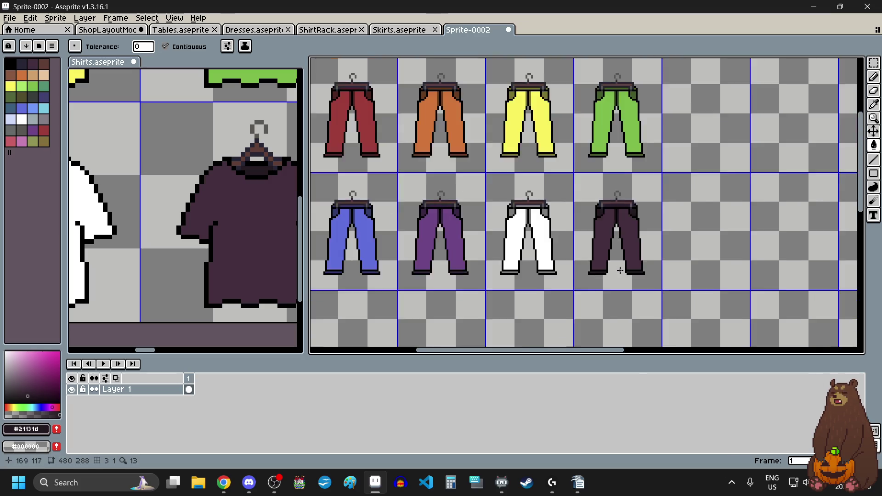
pyautogui.scroll(-1, 620, 271)
pyautogui.scroll(2, 508, 241)
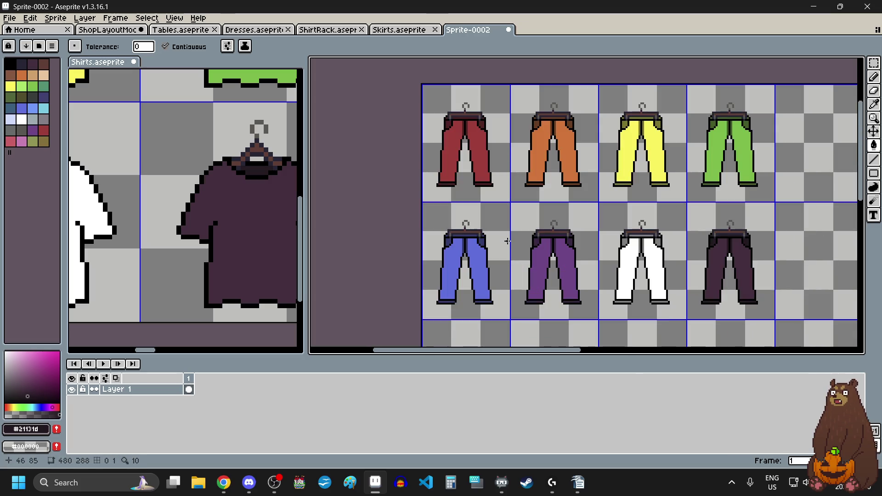
pyautogui.click(873, 62)
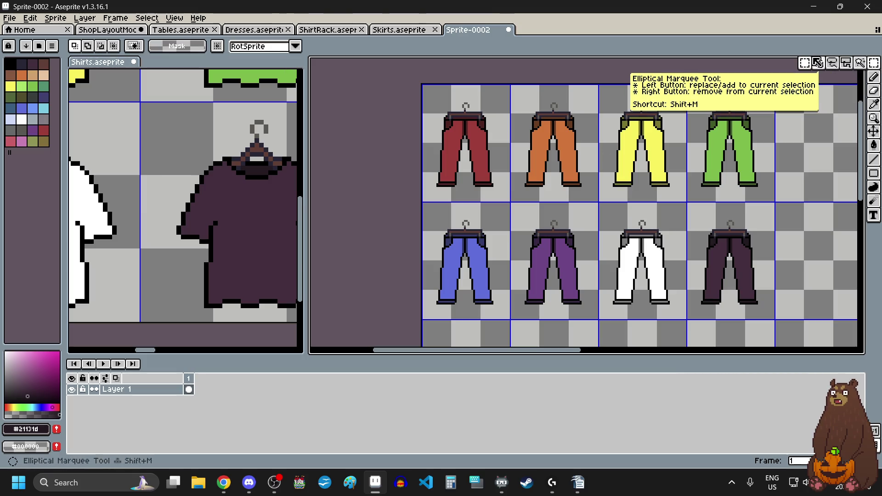
# Select the whole block of eight trousers on the working sheet.
pyautogui.scroll(2, 777, 75)
pyautogui.scroll(1, 777, 75)
pyautogui.scroll(-1, 777, 82)
pyautogui.scroll(-1, 777, 85)
pyautogui.scroll(-1, 776, 86)
pyautogui.moveTo(777, 86); pyautogui.dragTo(428, 320)
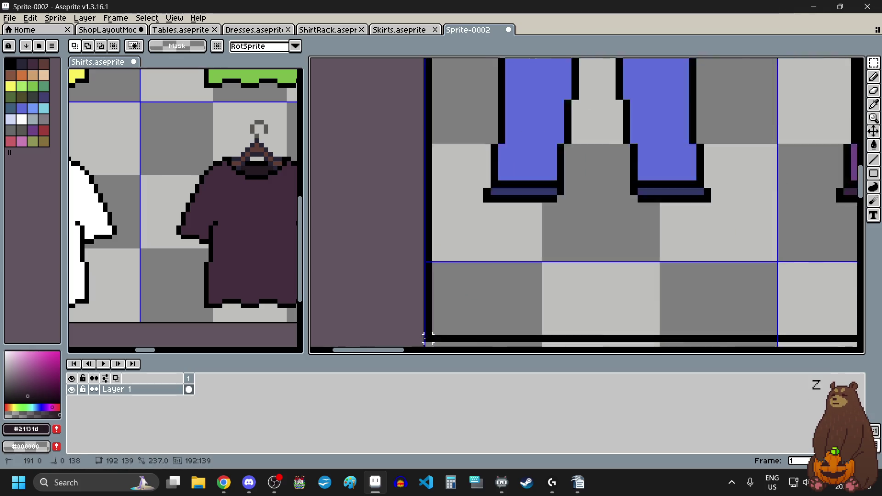
pyautogui.scroll(2, 427, 320)
pyautogui.scroll(2, 427, 321)
pyautogui.scroll(-3, 487, 262)
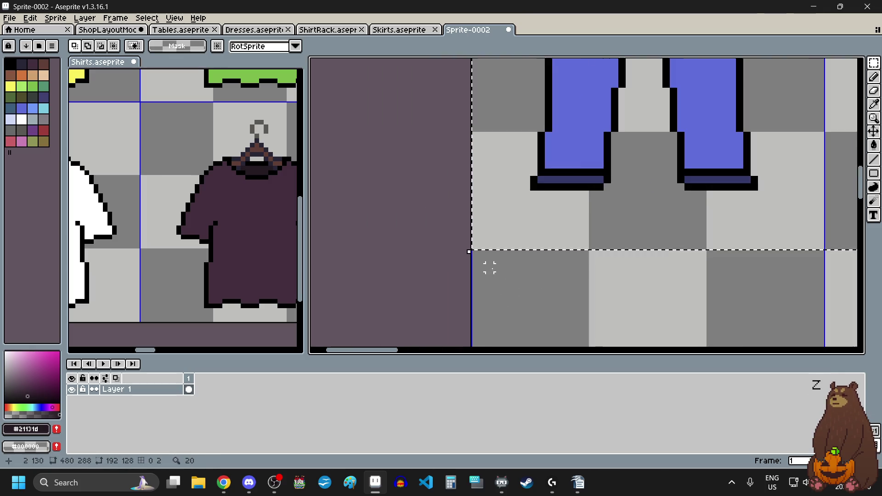
pyautogui.scroll(-2, 516, 256)
pyautogui.scroll(1, 561, 233)
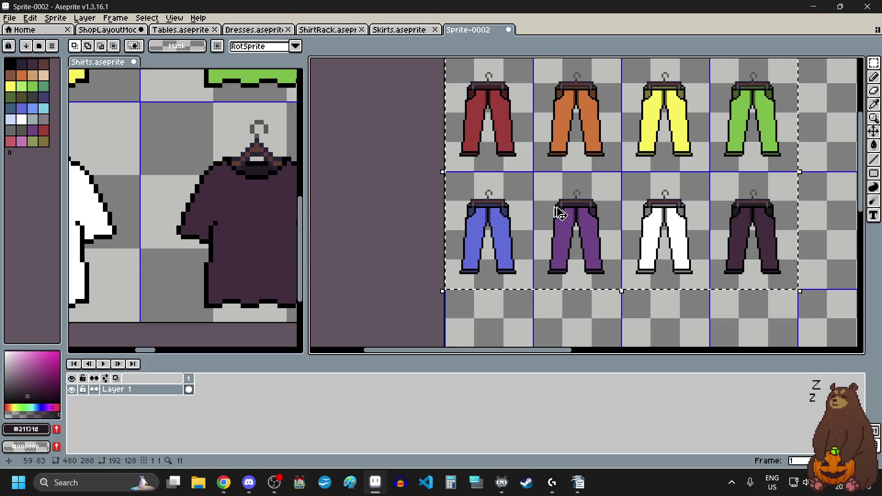
# Create a new transparent 192×128 sprite and paste the eight trousers into it.
pyautogui.click(555, 311)
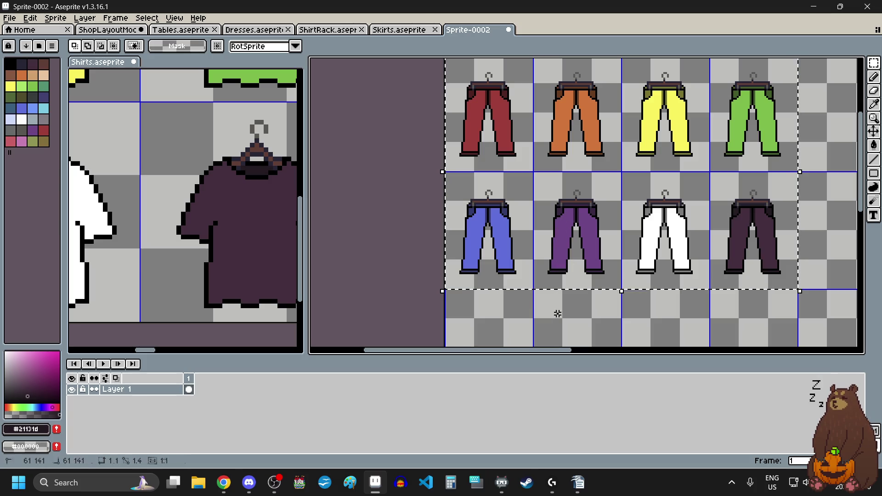
pyautogui.click(18, 18)
pyautogui.click(28, 36)
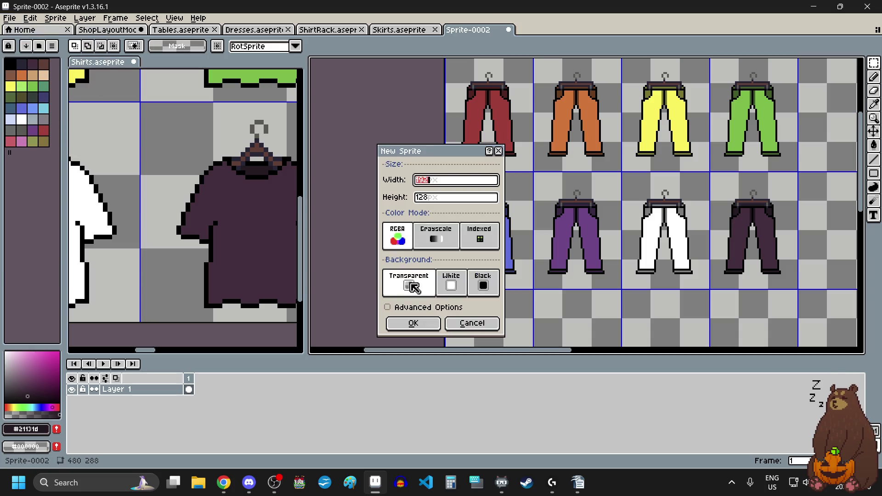
pyautogui.click(416, 321)
pyautogui.hotkey('ctrl', 'v')
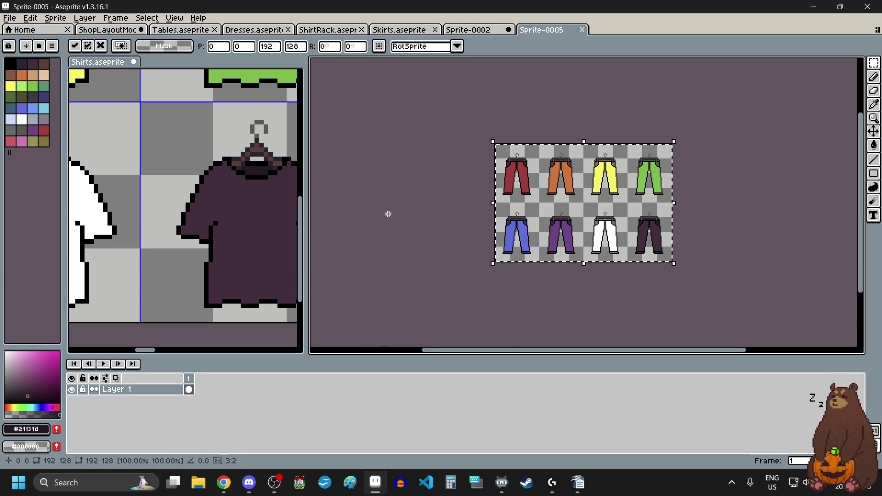
pyautogui.click(388, 212)
# Set the grid width to 48 px per trousers cell, giving a 48×60 grid.
pyautogui.click(175, 17)
pyautogui.moveTo(286, 88)
pyautogui.click(336, 86)
pyautogui.press('Tab')
pyautogui.press('Tab')
pyautogui.write('48')
pyautogui.press('Tab')
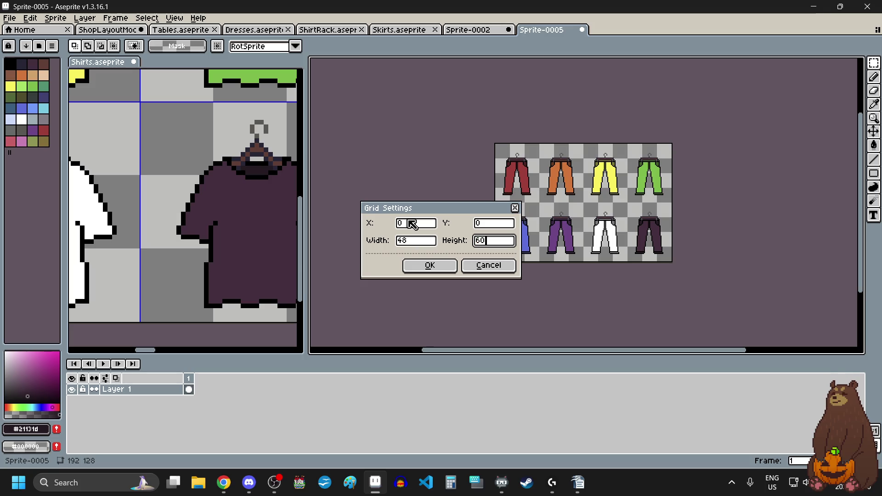
pyautogui.press('Return')
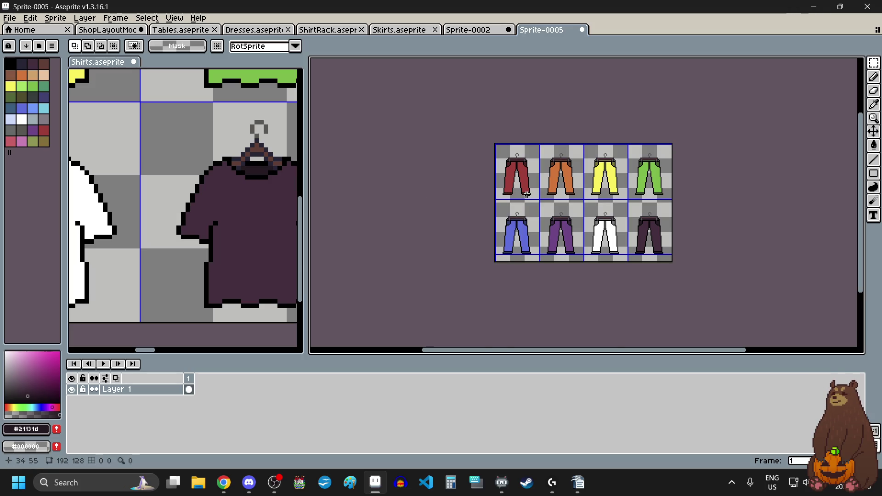
# Compare against Sprite-0002, then adjust the grid cell height on the new sheet.
pyautogui.scroll(4, 526, 195)
pyautogui.scroll(-1, 527, 195)
pyautogui.scroll(-2, 526, 195)
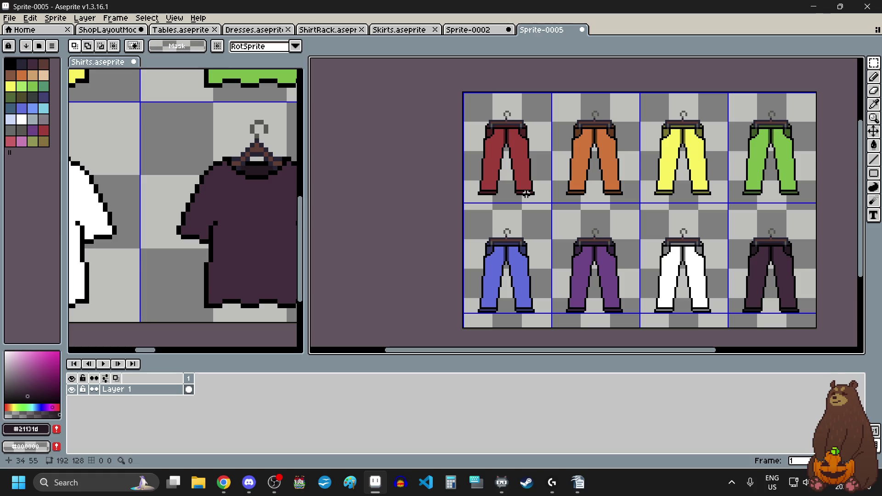
pyautogui.click(478, 30)
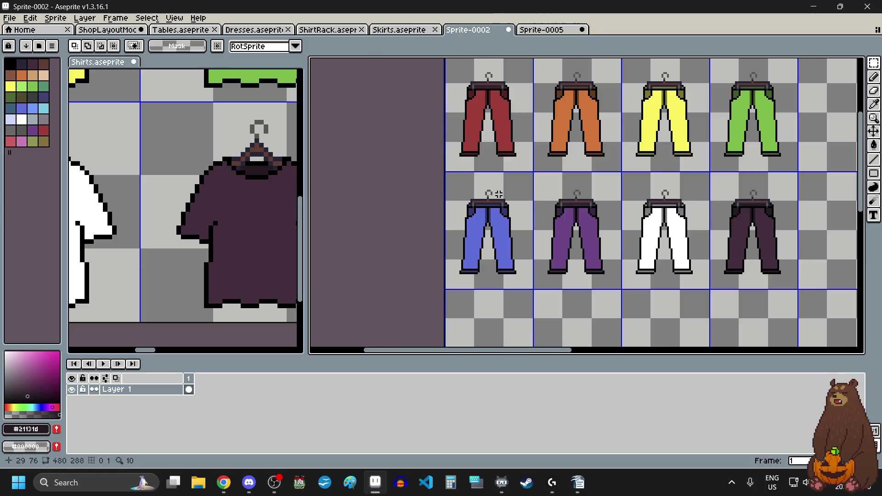
pyautogui.scroll(-3, 498, 194)
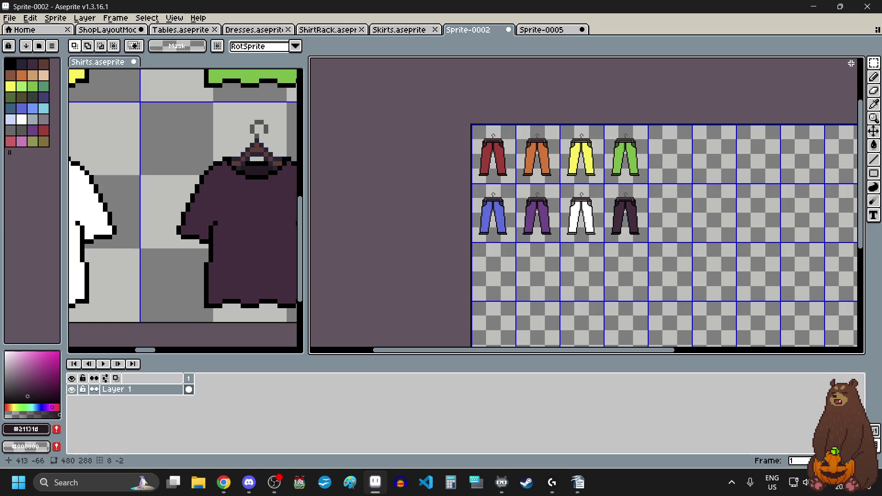
pyautogui.click(534, 33)
pyautogui.click(174, 17)
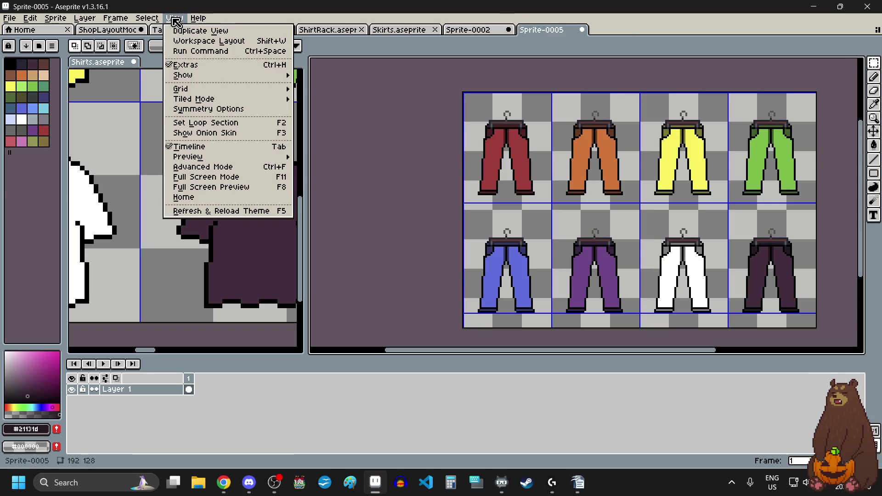
pyautogui.moveTo(224, 90)
pyautogui.click(334, 89)
pyautogui.click(505, 247)
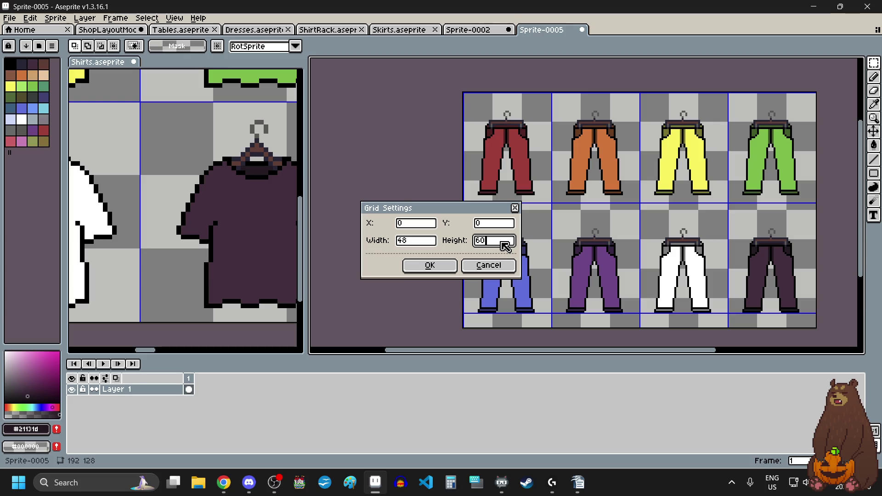
pyautogui.press('Return')
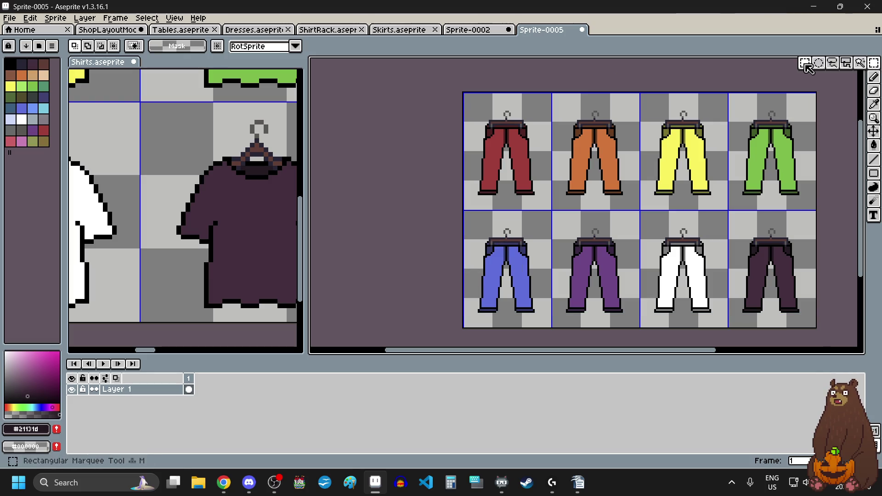
# Save the trousers sheet as Pants.aseprite and dock the Shirts document in the main tab bar.
pyautogui.click(875, 61)
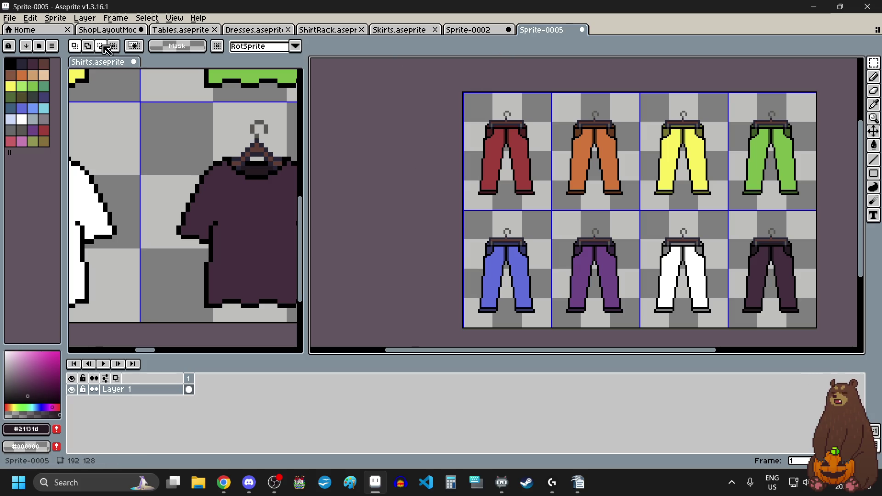
pyautogui.click(9, 18)
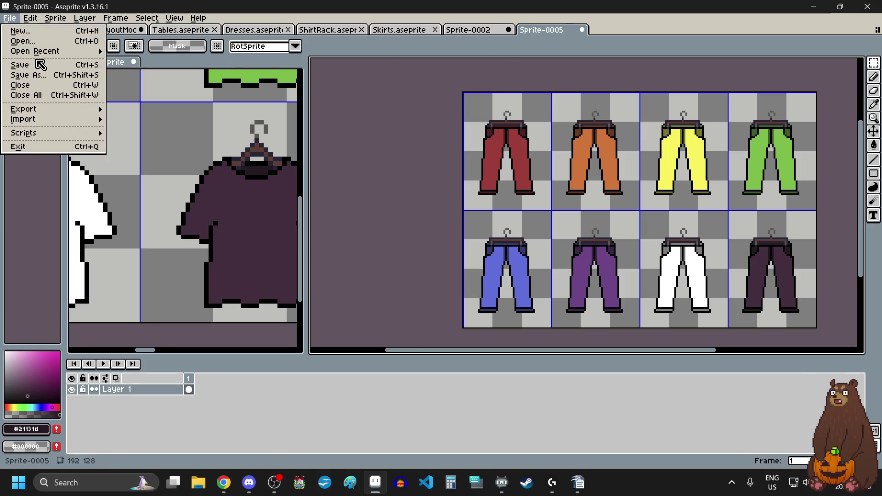
pyautogui.click(38, 66)
pyautogui.write('Pants')
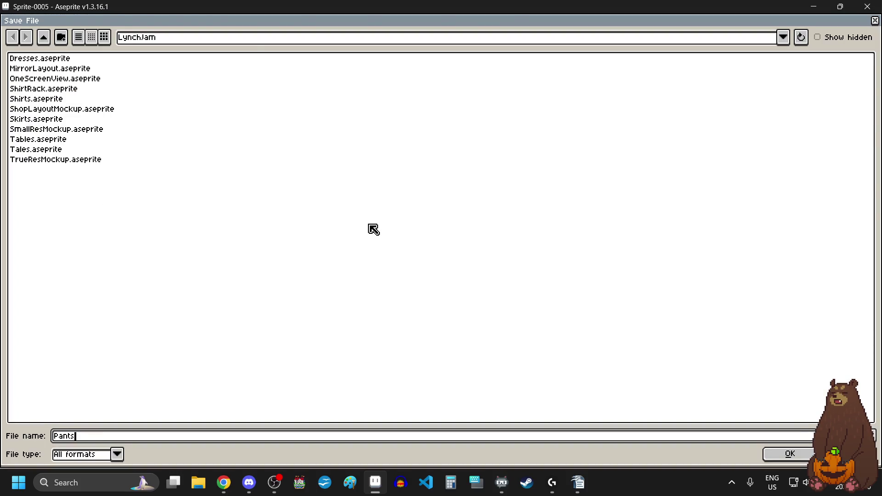
pyautogui.press('Return')
pyautogui.moveTo(110, 64)
pyautogui.mouseDown()
pyautogui.moveTo(323, 90)
pyautogui.moveTo(620, 29)
pyautogui.mouseUp()
pyautogui.scroll(-2, 451, 191)
# Save Shirts.aseprite.
pyautogui.scroll(-2, 450, 191)
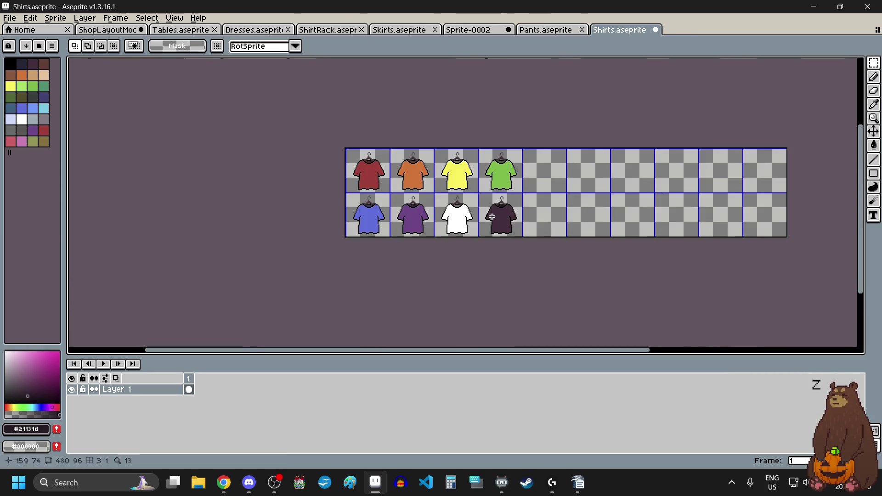
pyautogui.scroll(2, 451, 191)
pyautogui.hscroll(-2, 458, 208)
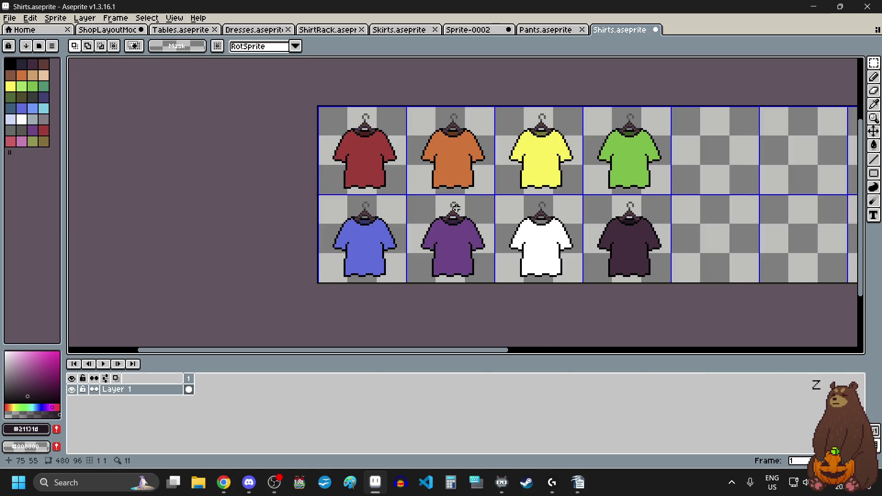
pyautogui.click(10, 18)
pyautogui.click(43, 68)
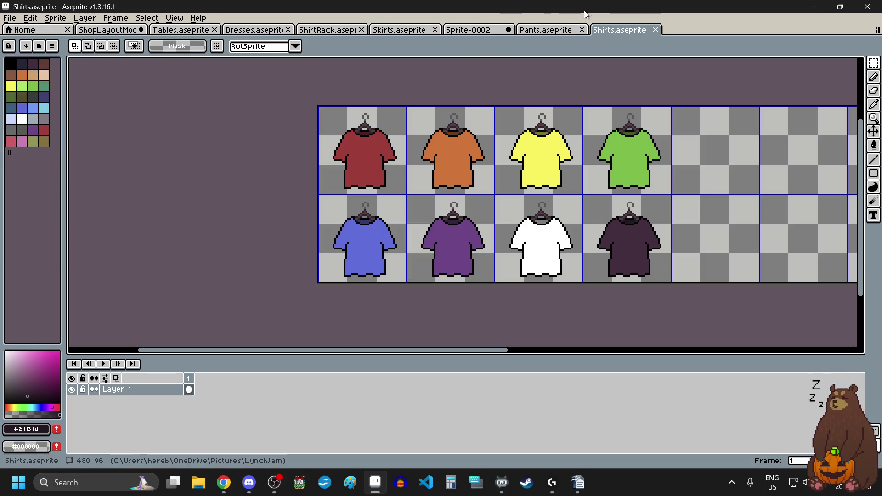
# Delete all the pants from Sprite-0002, then bring up ShirtRack.aseprite.
pyautogui.click(490, 30)
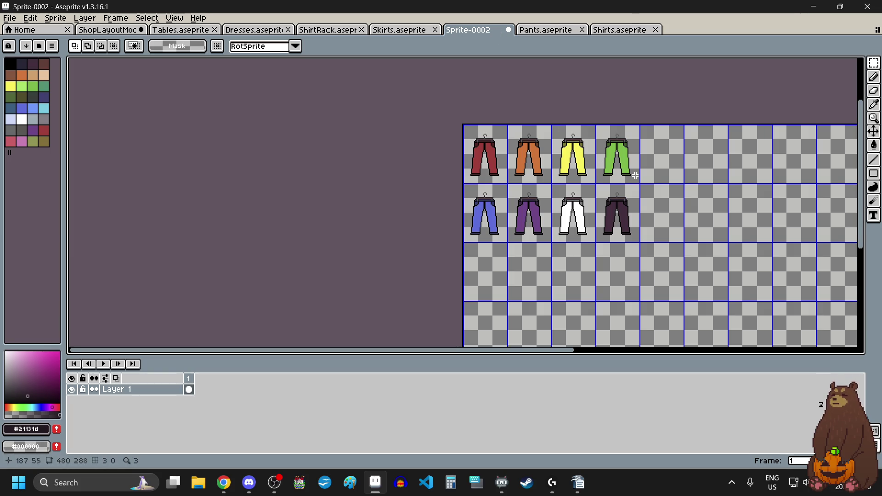
pyautogui.hotkey('ctrl', 'a')
pyautogui.press('Delete')
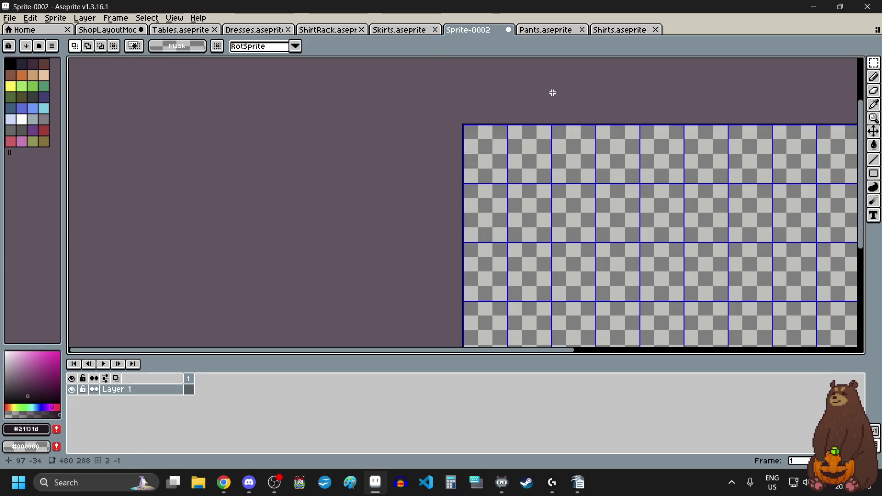
pyautogui.click(342, 29)
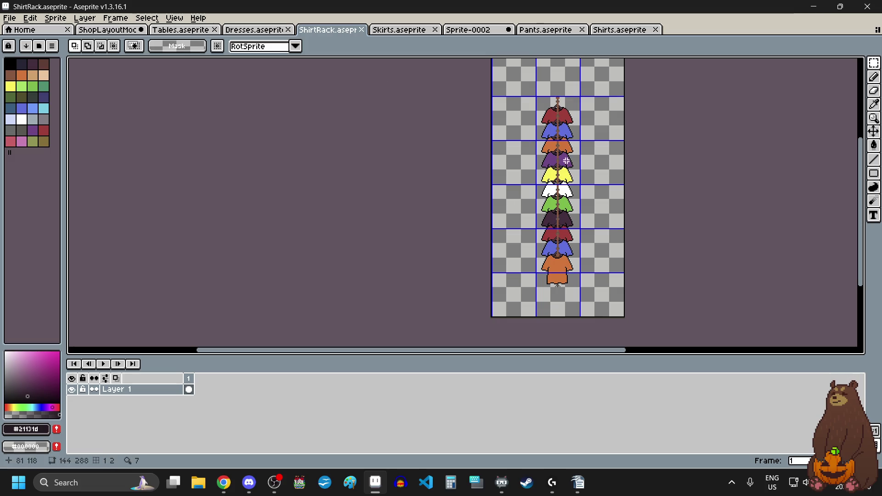
# Select the shirt rack in the shop layout mockup.
pyautogui.click(108, 29)
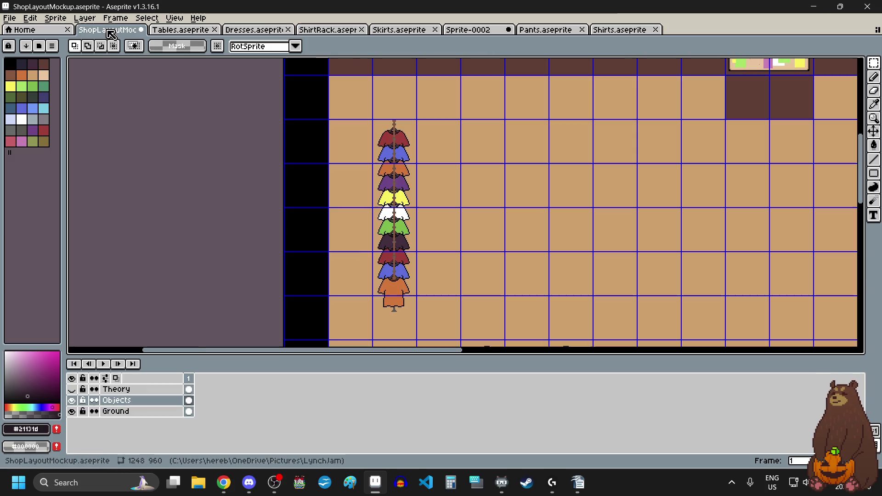
pyautogui.scroll(2, 408, 335)
pyautogui.scroll(4, 412, 295)
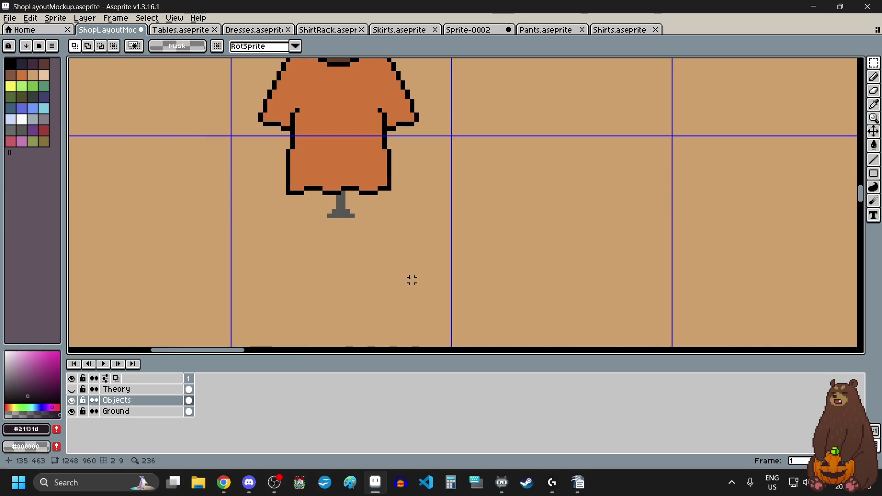
pyautogui.scroll(-4, 412, 280)
pyautogui.scroll(5, 427, 275)
pyautogui.scroll(-2, 436, 278)
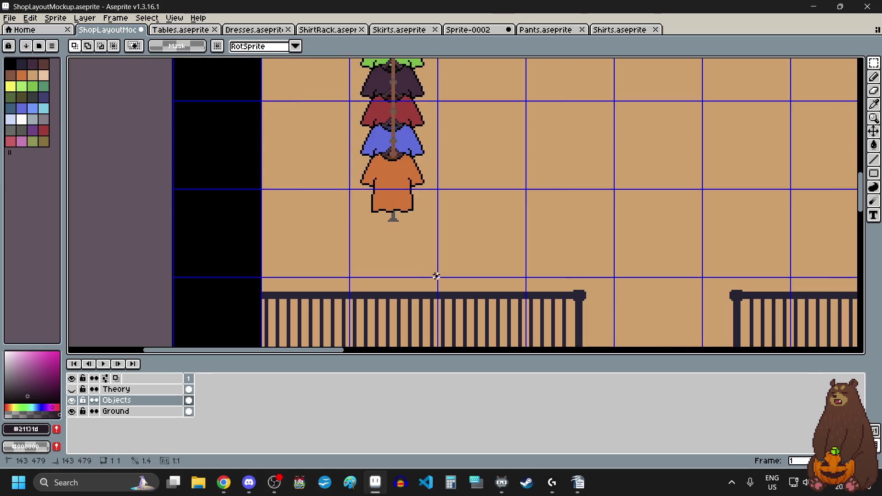
pyautogui.scroll(-2, 436, 278)
pyautogui.scroll(-2, 428, 257)
pyautogui.scroll(6, 410, 157)
pyautogui.scroll(4, 410, 157)
pyautogui.moveTo(390, 115); pyautogui.dragTo(392, 190)
pyautogui.scroll(-2, 528, 141)
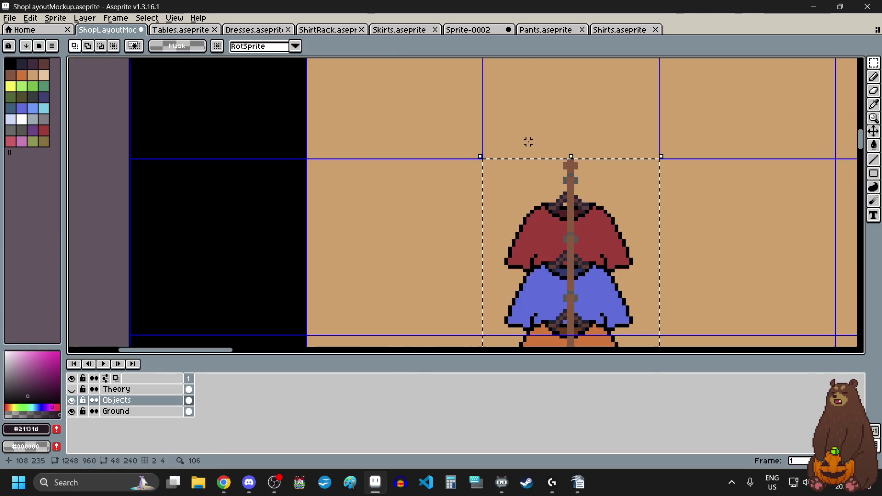
pyautogui.scroll(-2, 524, 239)
pyautogui.scroll(-1, 522, 236)
pyautogui.scroll(4, 524, 236)
pyautogui.scroll(-2, 524, 237)
pyautogui.scroll(2, 527, 249)
pyautogui.scroll(2, 516, 154)
pyautogui.scroll(1, 519, 181)
pyautogui.scroll(1, 516, 202)
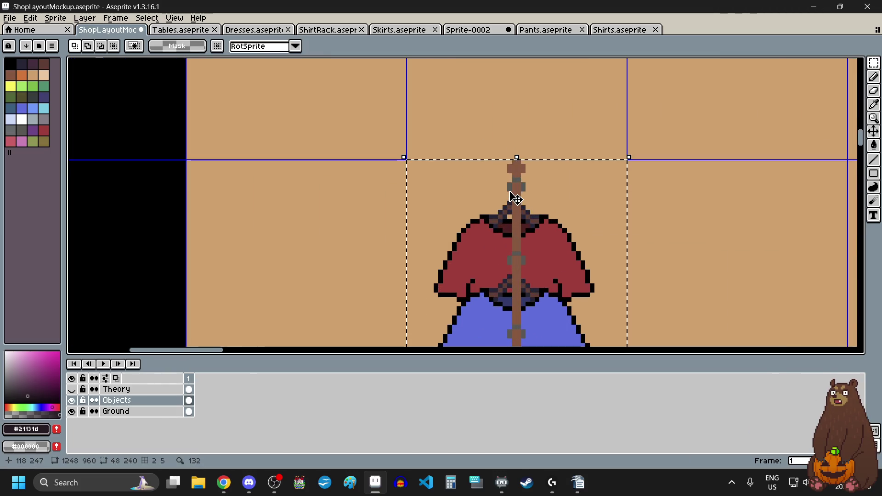
pyautogui.scroll(1, 517, 204)
# Nudge the shirt rack down one pixel and commit the move.
pyautogui.click(516, 207)
pyautogui.moveTo(516, 206); pyautogui.dragTo(516, 212)
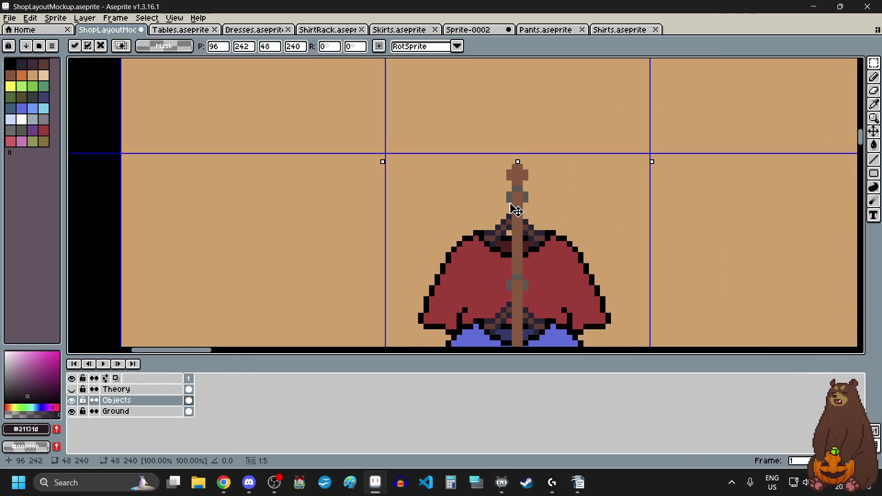
pyautogui.scroll(-4, 510, 193)
pyautogui.scroll(-3, 501, 188)
pyautogui.scroll(3, 503, 216)
pyautogui.scroll(-2, 504, 229)
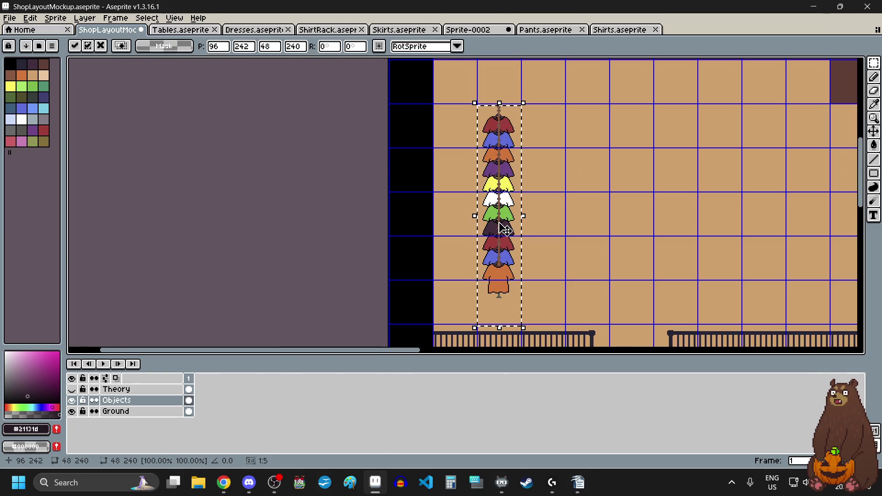
pyautogui.click(567, 248)
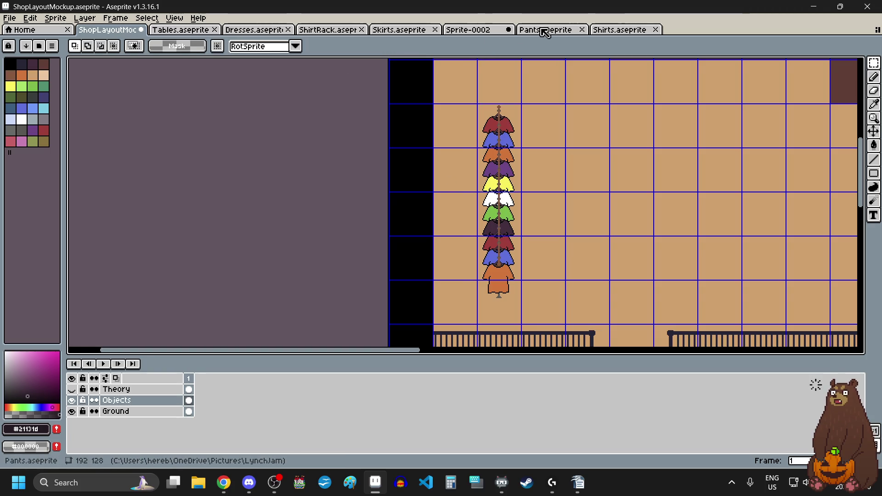
# Select all of ShirtRack.aseprite, then return to the shop layout mockup.
pyautogui.click(338, 33)
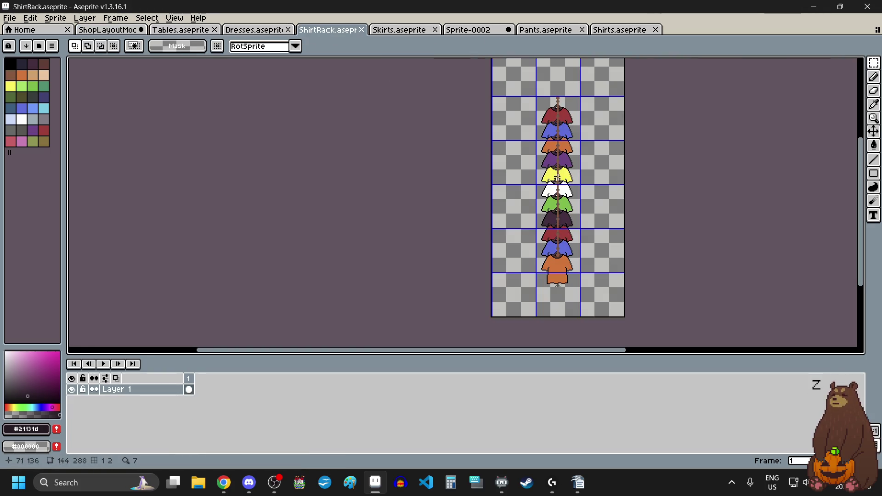
pyautogui.hotkey('ctrl', 'a')
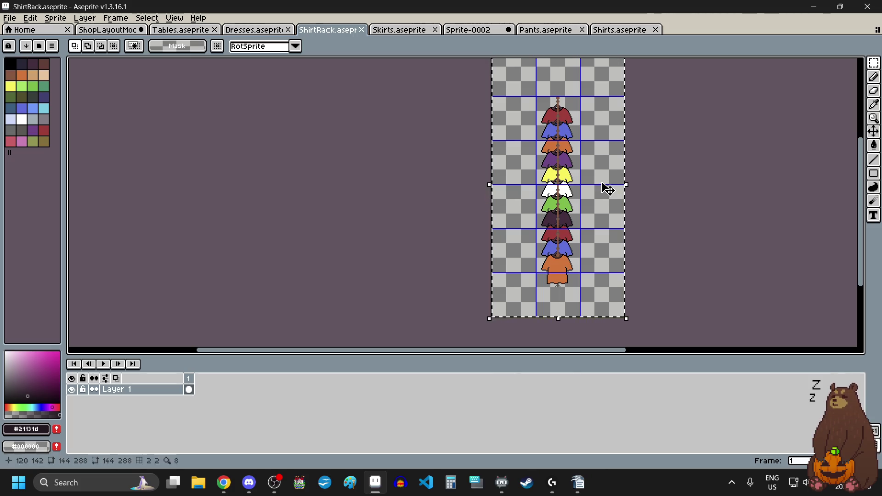
pyautogui.click(108, 29)
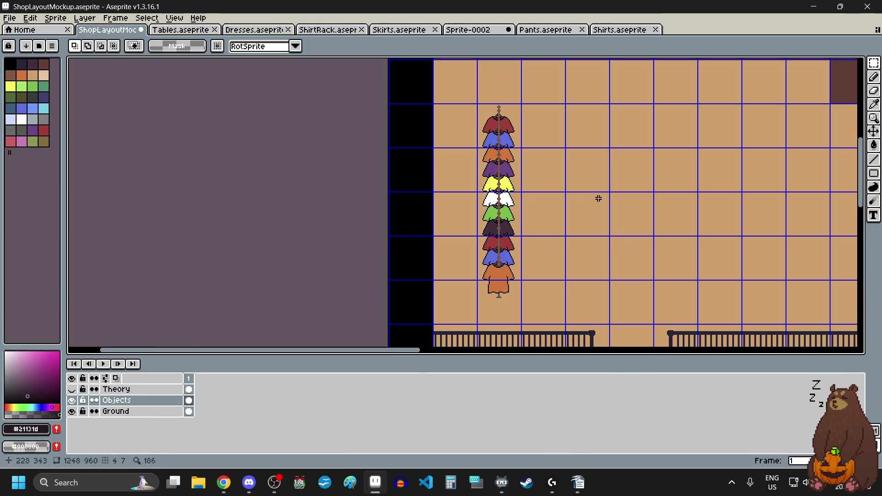
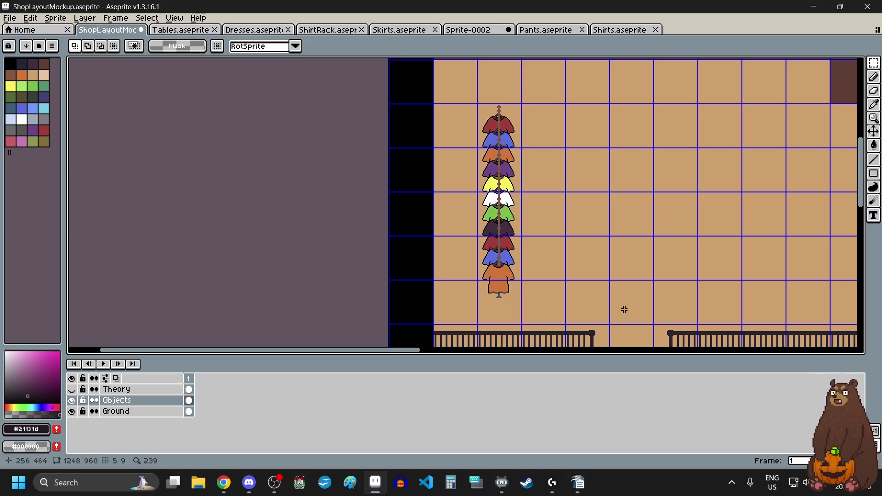
# Look over the racks in the ShopLayoutMockup canvas, then bring up the Shirts sprite sheet.
pyautogui.scroll(-3, 570, 272)
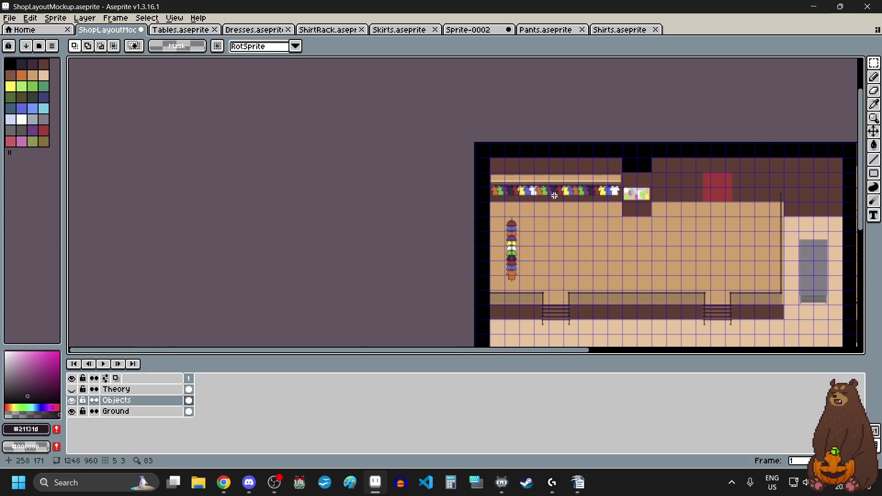
pyautogui.scroll(5, 553, 190)
pyautogui.scroll(-2, 556, 220)
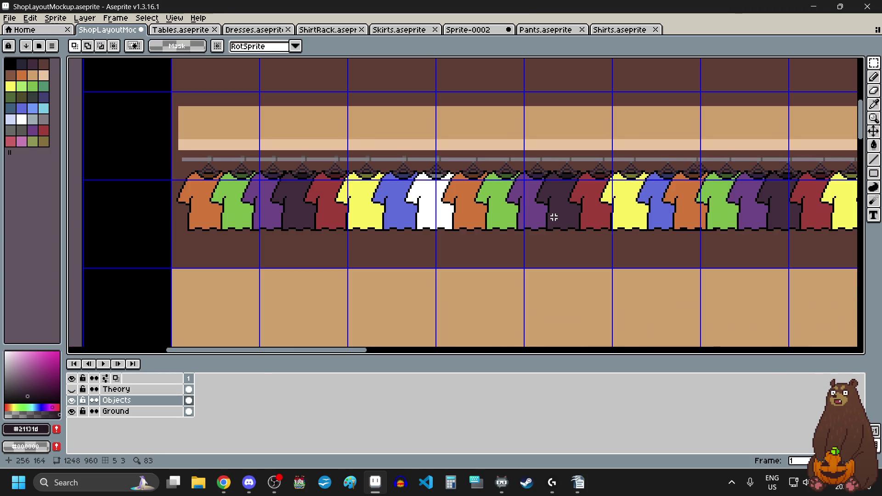
pyautogui.scroll(-2, 553, 218)
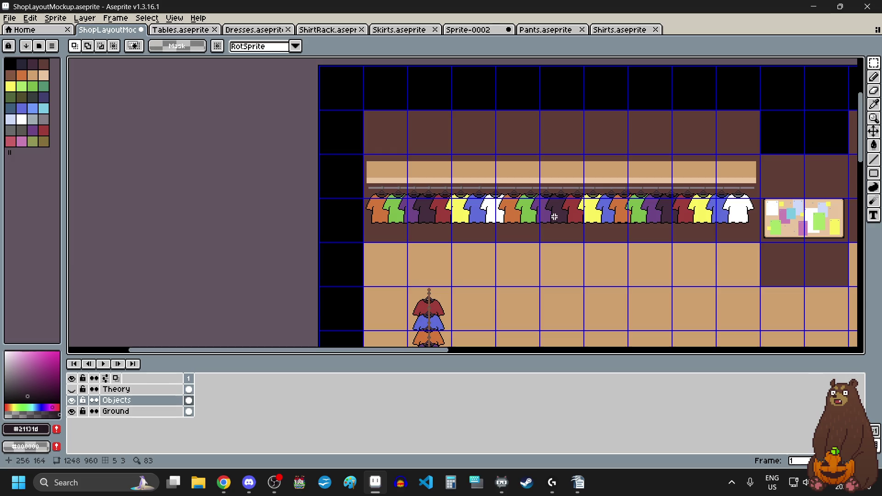
pyautogui.moveTo(861, 132); pyautogui.dragTo(864, 172)
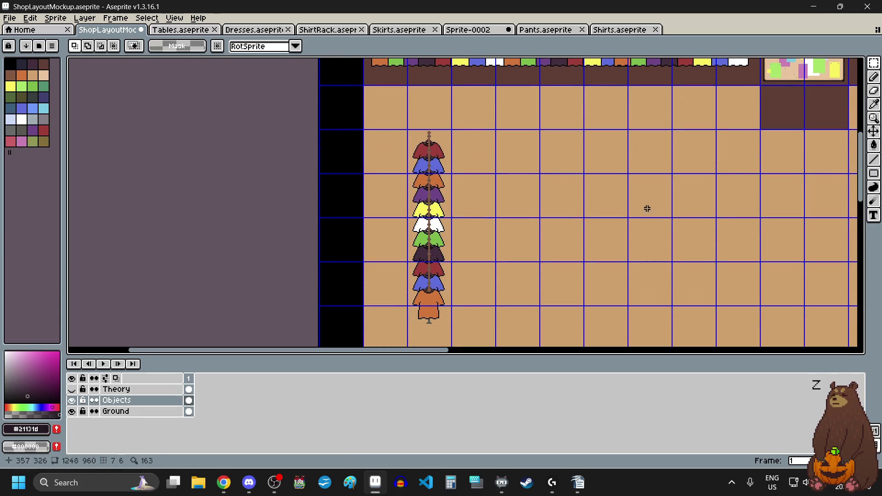
pyautogui.click(606, 30)
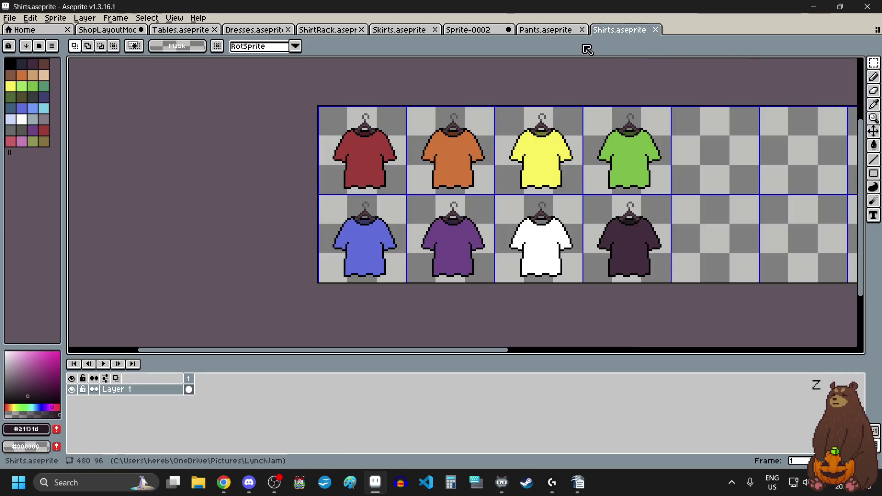
# Move Sprite-0002 to the end, then cut and re-paste the ShirtRack rack toward the canvas centre.
pyautogui.moveTo(484, 33); pyautogui.dragTo(603, 35)
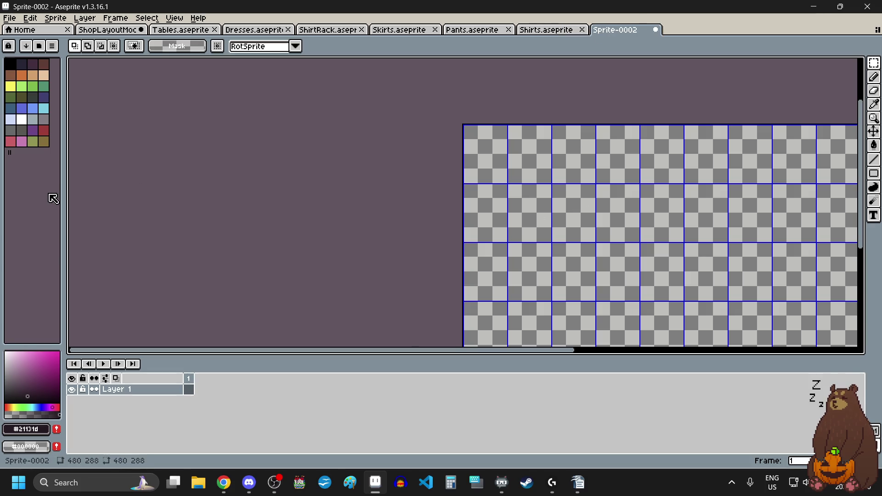
pyautogui.click(335, 29)
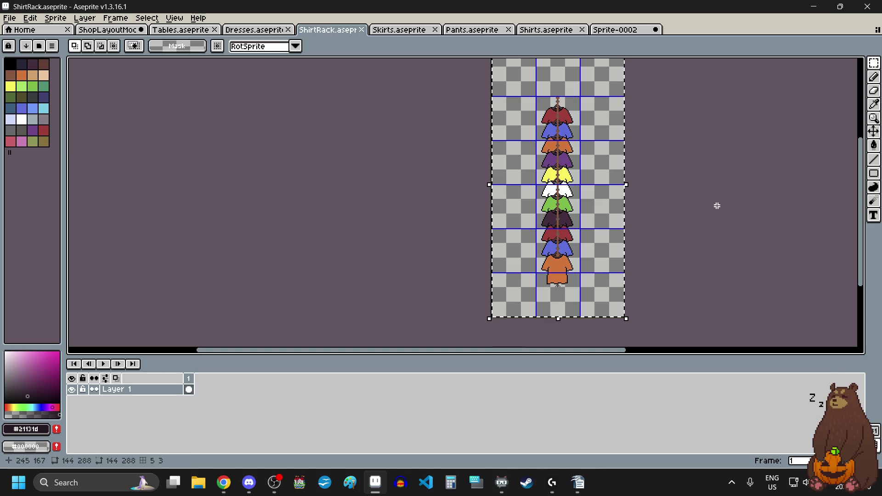
pyautogui.press('Delete')
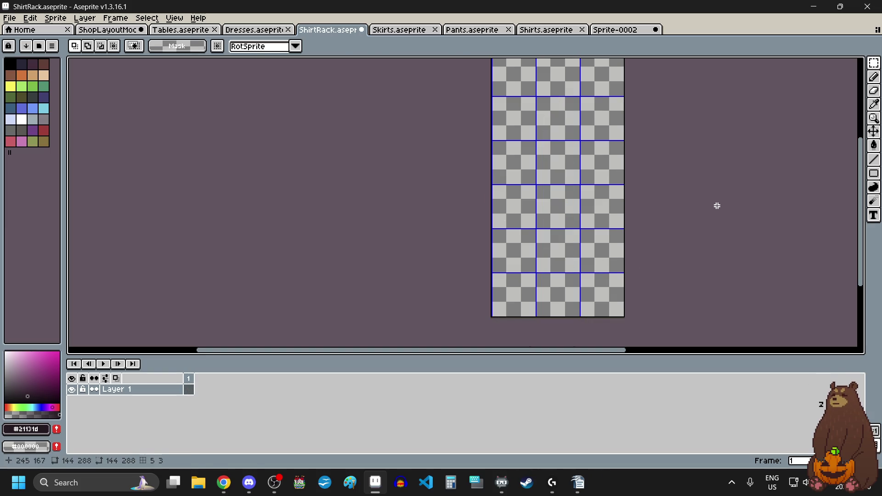
pyautogui.hotkey('ctrl', 'v')
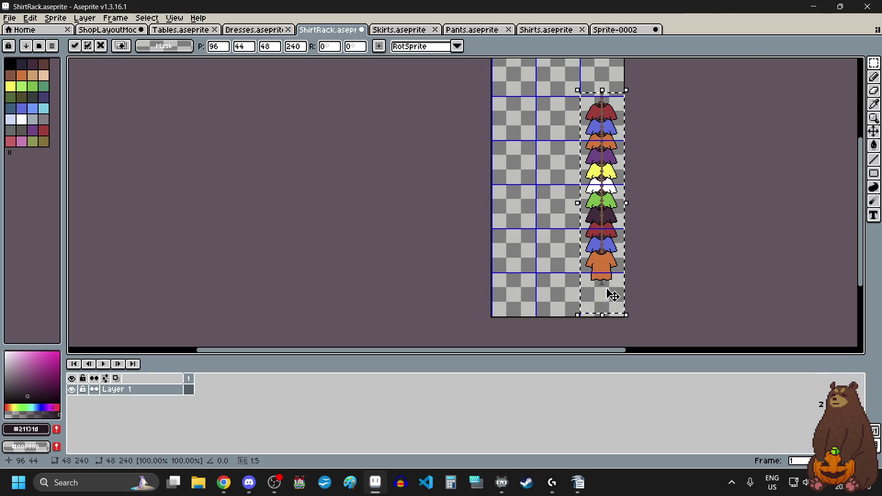
pyautogui.moveTo(618, 115); pyautogui.dragTo(577, 115)
# Fine-tune the rack to 48,48 in the middle column with arrow nudges and drop it.
pyautogui.scroll(-2, 577, 115)
pyautogui.scroll(2, 575, 119)
pyautogui.scroll(4, 573, 158)
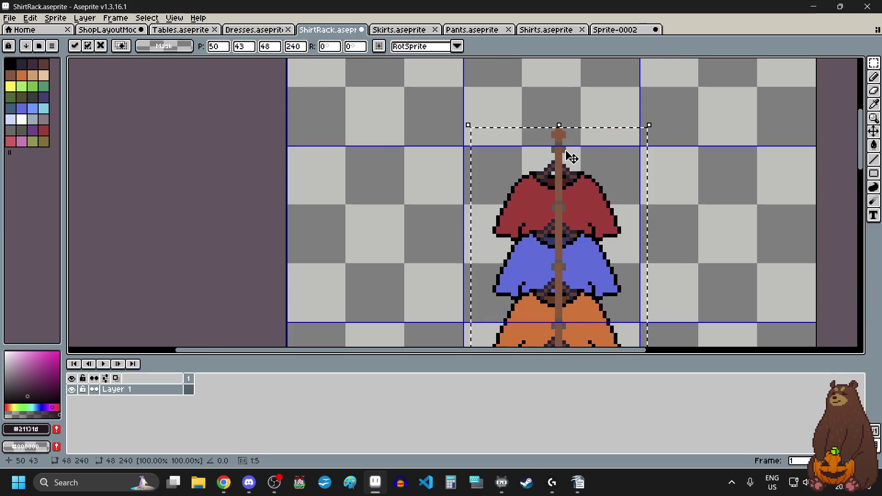
pyautogui.scroll(1, 572, 158)
pyautogui.moveTo(567, 153); pyautogui.dragTo(554, 170)
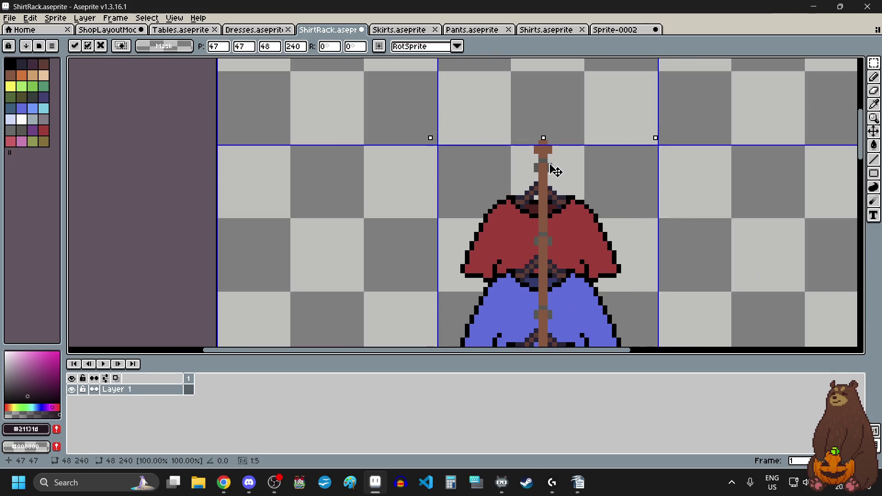
pyautogui.press('Right')
pyautogui.press('Down')
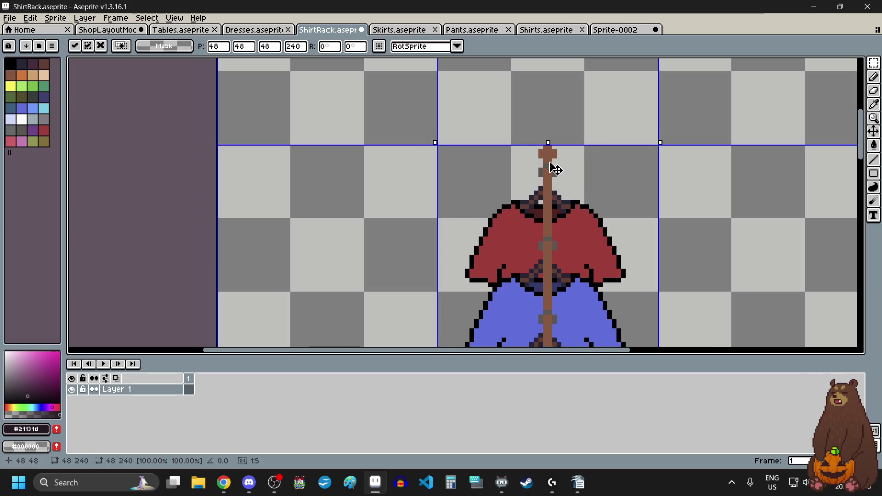
pyautogui.press('Down')
pyautogui.press('Down')
pyautogui.press('Return')
pyautogui.hotkey('ctrl', 'd')
# Save ShirtRack.aseprite.
pyautogui.scroll(-4, 618, 159)
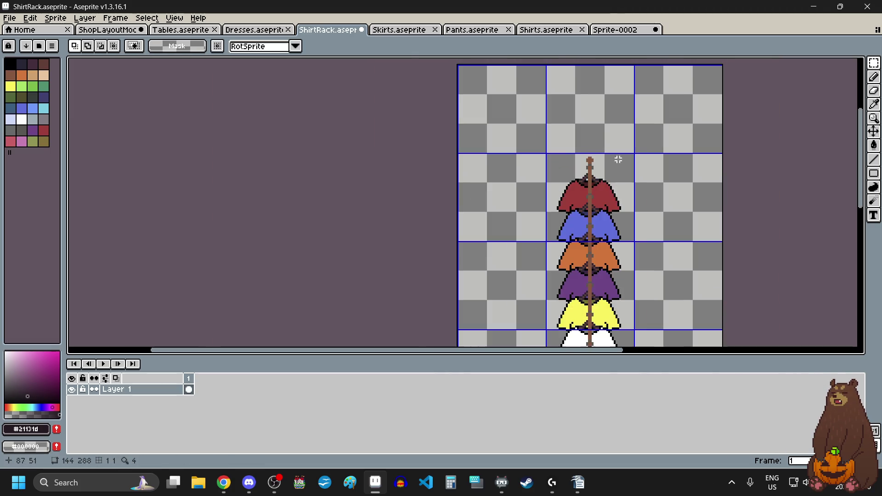
pyautogui.scroll(-4, 619, 159)
pyautogui.scroll(2, 607, 270)
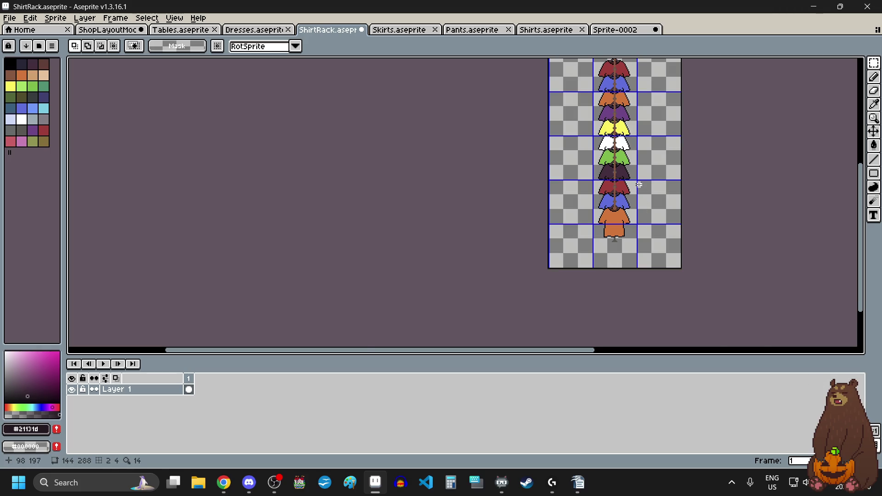
pyautogui.scroll(4, 639, 186)
pyautogui.scroll(-2, 638, 183)
pyautogui.click(10, 18)
pyautogui.click(32, 66)
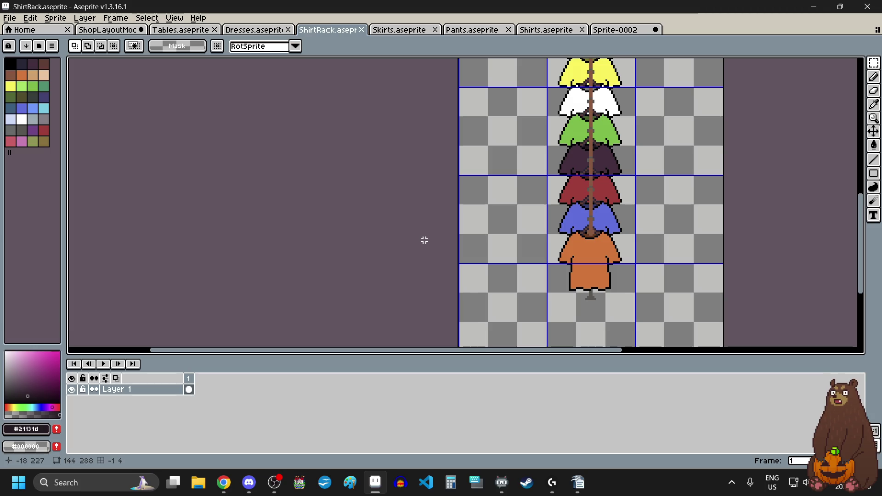
pyautogui.scroll(-2, 426, 237)
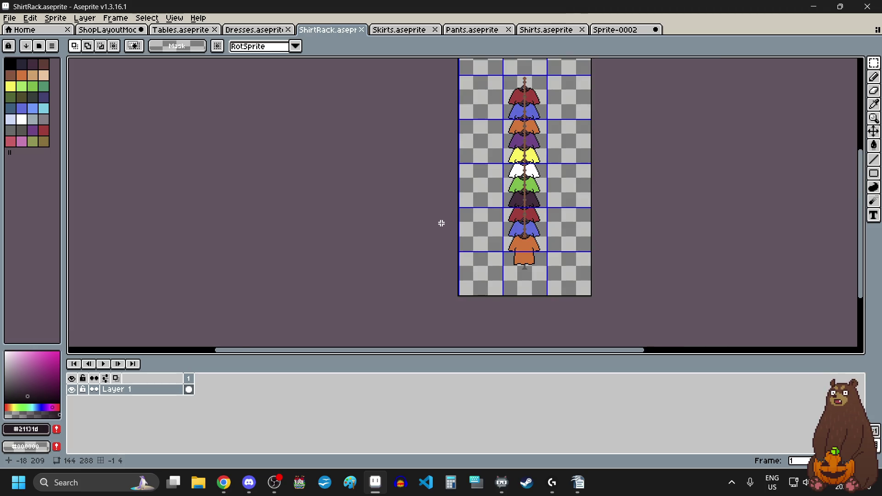
pyautogui.scroll(-1, 441, 223)
pyautogui.scroll(1, 535, 185)
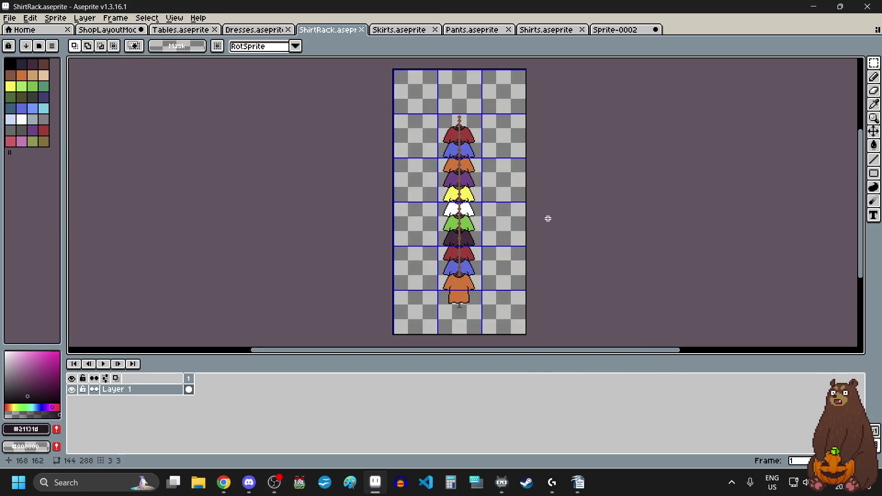
pyautogui.hotkey('ctrl', 'a')
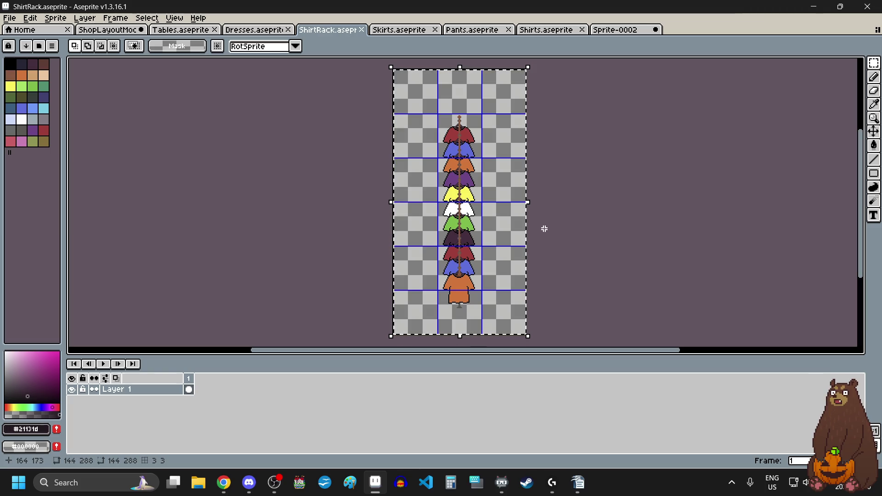
pyautogui.click(636, 189)
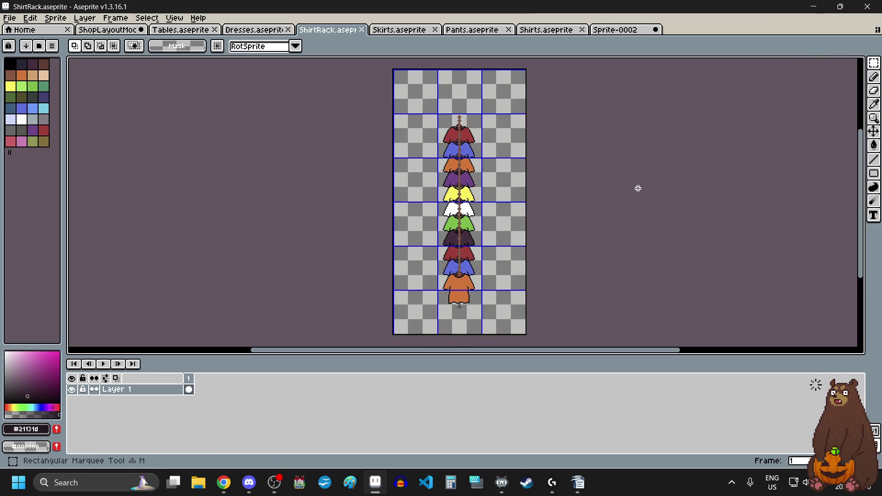
pyautogui.click(10, 17)
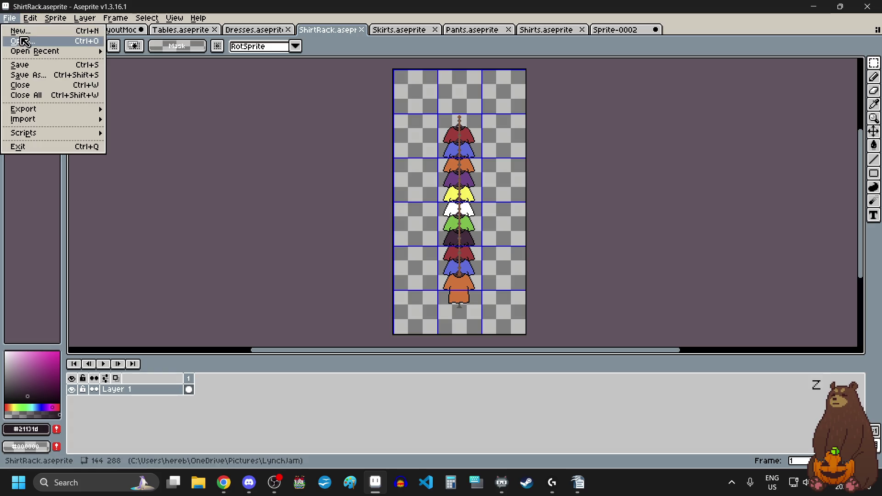
# Make a new 144x288 sprite with a 48x48 grid and dock ShirtRack in a left view.
pyautogui.click(18, 41)
pyautogui.click(413, 323)
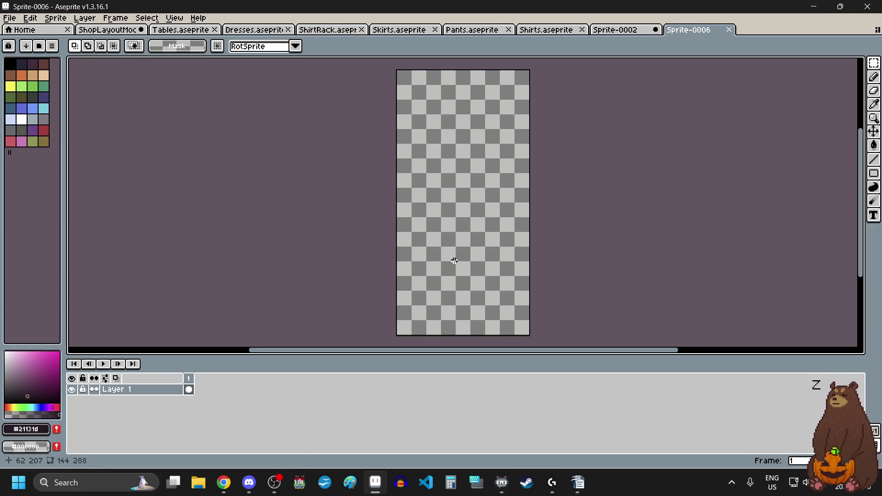
pyautogui.click(176, 18)
pyautogui.moveTo(203, 90)
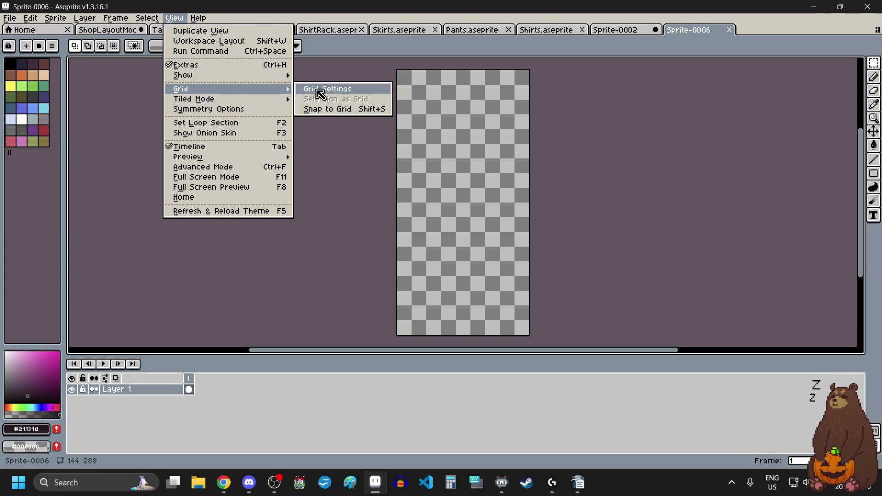
pyautogui.click(321, 95)
pyautogui.press('Tab')
pyautogui.press('Tab')
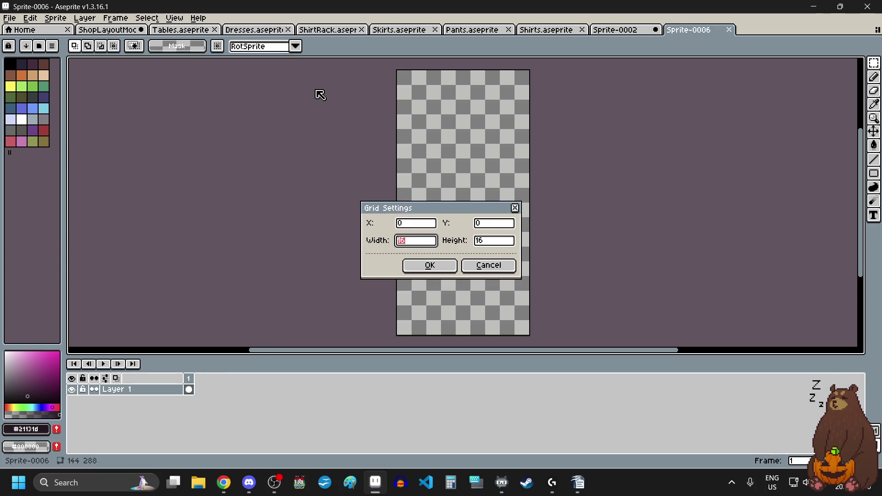
pyautogui.write('48')
pyautogui.press('Tab')
pyautogui.write('48')
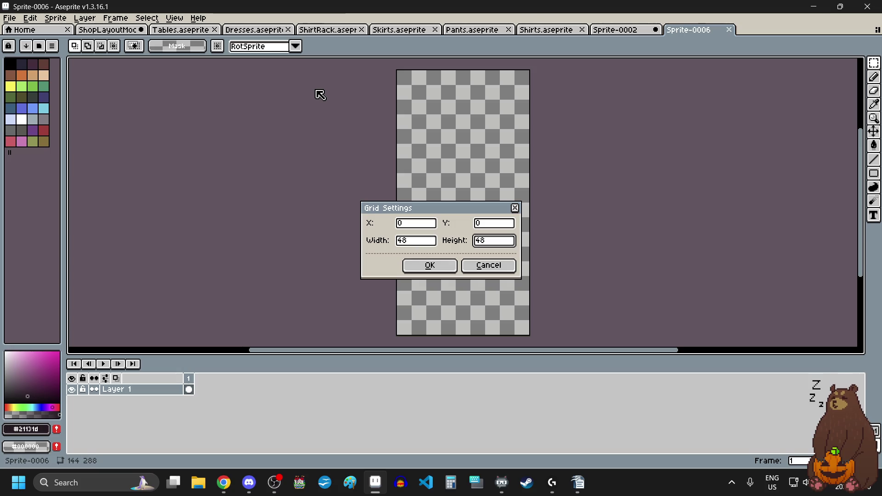
pyautogui.press('Return')
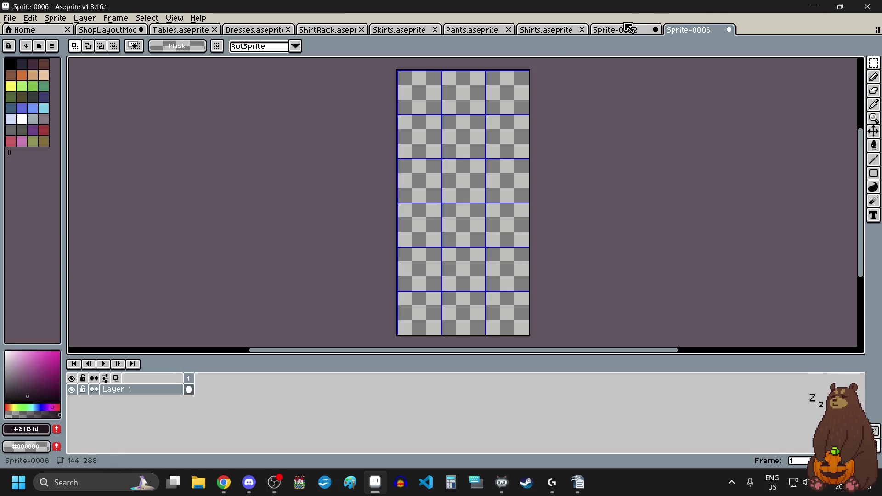
pyautogui.moveTo(687, 30); pyautogui.dragTo(407, 30)
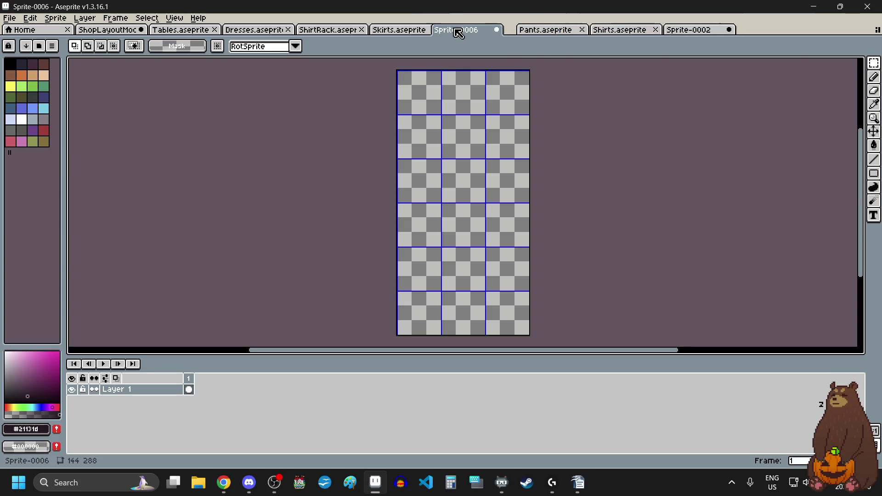
pyautogui.moveTo(331, 32); pyautogui.dragTo(89, 115)
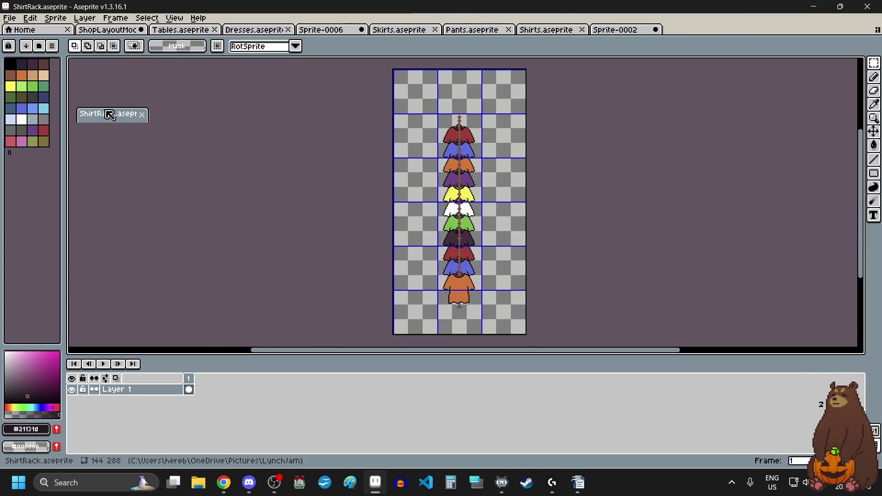
# Move the Skirts sprite sheet into the left side view.
pyautogui.click(413, 32)
pyautogui.moveTo(414, 33); pyautogui.dragTo(223, 64)
pyautogui.scroll(-2, 276, 136)
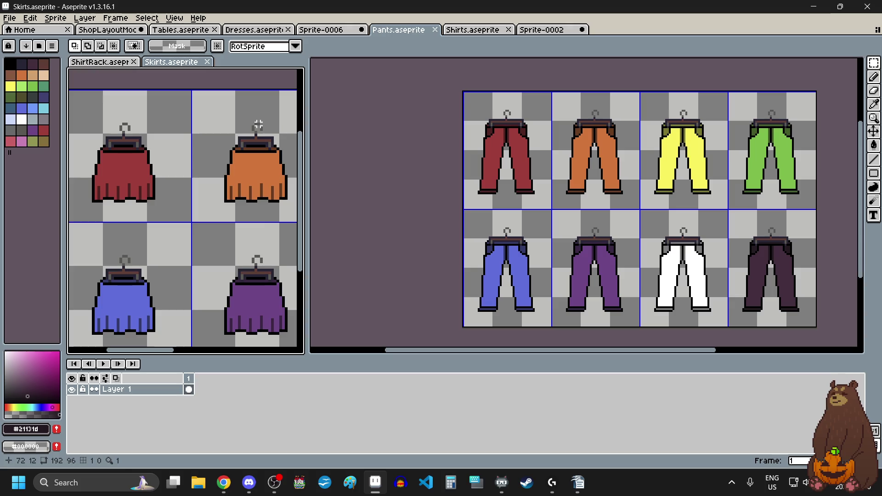
pyautogui.scroll(-2, 267, 131)
pyautogui.scroll(1, 253, 124)
pyautogui.scroll(1, 250, 121)
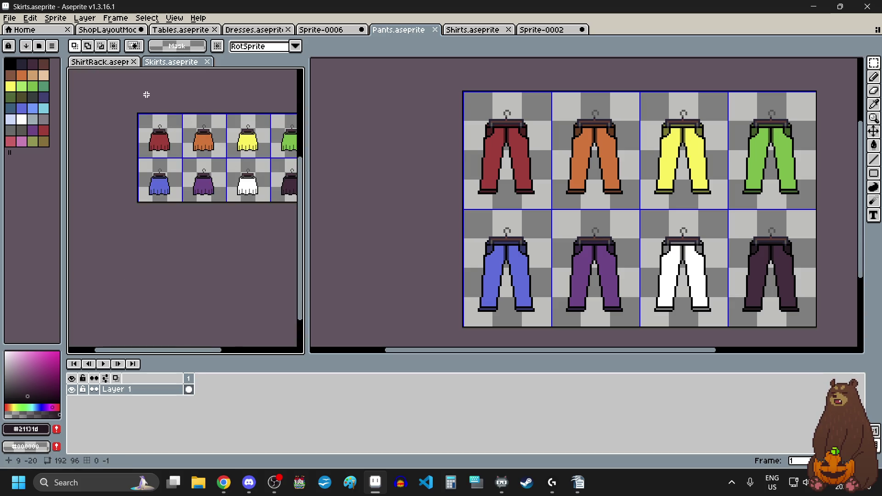
# Close the unused Sprite-0002 without saving and review the shirt rack for reference.
pyautogui.click(338, 32)
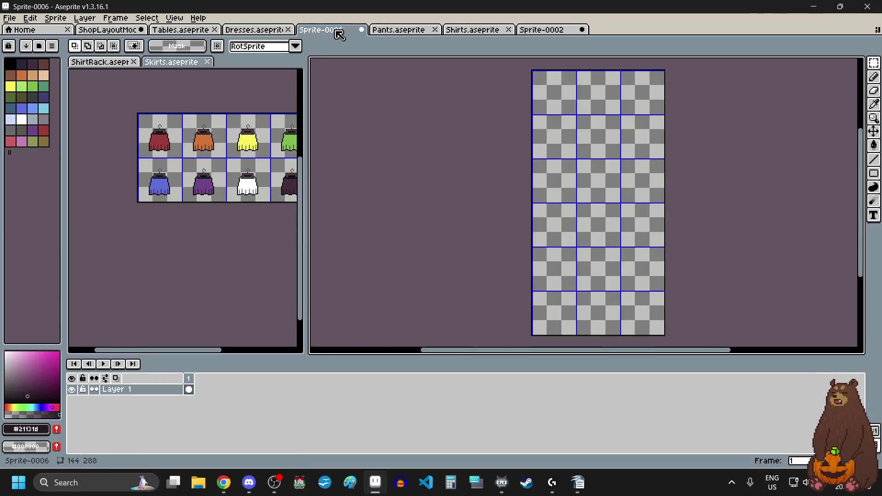
pyautogui.click(555, 32)
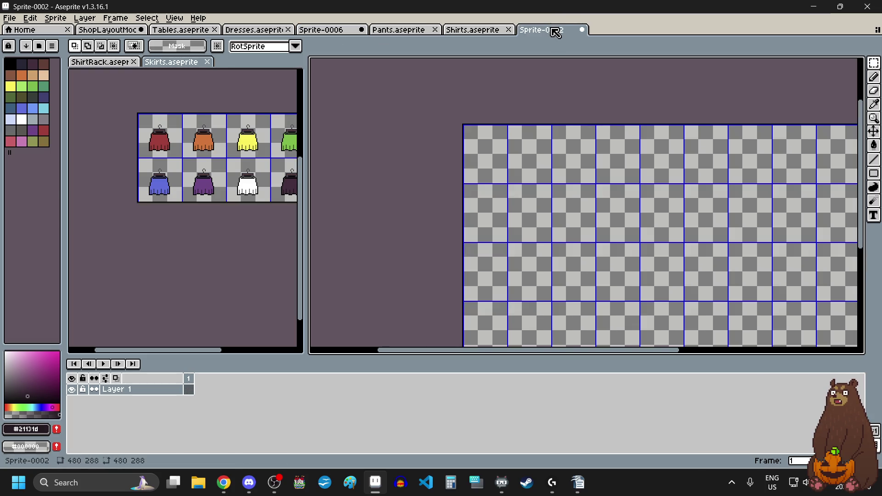
pyautogui.click(583, 30)
pyautogui.click(439, 261)
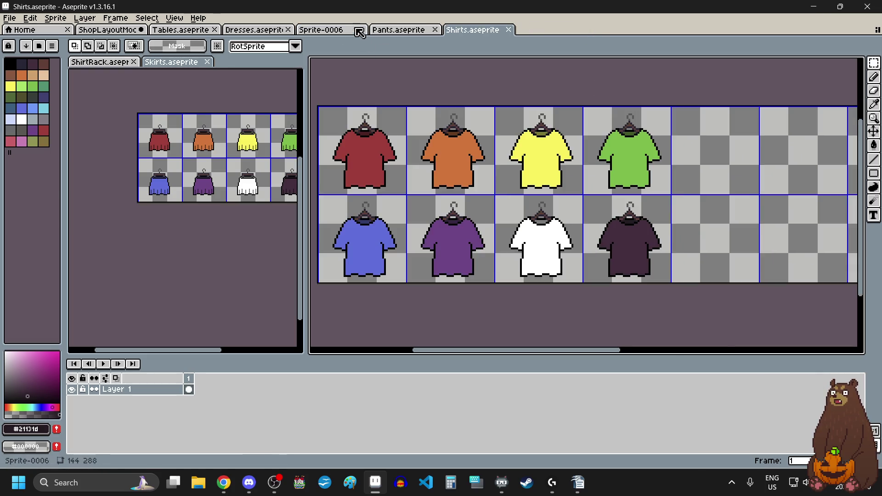
pyautogui.click(335, 30)
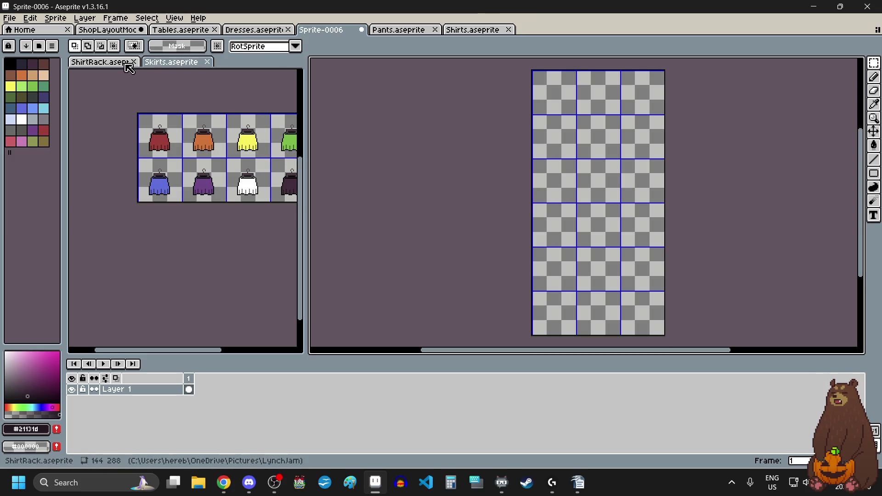
pyautogui.click(126, 63)
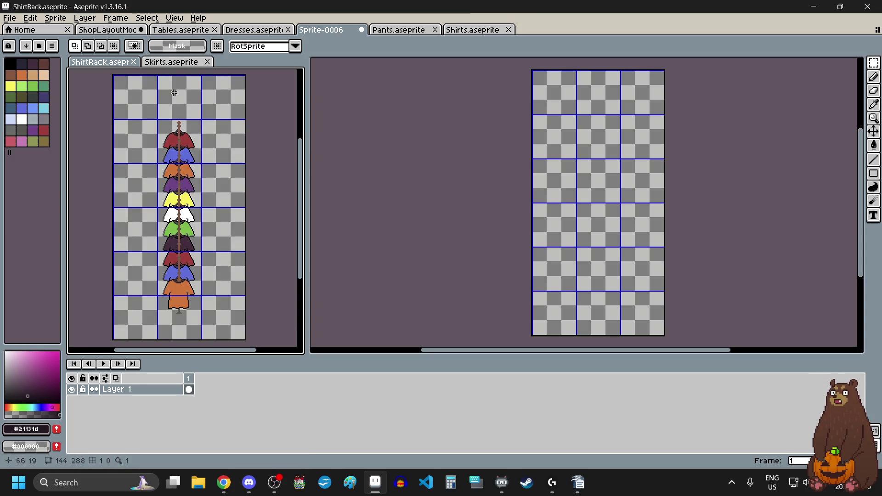
pyautogui.scroll(1, 174, 93)
pyautogui.scroll(2, 179, 90)
pyautogui.scroll(-1, 188, 87)
pyautogui.scroll(-1, 192, 87)
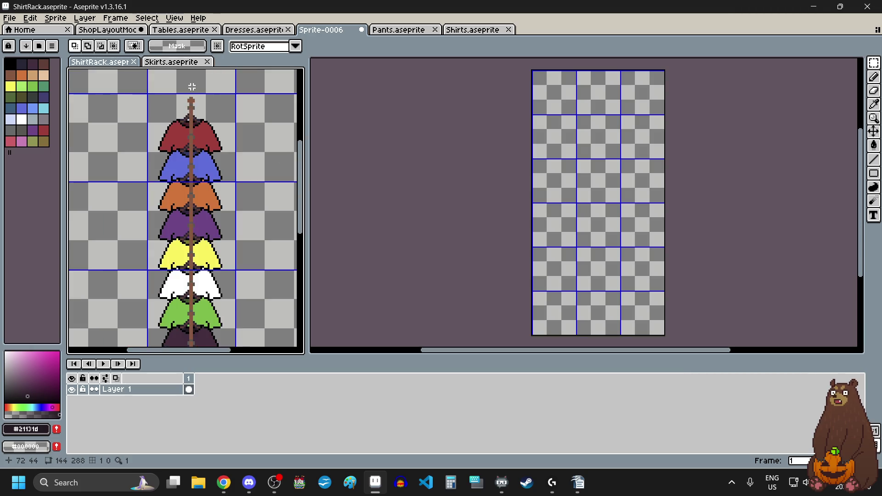
pyautogui.scroll(3, 191, 86)
# Take the green skirt from the skirts sheet and paste it into Sprite-0006's centre column.
pyautogui.click(175, 62)
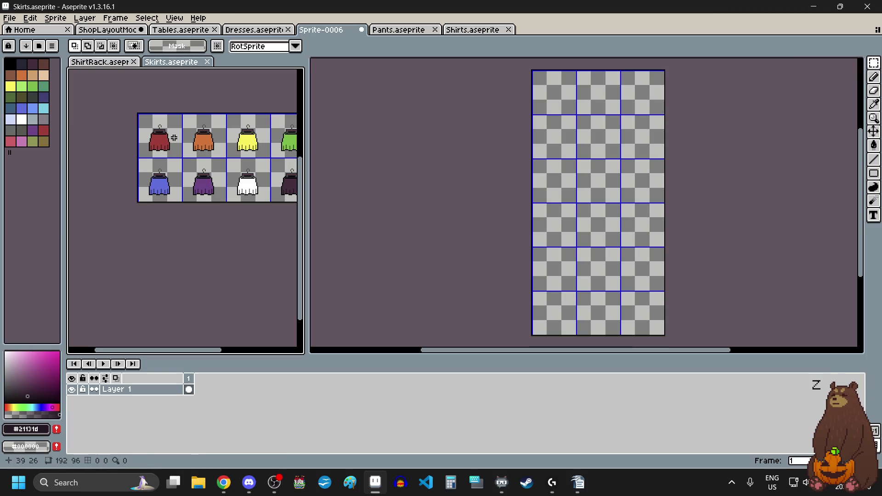
pyautogui.moveTo(171, 136); pyautogui.dragTo(183, 152)
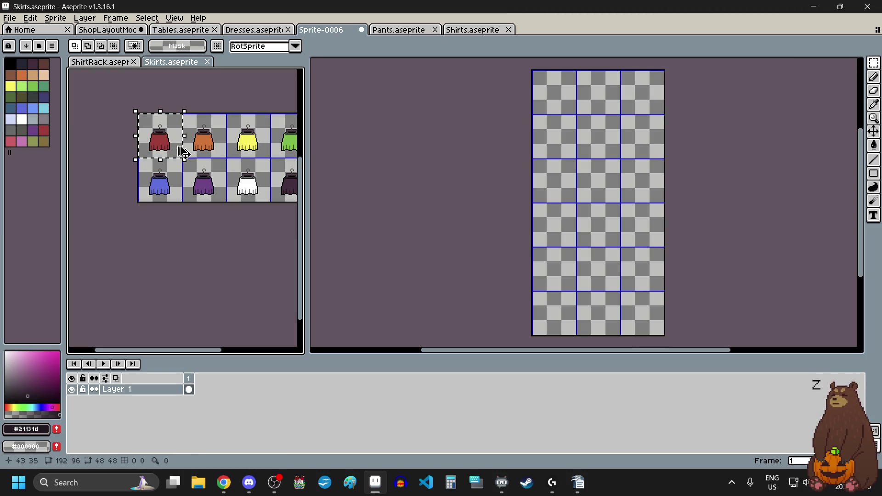
pyautogui.click(206, 121)
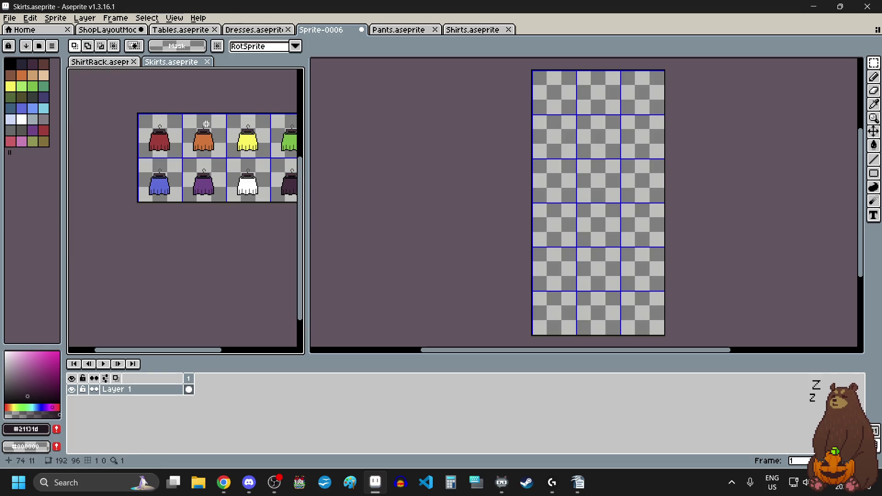
pyautogui.scroll(-1, 206, 121)
pyautogui.scroll(1, 245, 119)
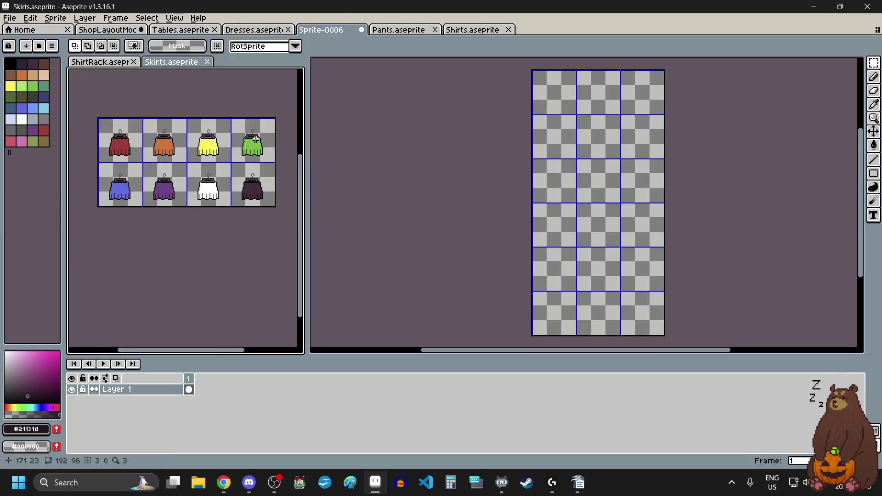
pyautogui.moveTo(256, 138); pyautogui.dragTo(262, 150)
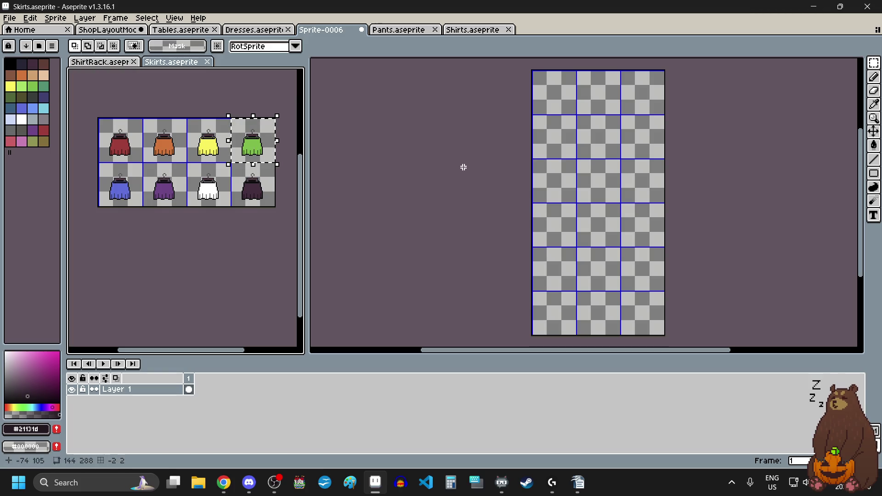
pyautogui.click(583, 136)
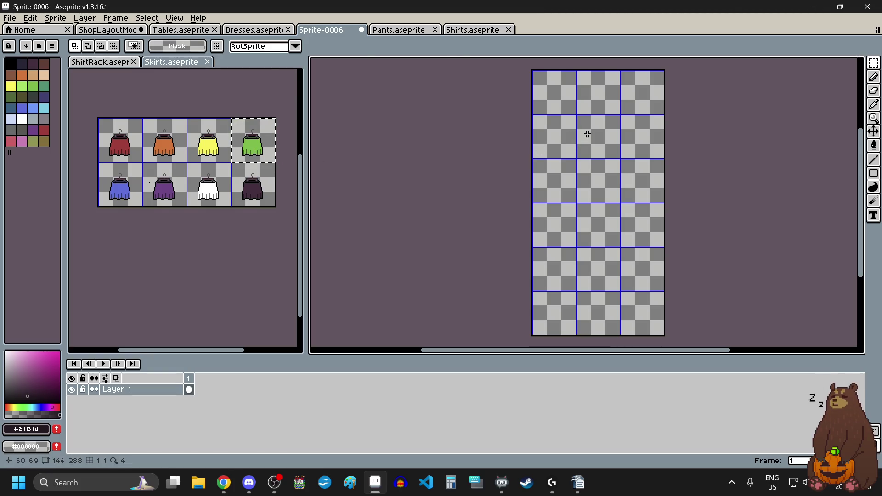
pyautogui.hotkey('ctrl', 'v')
pyautogui.moveTo(676, 101); pyautogui.dragTo(593, 145)
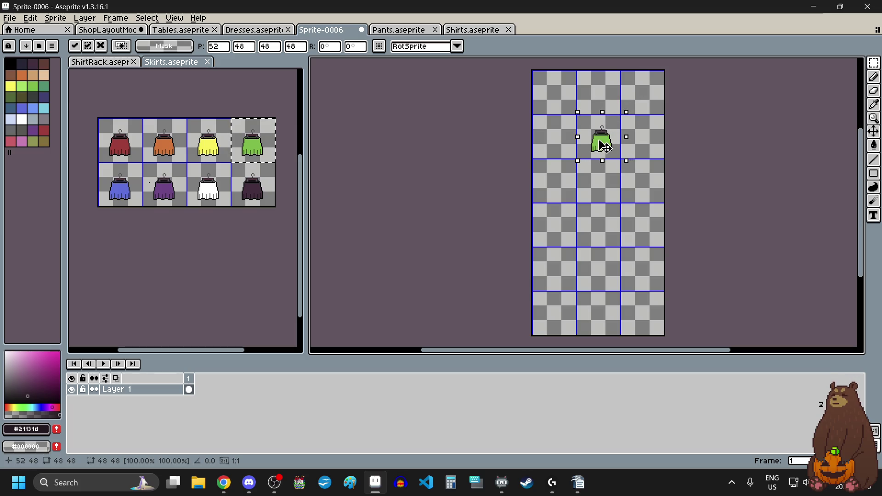
# Shift the green skirt left to x 48, comparing against the shirt rack layout.
pyautogui.scroll(5, 588, 138)
pyautogui.scroll(2, 573, 194)
pyautogui.moveTo(571, 193); pyautogui.dragTo(516, 180)
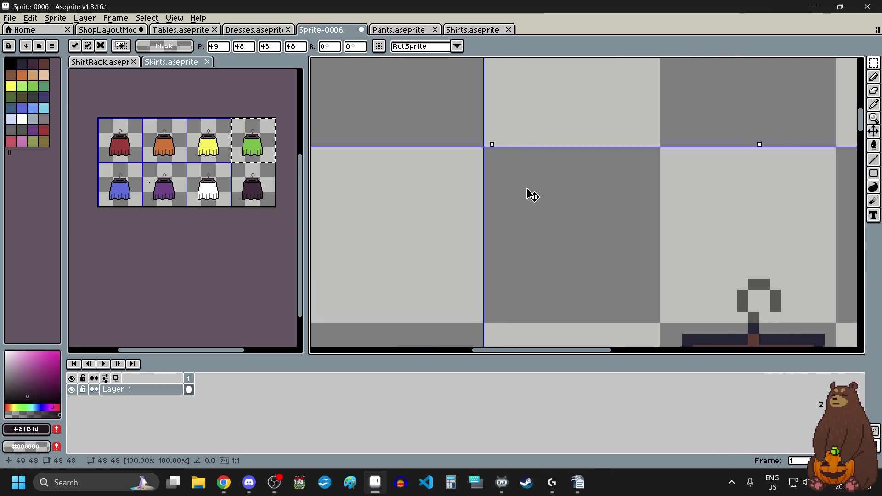
pyautogui.scroll(-3, 510, 161)
pyautogui.scroll(-1, 509, 158)
pyautogui.scroll(-1, 513, 170)
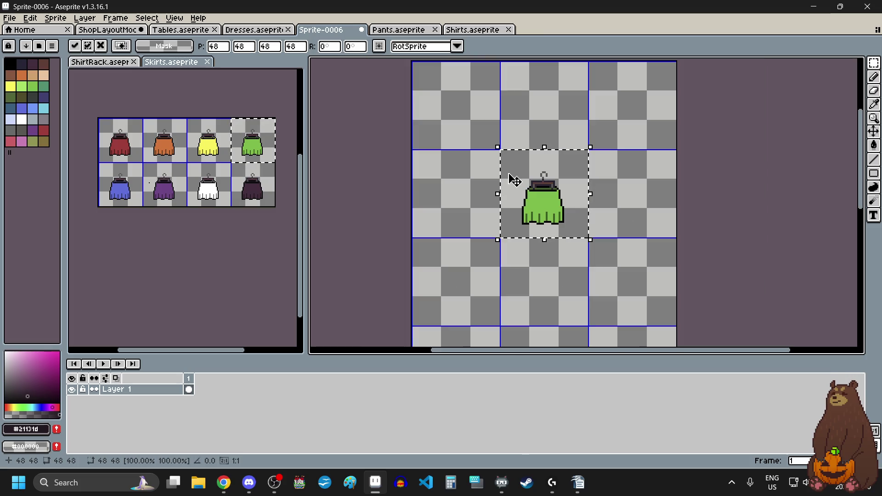
pyautogui.click(86, 63)
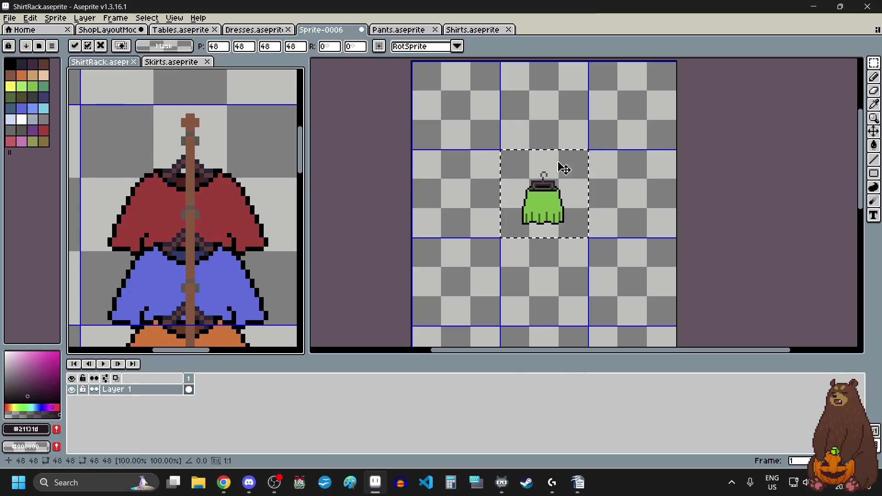
pyautogui.click(172, 62)
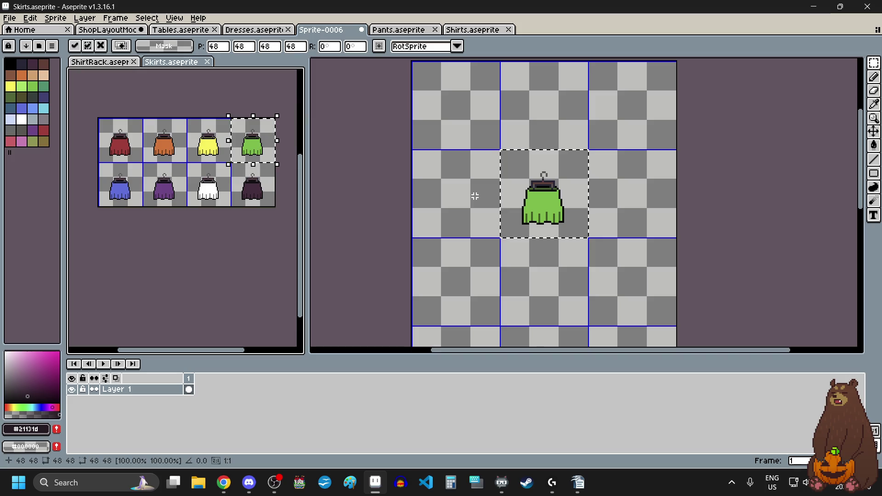
# Fine-tune the green skirt's vertical position with pixel nudges and commit it.
pyautogui.moveTo(553, 190); pyautogui.dragTo(551, 161)
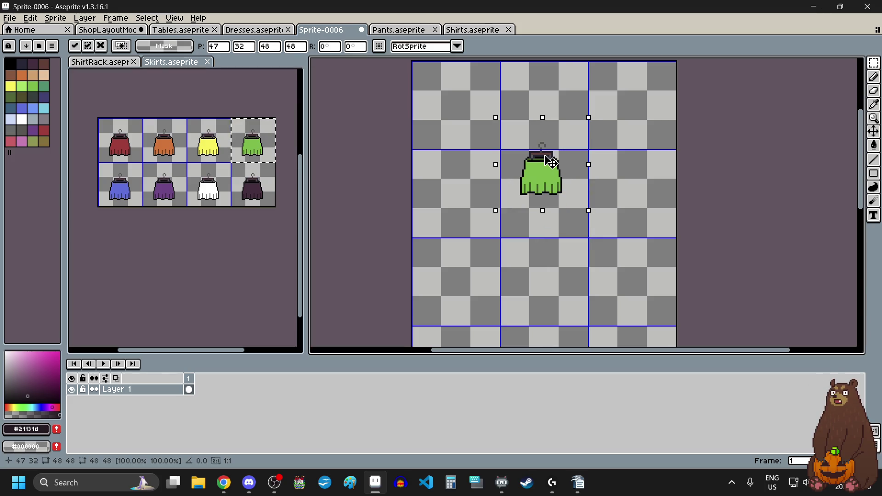
pyautogui.scroll(5, 512, 132)
pyautogui.press('Right')
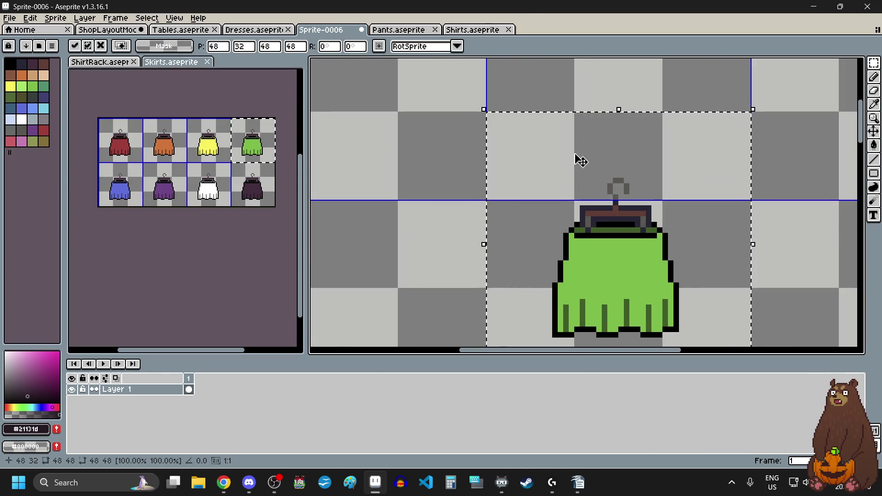
pyautogui.scroll(-2, 574, 152)
pyautogui.moveTo(566, 150); pyautogui.dragTo(569, 214)
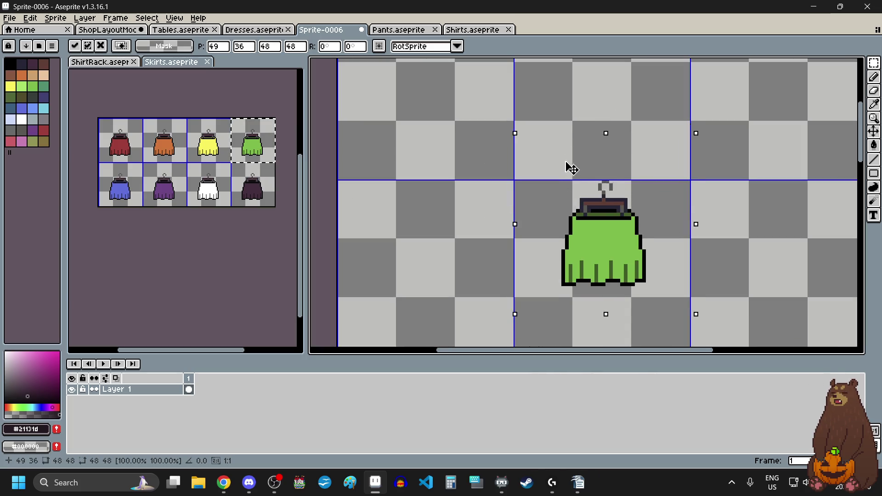
pyautogui.press('Up')
pyautogui.scroll(3, 533, 198)
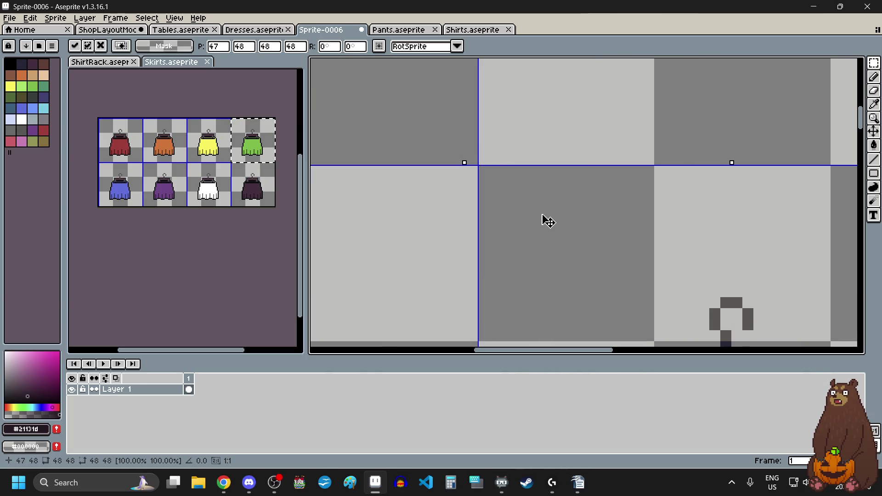
pyautogui.scroll(-4, 545, 218)
pyautogui.scroll(-4, 508, 189)
pyautogui.scroll(2, 492, 192)
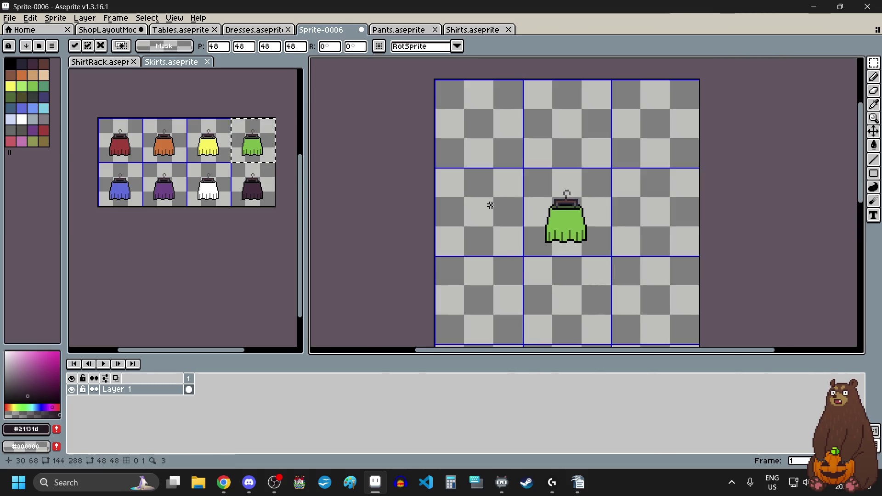
pyautogui.click(498, 249)
# Paste the dark purple skirt below the green one and commit it.
pyautogui.moveTo(233, 164); pyautogui.dragTo(274, 206)
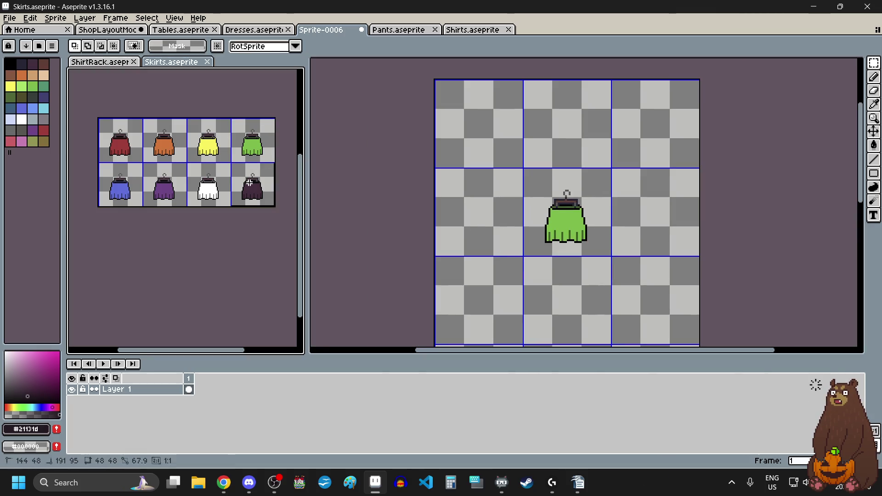
pyautogui.click(527, 274)
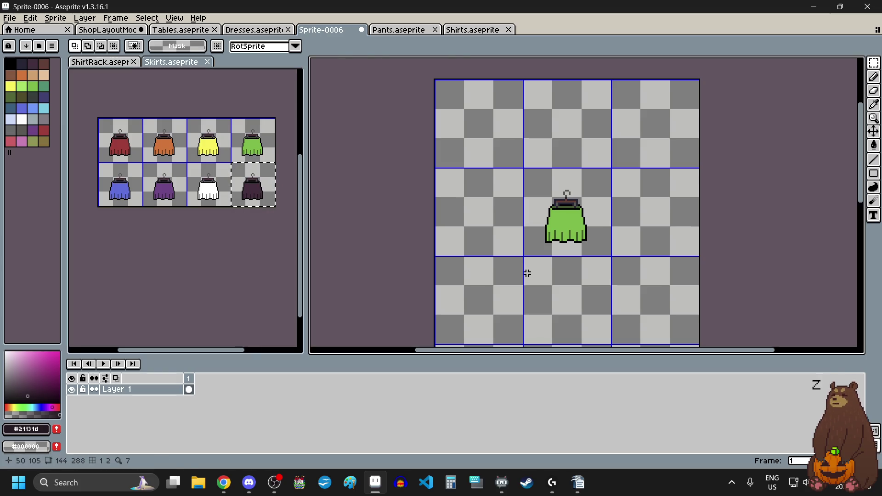
pyautogui.hotkey('ctrl', 'v')
pyautogui.moveTo(712, 179)
pyautogui.mouseDown()
pyautogui.moveTo(541, 216)
pyautogui.moveTo(537, 181)
pyautogui.mouseUp()
pyautogui.scroll(5, 572, 184)
pyautogui.scroll(2, 571, 184)
pyautogui.scroll(-3, 566, 221)
pyautogui.scroll(3, 569, 195)
pyautogui.scroll(-3, 543, 220)
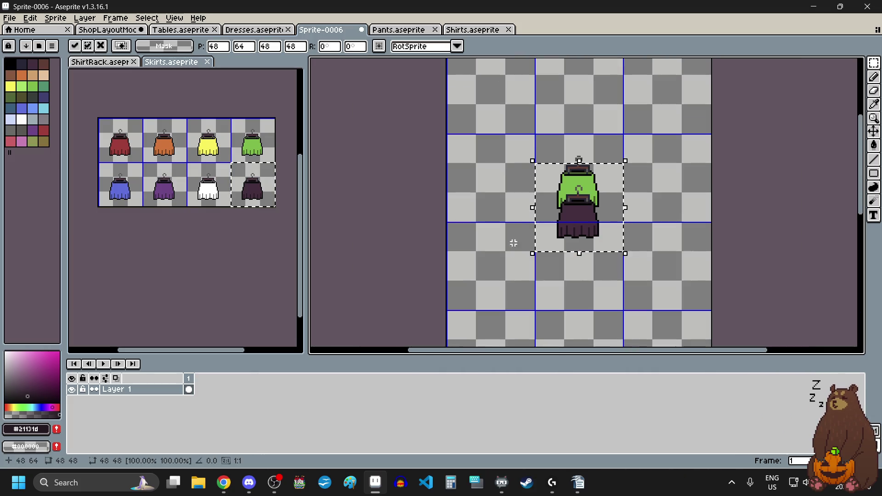
pyautogui.scroll(1, 515, 269)
pyautogui.click(515, 270)
# Add the yellow skirt beneath the dark purple skirt.
pyautogui.click(218, 140)
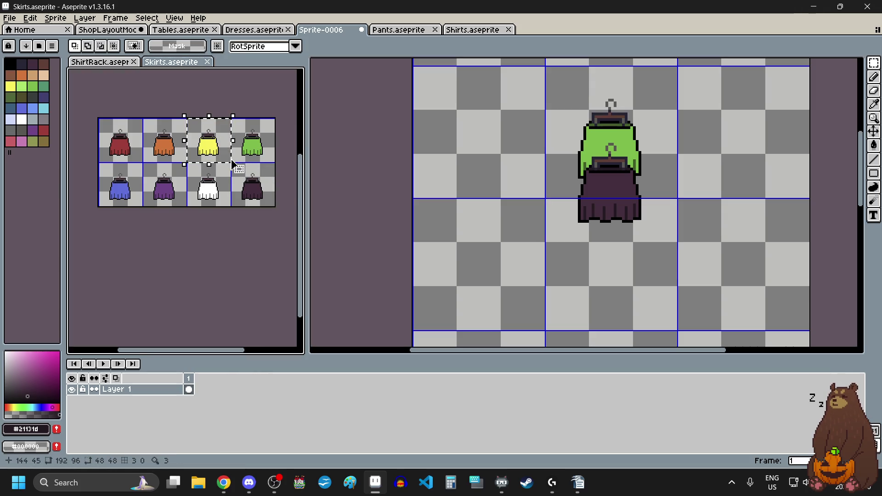
pyautogui.click(507, 240)
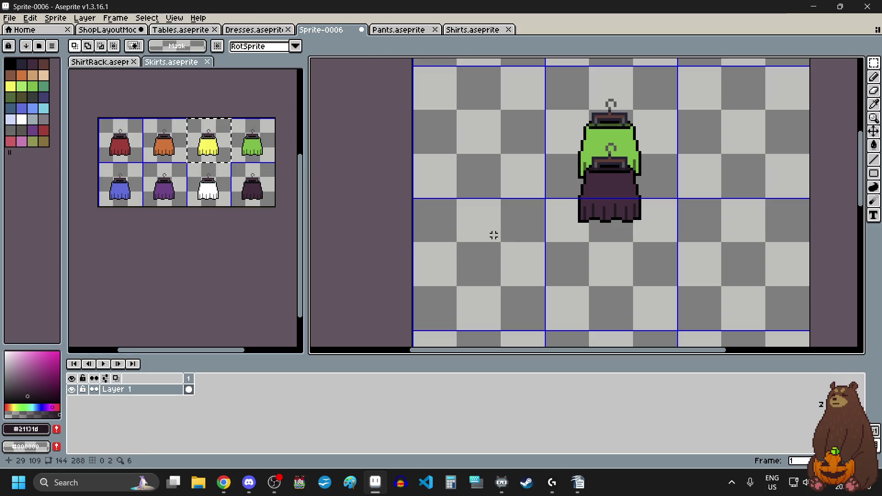
pyautogui.hotkey('ctrl', 'v')
pyautogui.moveTo(735, 177); pyautogui.dragTo(601, 196)
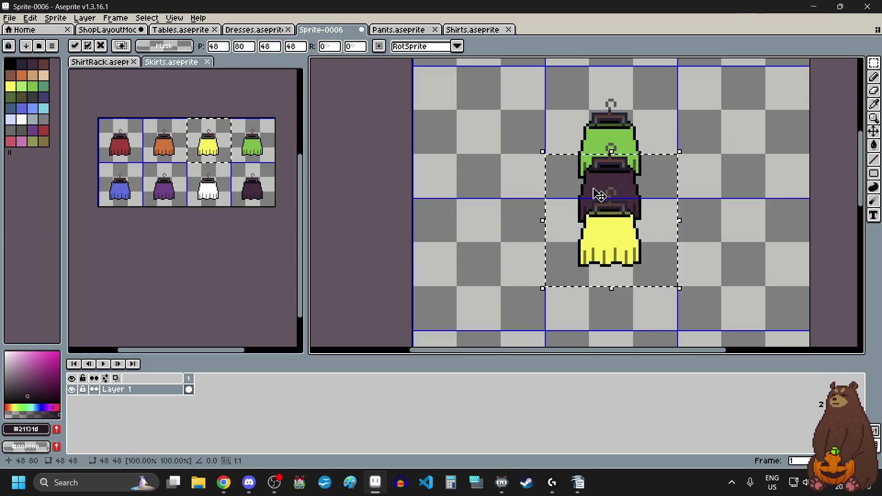
pyautogui.scroll(5, 602, 196)
pyautogui.scroll(-4, 570, 184)
pyautogui.scroll(-2, 543, 200)
pyautogui.scroll(2, 523, 230)
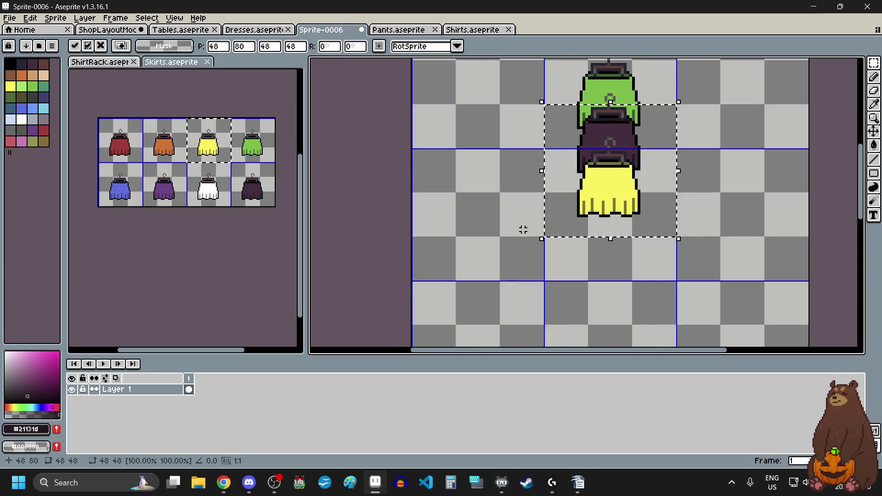
pyautogui.click(523, 230)
# Copy the white skirt in beneath the yellow skirt, nudged up one pixel.
pyautogui.click(215, 194)
pyautogui.hotkey('ctrl', 'c')
pyautogui.click(529, 215)
pyautogui.hotkey('ctrl', 'v')
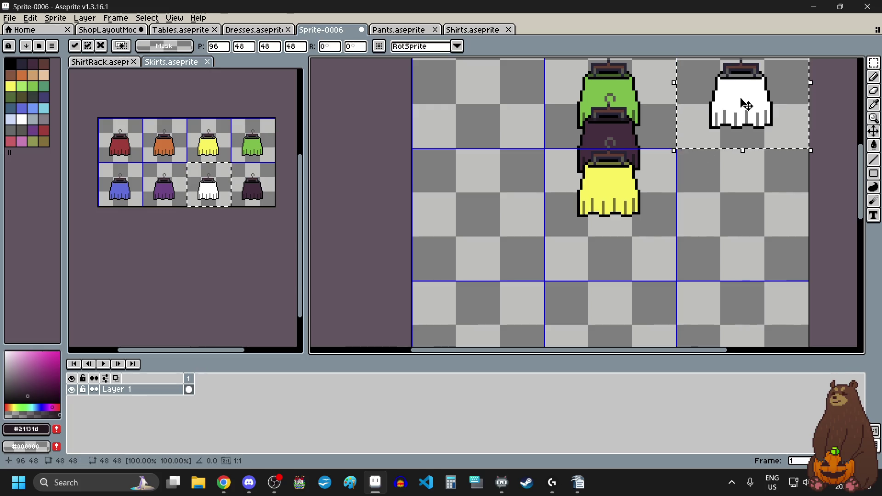
pyautogui.moveTo(741, 109); pyautogui.dragTo(623, 232)
pyautogui.scroll(3, 563, 172)
pyautogui.press('Up')
pyautogui.scroll(-5, 545, 187)
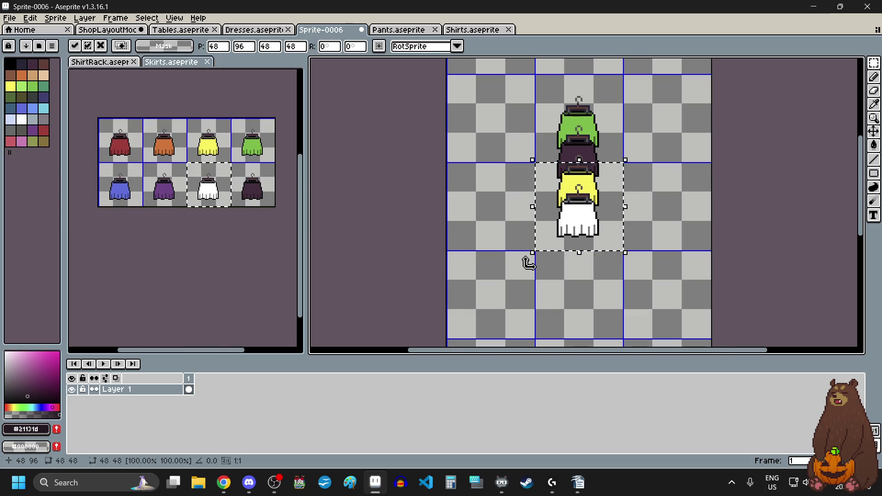
pyautogui.scroll(-1, 515, 258)
pyautogui.scroll(1, 505, 291)
pyautogui.click(448, 261)
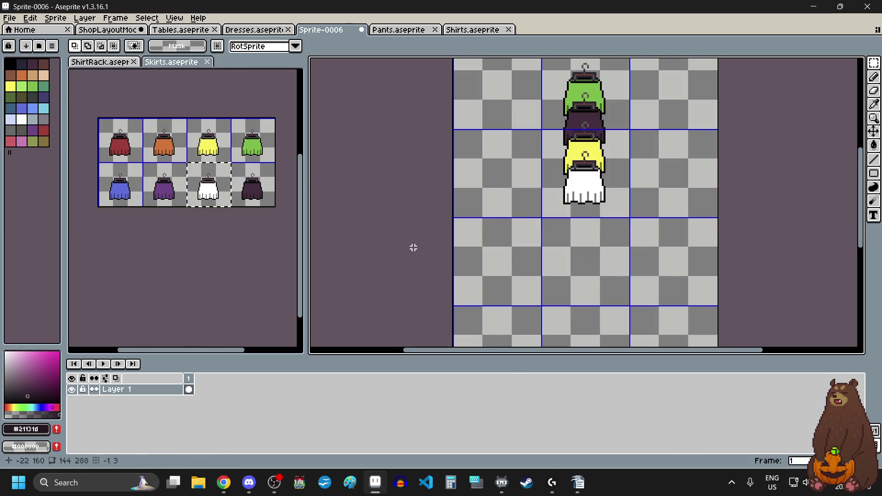
pyautogui.click(171, 146)
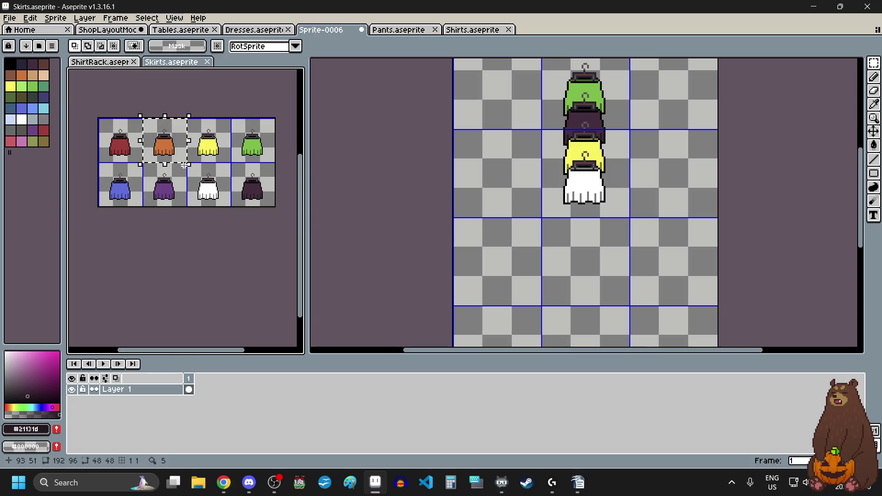
# Copy the orange skirt into Sprite-0006 and drop it below the white skirt.
pyautogui.hotkey('ctrl', 'c')
pyautogui.click(496, 236)
pyautogui.hotkey('ctrl', 'v')
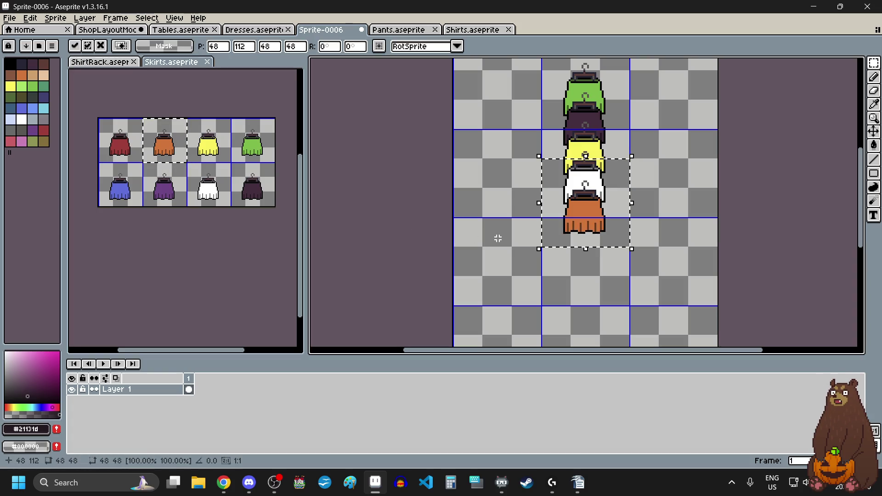
pyautogui.scroll(3, 576, 197)
pyautogui.click(467, 197)
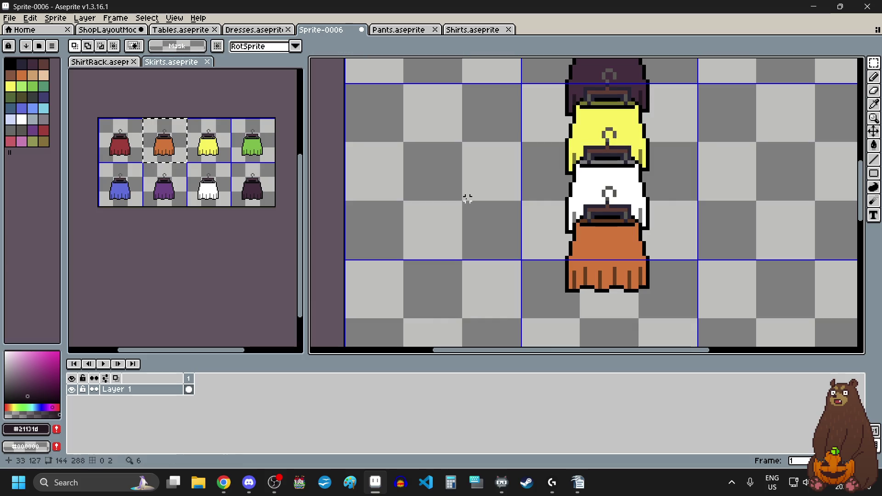
pyautogui.scroll(-5, 467, 198)
pyautogui.scroll(2, 467, 228)
# Paste the purple skirt below the orange one, raised one pixel into line.
pyautogui.click(167, 192)
pyautogui.hotkey('ctrl', 'c')
pyautogui.click(506, 246)
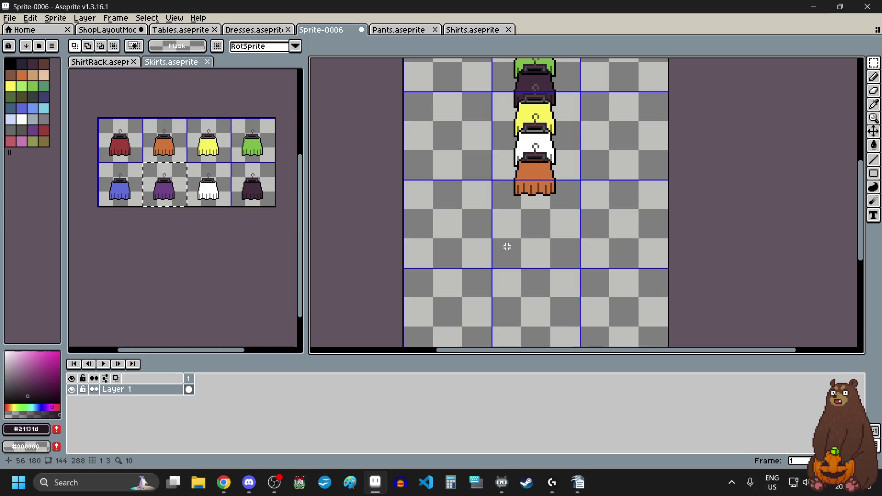
pyautogui.hotkey('ctrl', 'v')
pyautogui.moveTo(498, 181); pyautogui.dragTo(513, 173)
pyautogui.scroll(1, 499, 179)
pyautogui.scroll(1, 499, 179)
pyautogui.scroll(-5, 512, 173)
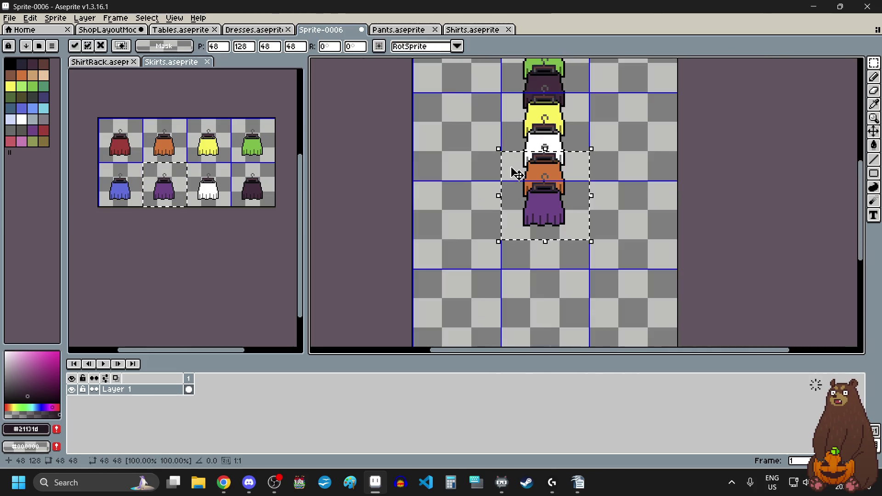
pyautogui.scroll(-2, 511, 177)
pyautogui.scroll(2, 499, 186)
pyautogui.press('Return')
# Place the red skirt under the purple skirt, nudged one pixel right and up.
pyautogui.click(117, 146)
pyautogui.hotkey('ctrl', 'c')
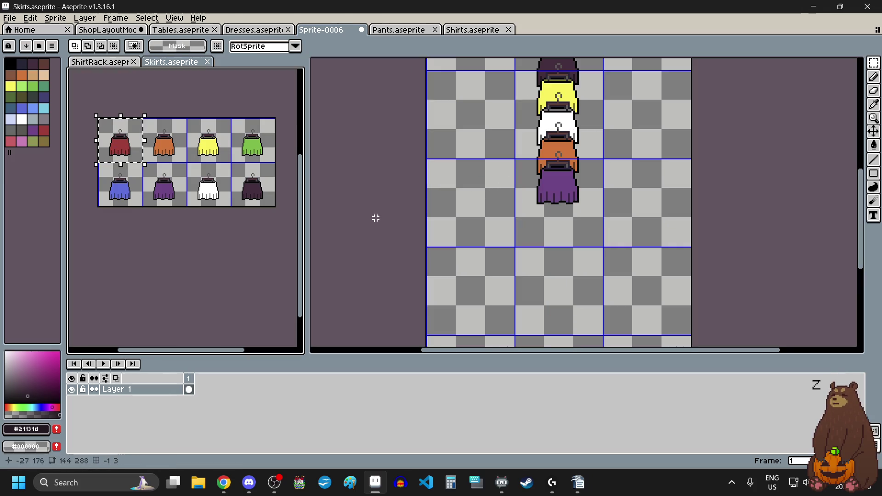
pyautogui.click(496, 219)
pyautogui.hotkey('ctrl', 'v')
pyautogui.moveTo(504, 226); pyautogui.dragTo(593, 228)
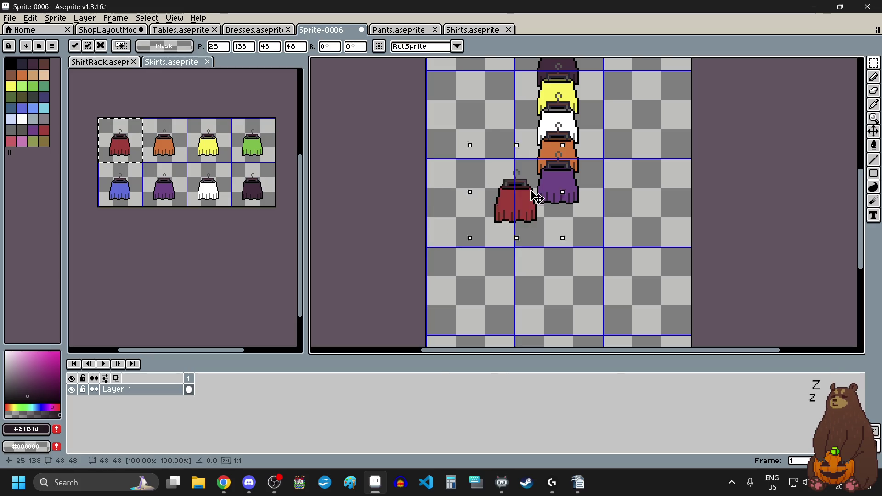
pyautogui.scroll(5, 528, 172)
pyautogui.press('Right')
pyautogui.press('Up')
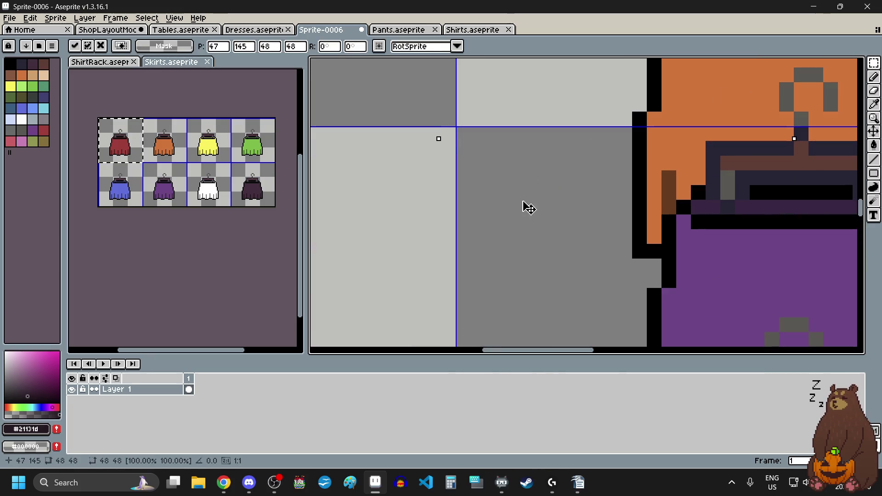
pyautogui.scroll(-5, 536, 195)
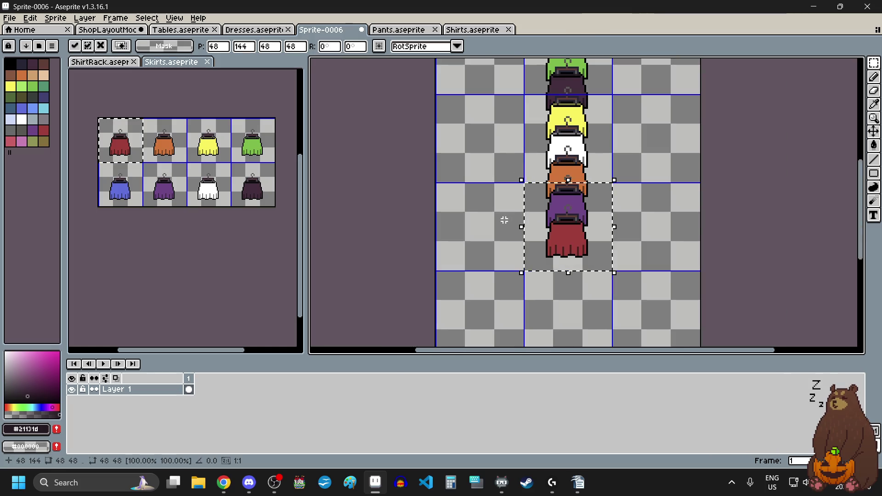
pyautogui.press('Return')
# Paste the blue skirt and drop it below the red skirt.
pyautogui.click(121, 192)
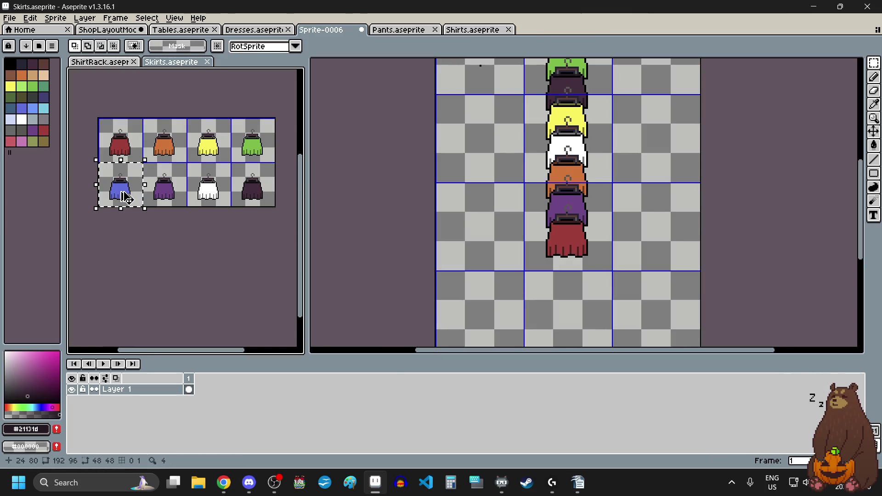
pyautogui.click(501, 250)
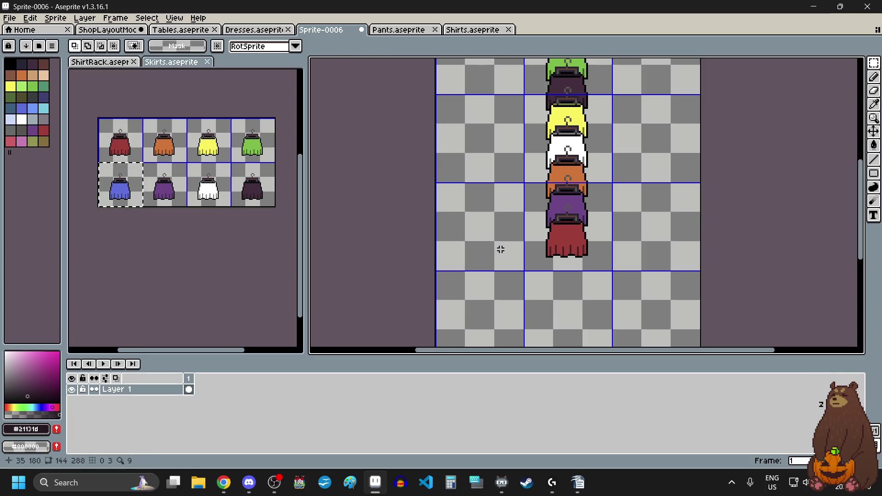
pyautogui.hotkey('ctrl', 'v')
pyautogui.moveTo(463, 185)
pyautogui.mouseDown()
pyautogui.moveTo(552, 240)
pyautogui.moveTo(536, 240)
pyautogui.mouseUp()
pyautogui.scroll(5, 552, 241)
pyautogui.scroll(-5, 537, 241)
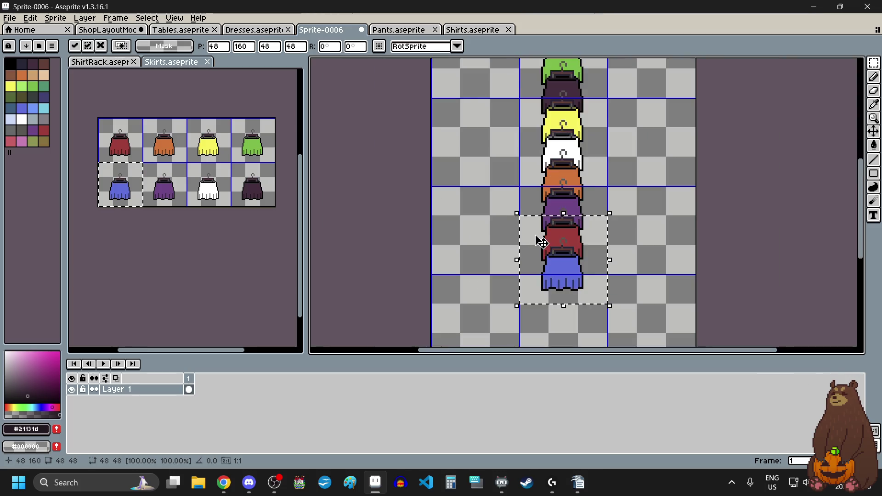
pyautogui.scroll(-2, 537, 239)
pyautogui.click(503, 256)
pyautogui.scroll(-1, 511, 262)
pyautogui.scroll(1, 523, 267)
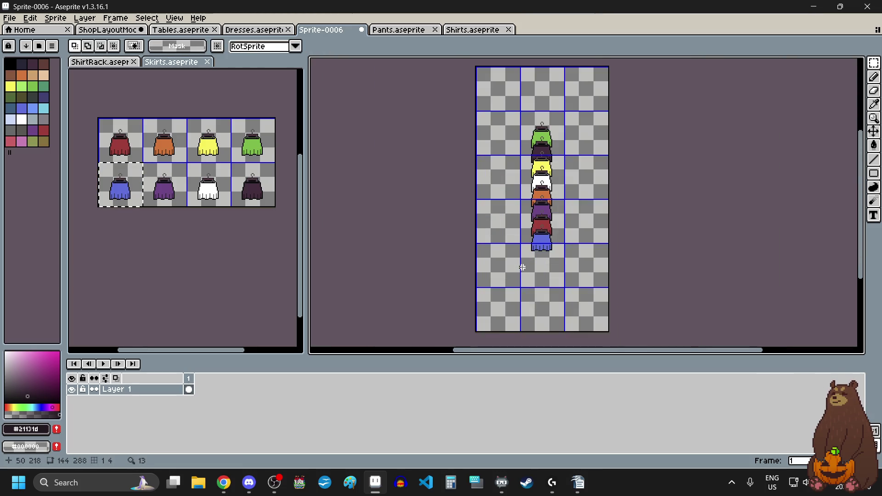
pyautogui.scroll(2, 523, 268)
# Place the green skirt below the blue skirt, nudged one pixel left and down.
pyautogui.moveTo(232, 120); pyautogui.dragTo(257, 153)
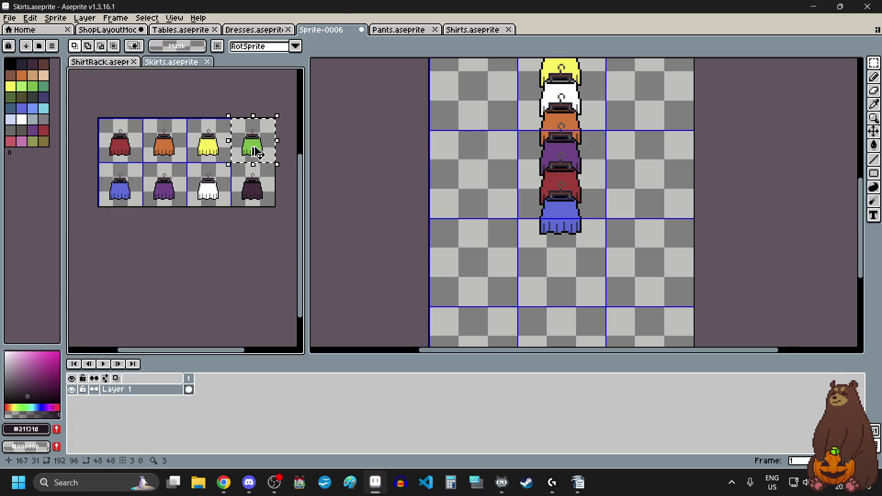
pyautogui.hotkey('ctrl', 'c')
pyautogui.click(503, 251)
pyautogui.hotkey('ctrl', 'v')
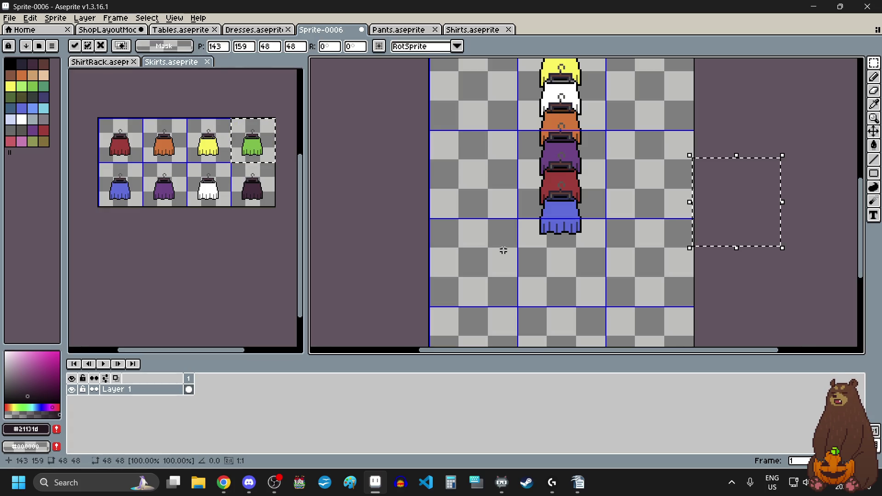
pyautogui.moveTo(701, 208); pyautogui.dragTo(521, 237)
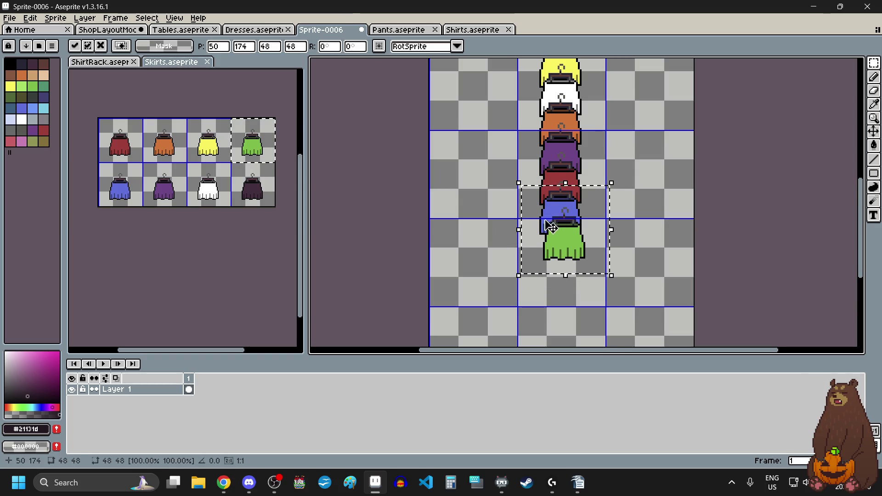
pyautogui.scroll(2, 529, 207)
pyautogui.press('Left')
pyautogui.press('Left')
pyautogui.press('Down')
pyautogui.press('Down')
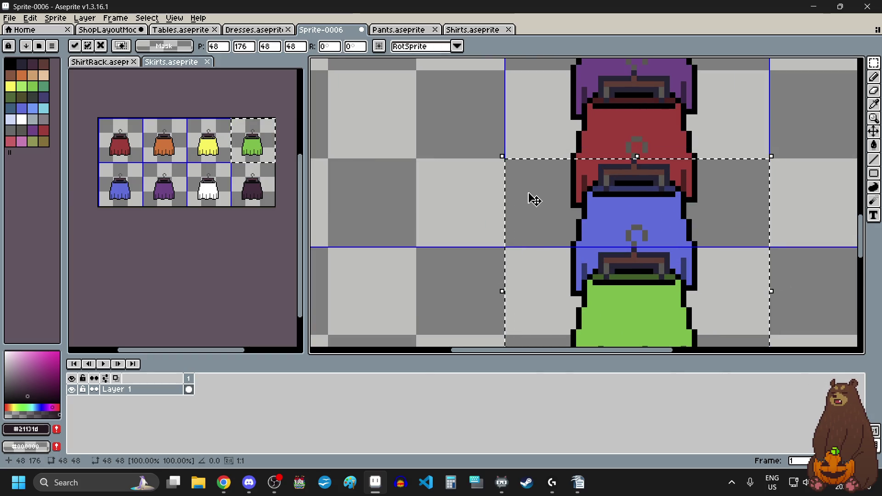
pyautogui.scroll(-1, 503, 214)
pyautogui.press('Return')
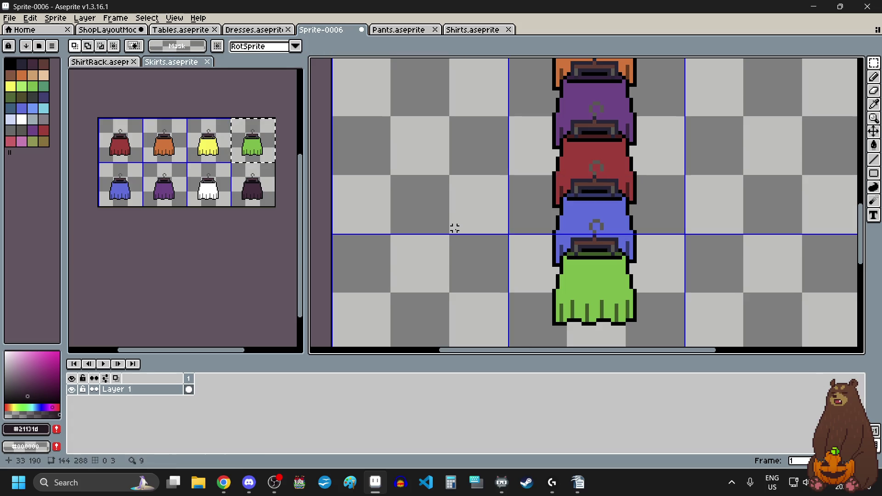
pyautogui.scroll(-3, 455, 230)
pyautogui.scroll(2, 455, 253)
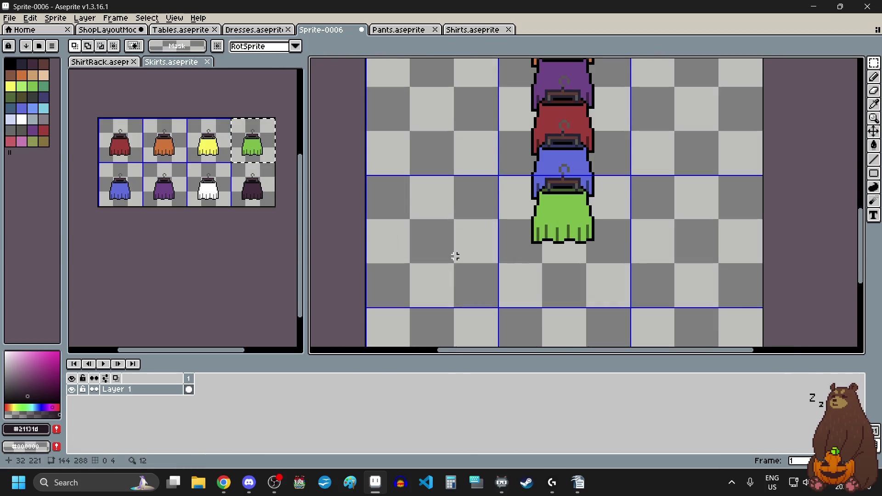
# Place the dark purple skirt below the green skirt, nudged into line.
pyautogui.click(265, 197)
pyautogui.hotkey('ctrl', 'c')
pyautogui.click(455, 248)
pyautogui.hotkey('ctrl', 'v')
pyautogui.moveTo(792, 217); pyautogui.dragTo(533, 253)
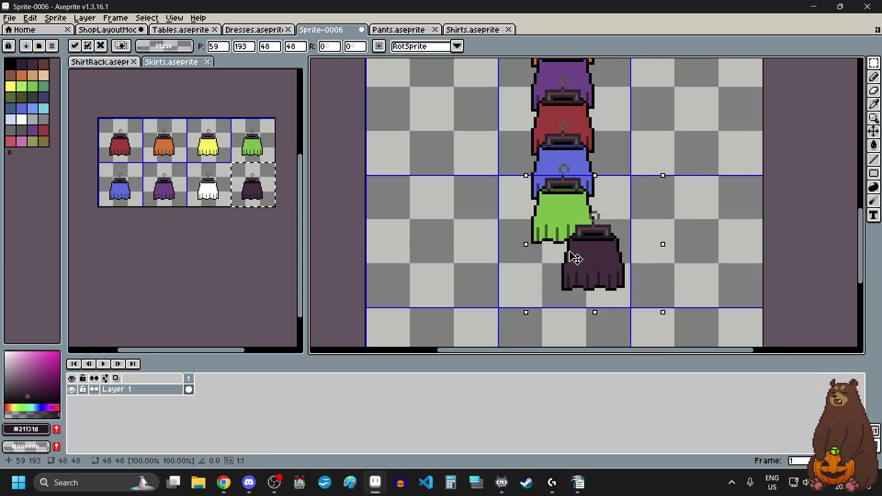
pyautogui.scroll(3, 477, 180)
pyautogui.moveTo(555, 207); pyautogui.dragTo(546, 222)
pyautogui.scroll(-1, 548, 223)
pyautogui.scroll(-4, 543, 219)
pyautogui.scroll(-2, 527, 256)
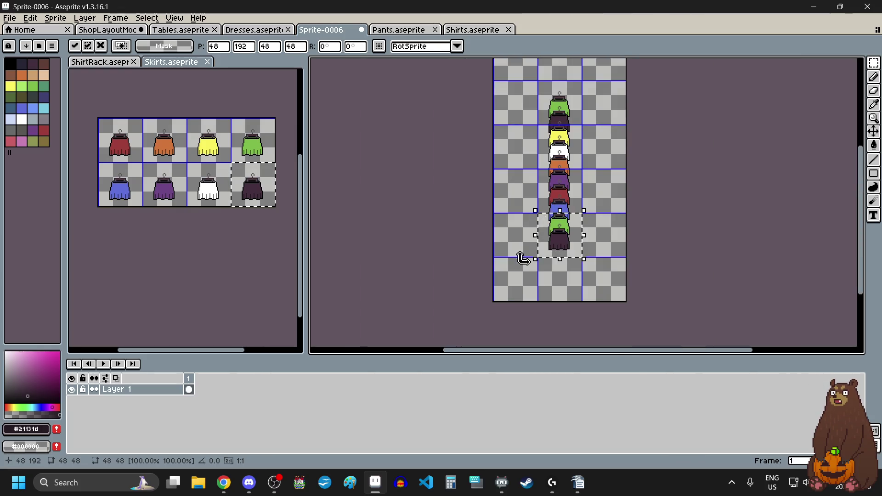
pyautogui.scroll(2, 513, 256)
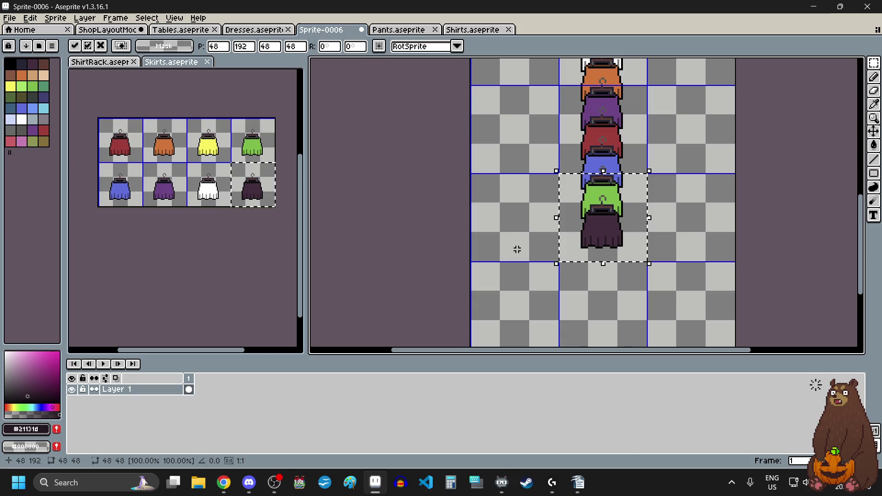
pyautogui.hotkey('ctrl', 'd')
# Drop the yellow skirt at the bottom of the stack, below the dark skirt.
pyautogui.click(211, 147)
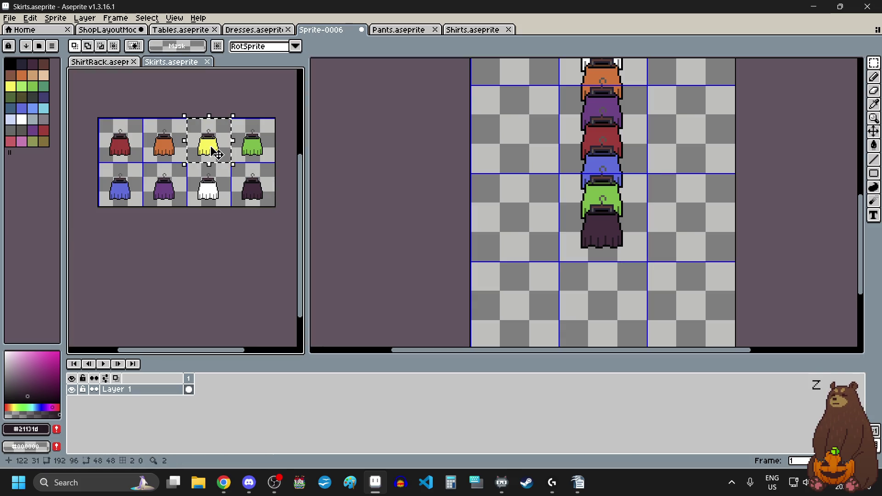
pyautogui.click(528, 222)
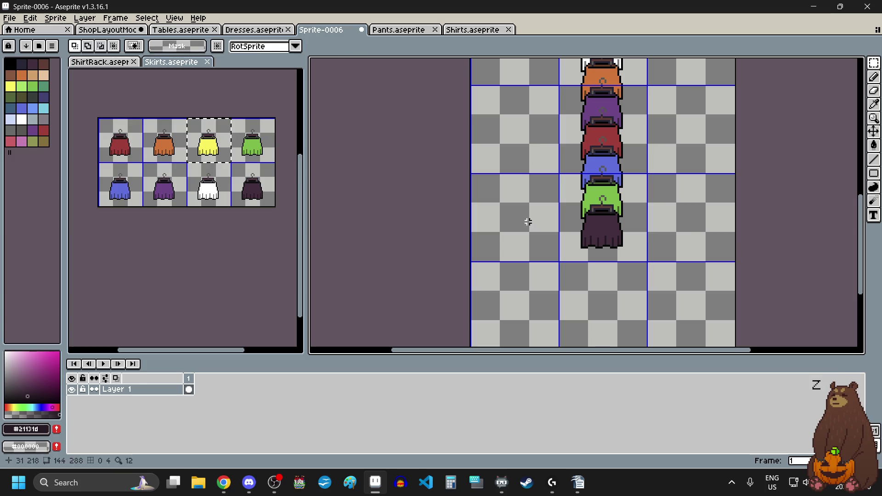
pyautogui.hotkey('ctrl', 'v')
pyautogui.moveTo(690, 214); pyautogui.dragTo(600, 255)
pyautogui.scroll(2, 584, 197)
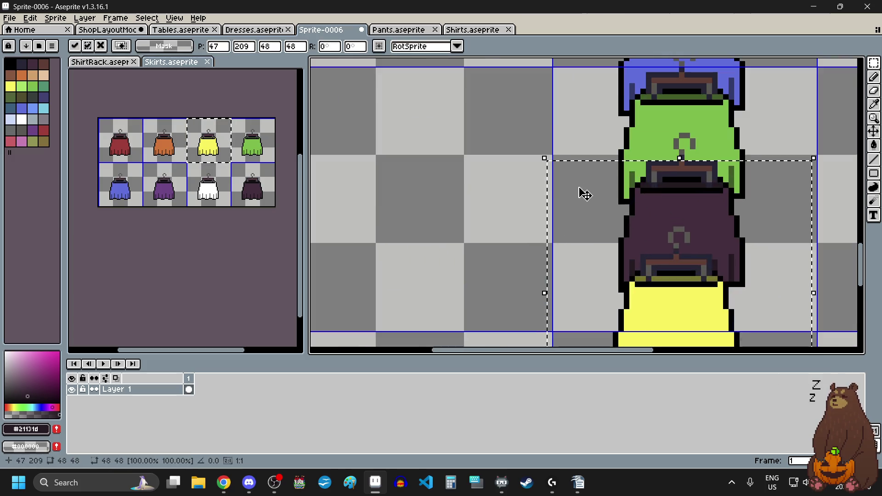
pyautogui.scroll(1, 584, 196)
pyautogui.moveTo(528, 239); pyautogui.dragTo(544, 226)
pyautogui.scroll(-2, 544, 226)
pyautogui.scroll(-2, 531, 224)
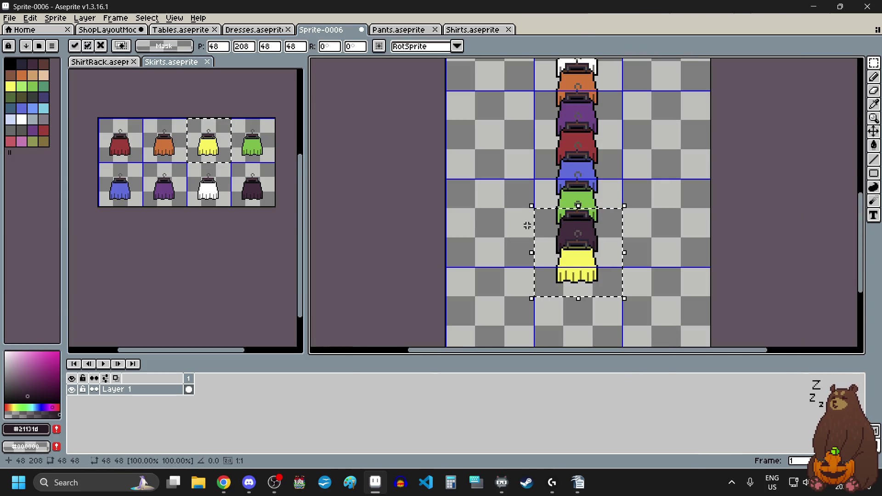
pyautogui.click(531, 224)
# Paste an extra white skirt into Sprite-0006, then undo it.
pyautogui.click(212, 193)
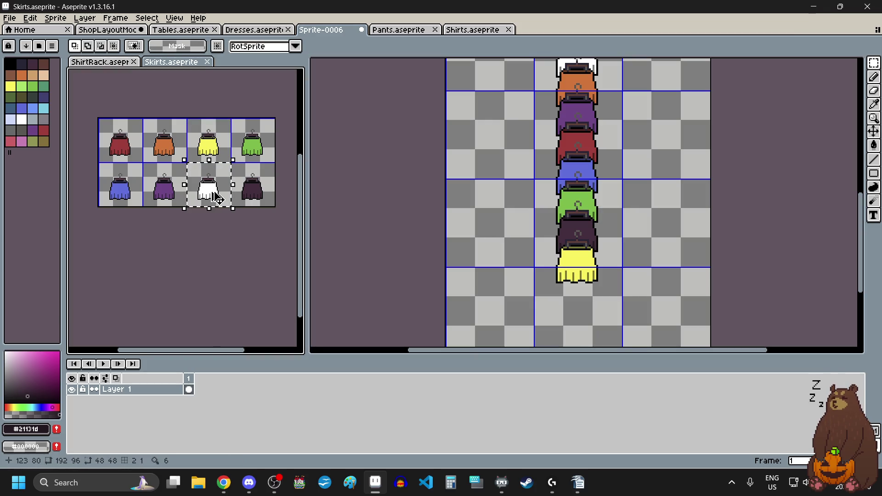
pyautogui.hotkey('ctrl', 'c')
pyautogui.click(499, 244)
pyautogui.hotkey('ctrl', 'v')
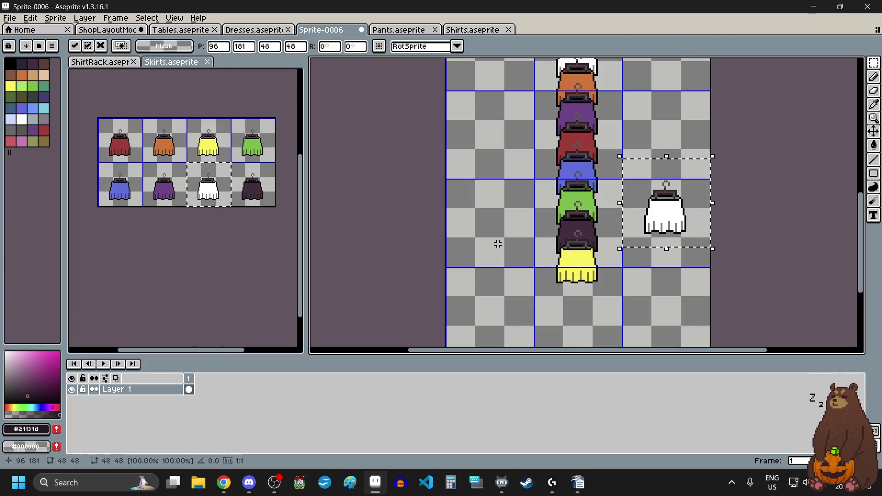
pyautogui.scroll(-2, 646, 261)
pyautogui.click(564, 234)
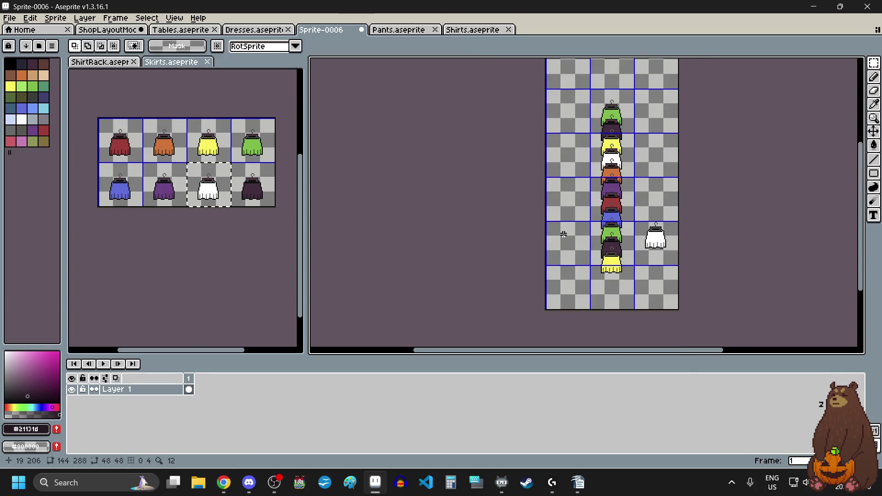
pyautogui.hotkey('ctrl', 'z')
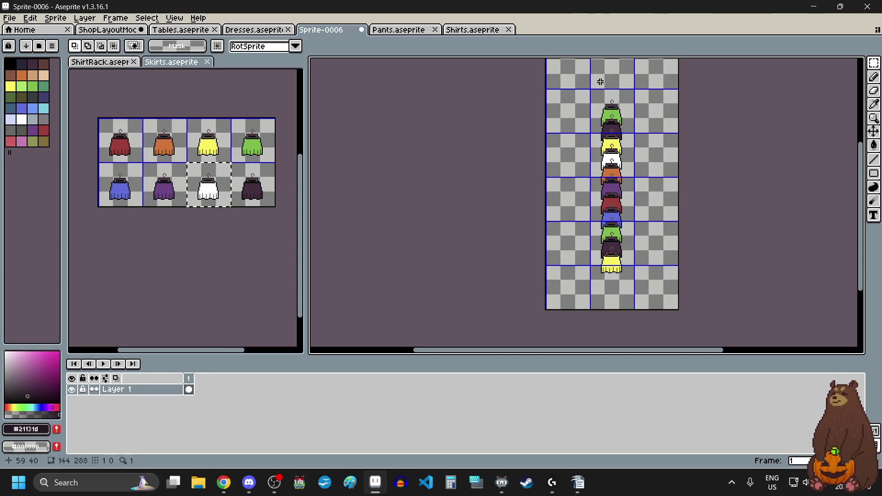
pyautogui.scroll(2, 600, 80)
pyautogui.scroll(2, 599, 78)
pyautogui.scroll(2, 536, 130)
pyautogui.scroll(1, 420, 189)
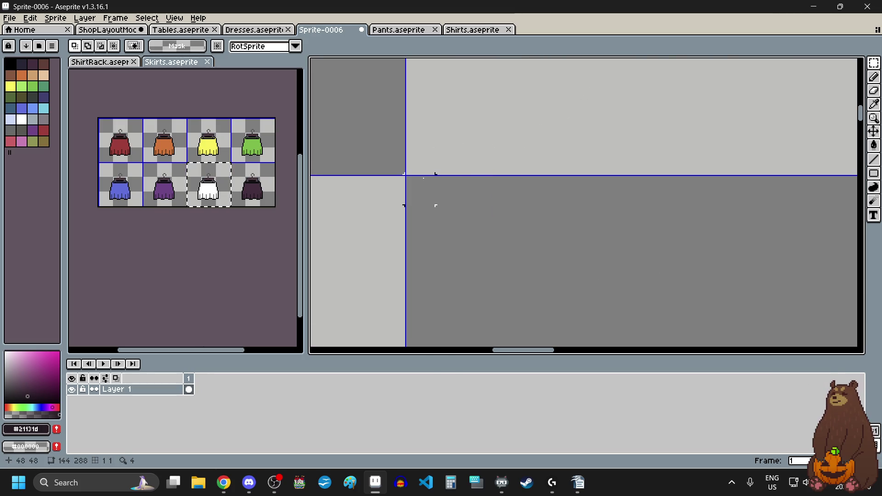
pyautogui.scroll(-2, 420, 190)
pyautogui.scroll(-3, 413, 187)
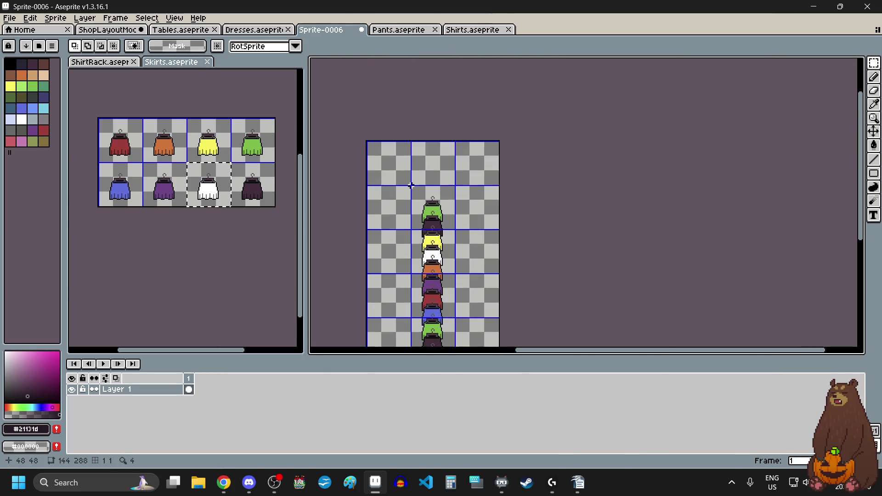
# Sample the brown pole colour #8f563b from ShirtRack.aseprite with the Eyedropper.
pyautogui.click(101, 61)
pyautogui.scroll(-4, 206, 198)
pyautogui.scroll(5, 199, 259)
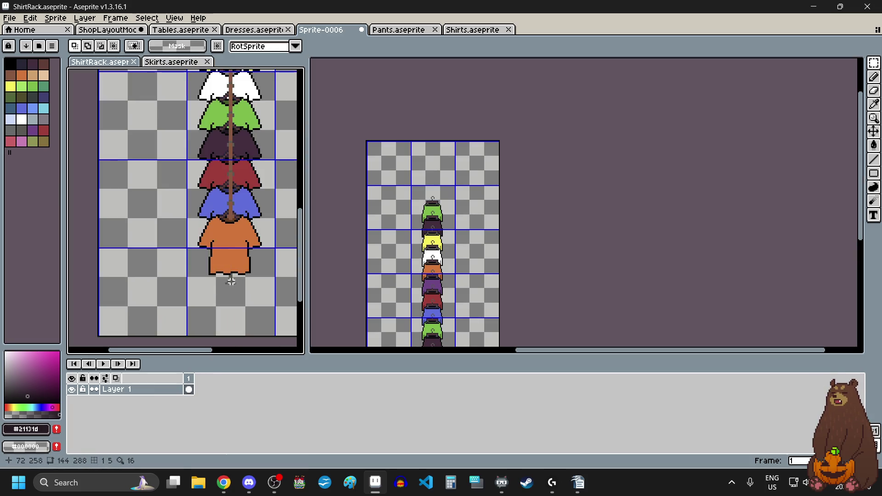
pyautogui.scroll(-5, 233, 279)
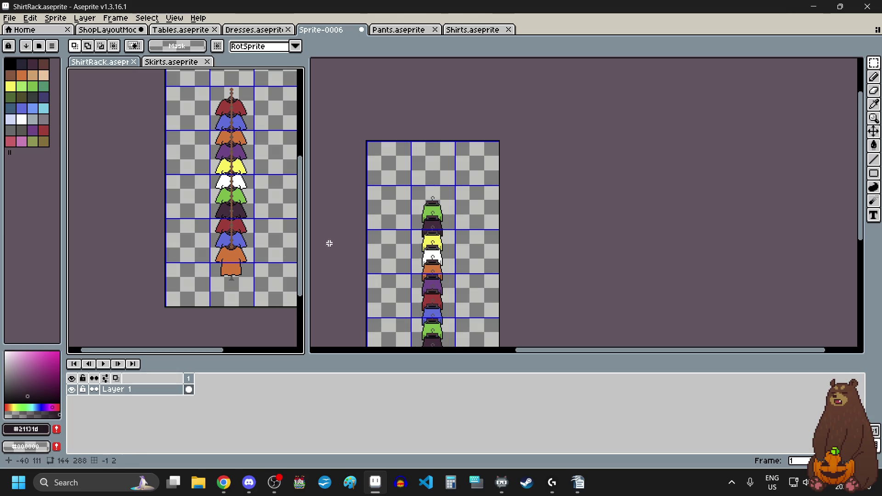
pyautogui.scroll(-1, 389, 209)
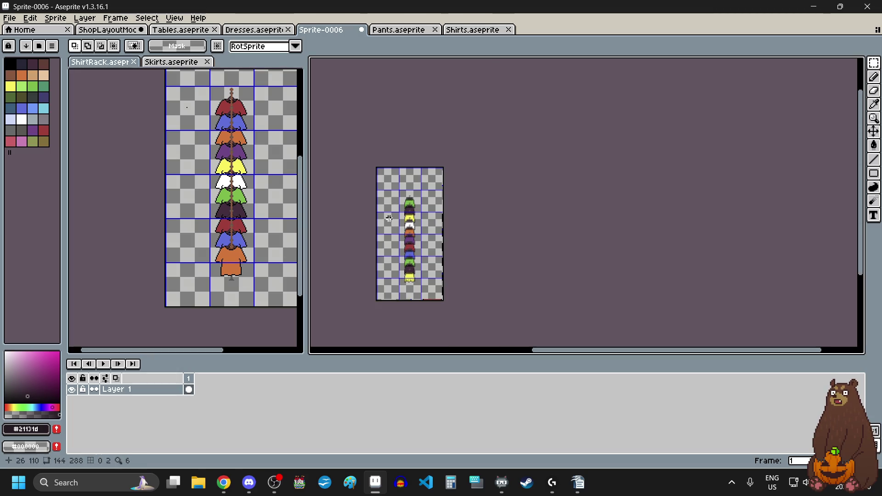
pyautogui.scroll(3, 387, 271)
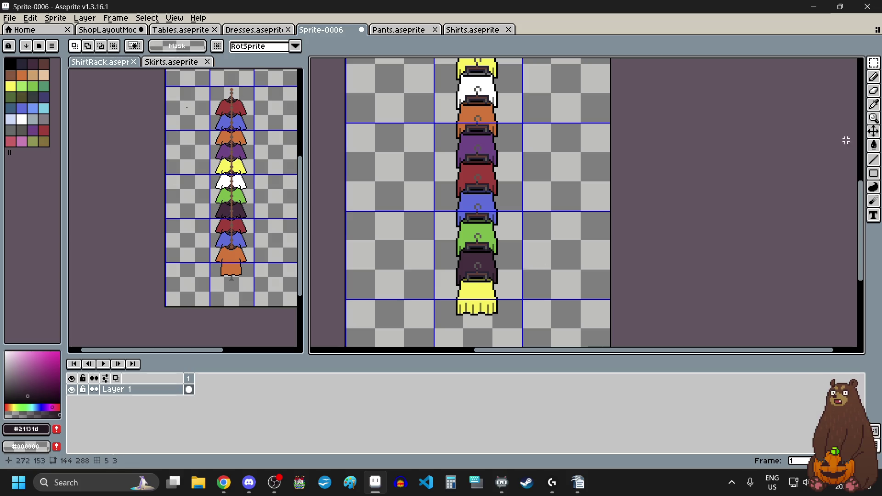
pyautogui.click(875, 106)
pyautogui.scroll(3, 264, 225)
pyautogui.scroll(2, 264, 225)
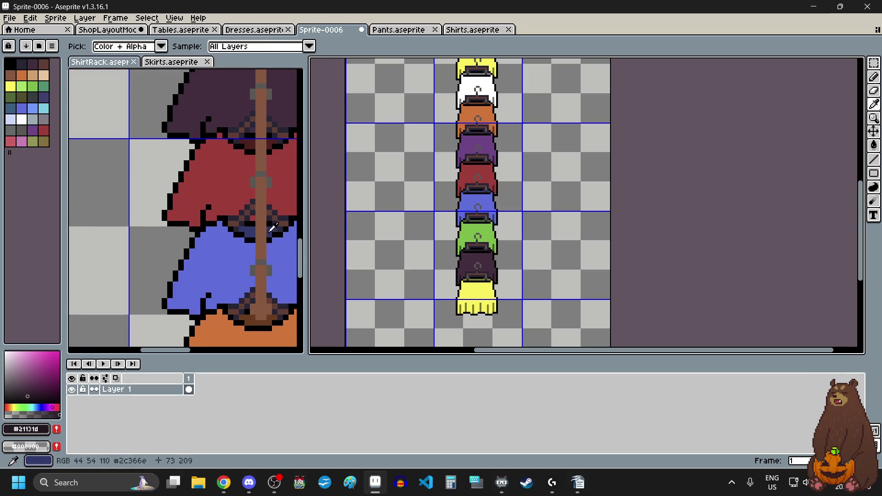
pyautogui.click(262, 227)
pyautogui.scroll(-1, 266, 225)
pyautogui.scroll(-2, 275, 240)
pyautogui.scroll(-1, 275, 239)
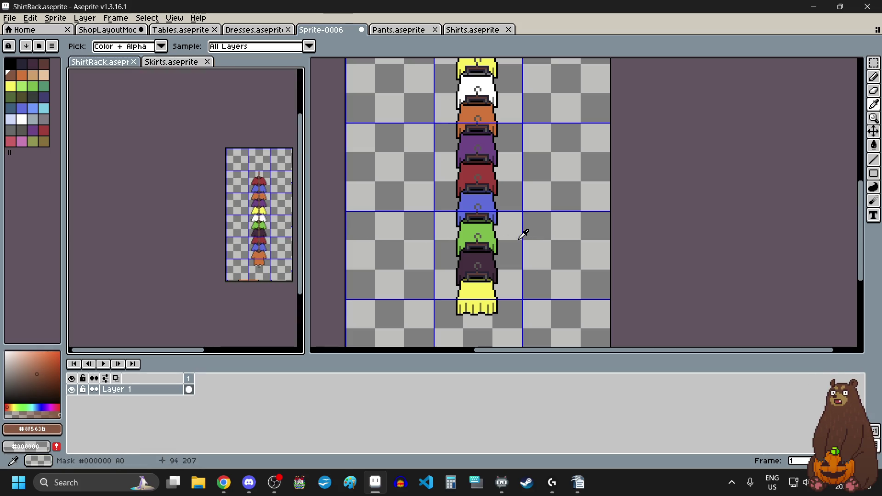
pyautogui.scroll(3, 276, 251)
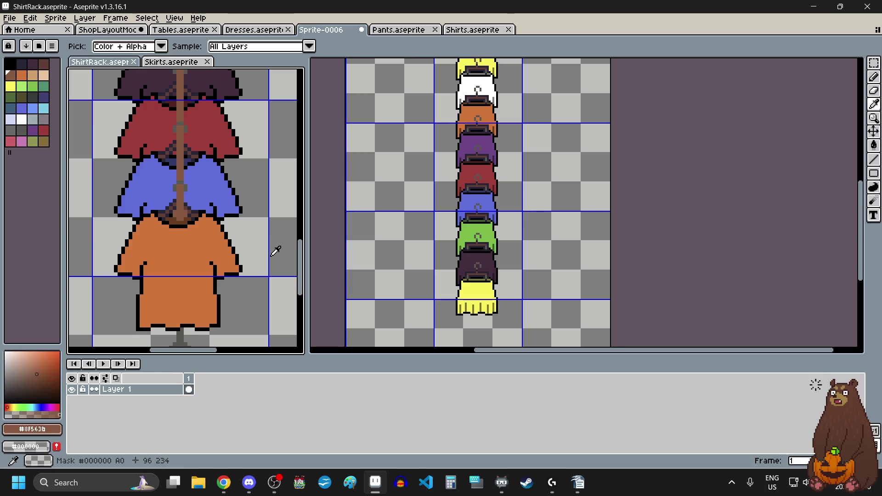
pyautogui.scroll(-3, 276, 251)
pyautogui.scroll(-2, 436, 203)
pyautogui.scroll(-2, 437, 202)
pyautogui.scroll(2, 436, 202)
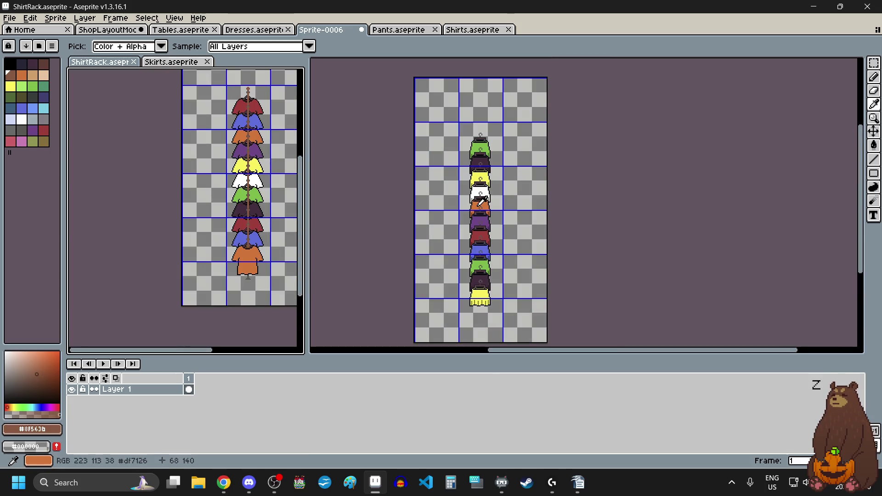
# Paint the top skirt's hanger hook brown with the Line Tool.
pyautogui.click(874, 160)
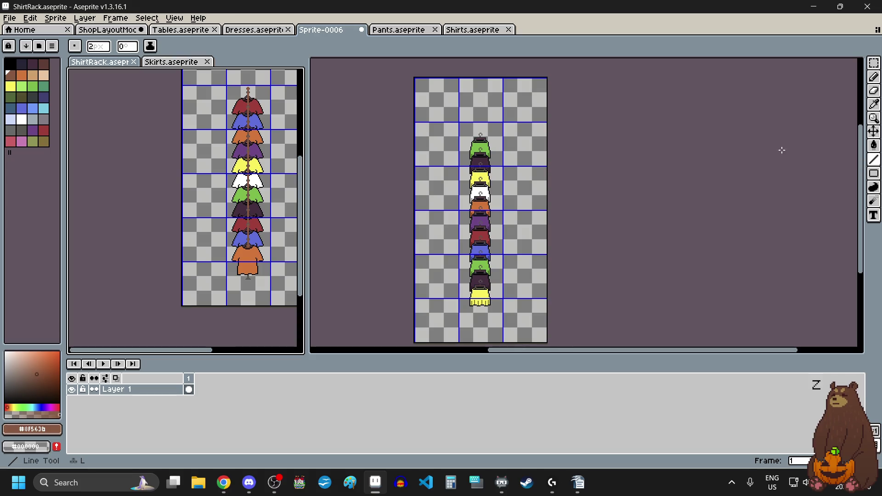
pyautogui.scroll(4, 477, 121)
pyautogui.scroll(4, 507, 259)
pyautogui.moveTo(436, 161); pyautogui.dragTo(453, 177)
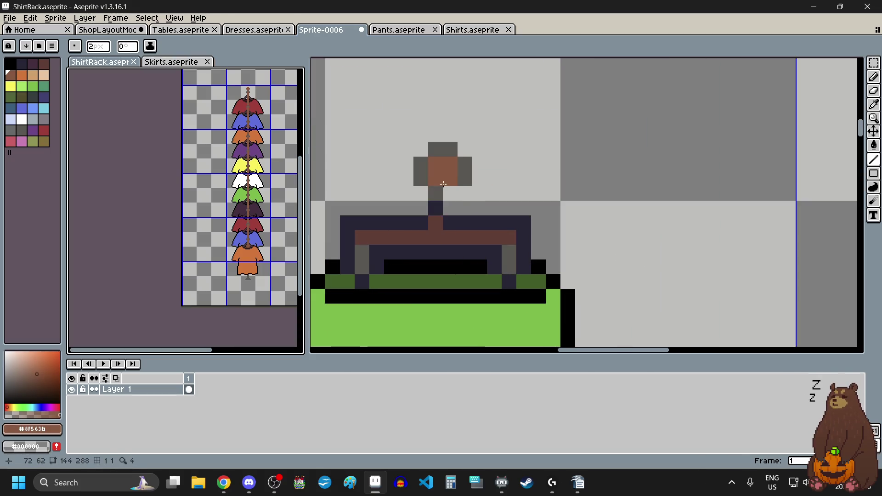
# Touch up the hanger hook in brown and draw the pole down through the rack bar.
pyautogui.click(453, 177)
pyautogui.scroll(-4, 458, 183)
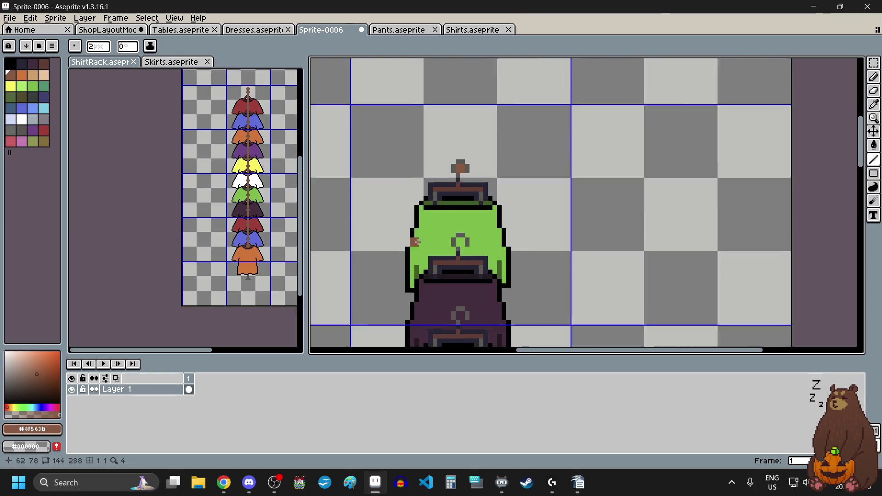
pyautogui.scroll(2, 464, 171)
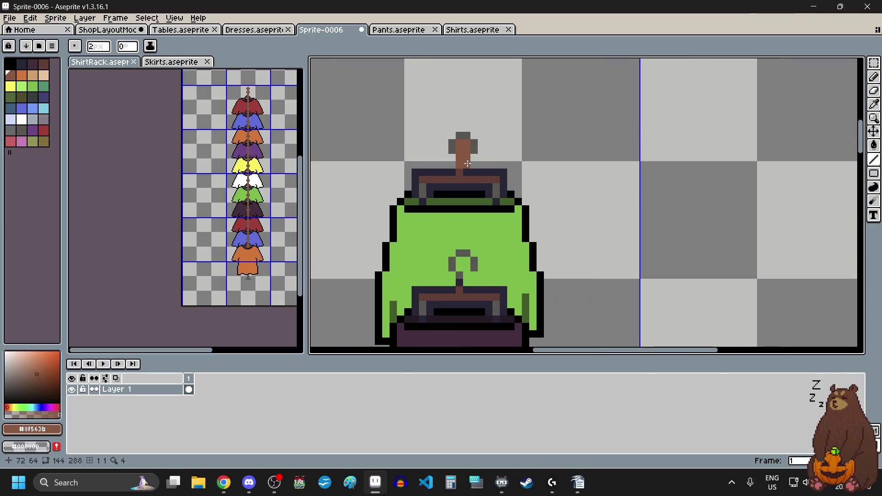
pyautogui.moveTo(468, 163); pyautogui.dragTo(464, 237)
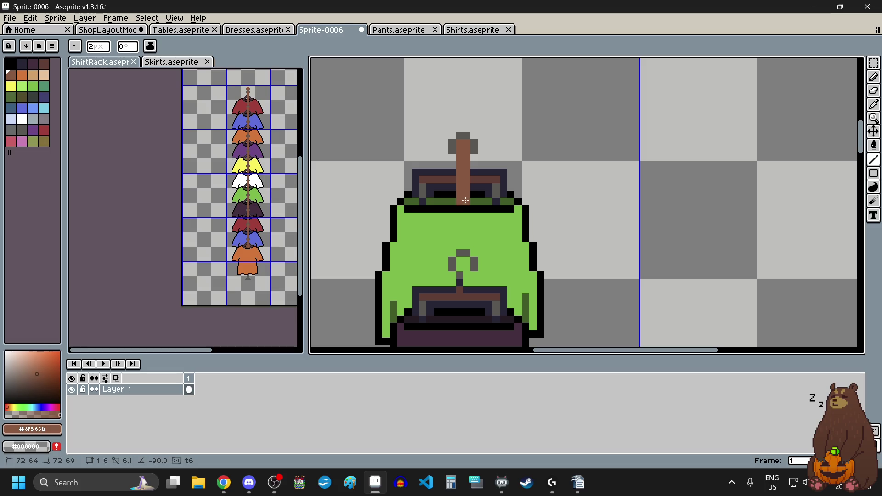
pyautogui.scroll(3, 465, 240)
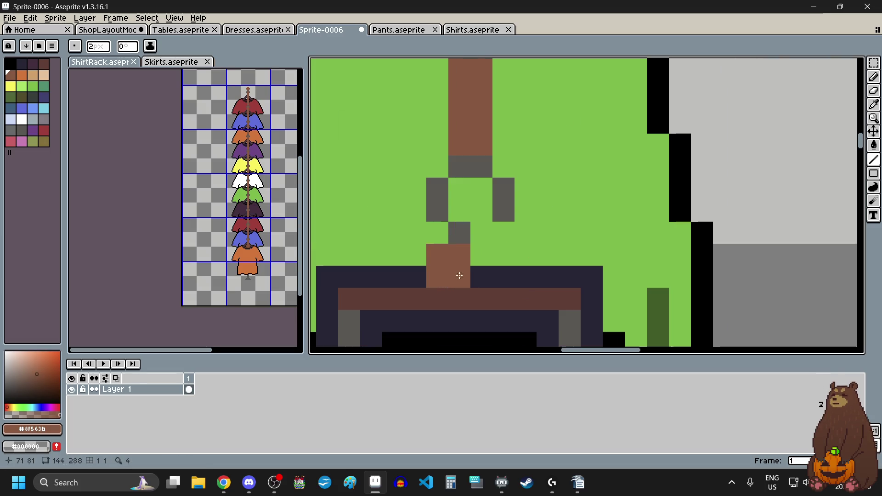
pyautogui.moveTo(477, 213); pyautogui.dragTo(474, 294)
pyautogui.scroll(-2, 473, 197)
pyautogui.scroll(-2, 473, 271)
pyautogui.scroll(2, 485, 187)
pyautogui.moveTo(478, 141); pyautogui.dragTo(480, 223)
pyautogui.scroll(-3, 479, 223)
pyautogui.scroll(2, 470, 273)
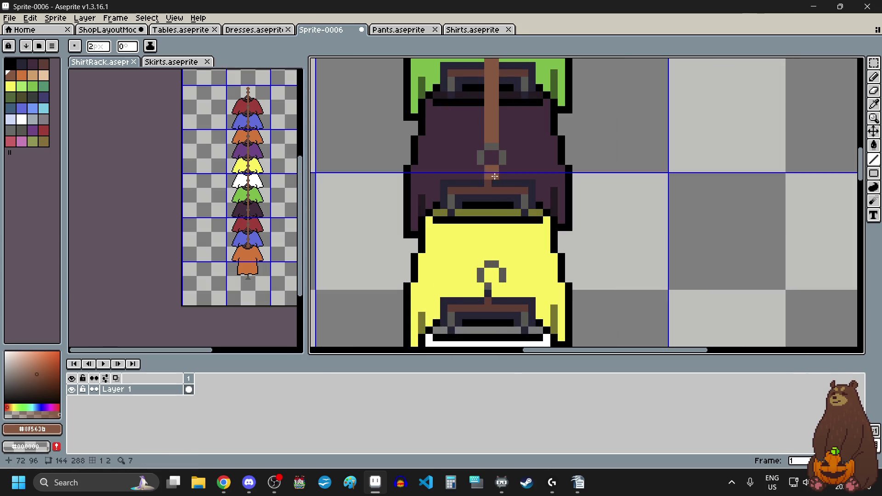
# Extend the brown pole through the yellow, white and orange skirts.
pyautogui.moveTo(496, 163); pyautogui.dragTo(492, 260)
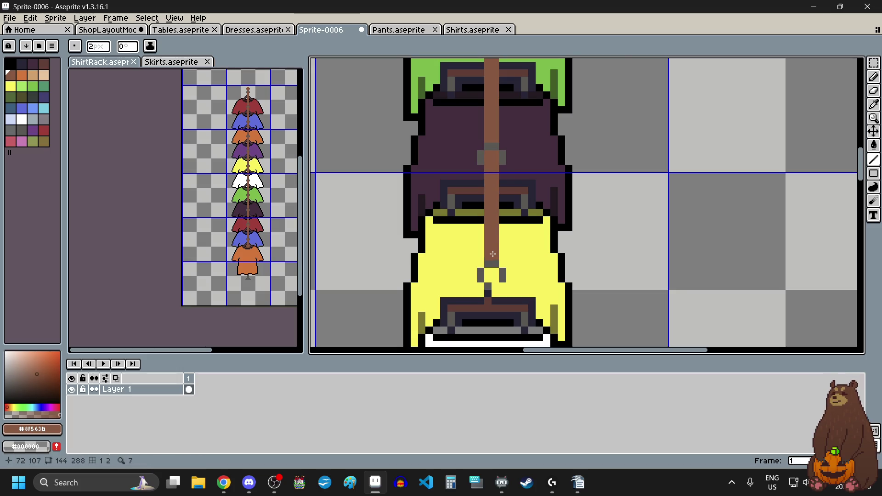
pyautogui.scroll(-2, 492, 259)
pyautogui.scroll(3, 513, 228)
pyautogui.moveTo(513, 228); pyautogui.dragTo(510, 338)
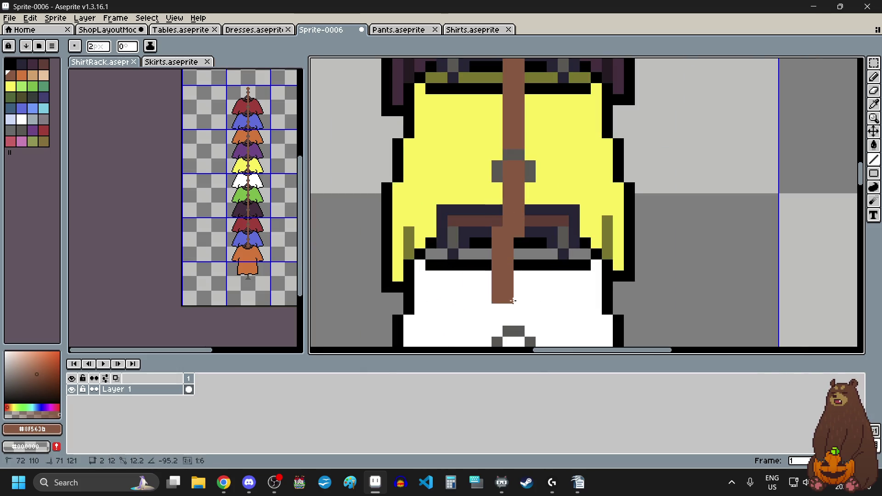
pyautogui.scroll(-2, 509, 286)
pyautogui.scroll(3, 509, 286)
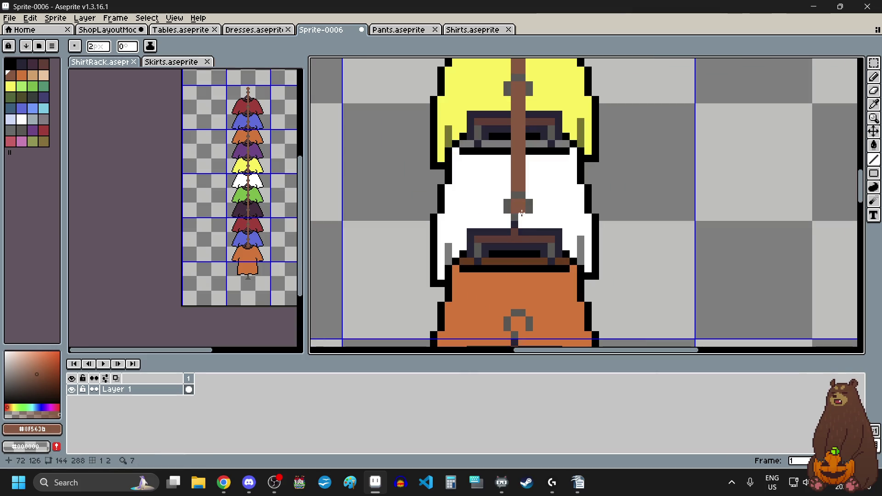
pyautogui.moveTo(521, 215); pyautogui.dragTo(519, 310)
pyautogui.scroll(-2, 515, 320)
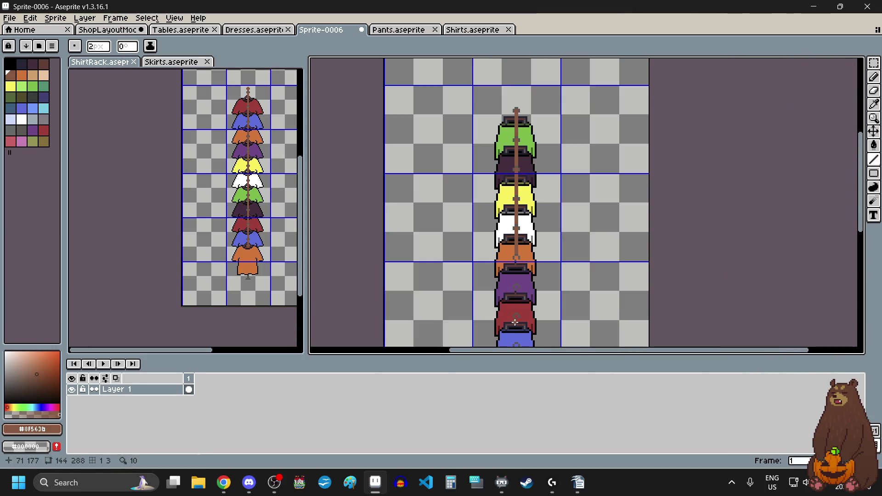
pyautogui.scroll(3, 516, 320)
# Continue the brown pole down through the purple, red and green skirts.
pyautogui.moveTo(518, 130); pyautogui.dragTo(519, 265)
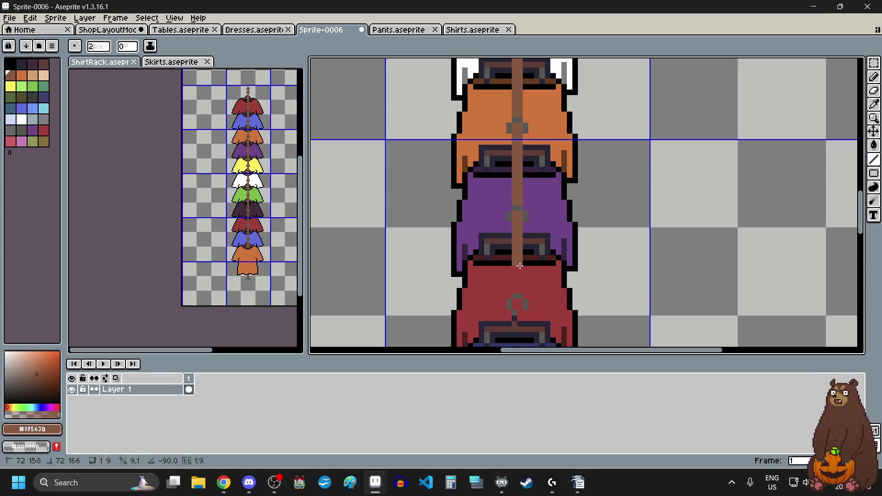
pyautogui.scroll(-4, 519, 290)
pyautogui.scroll(4, 535, 151)
pyautogui.scroll(-1, 535, 151)
pyautogui.scroll(1, 536, 150)
pyautogui.scroll(2, 535, 151)
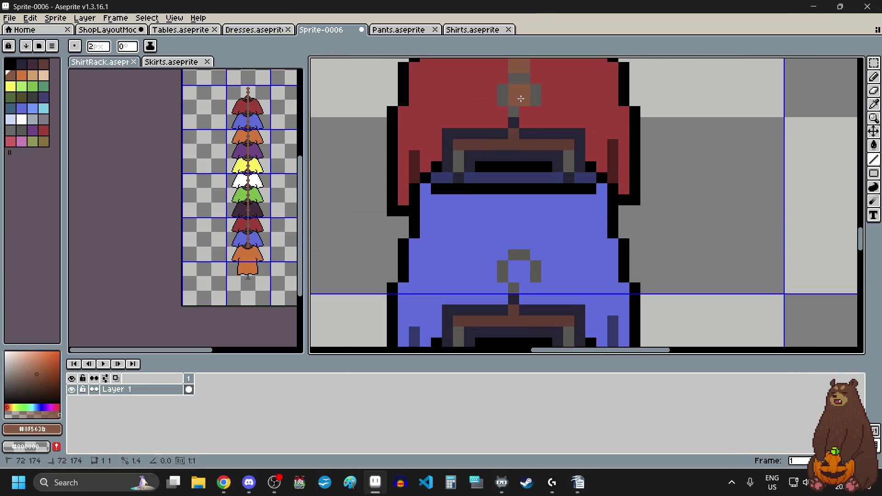
pyautogui.moveTo(521, 99); pyautogui.dragTo(524, 232)
pyautogui.scroll(-1, 524, 230)
pyautogui.scroll(2, 523, 227)
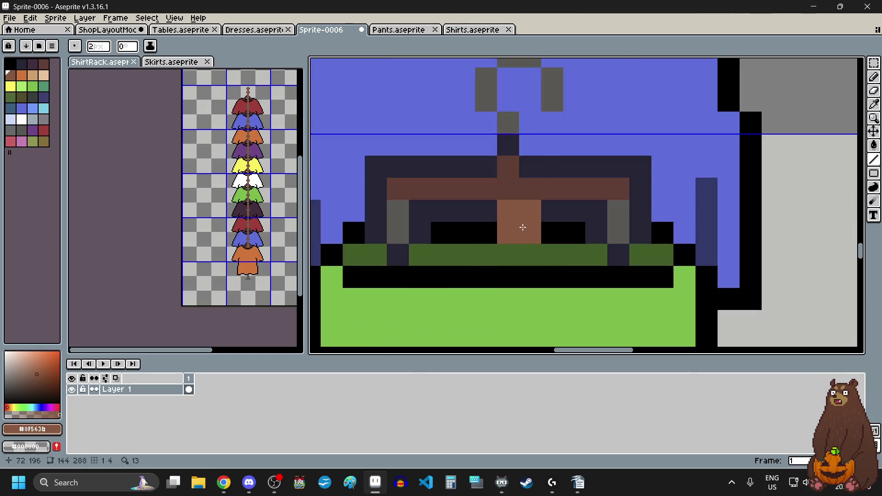
pyautogui.scroll(-2, 522, 227)
pyautogui.moveTo(524, 166); pyautogui.dragTo(524, 308)
pyautogui.scroll(1, 533, 167)
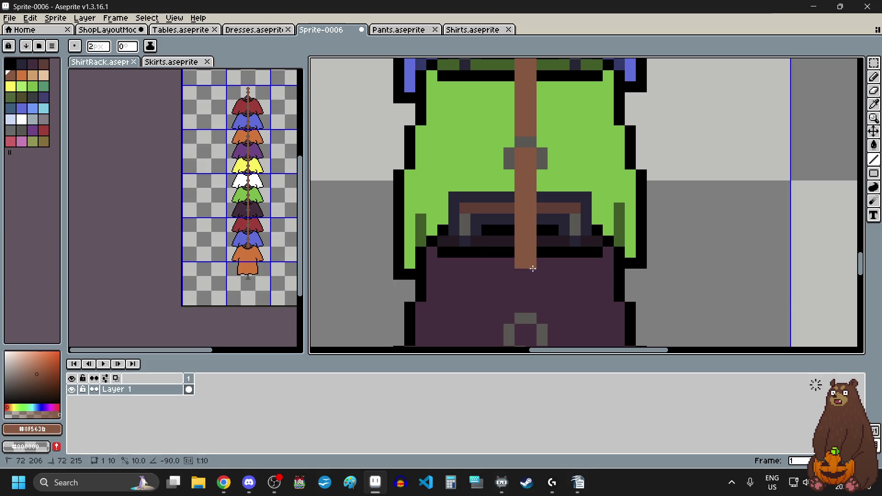
pyautogui.scroll(-4, 522, 306)
pyautogui.scroll(3, 523, 305)
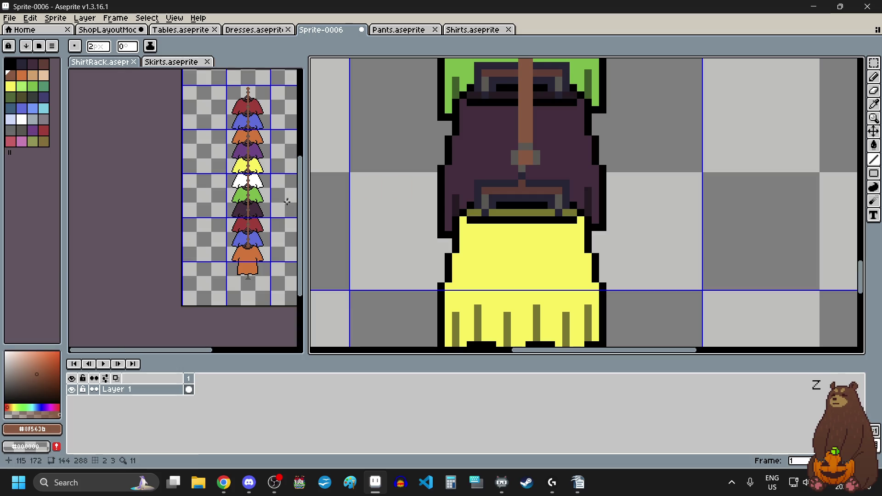
pyautogui.scroll(4, 214, 249)
pyautogui.scroll(2, 287, 133)
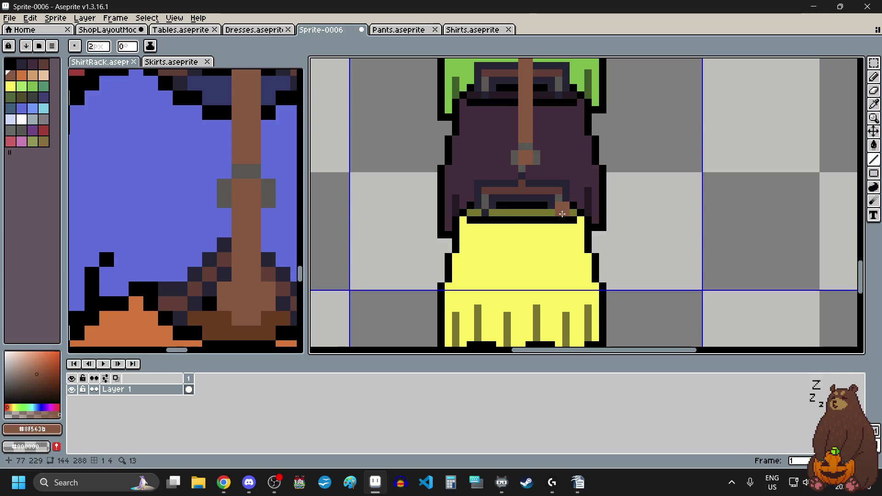
# Extend the pole to the yellow skirt's hanger and compare both racks' pole lengths with rectangular selections.
pyautogui.moveTo(529, 175); pyautogui.dragTo(530, 185)
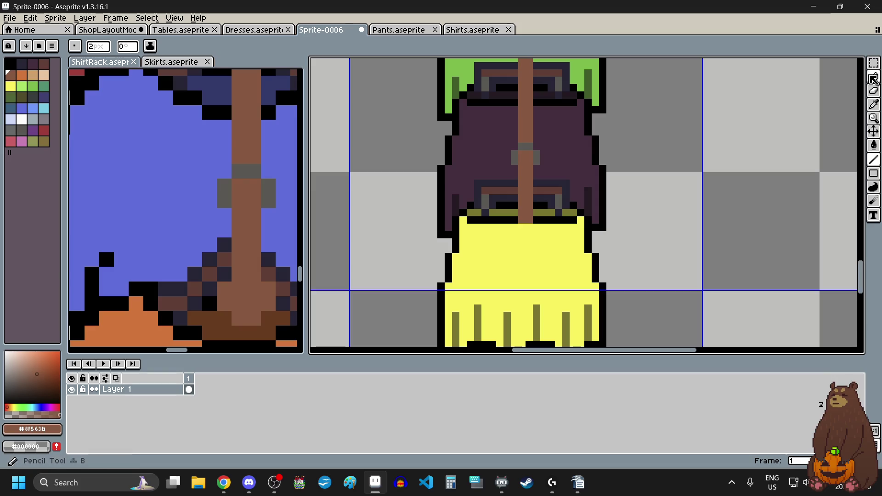
pyautogui.click(874, 63)
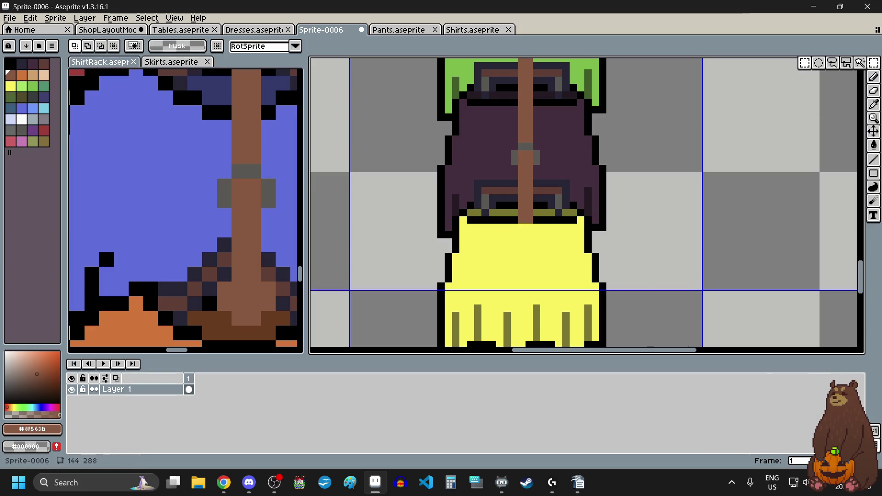
pyautogui.moveTo(245, 177); pyautogui.dragTo(262, 327)
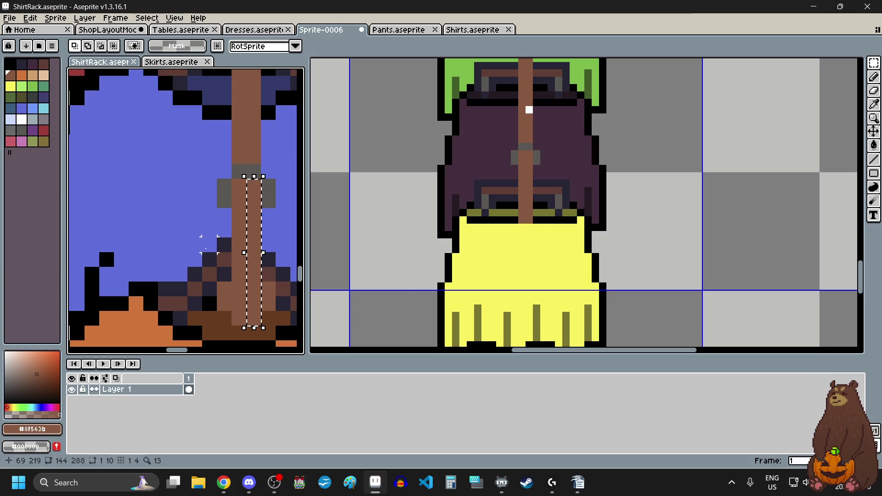
pyautogui.moveTo(529, 152); pyautogui.dragTo(528, 220)
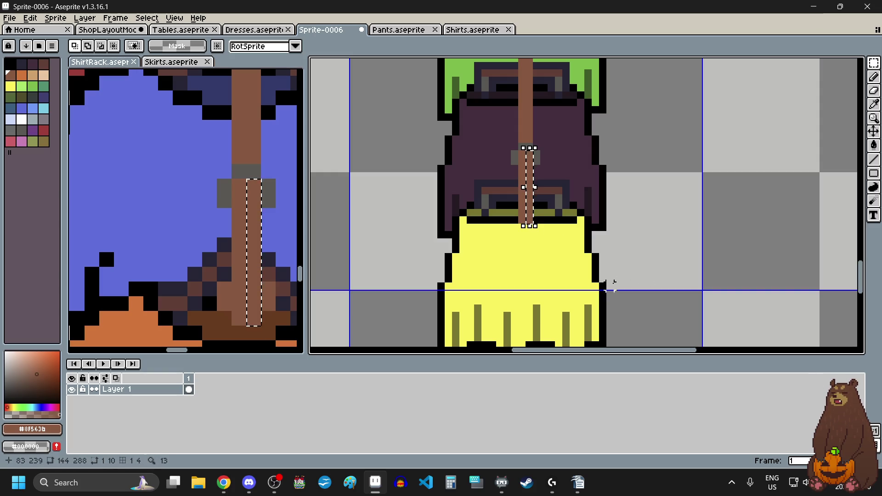
pyautogui.click(637, 203)
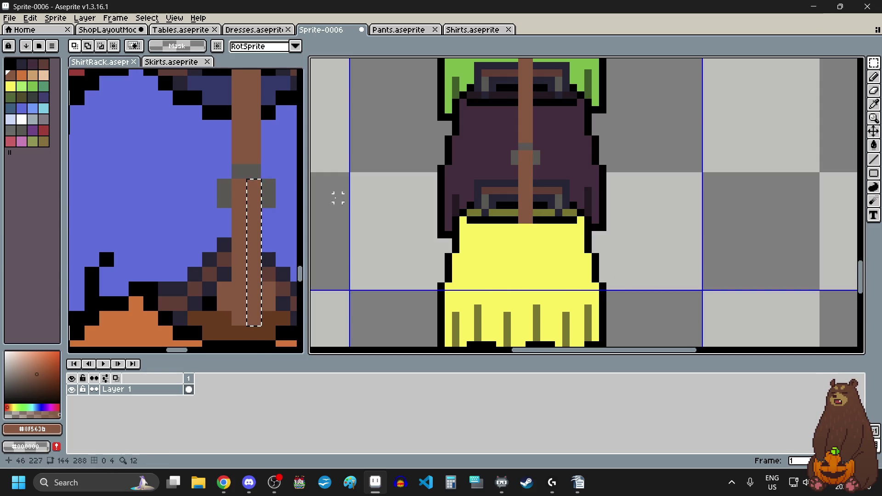
pyautogui.scroll(2, 522, 173)
pyautogui.click(711, 216)
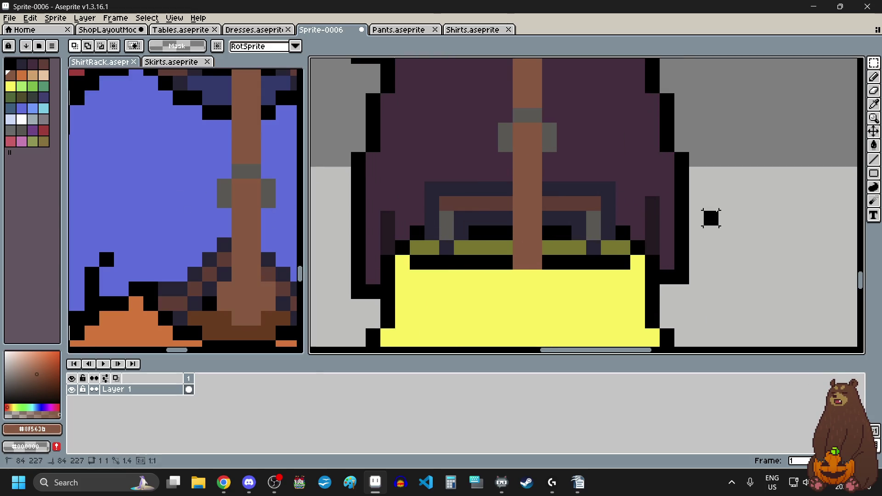
pyautogui.scroll(-3, 715, 215)
pyautogui.scroll(2, 715, 214)
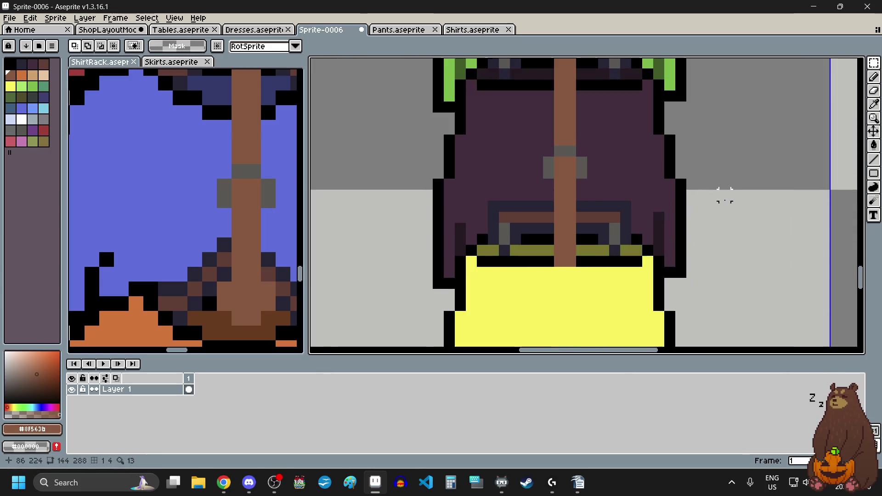
# Place a brown pixel above the top skirt to start the pole's top.
pyautogui.click(875, 78)
pyautogui.scroll(1, 580, 247)
pyautogui.click(581, 235)
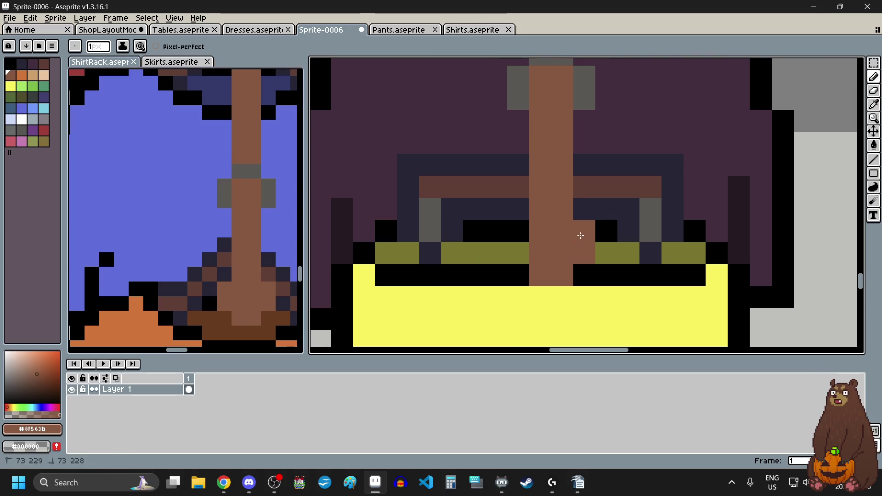
pyautogui.scroll(-3, 522, 235)
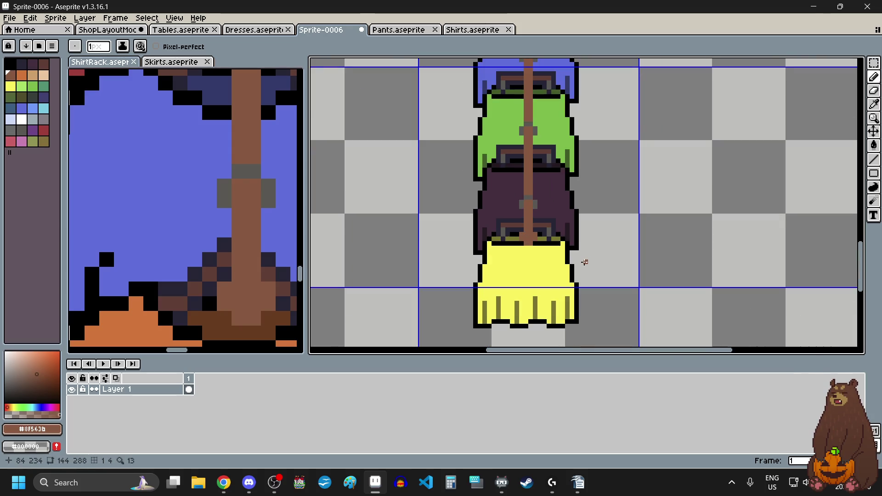
pyautogui.scroll(-2, 607, 235)
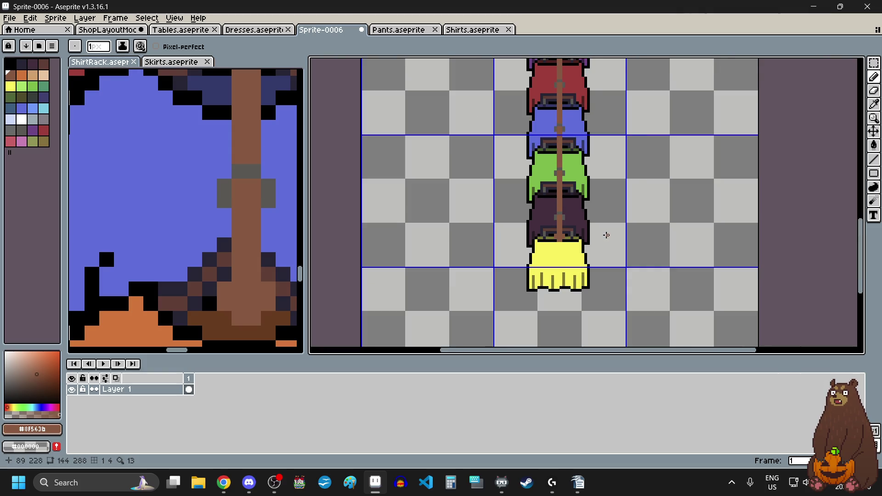
pyautogui.scroll(-1, 605, 235)
pyautogui.scroll(-2, 268, 193)
pyautogui.scroll(-1, 268, 193)
pyautogui.scroll(-2, 506, 174)
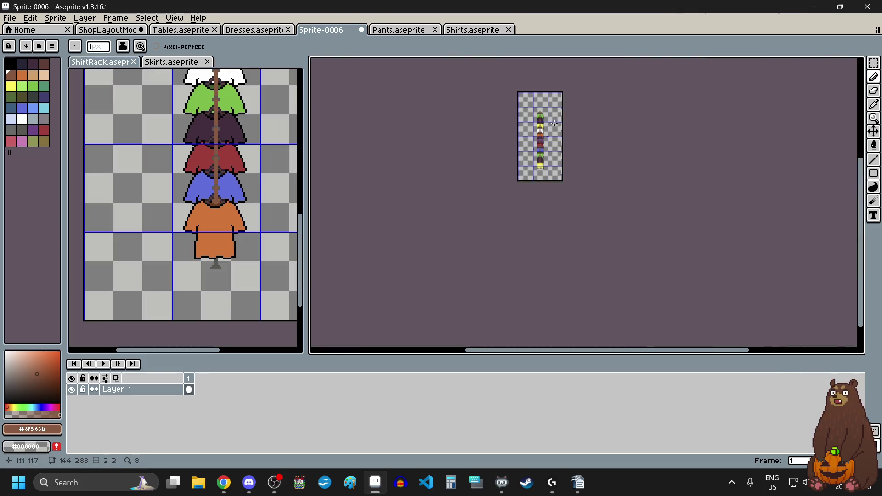
pyautogui.scroll(4, 498, 152)
pyautogui.scroll(1, 386, 251)
pyautogui.scroll(-2, 242, 162)
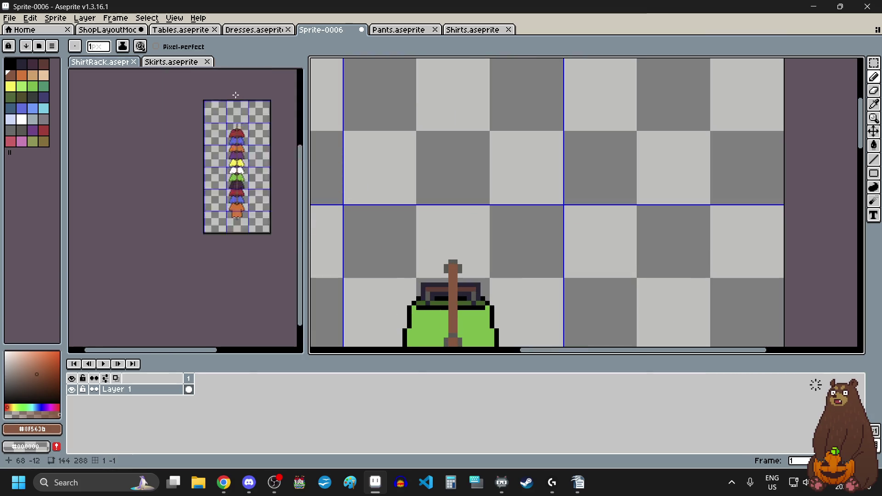
pyautogui.scroll(3, 242, 161)
pyautogui.scroll(2, 242, 162)
pyautogui.scroll(1, 452, 251)
pyautogui.scroll(1, 452, 252)
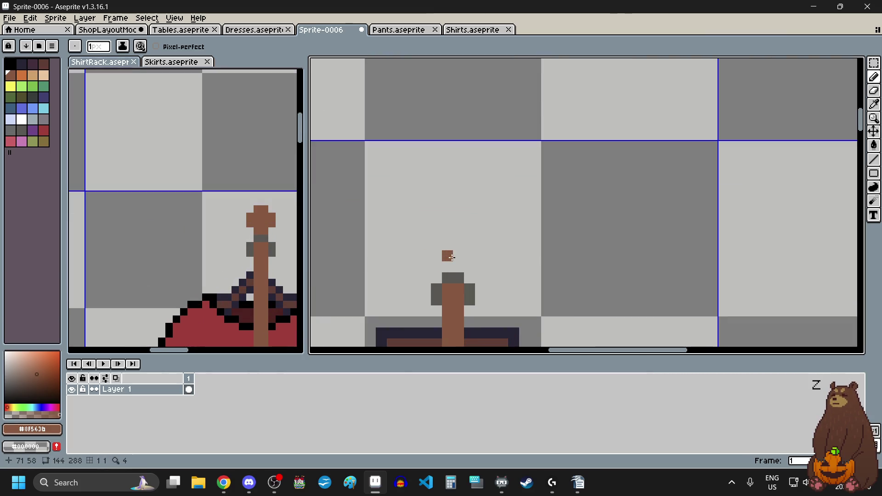
# Extend the pole above the skirts, thicken it, trim its top row and add a small knob.
pyautogui.moveTo(452, 260); pyautogui.dragTo(452, 151)
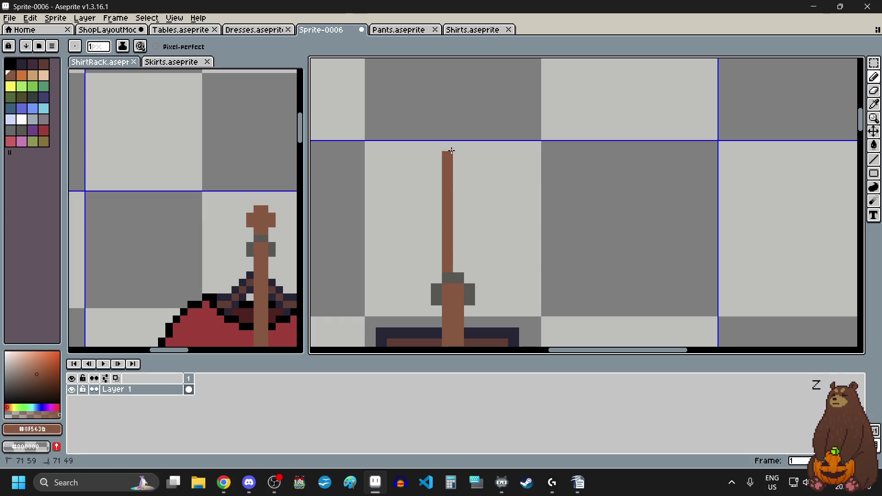
pyautogui.moveTo(455, 268); pyautogui.dragTo(463, 199)
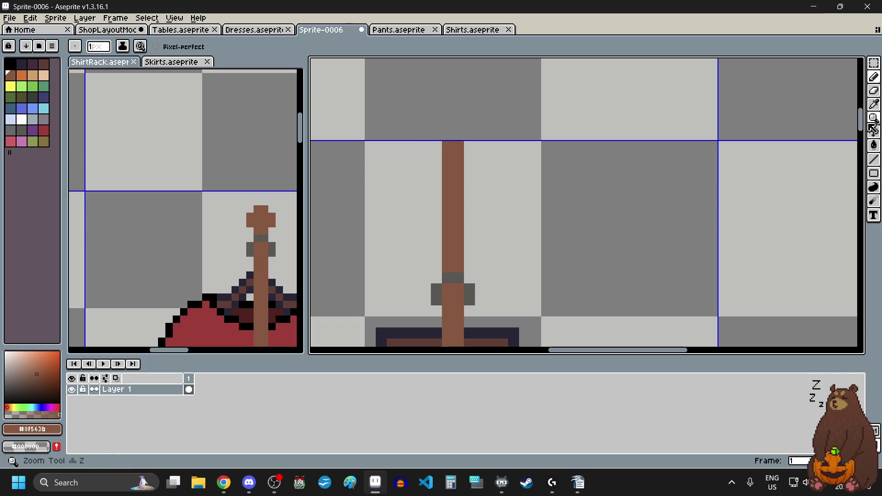
pyautogui.click(874, 90)
pyautogui.moveTo(447, 146); pyautogui.dragTo(458, 145)
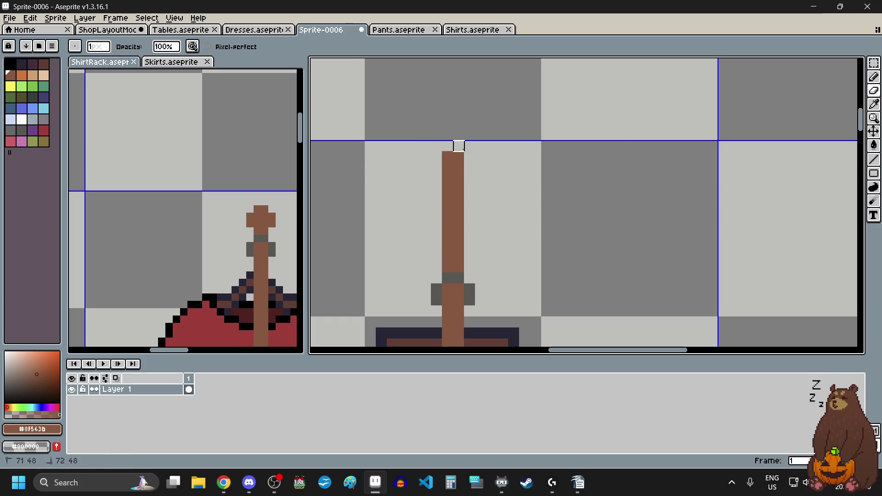
pyautogui.click(875, 77)
pyautogui.moveTo(434, 179); pyautogui.dragTo(435, 185)
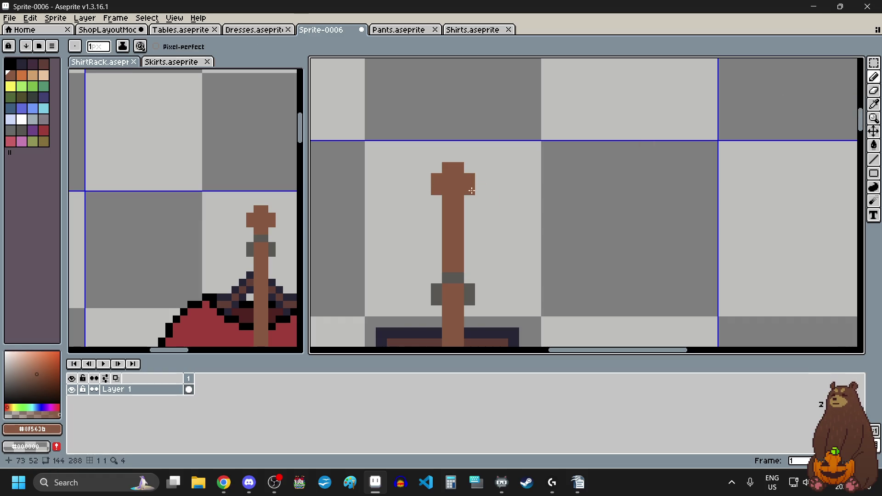
pyautogui.scroll(-5, 469, 189)
pyautogui.scroll(3, 542, 188)
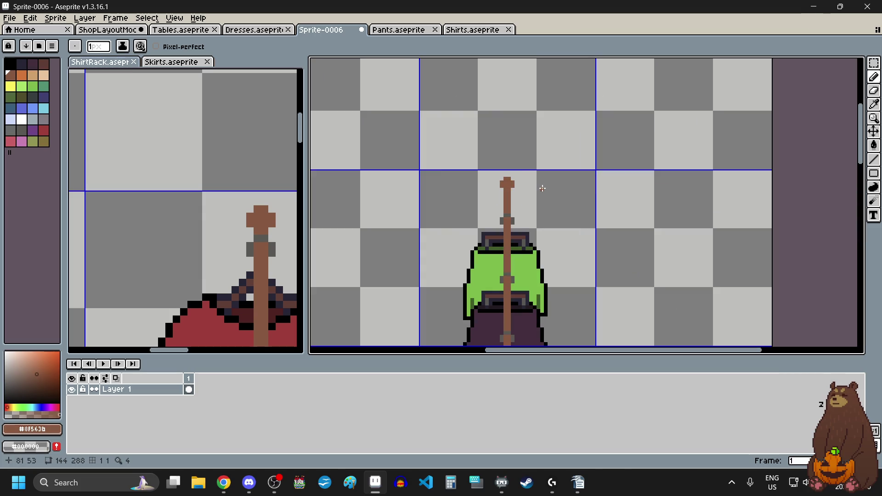
pyautogui.scroll(-1, 540, 188)
pyautogui.scroll(-2, 540, 189)
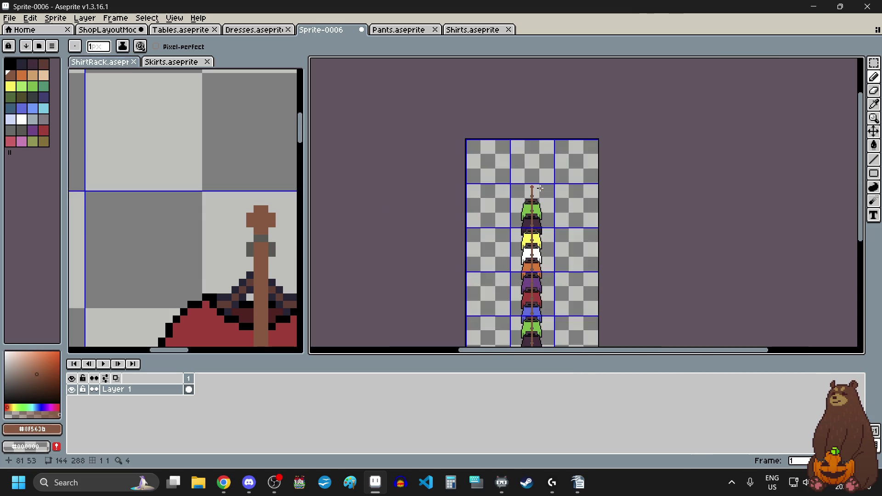
pyautogui.scroll(-1, 541, 189)
pyautogui.scroll(1, 535, 257)
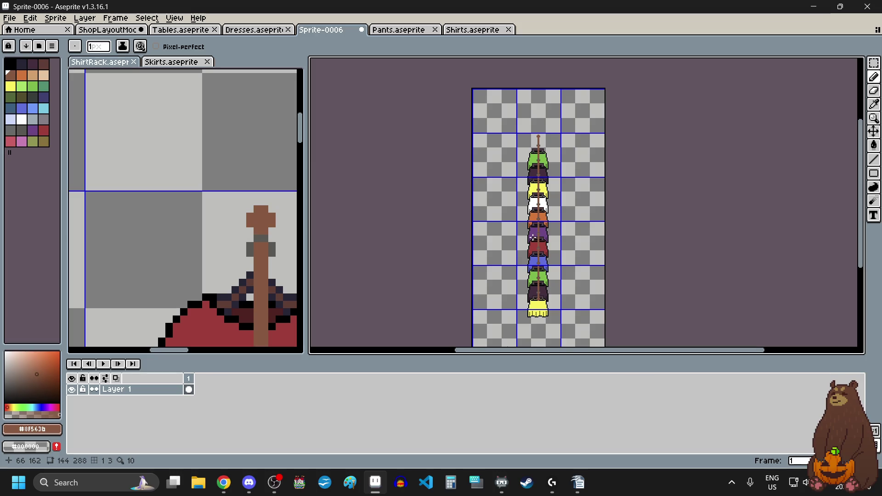
pyautogui.scroll(2, 525, 143)
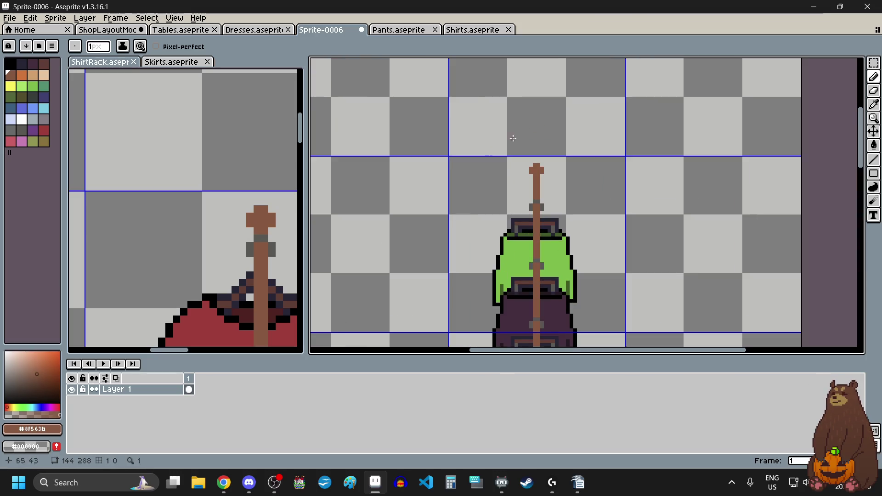
pyautogui.scroll(-1, 243, 258)
pyautogui.scroll(-2, 243, 258)
pyautogui.scroll(-1, 244, 259)
pyautogui.scroll(-1, 244, 258)
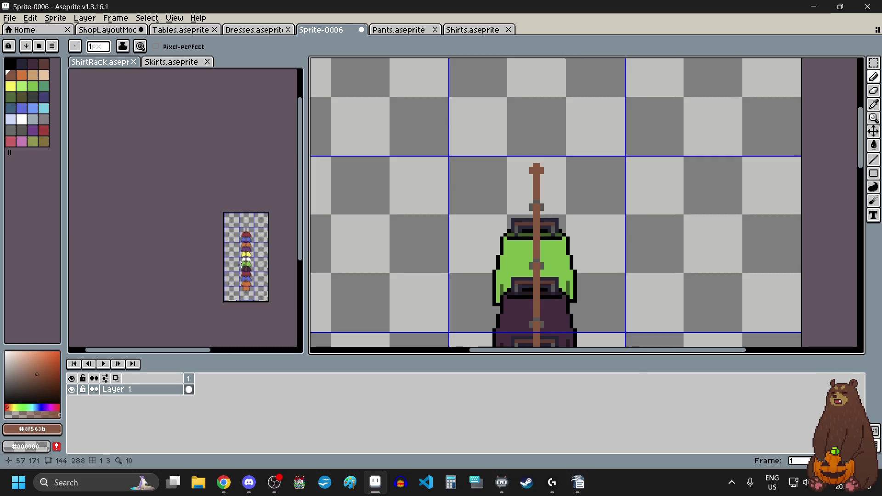
pyautogui.scroll(1, 244, 258)
pyautogui.scroll(-7, 524, 215)
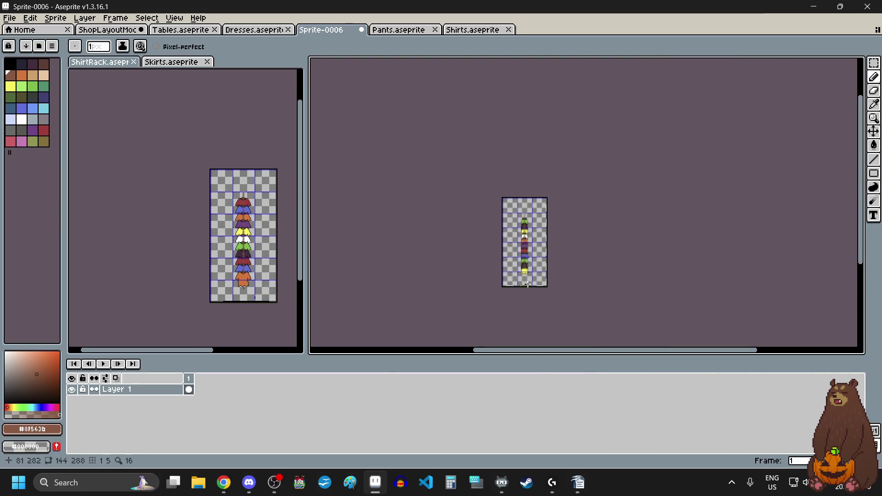
pyautogui.scroll(5, 527, 285)
pyautogui.scroll(3, 528, 285)
pyautogui.scroll(7, 206, 306)
pyautogui.scroll(1, 205, 306)
pyautogui.scroll(2, 197, 309)
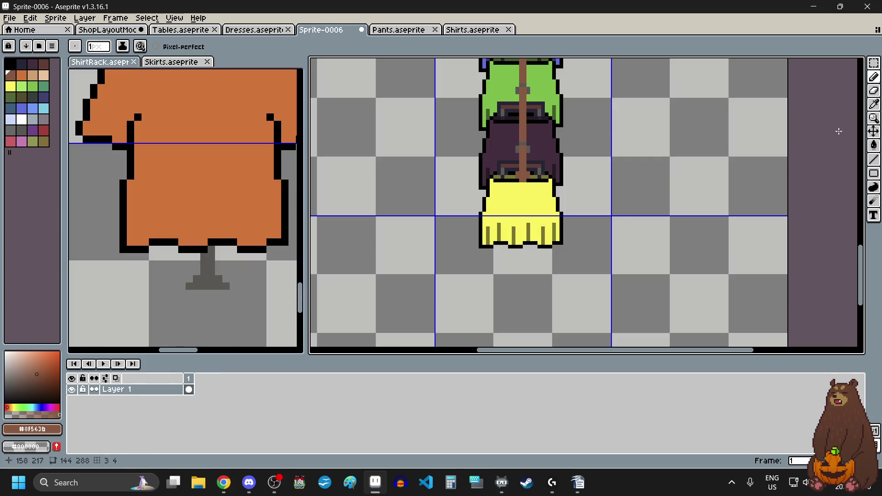
# Pick the grey of the shirt rack's stand as the drawing colour for the skirt rack.
pyautogui.click(874, 104)
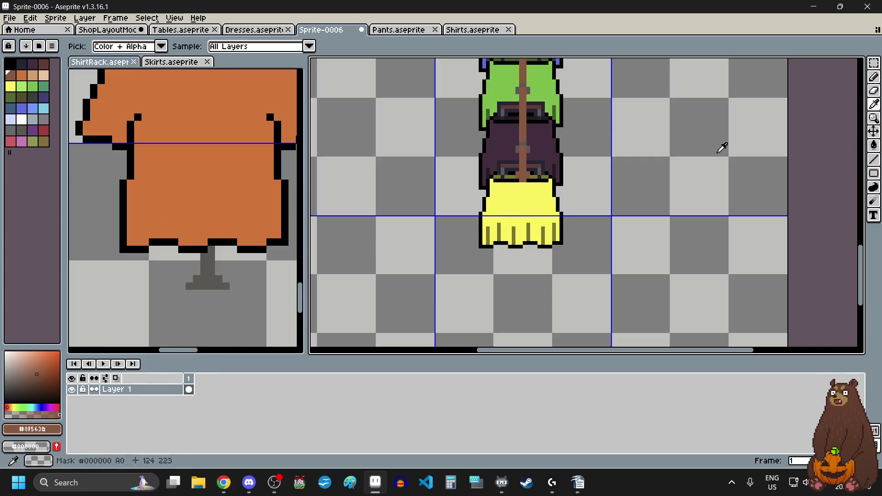
pyautogui.click(210, 271)
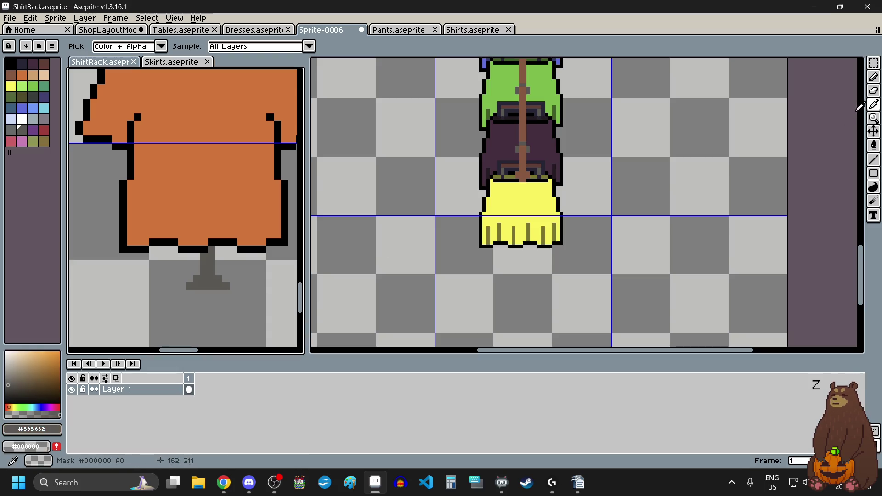
pyautogui.click(874, 76)
pyautogui.scroll(3, 186, 281)
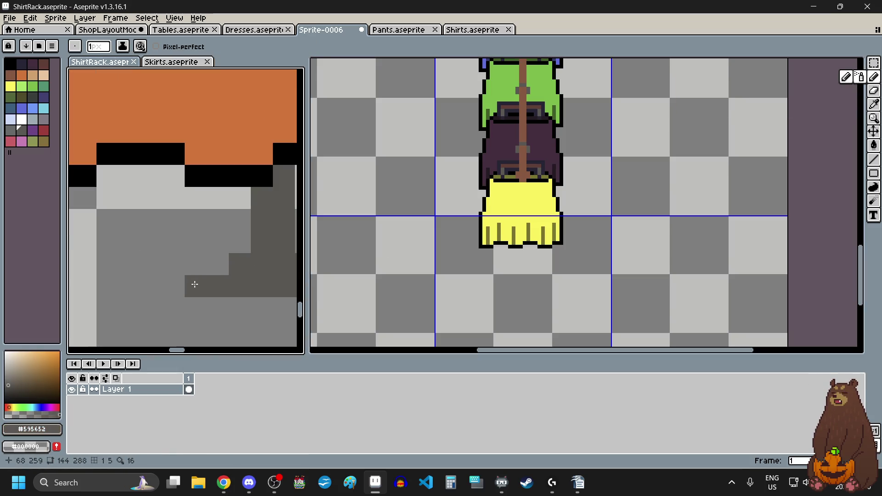
pyautogui.scroll(2, 501, 305)
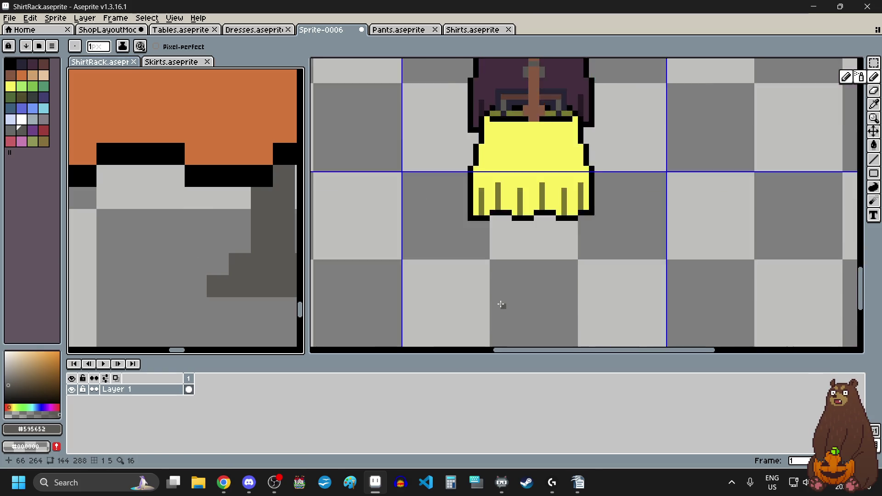
pyautogui.scroll(1, 501, 305)
pyautogui.scroll(2, 502, 305)
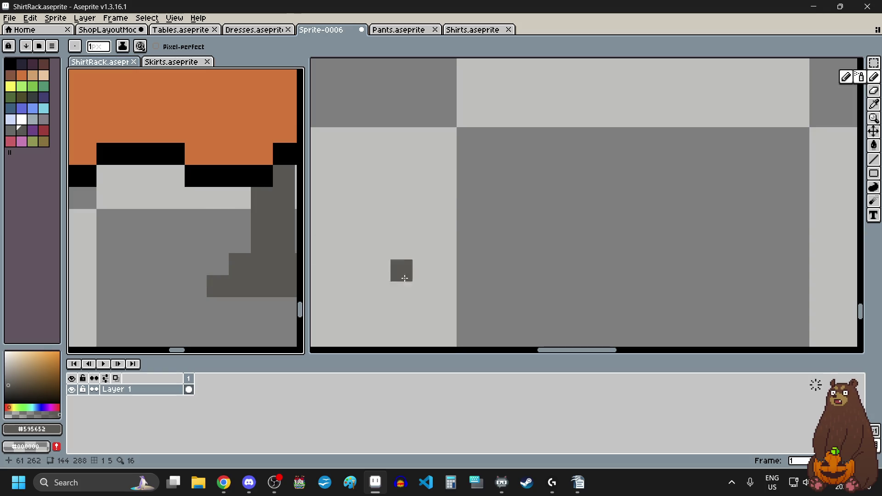
pyautogui.click(461, 203)
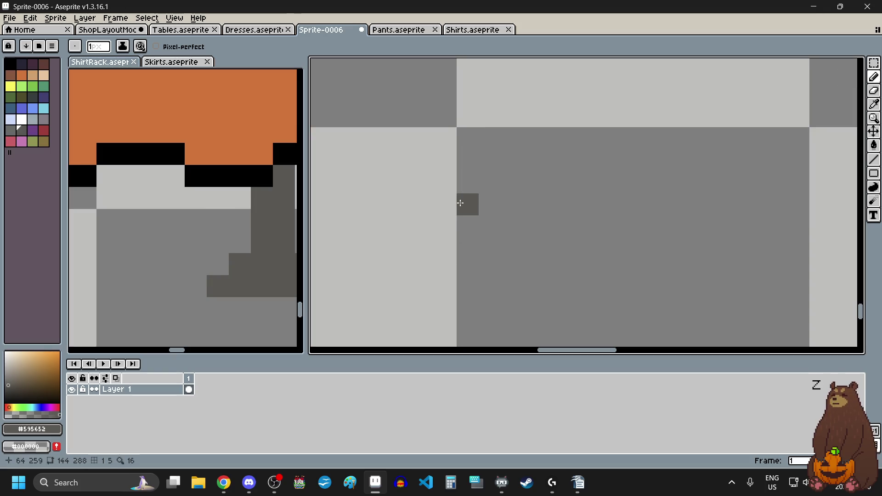
pyautogui.scroll(-1, 461, 203)
pyautogui.scroll(-1, 489, 221)
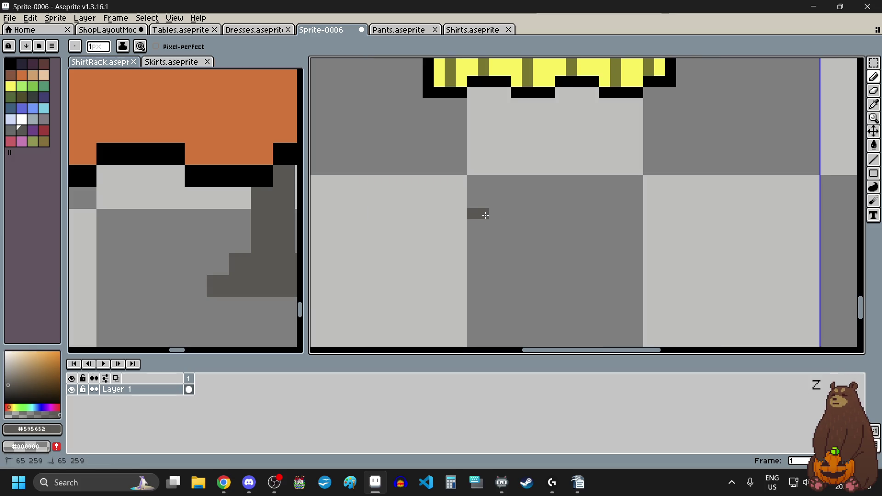
# Draw a grey base bar under the pole with a stem rising up to the skirt's edge.
pyautogui.moveTo(486, 215); pyautogui.dragTo(571, 213)
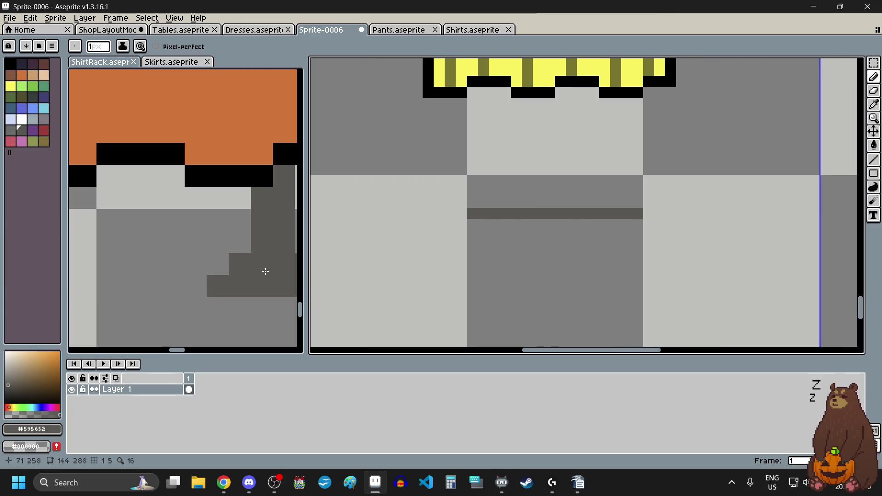
pyautogui.hscroll(-1, 270, 272)
pyautogui.hscroll(-2, 258, 272)
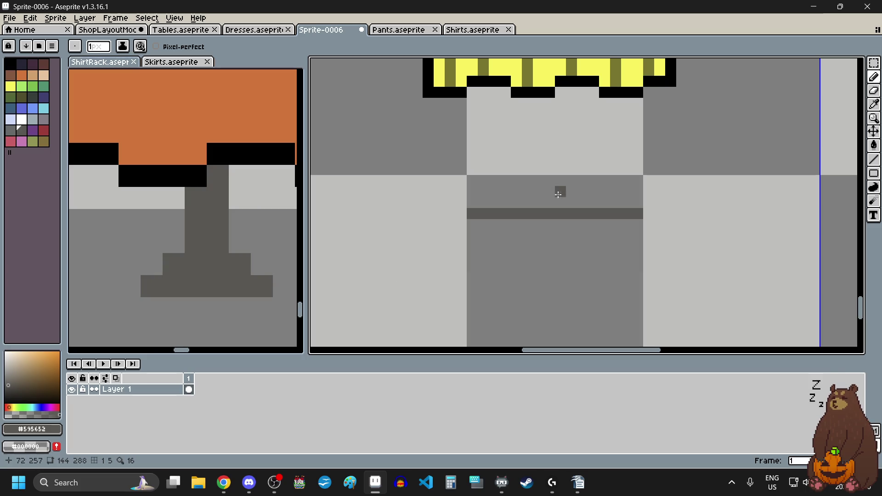
pyautogui.scroll(1, 560, 203)
pyautogui.moveTo(547, 173)
pyautogui.mouseDown()
pyautogui.moveTo(547, 236)
pyautogui.moveTo(569, 236)
pyautogui.mouseUp()
pyautogui.scroll(-1, 563, 254)
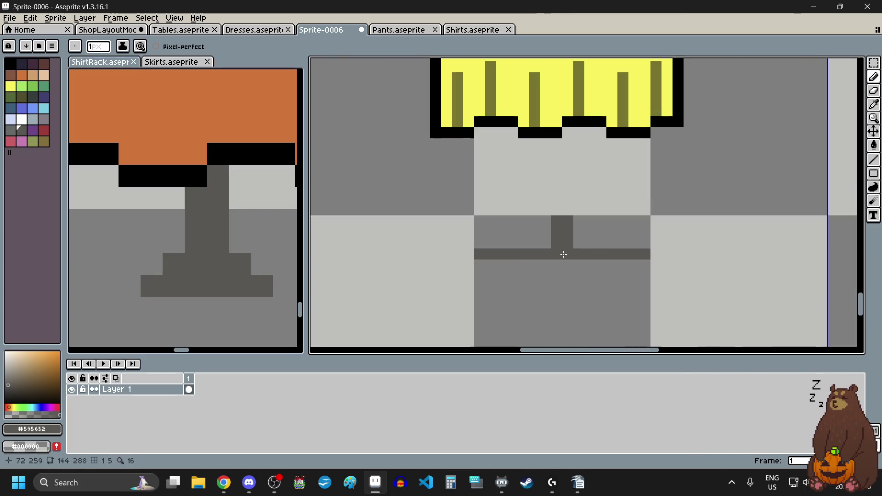
pyautogui.scroll(1, 578, 262)
pyautogui.click(583, 217)
pyautogui.click(495, 216)
pyautogui.scroll(-2, 488, 207)
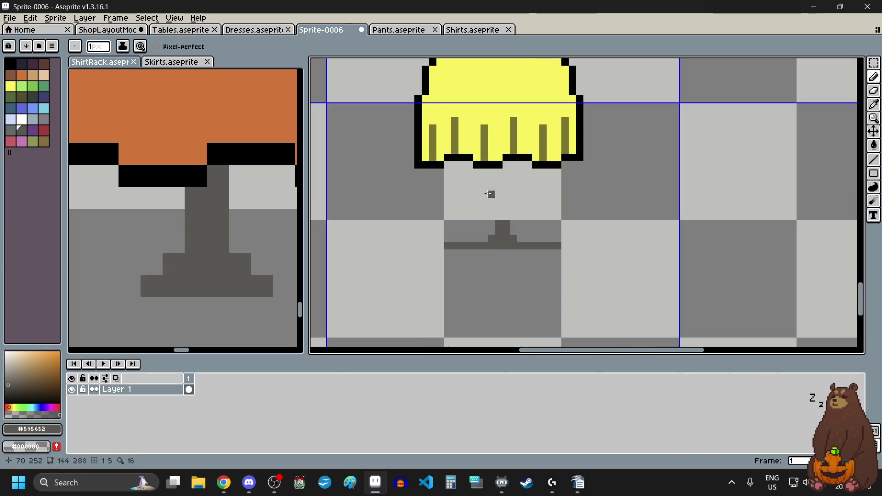
pyautogui.scroll(1, 523, 261)
pyautogui.moveTo(522, 261); pyautogui.dragTo(522, 152)
pyautogui.moveTo(544, 268); pyautogui.dragTo(549, 161)
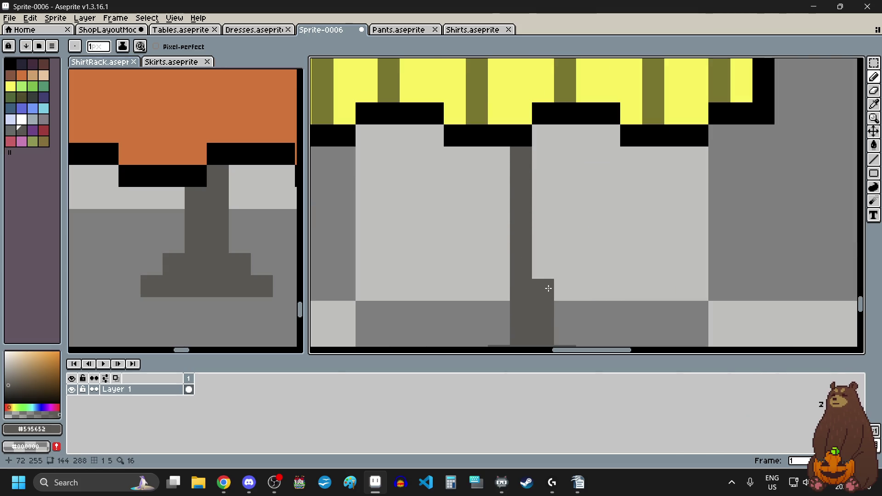
pyautogui.click(546, 137)
pyautogui.scroll(-2, 532, 251)
pyautogui.scroll(1, 597, 223)
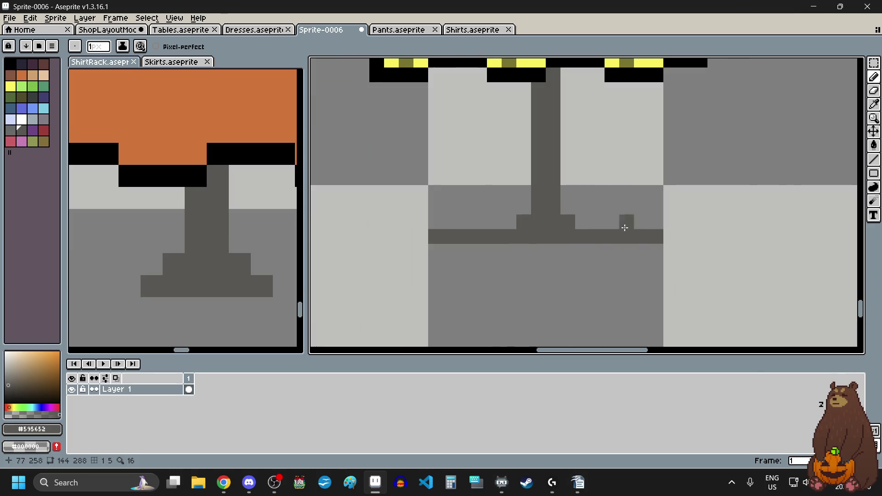
# Erase the left and right ends of the base bar to narrow the stand.
pyautogui.click(879, 81)
pyautogui.moveTo(612, 238); pyautogui.dragTo(671, 237)
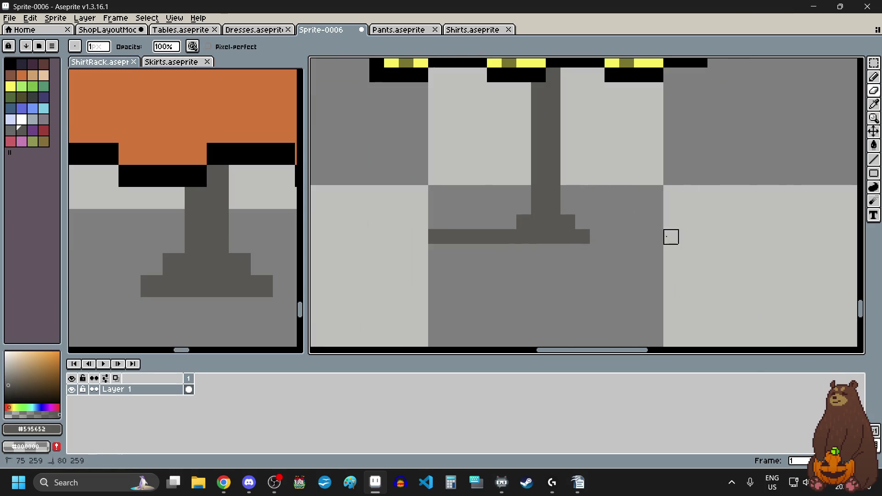
pyautogui.moveTo(495, 237); pyautogui.dragTo(435, 237)
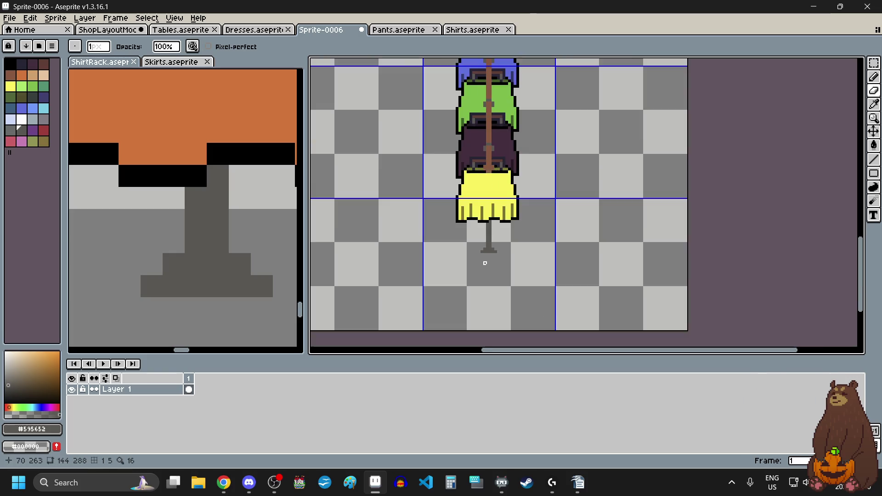
pyautogui.scroll(-2, 482, 258)
pyautogui.scroll(1, 476, 261)
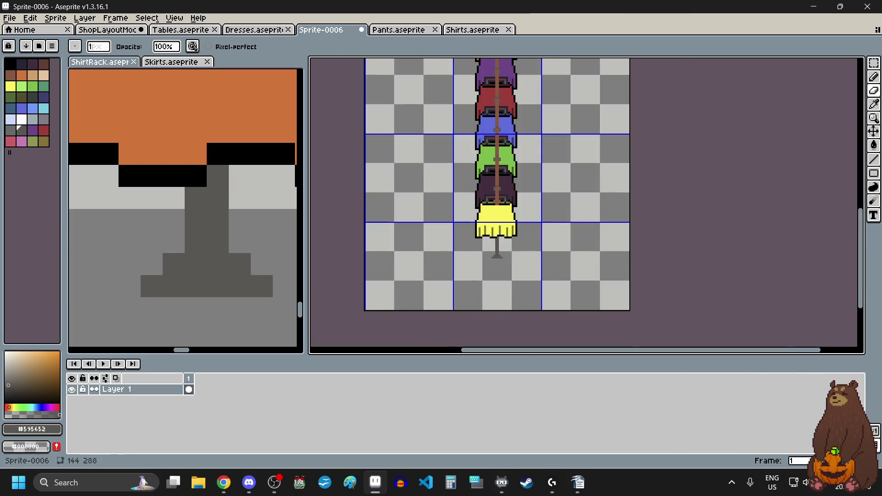
pyautogui.click(10, 18)
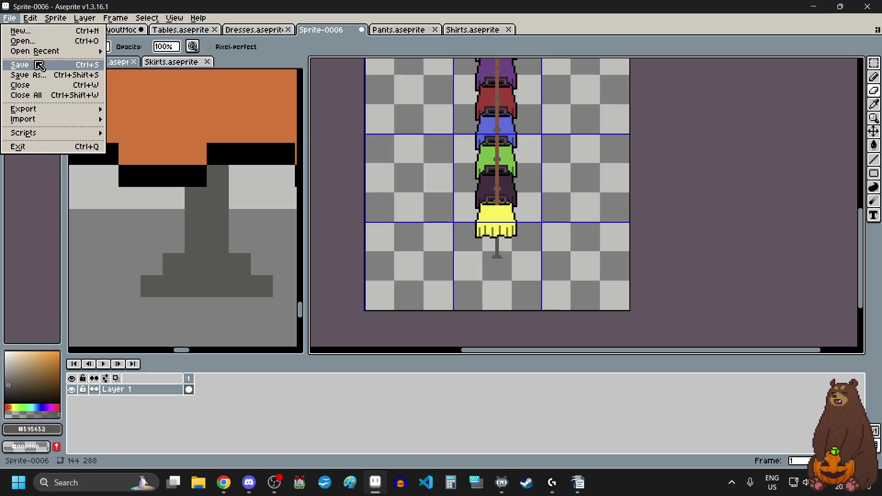
# Save the sprite as SkirtRack.aseprite and return to the ShopLayoutMockup document.
pyautogui.click(39, 69)
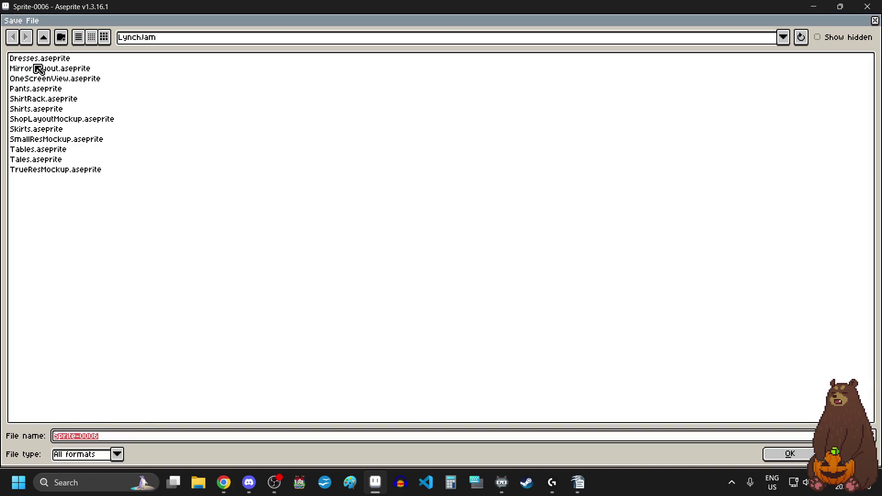
pyautogui.write('SkirtRack')
pyautogui.press('Return')
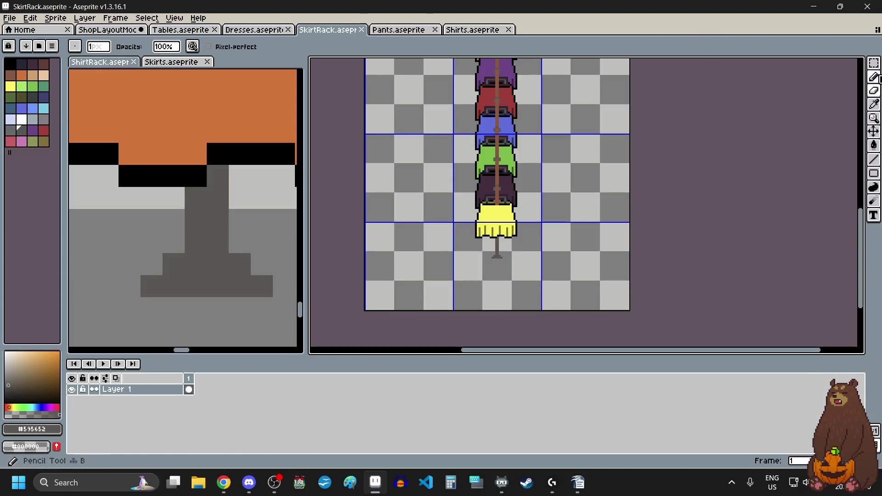
pyautogui.click(874, 63)
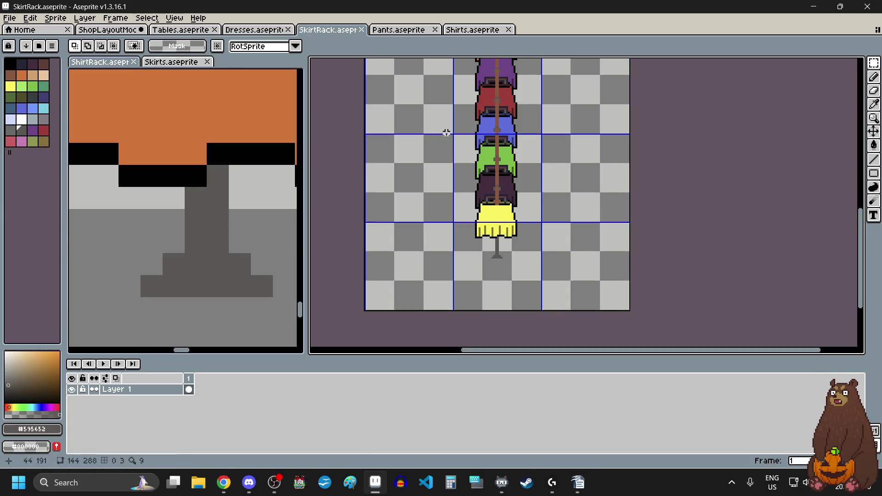
pyautogui.click(106, 30)
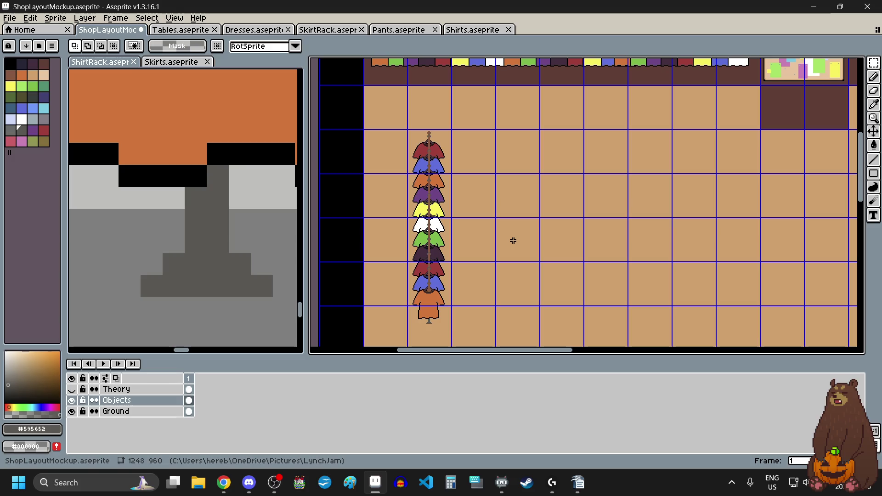
# Paste the skirt rack into the mockup, try a first placement, then undo it.
pyautogui.hotkey('ctrl', 'v')
pyautogui.moveTo(399, 206); pyautogui.dragTo(515, 203)
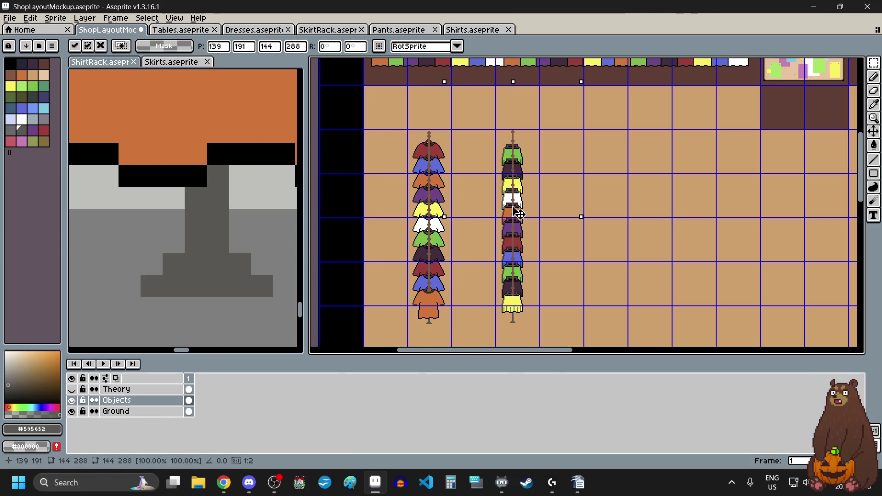
pyautogui.scroll(-2, 514, 202)
pyautogui.scroll(3, 526, 233)
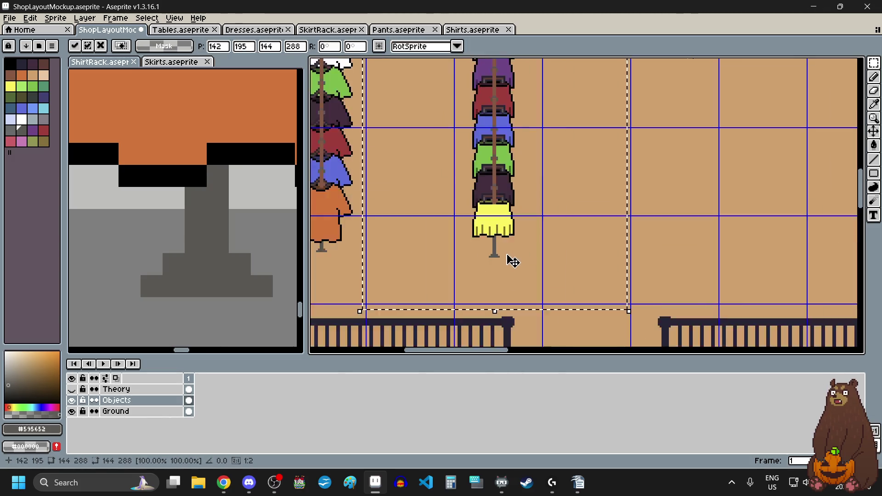
pyautogui.click(384, 313)
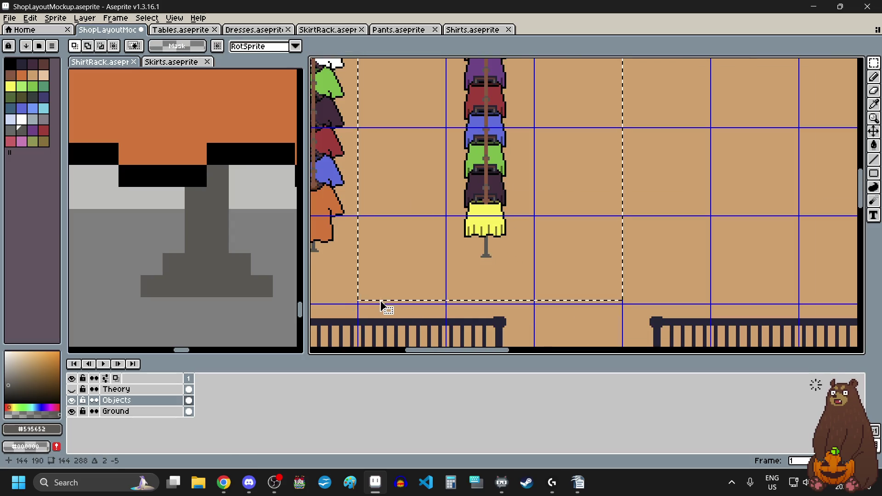
pyautogui.hotkey('ctrl', 'z')
pyautogui.hotkey('ctrl', 'z')
pyautogui.hotkey('ctrl', 'z')
pyautogui.hotkey('ctrl', 'z')
# Paste the skirt rack again, move it beside the shirt rack, nudge it 2 px, and commit.
pyautogui.hotkey('ctrl', 'v')
pyautogui.scroll(-2, 491, 266)
pyautogui.scroll(3, 610, 305)
pyautogui.moveTo(658, 308)
pyautogui.mouseDown()
pyautogui.moveTo(616, 182)
pyautogui.moveTo(505, 211)
pyautogui.mouseUp()
pyautogui.scroll(3, 506, 211)
pyautogui.moveTo(561, 186); pyautogui.dragTo(549, 197)
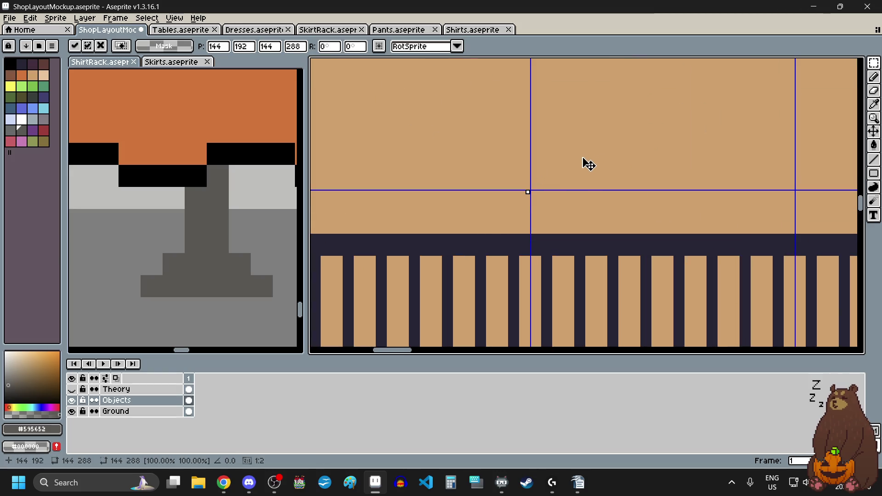
pyautogui.scroll(-3, 574, 188)
pyautogui.scroll(1, 584, 176)
pyautogui.scroll(1, 588, 152)
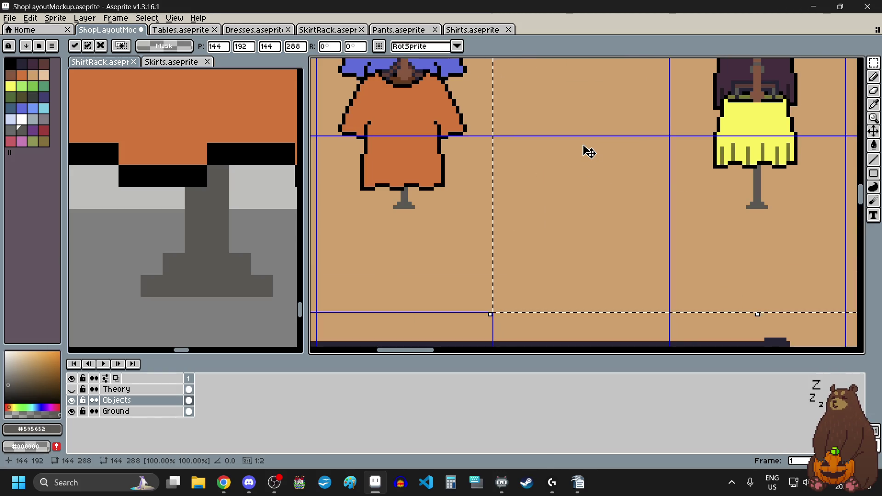
pyautogui.scroll(-1, 588, 152)
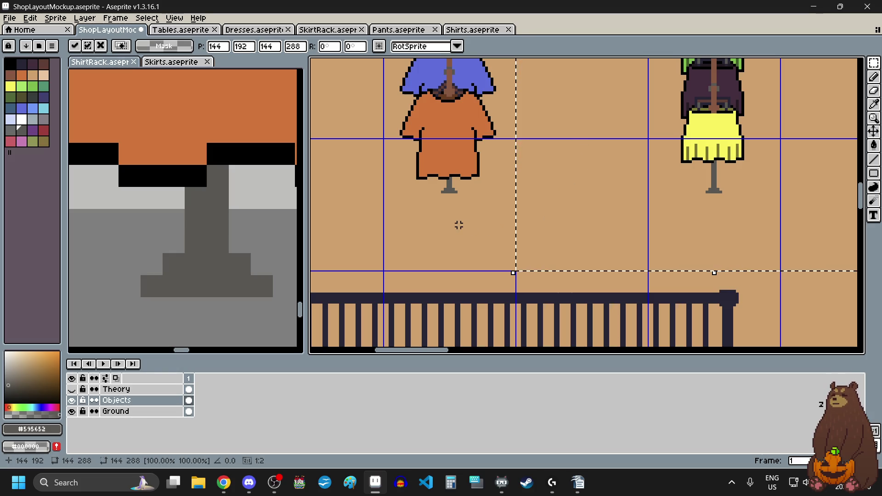
pyautogui.click(467, 216)
# Undo a stray line drawn from the rack stand and review the placed skirt rack.
pyautogui.scroll(2, 467, 217)
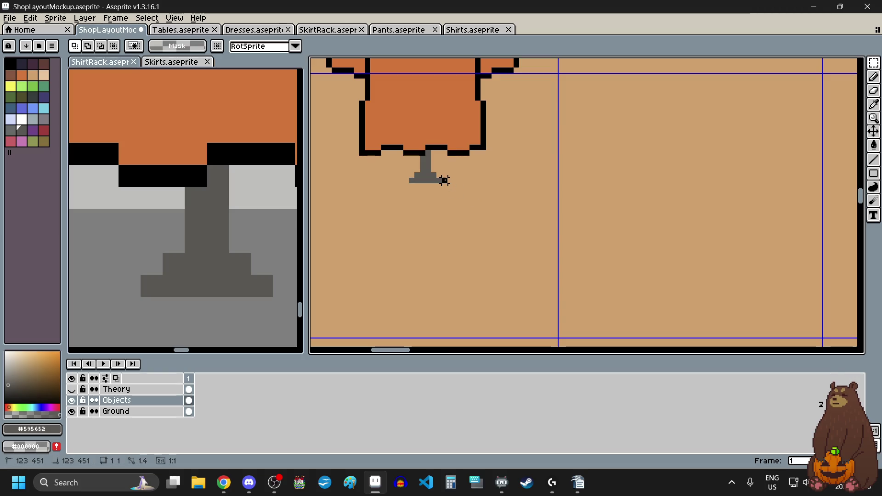
pyautogui.scroll(-2, 445, 181)
pyautogui.moveTo(445, 180)
pyautogui.mouseDown()
pyautogui.moveTo(693, 180)
pyautogui.moveTo(451, 182)
pyautogui.mouseUp()
pyautogui.scroll(2, 689, 189)
pyautogui.hotkey('ctrl', 'z')
pyautogui.scroll(2, 693, 157)
pyautogui.scroll(-2, 689, 182)
pyautogui.hscroll(-3, 692, 182)
pyautogui.hscroll(-3, 692, 183)
pyautogui.scroll(2, 562, 182)
pyautogui.scroll(-3, 505, 227)
pyautogui.scroll(-2, 507, 230)
pyautogui.scroll(-5, 507, 230)
pyautogui.scroll(1, 519, 180)
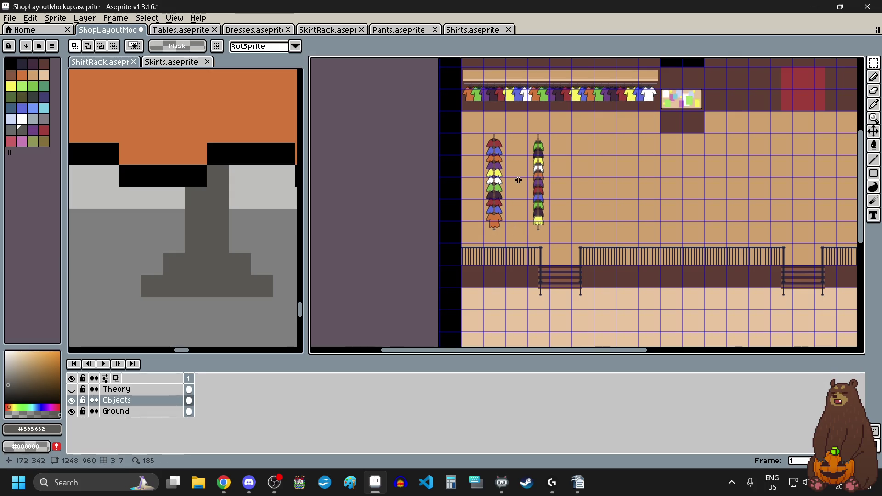
pyautogui.scroll(2, 519, 181)
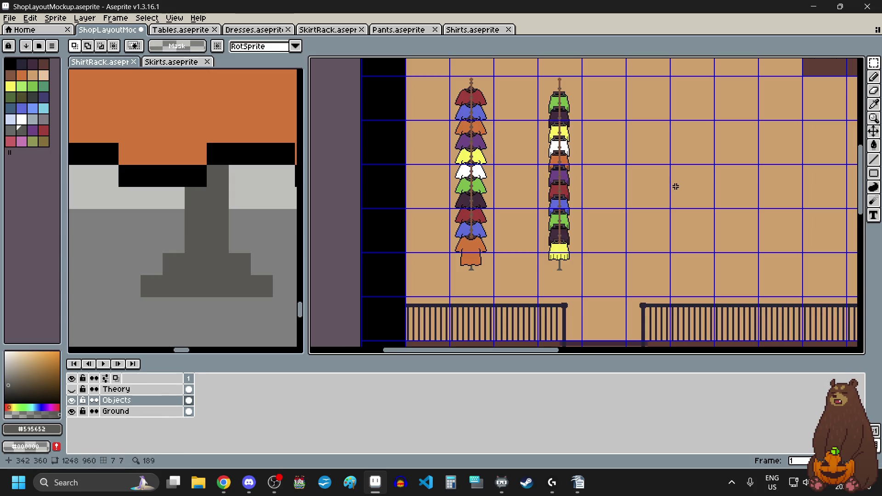